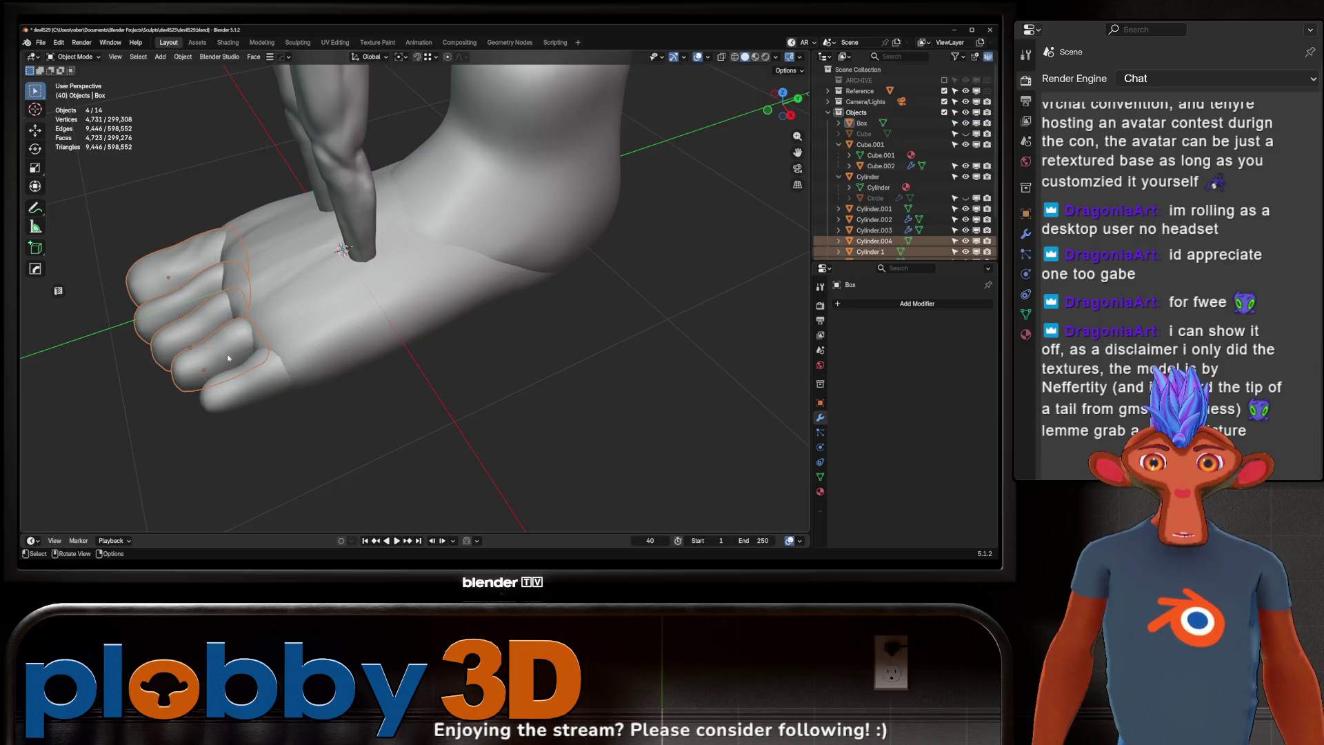
Step: Apply Shade Flat to the selected toes
right_click(192, 345)
click(193, 345)
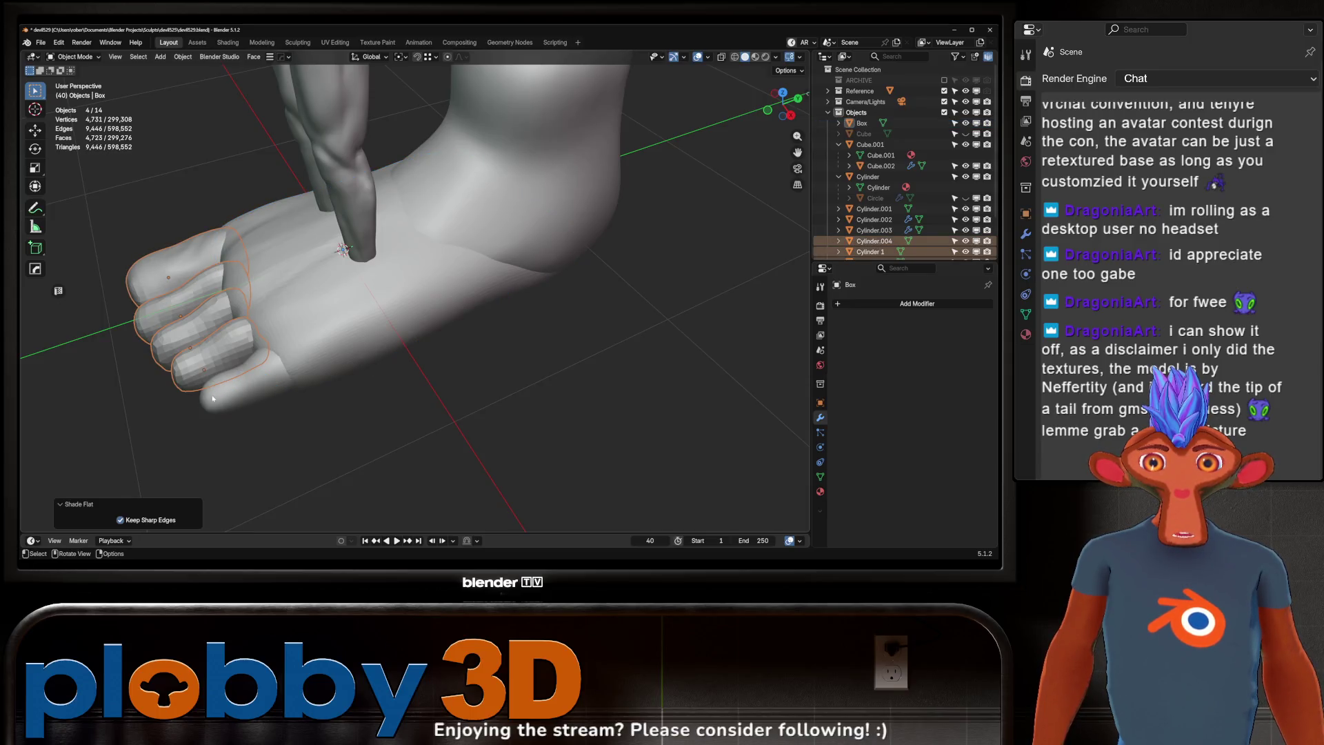
click(273, 366)
right_click(176, 374)
click(192, 374)
scroll(414, 289, down, 3)
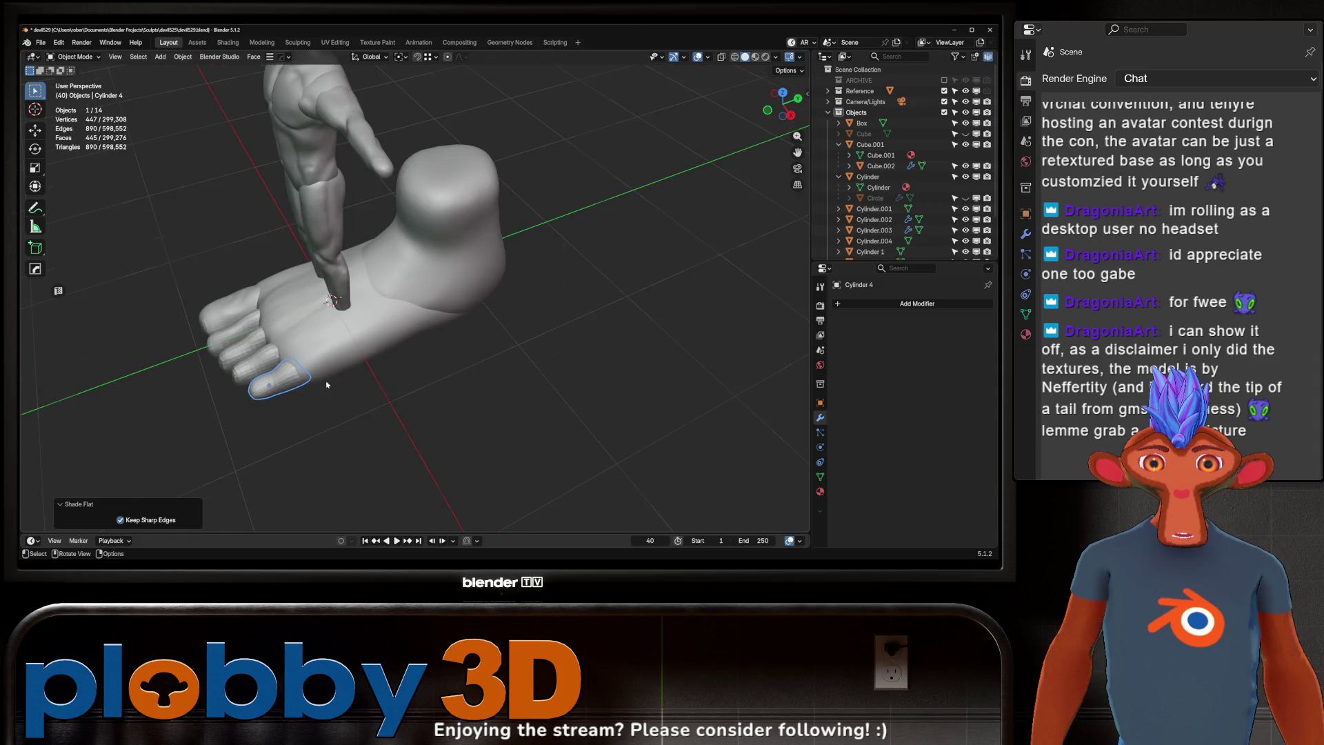
Step: Shade the heel Quad Sphere flat, then orbit out to view the whole foot
middle_drag(386, 310, 445, 311)
click(445, 310)
right_click(445, 311)
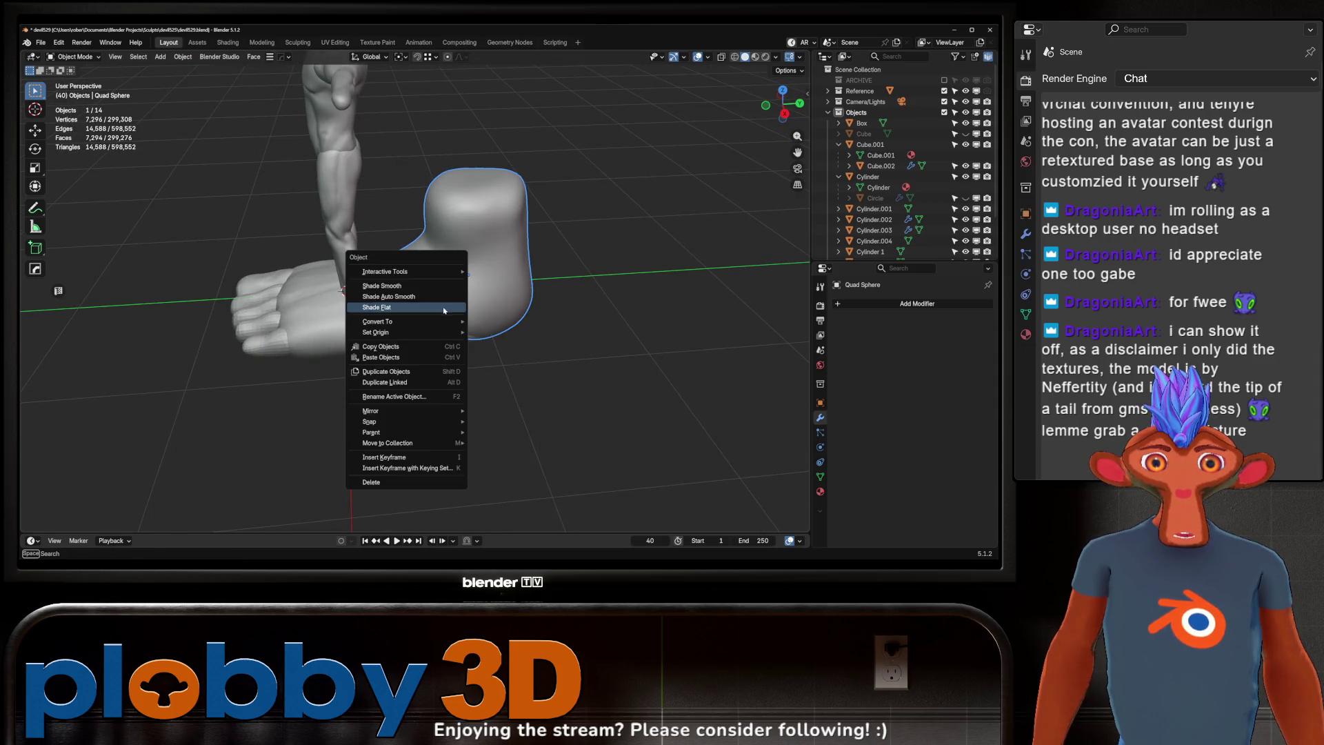
click(443, 304)
click(552, 276)
mouse_move(552, 276)
middle_down()
mouse_move(589, 264)
mouse_move(500, 278)
mouse_move(486, 331)
mouse_move(524, 359)
mouse_move(489, 370)
mouse_move(607, 371)
mouse_move(524, 324)
middle_up()
scroll(483, 345, down, 5)
scroll(481, 356, up, 4)
scroll(524, 324, down, 3)
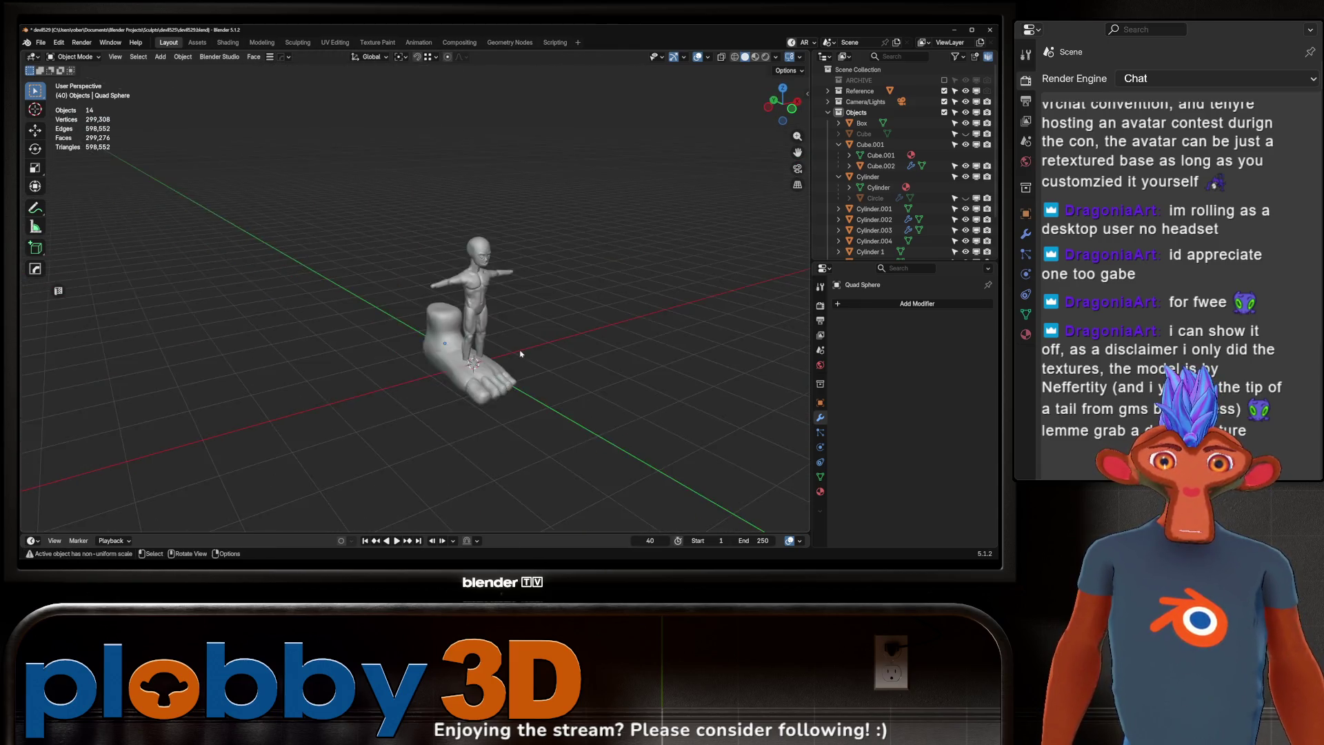
Step: Select the toes and heel, Cylinder 1 through Quad Sphere, in the outliner
scroll(518, 311, up, 2)
scroll(521, 312, up, 2)
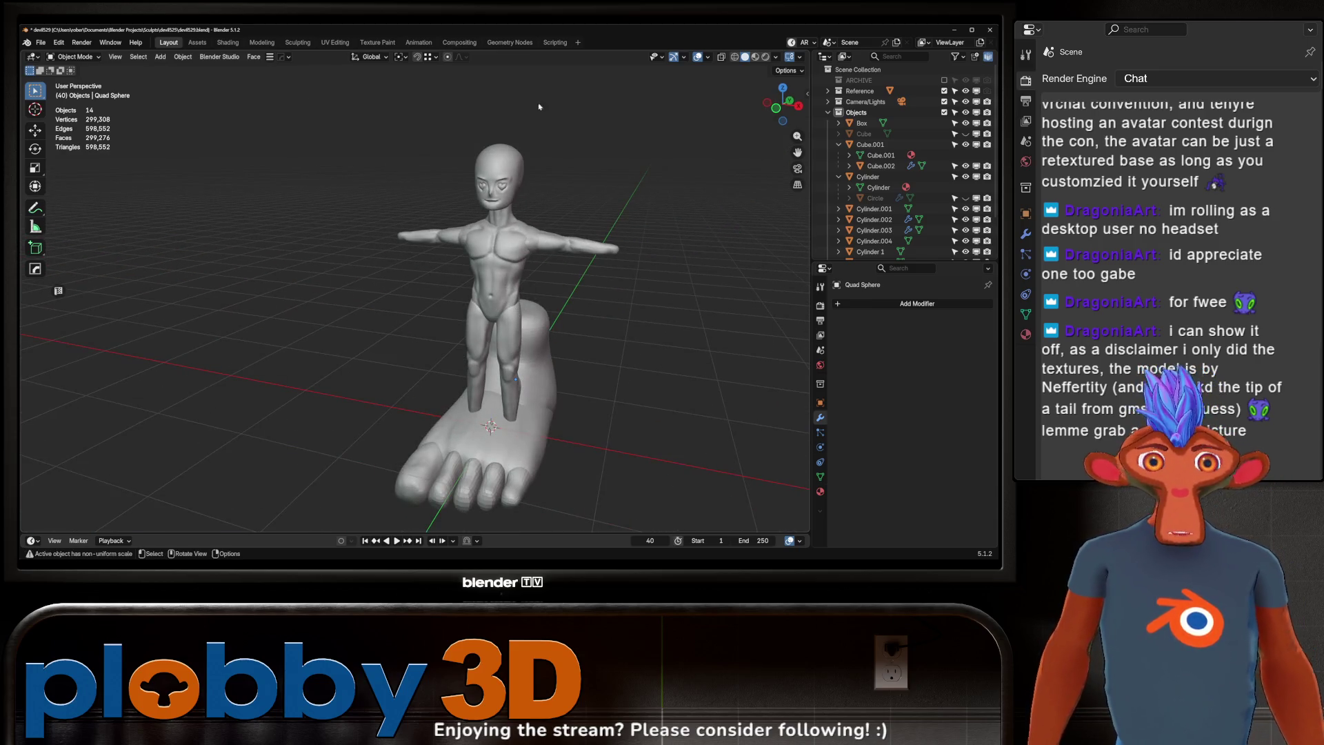
middle_drag(636, 235, 520, 331)
scroll(579, 290, up, 2)
scroll(580, 290, down, 3)
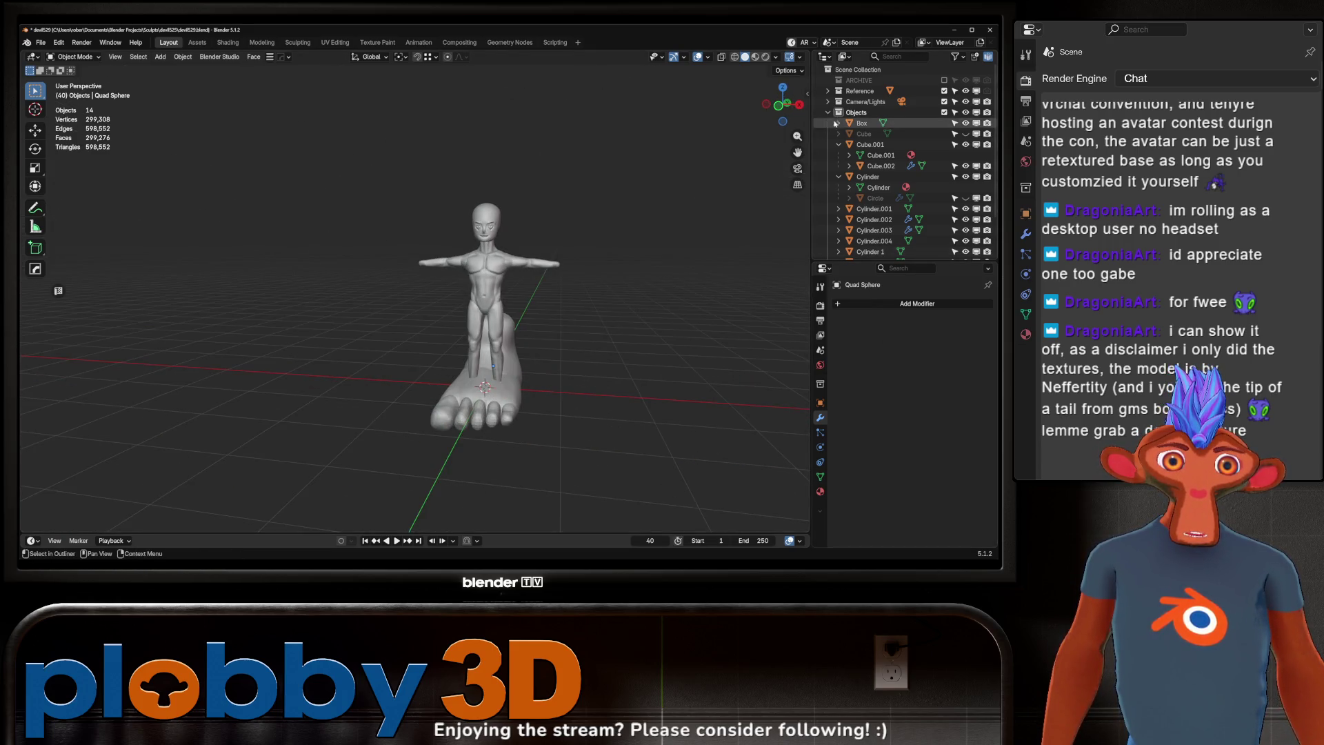
scroll(936, 254, down, 2)
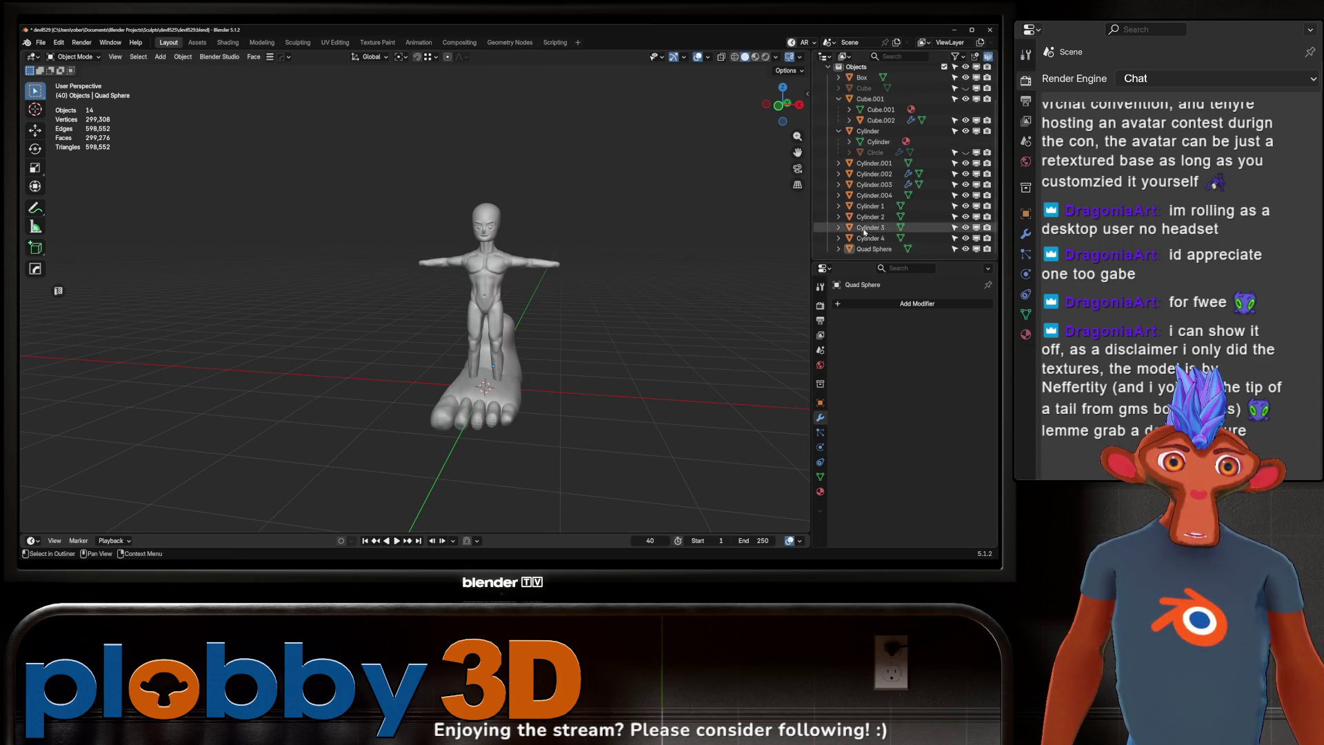
click(870, 206)
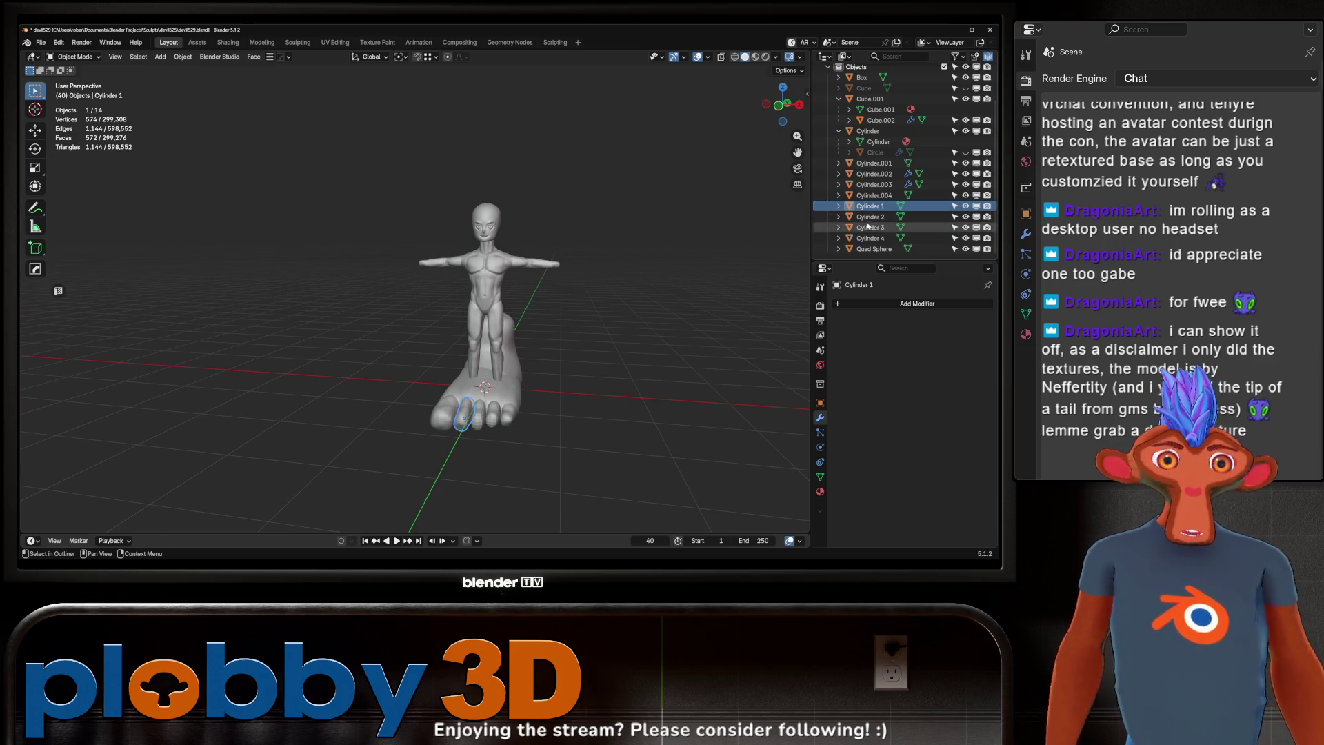
shift+click(871, 249)
Step: Move the selected pieces into a new collection named 'foot'
key(m)
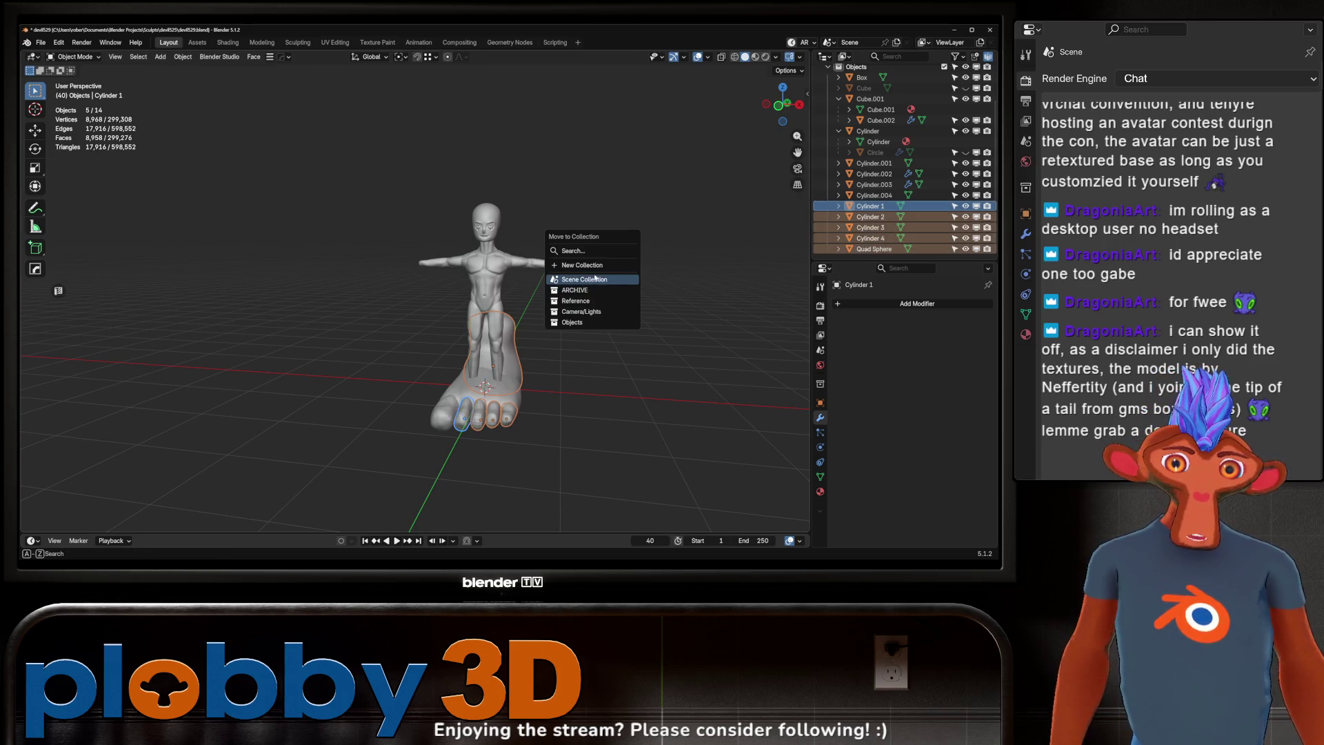
click(592, 266)
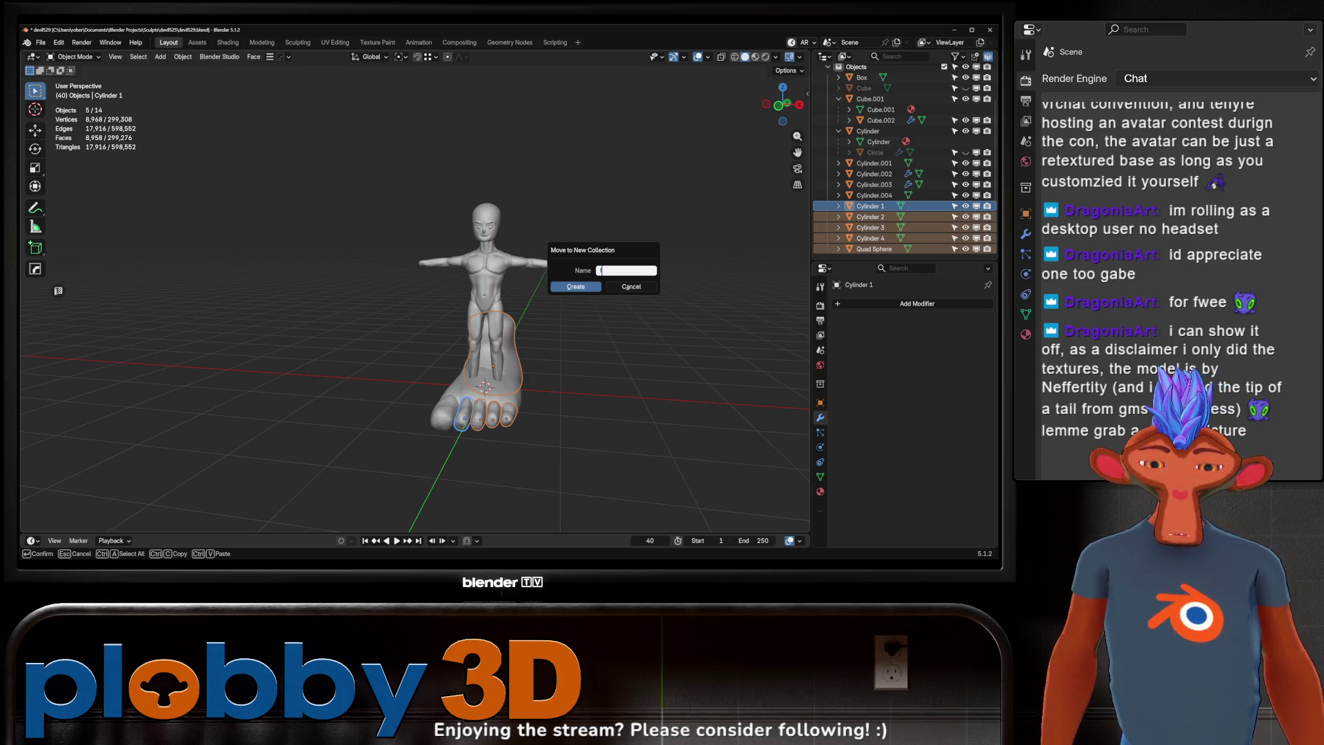
text(foot)
key(Return)
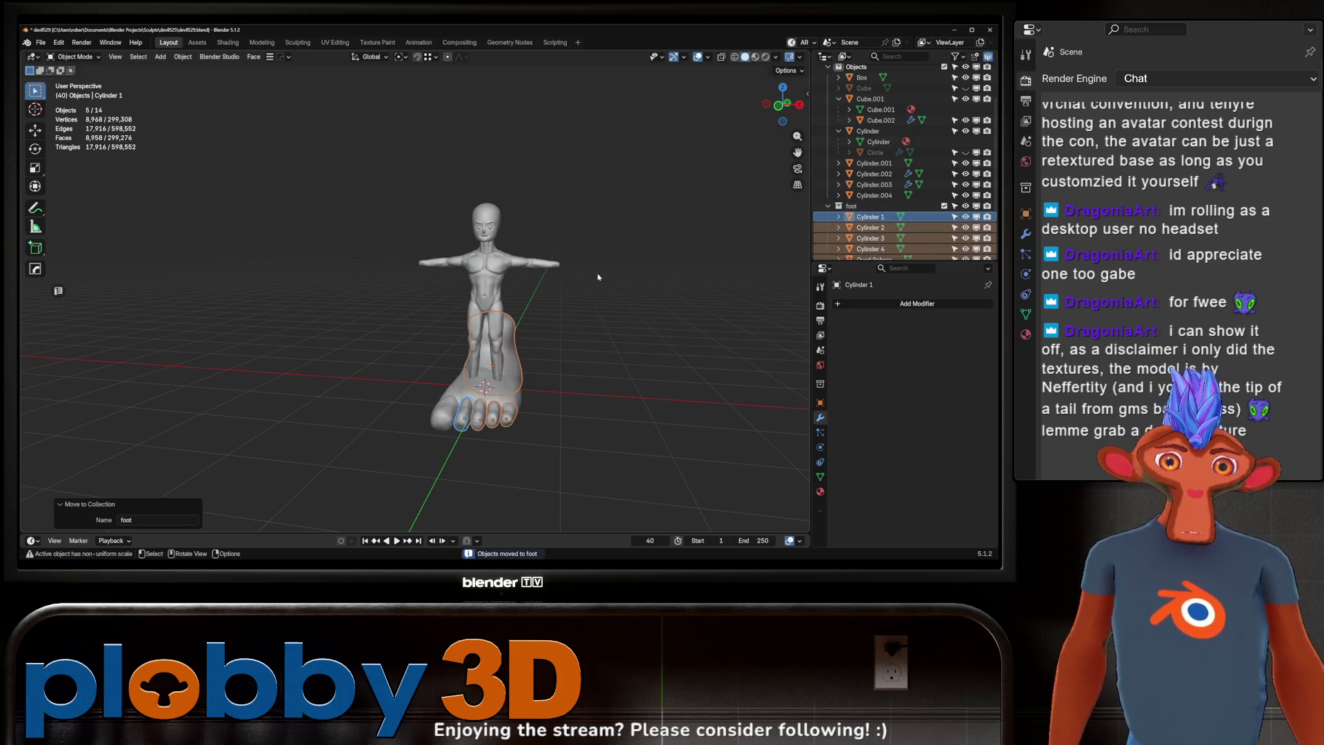
right_click(445, 222)
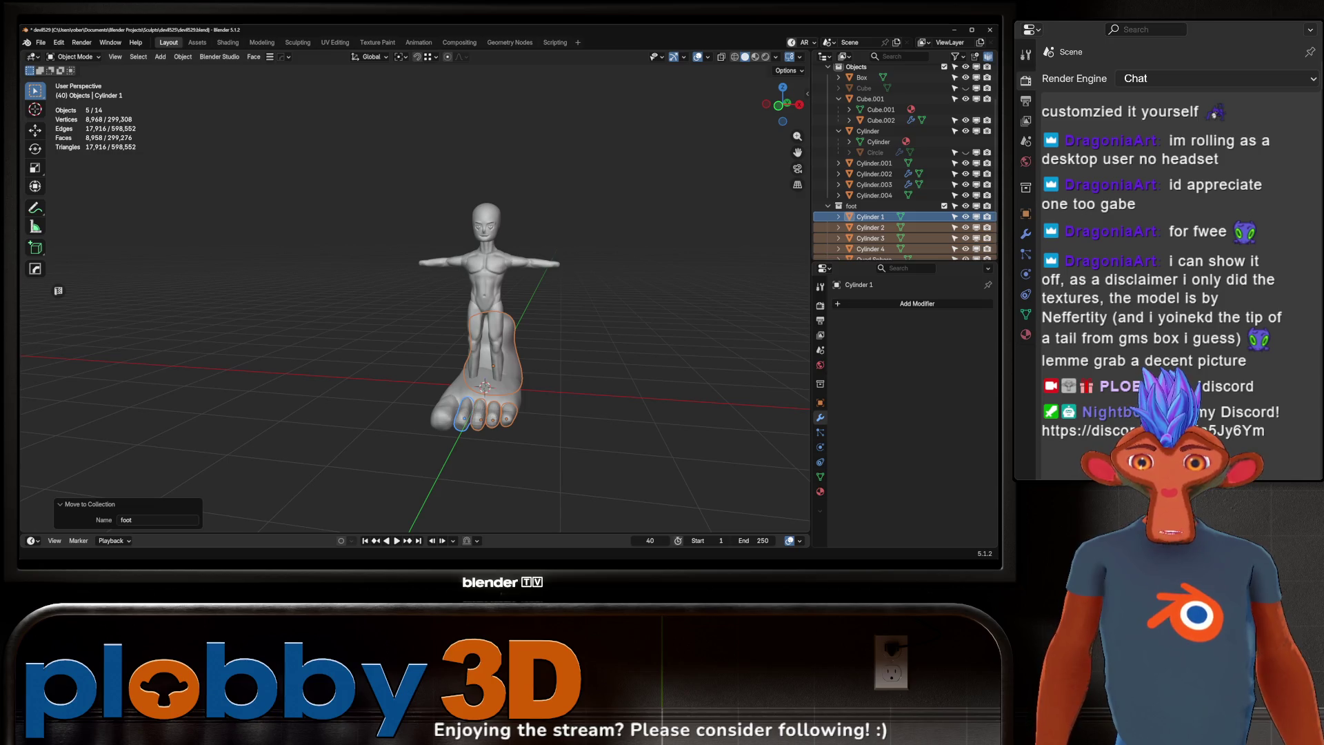
Step: Orbit around the character and foot, and select the Box pedestal
scroll(524, 413, up, 3)
mouse_move(524, 414)
middle_down()
mouse_move(483, 414)
mouse_move(553, 417)
mouse_move(412, 343)
middle_up()
scroll(448, 358, down, 3)
scroll(433, 350, up, 2)
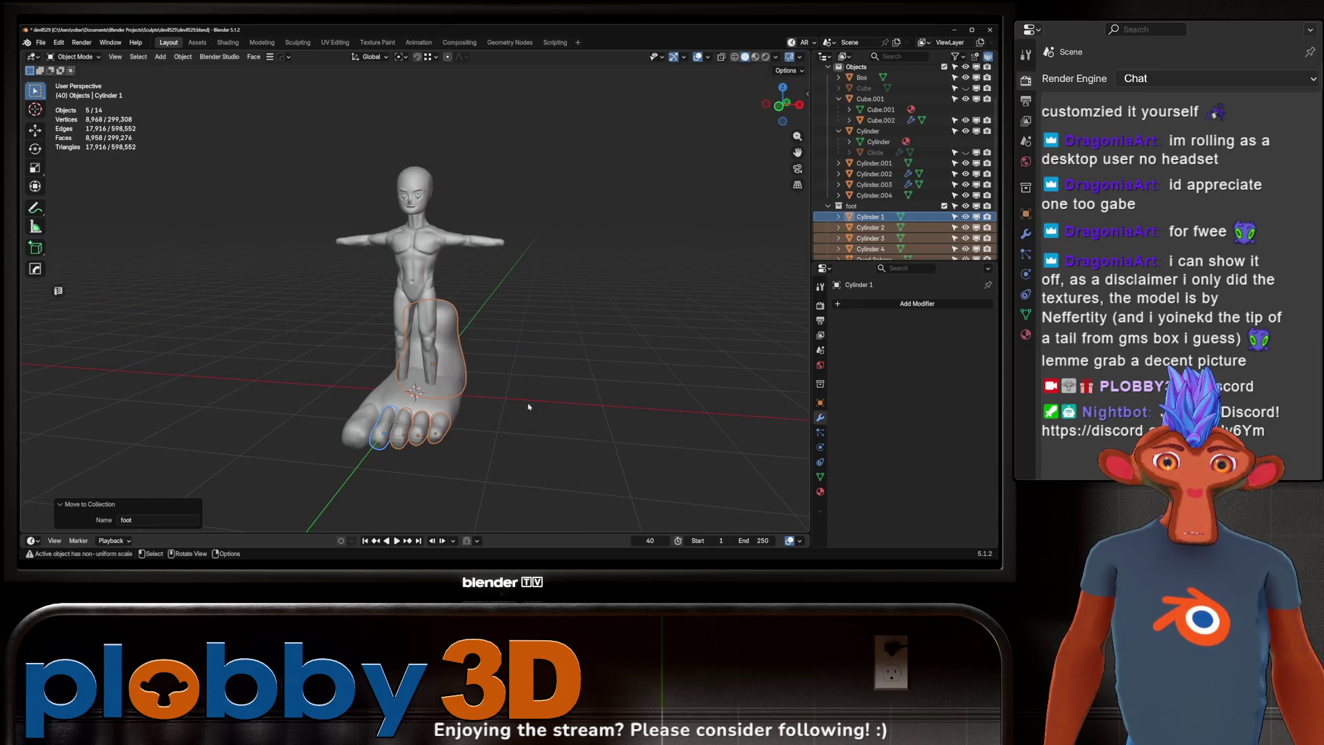
middle_drag(549, 377, 394, 345)
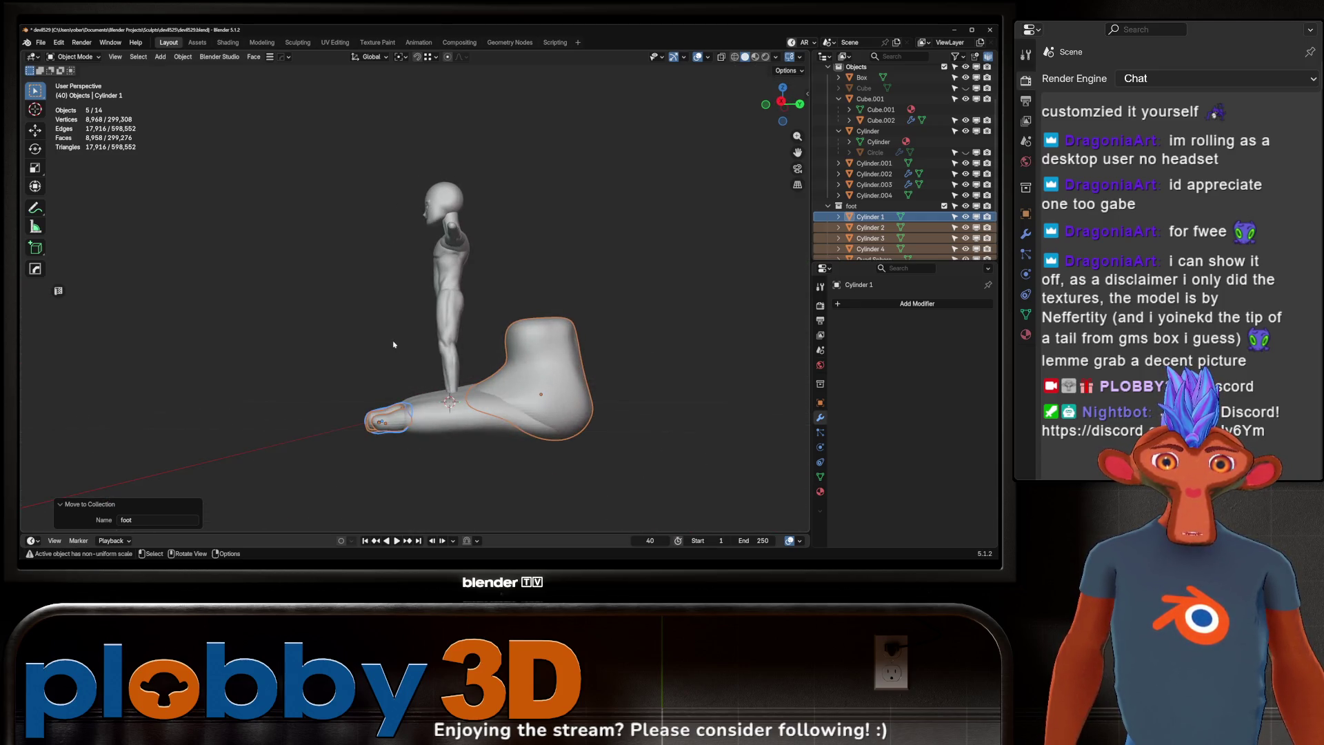
click(492, 432)
mouse_move(492, 432)
middle_down()
mouse_move(476, 386)
mouse_move(428, 400)
mouse_move(393, 384)
middle_up()
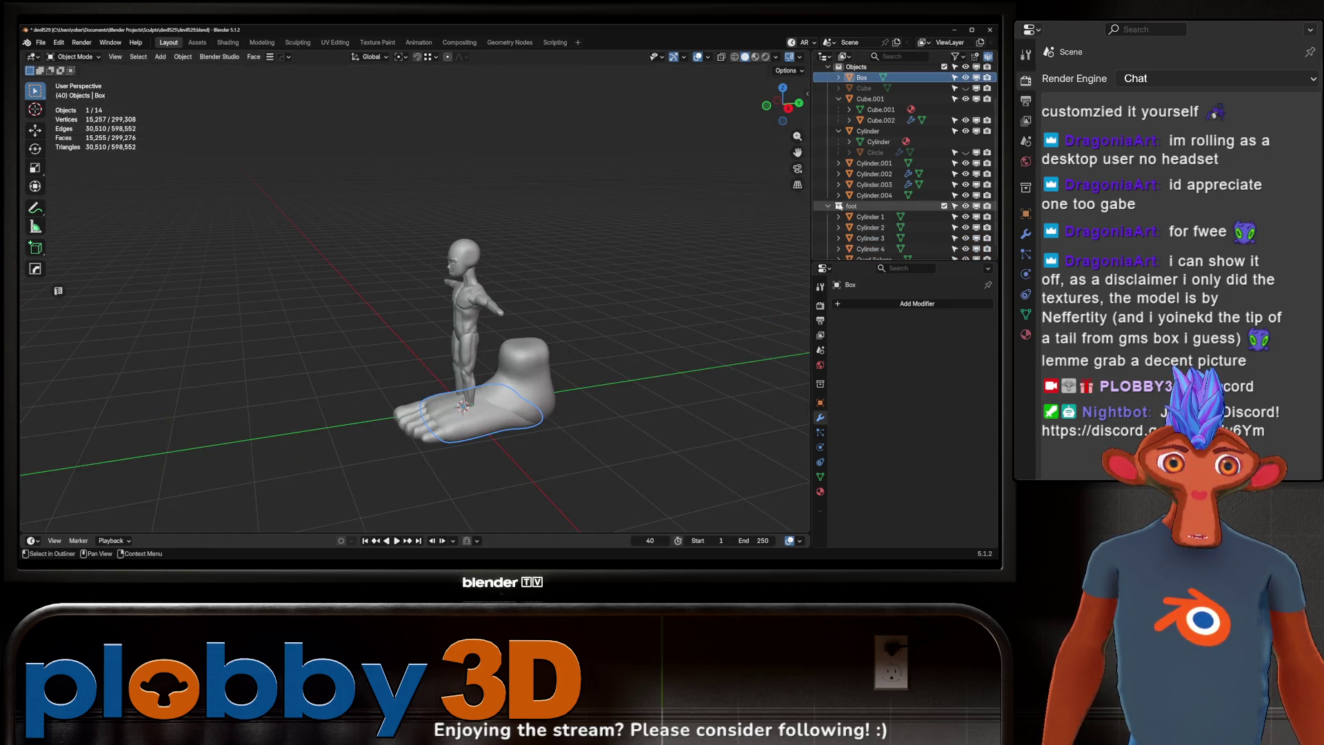
Step: Try hiding the foot collection and its toes and heel in the outliner
click(827, 206)
click(966, 249)
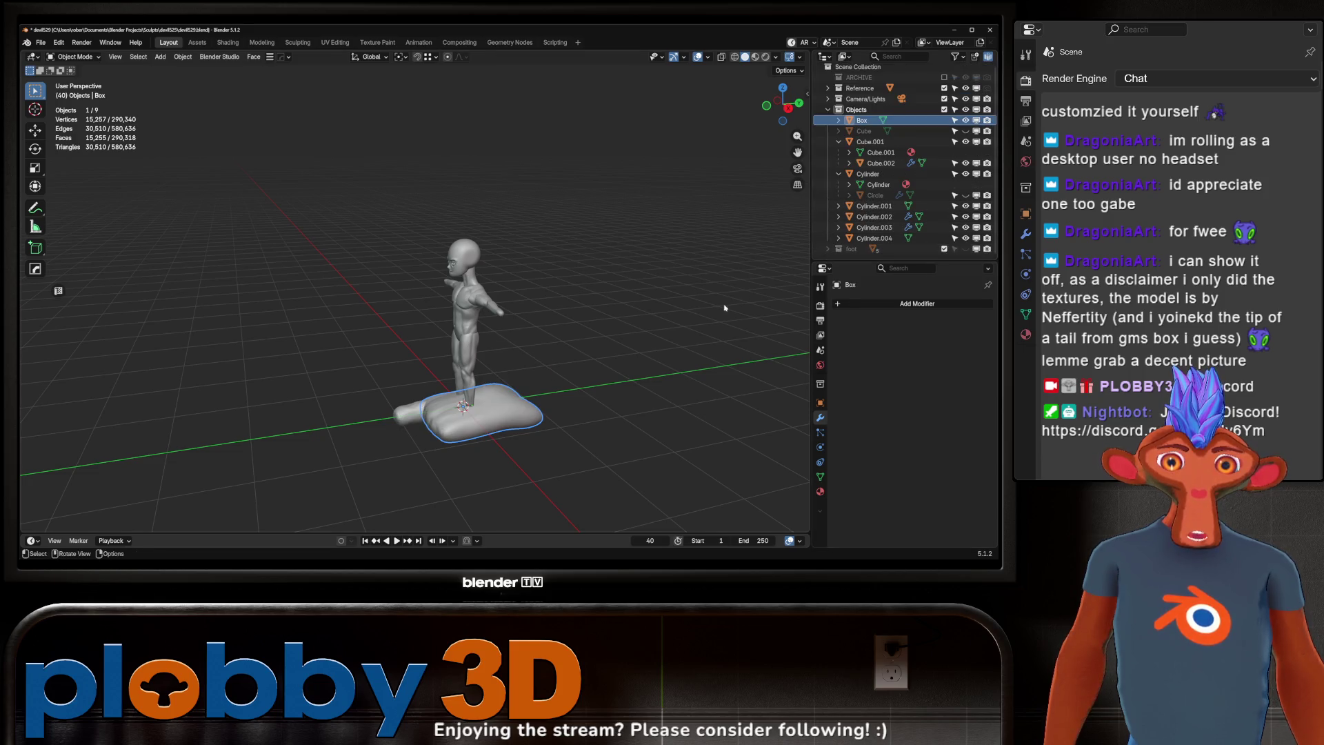
click(828, 249)
scroll(959, 213, down, 3)
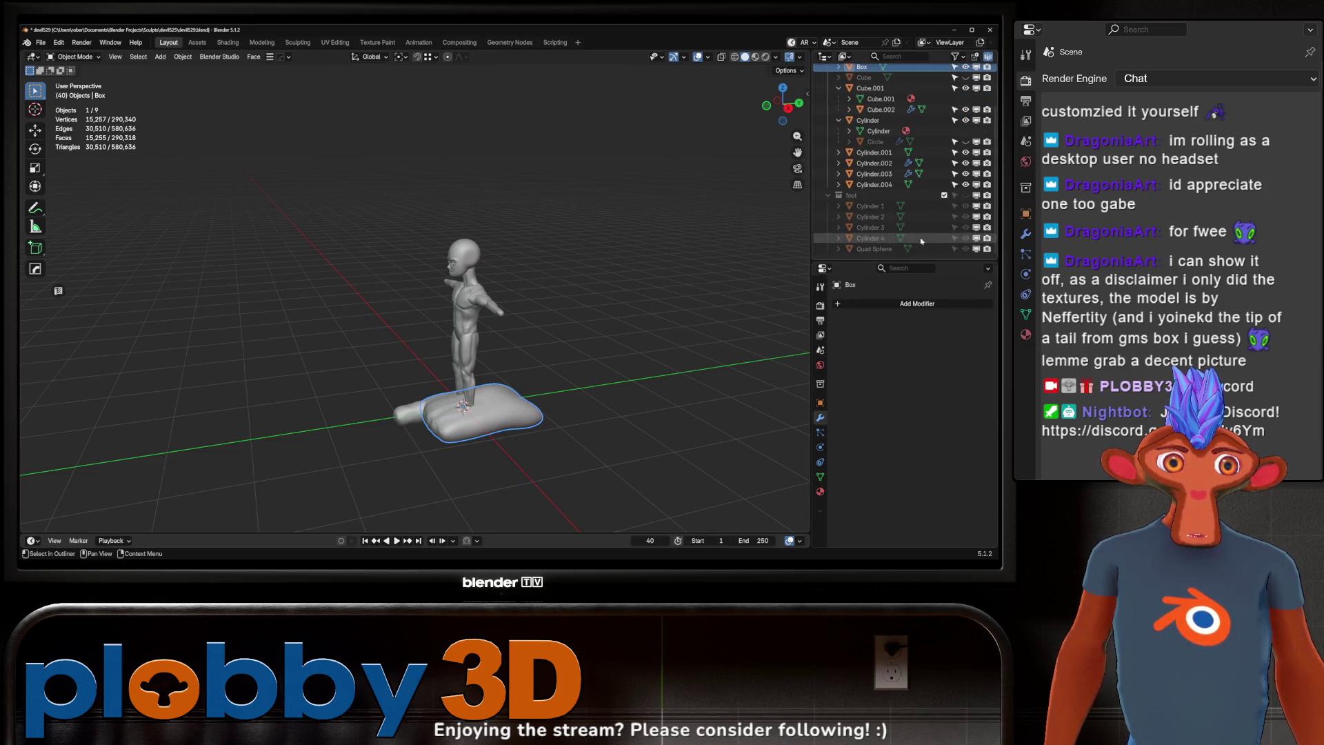
click(966, 195)
drag(965, 205, 966, 249)
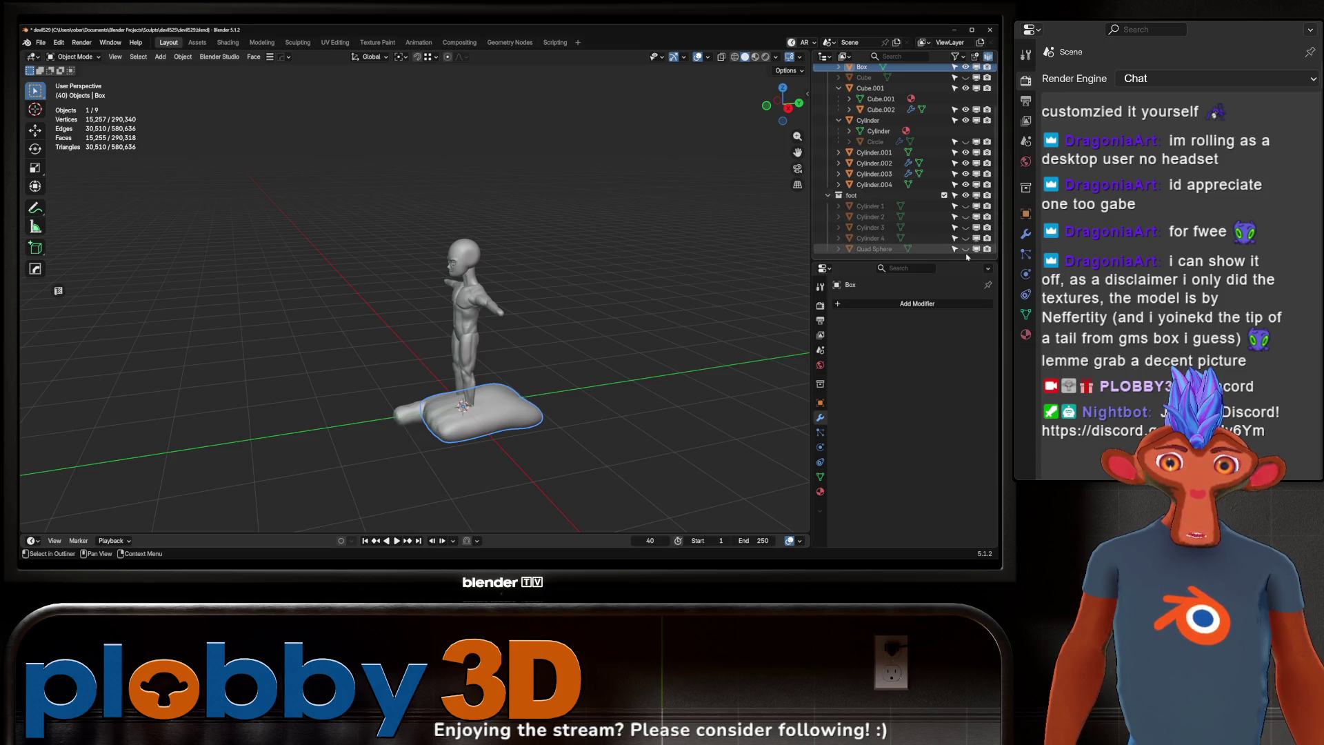
middle_drag(697, 290, 657, 293)
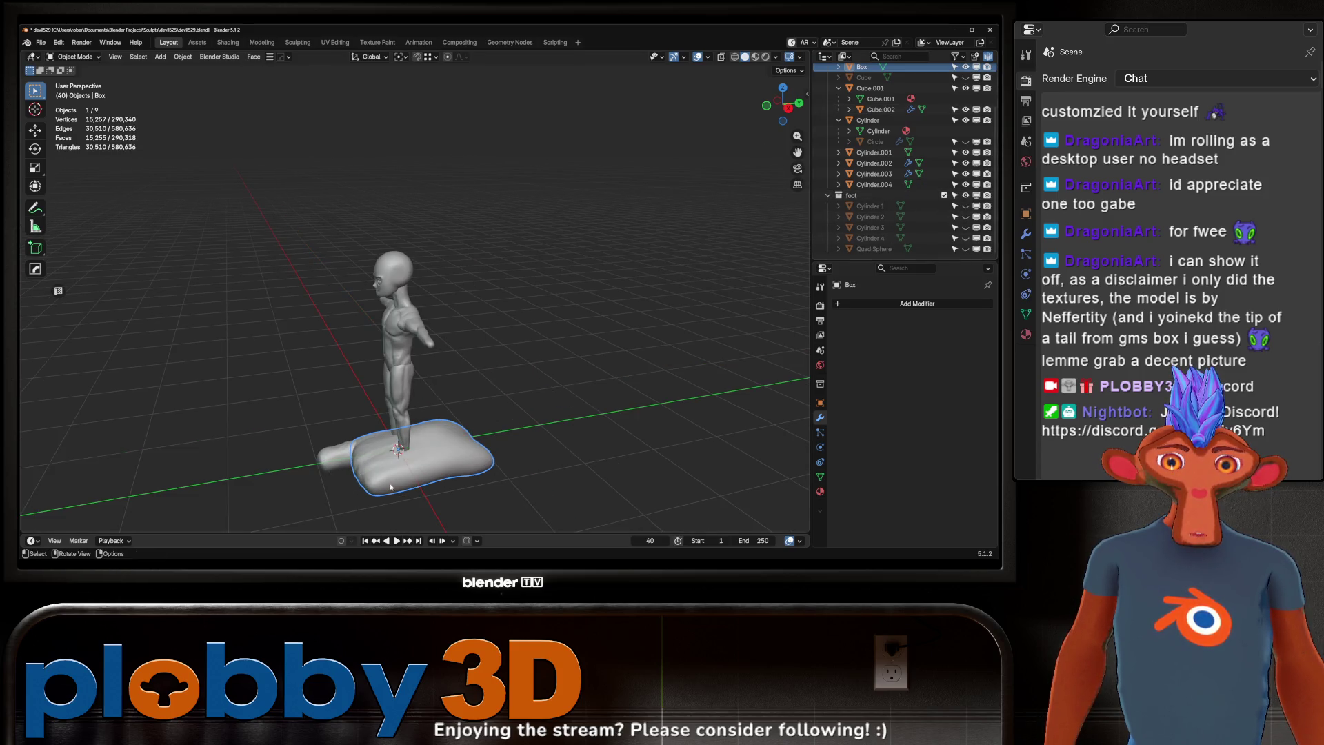
Step: Move Box and Cylinder.004 into the foot collection and hide all its objects
drag(862, 67, 855, 196)
click(346, 453)
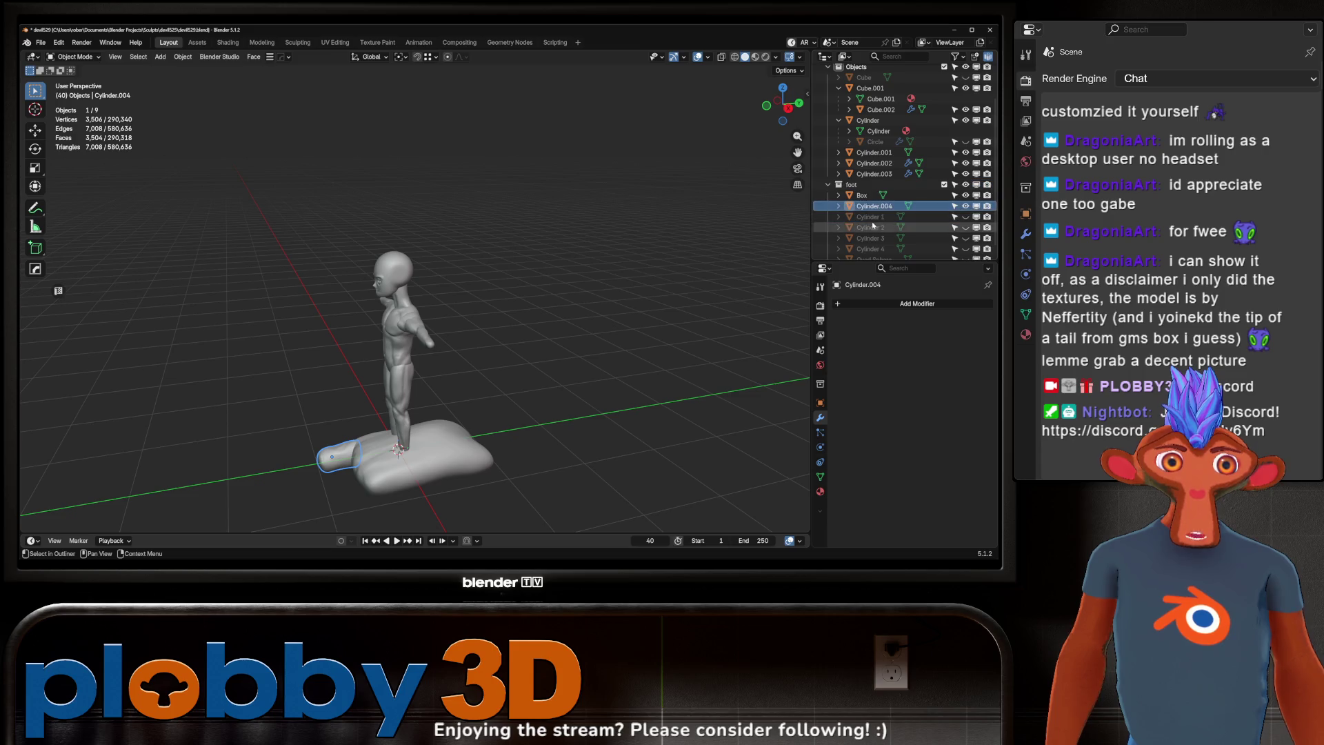
click(966, 206)
click(966, 196)
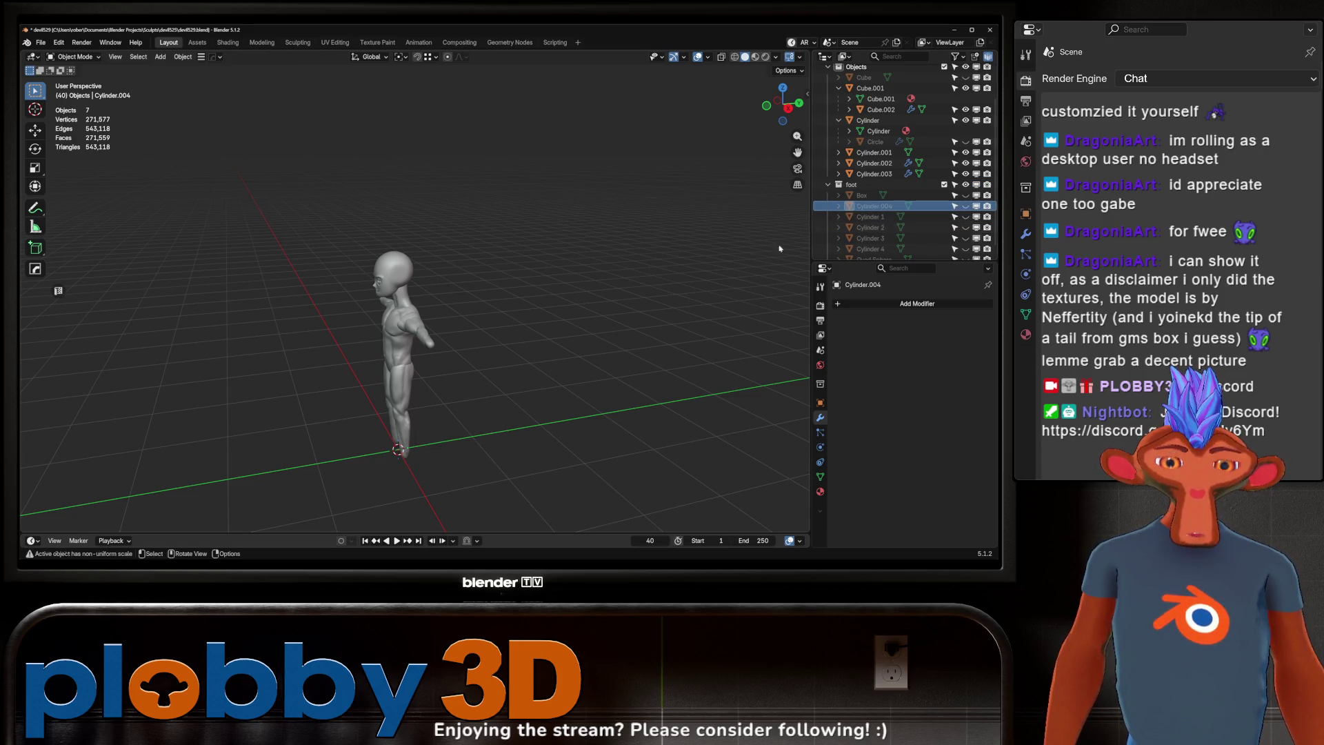
drag(957, 196, 966, 254)
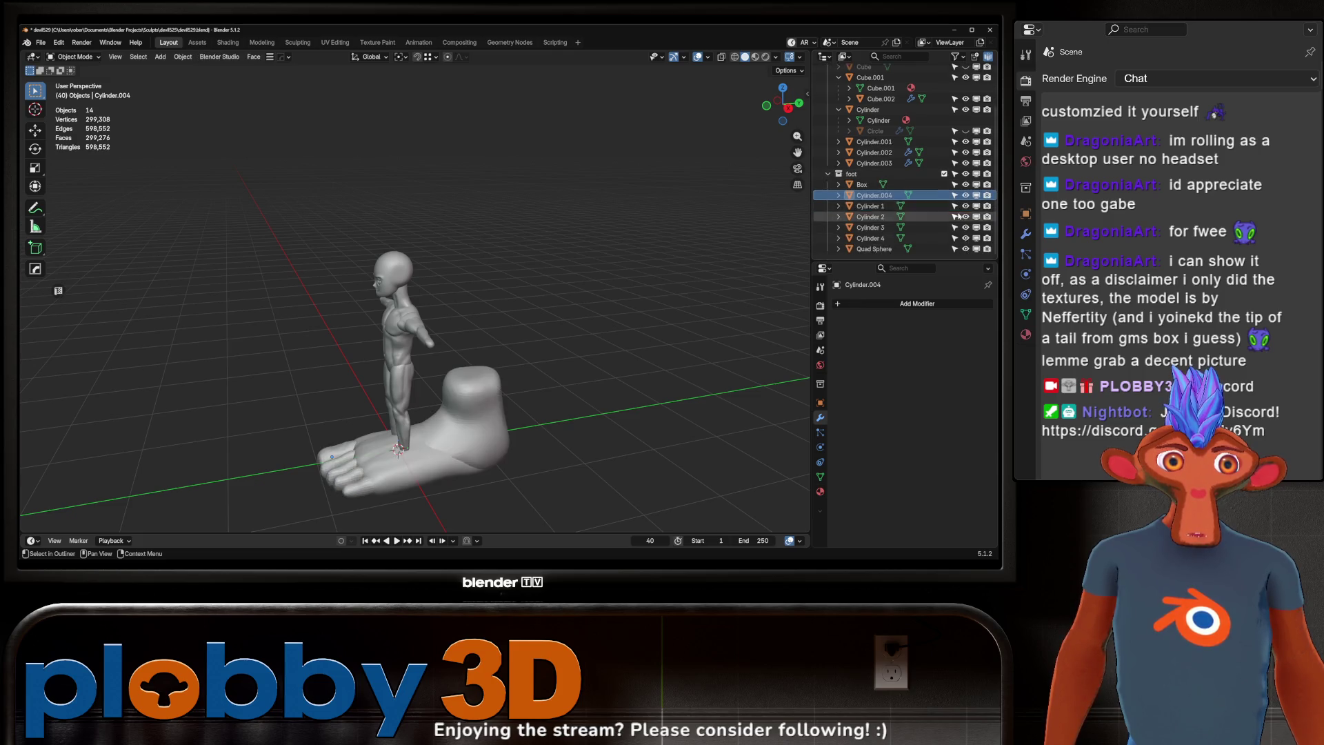
scroll(966, 249, down, 1)
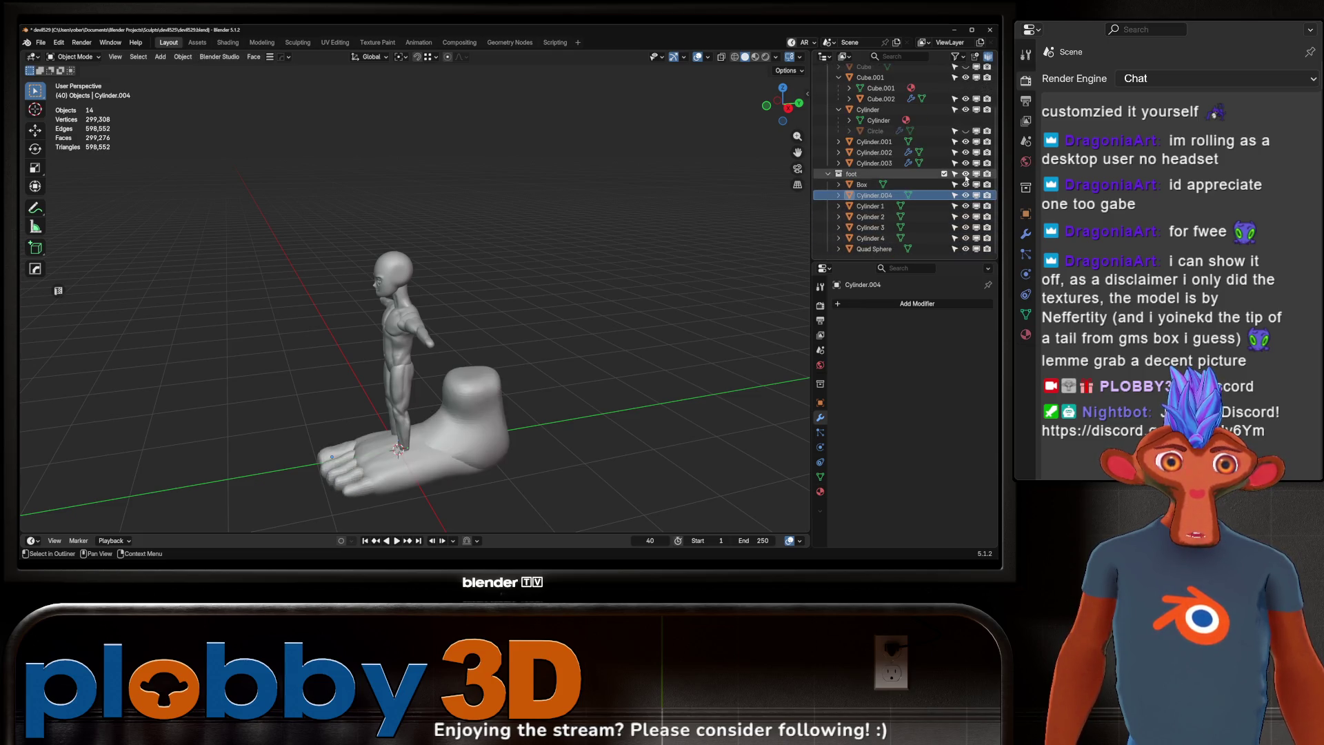
click(966, 174)
Step: Orbit around the foot-free character to inspect it from several angles
middle_drag(435, 373, 472, 365)
scroll(472, 364, up, 3)
scroll(462, 352, down, 3)
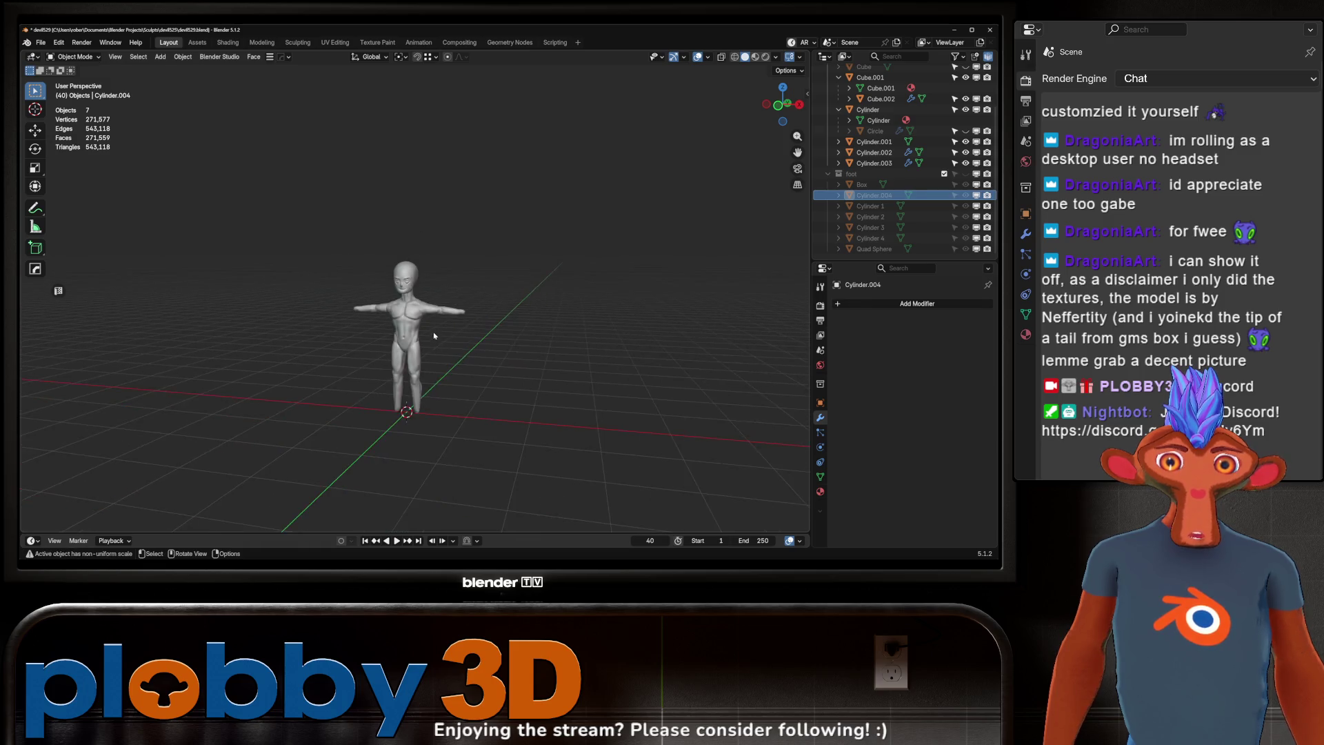
scroll(438, 333, up, 5)
scroll(437, 334, down, 6)
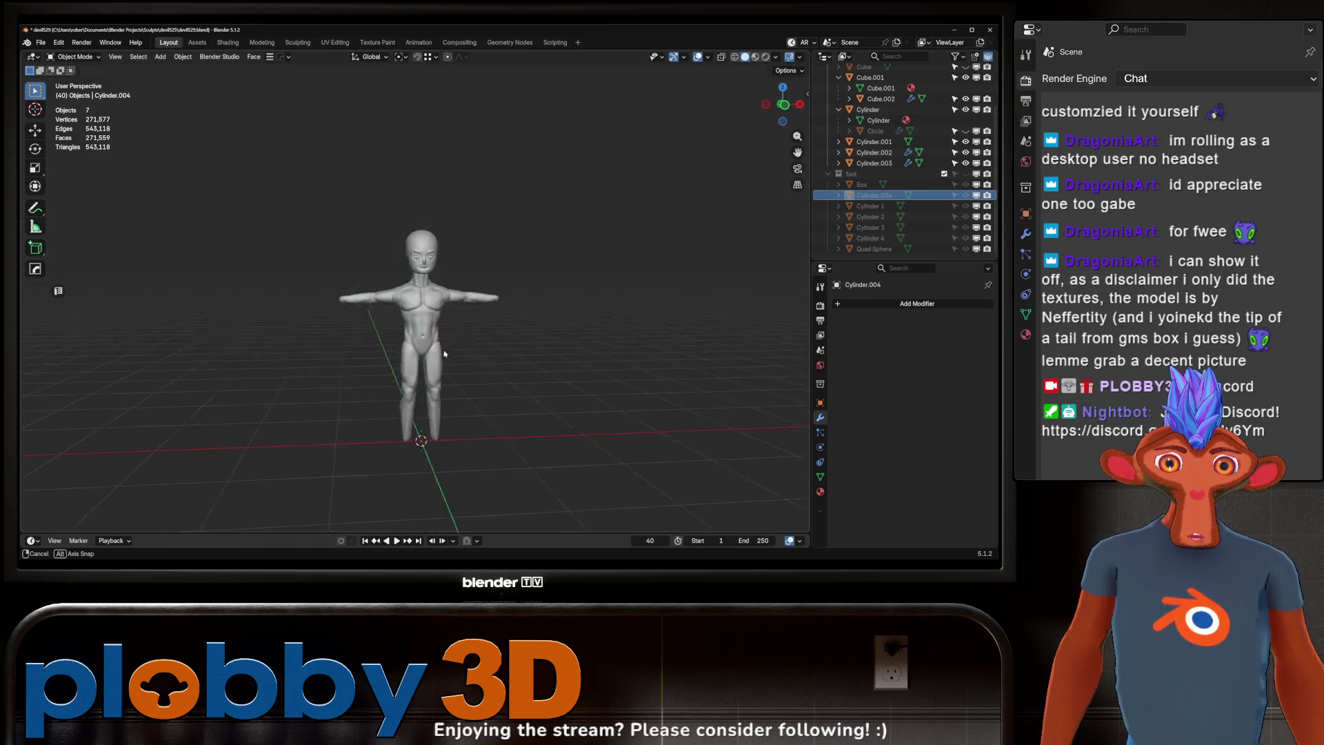
middle_drag(437, 334, 369, 367)
scroll(387, 376, up, 6)
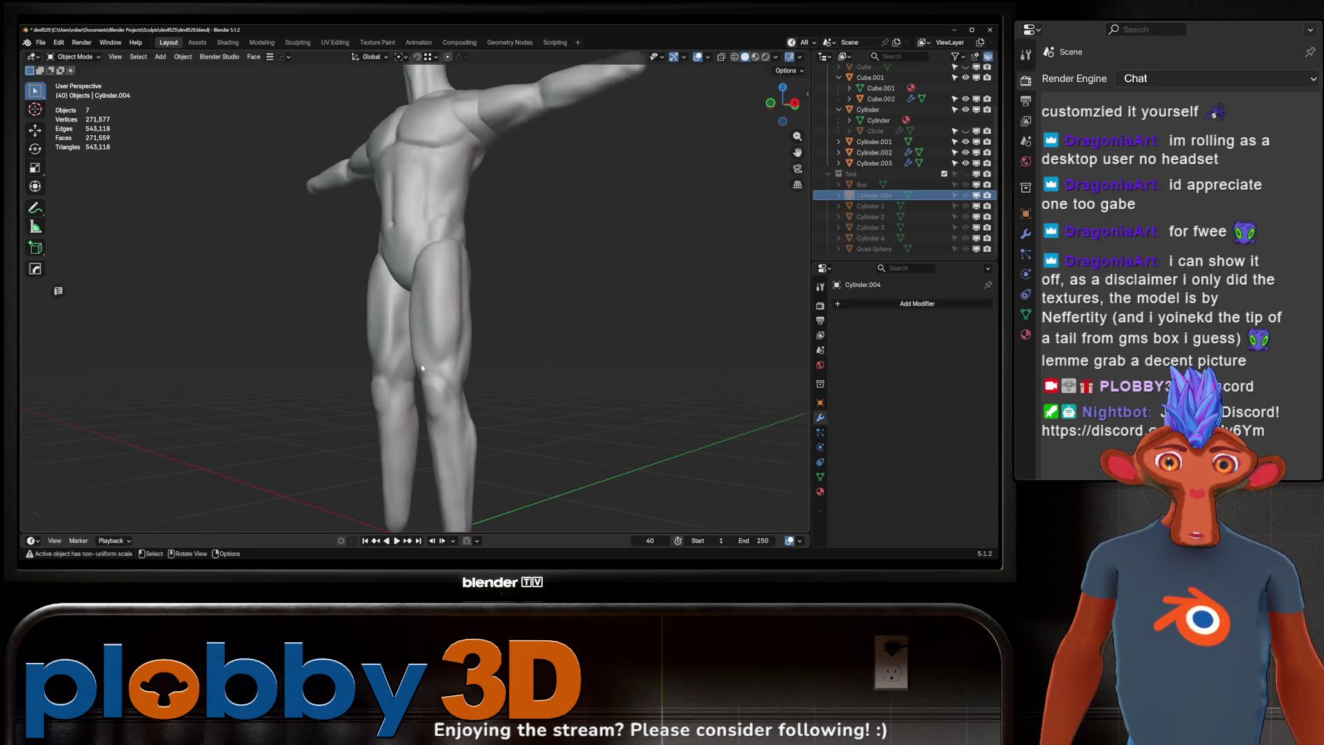
scroll(442, 397, down, 3)
middle_drag(458, 404, 538, 373)
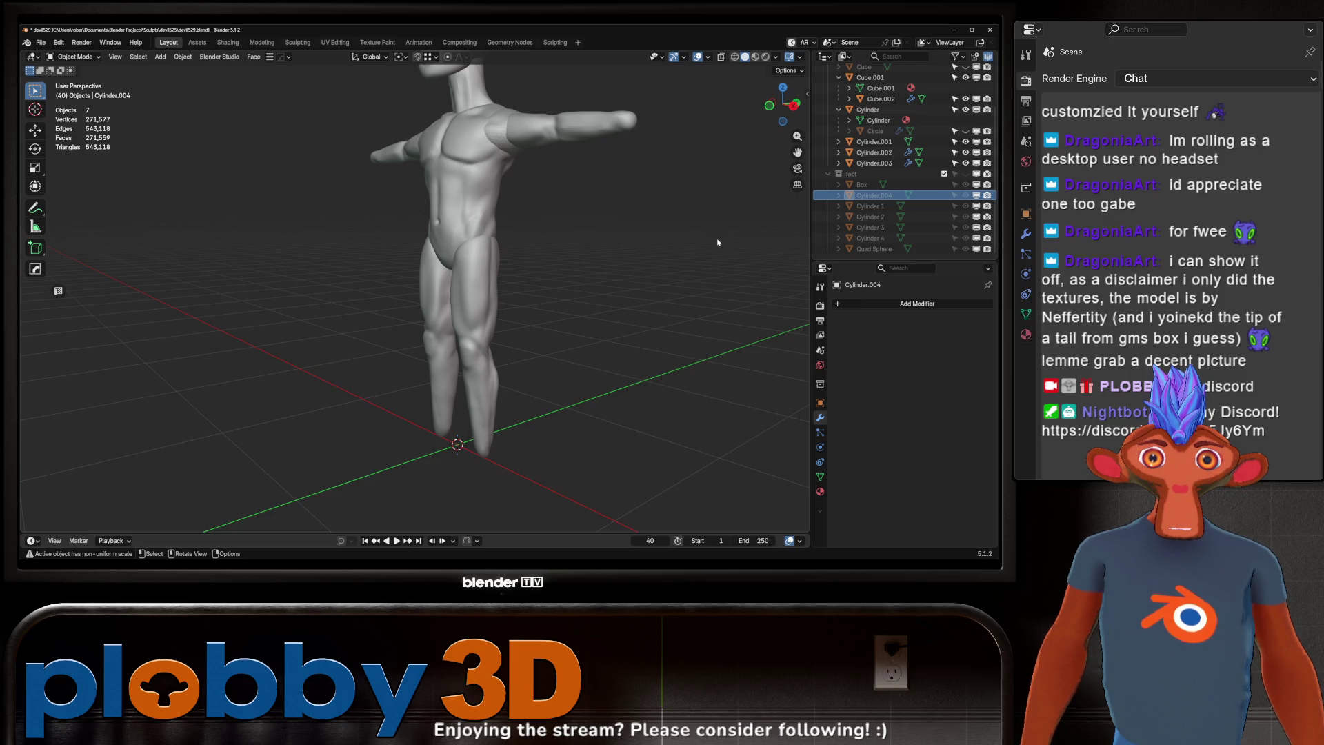
scroll(386, 304, down, 2)
Step: Rename Cube.001 to 'torso' and the neck piece to 'neck'
scroll(483, 314, up, 1)
click(509, 316)
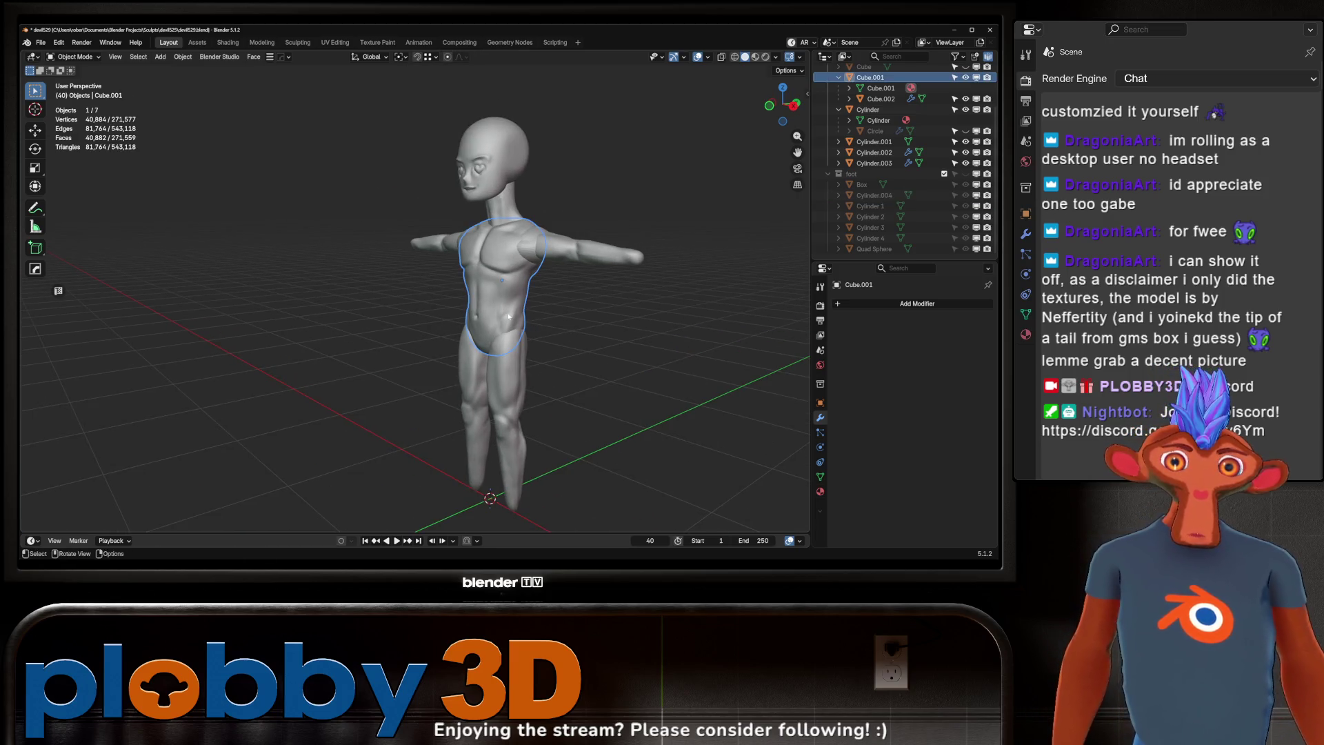
key(F2)
text(tors)
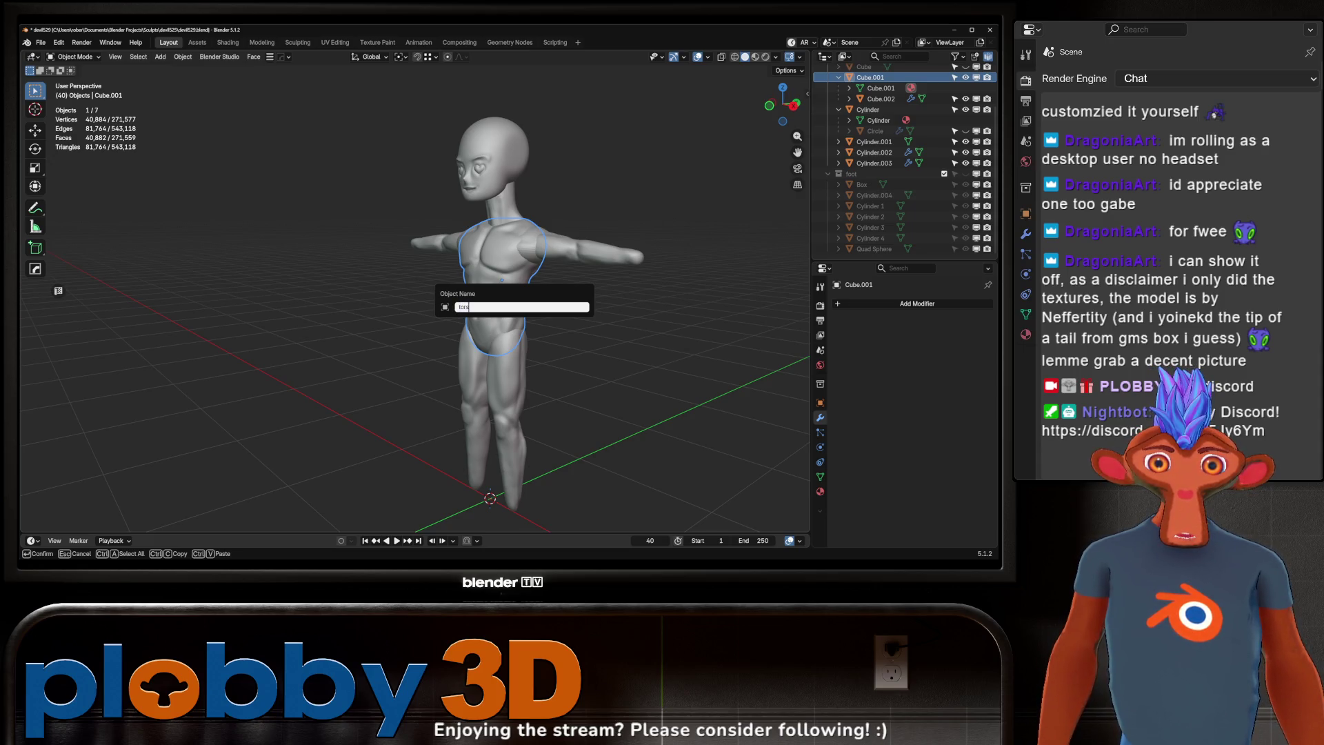
text(o)
key(Return)
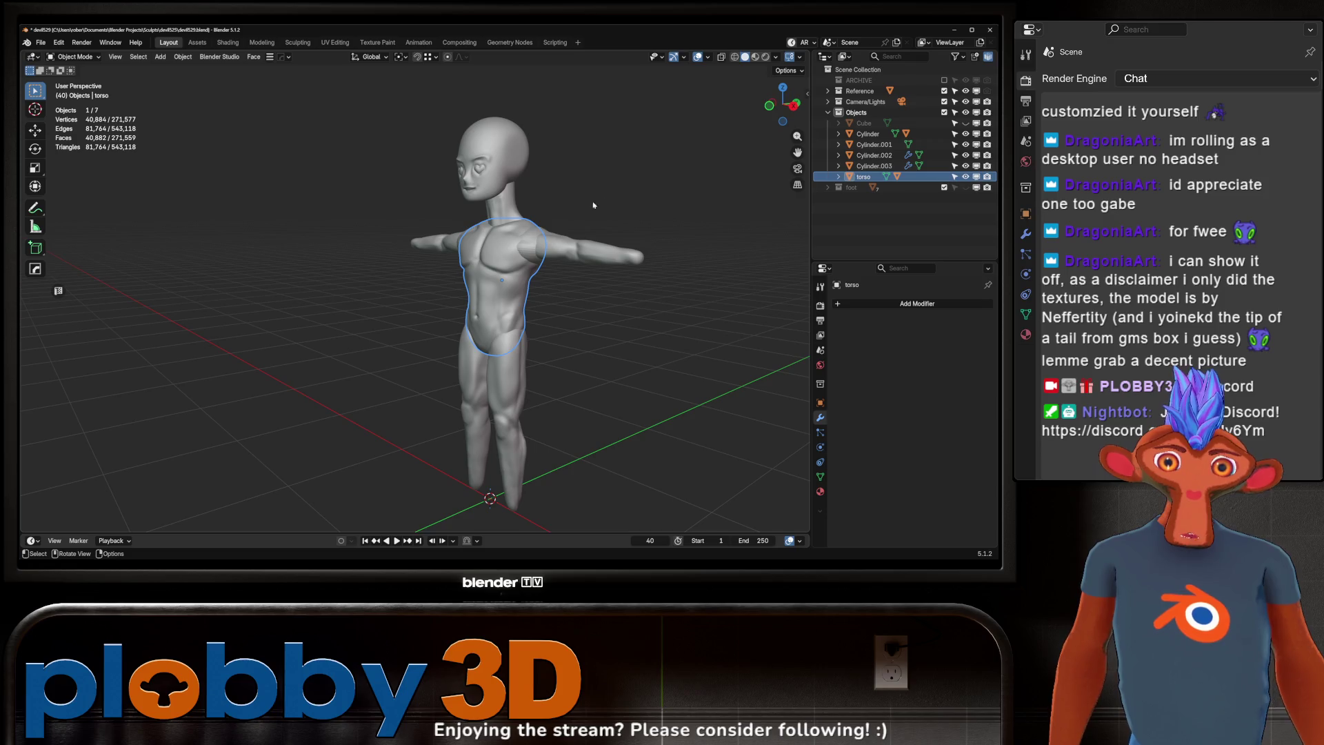
click(506, 208)
key(Tab)
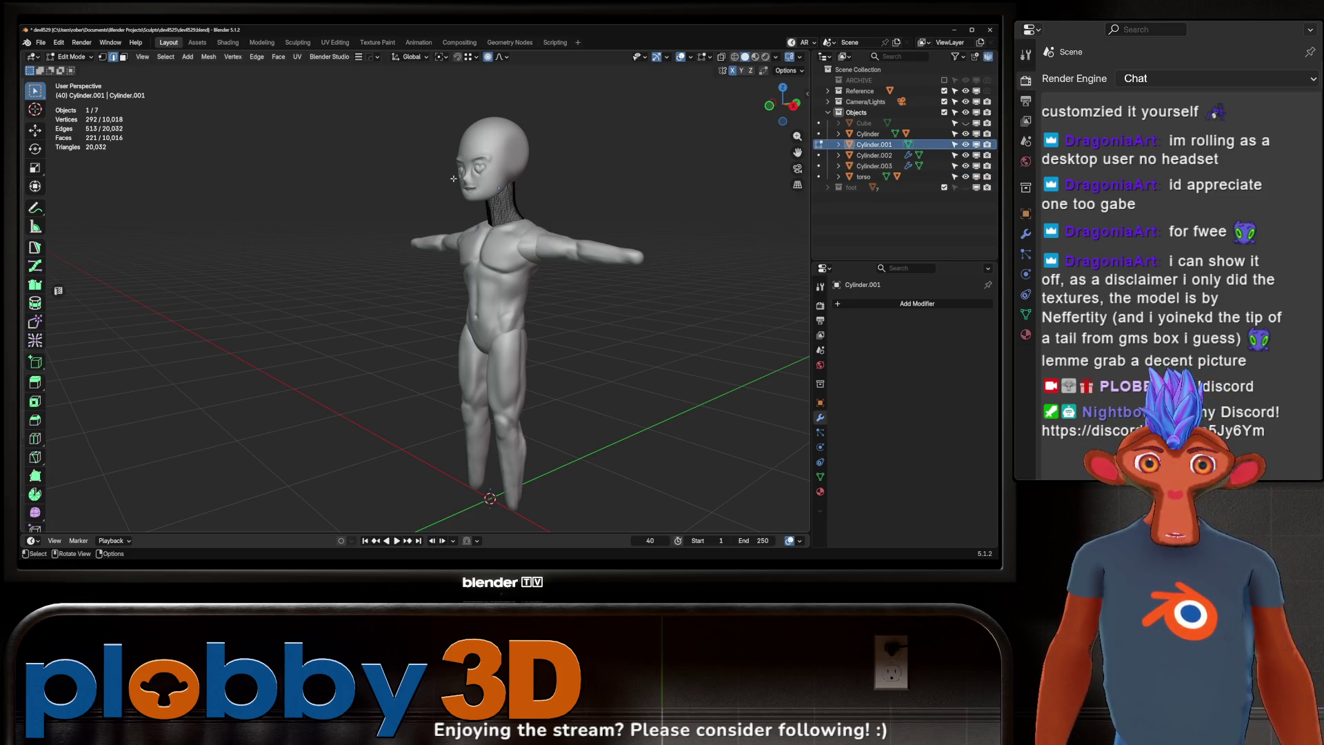
key(Tab)
key(F2)
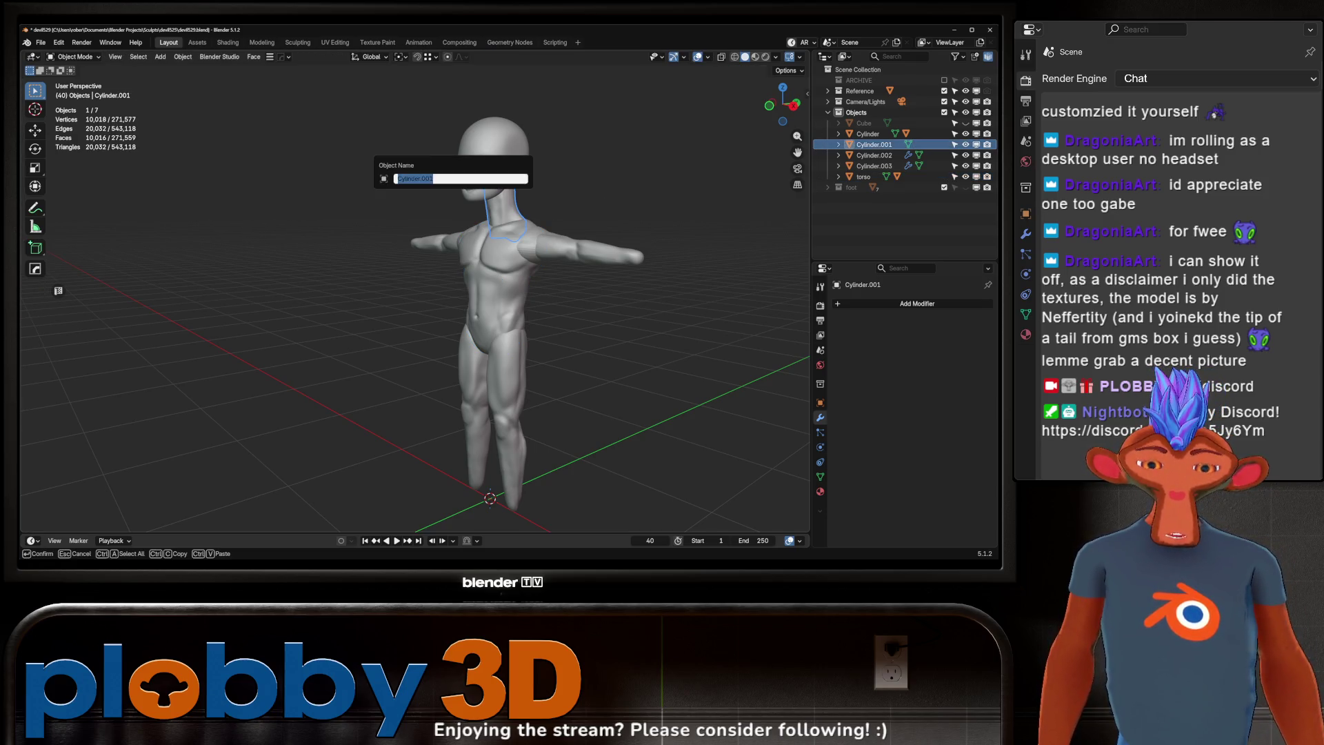
text(k)
key(Return)
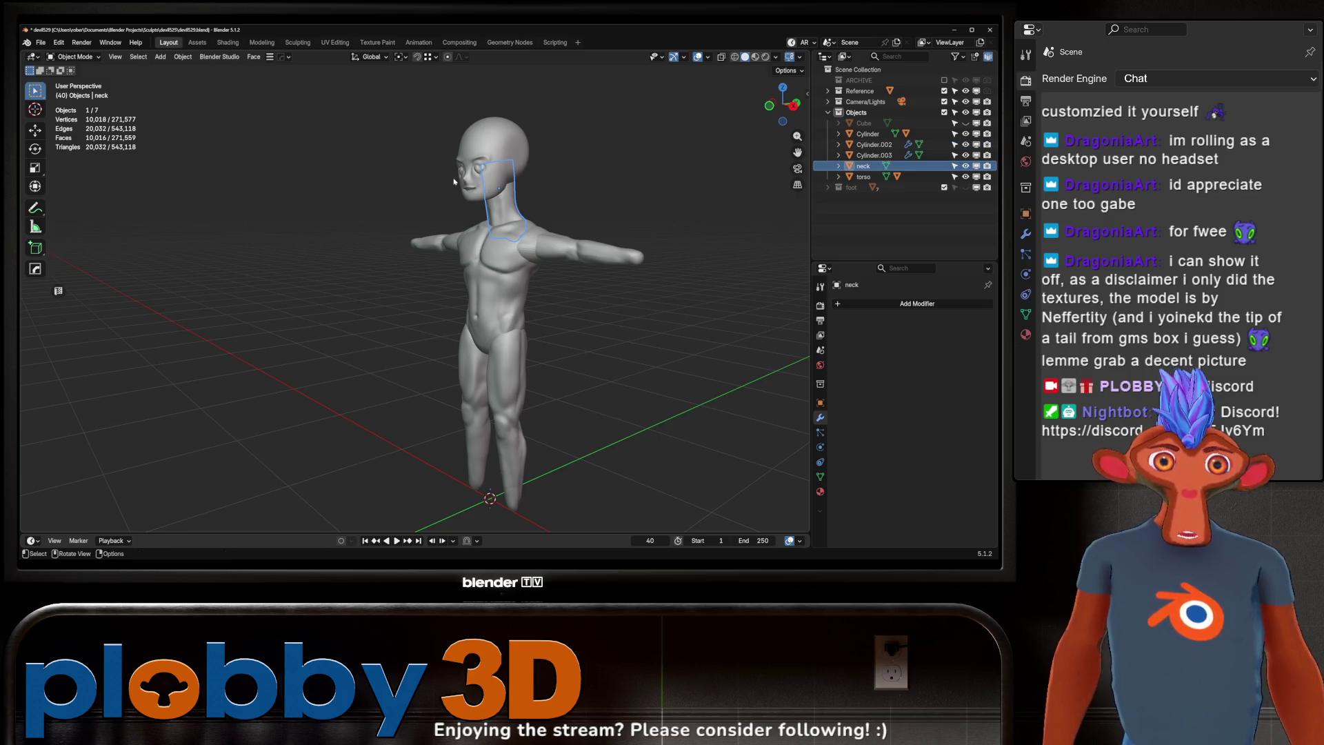
Step: Rename the head piece 'head' and the mirrored chest piece 'shoulders'
click(476, 174)
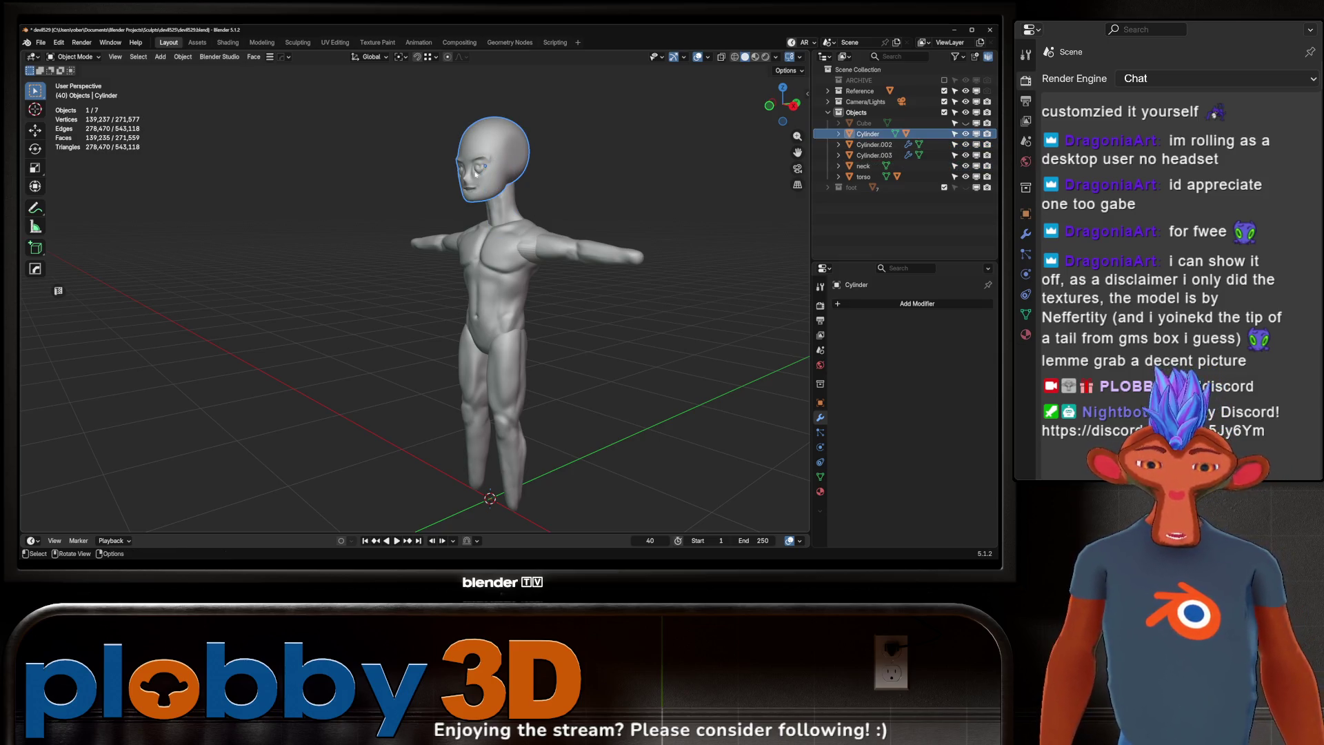
key(F2)
text(head)
key(Return)
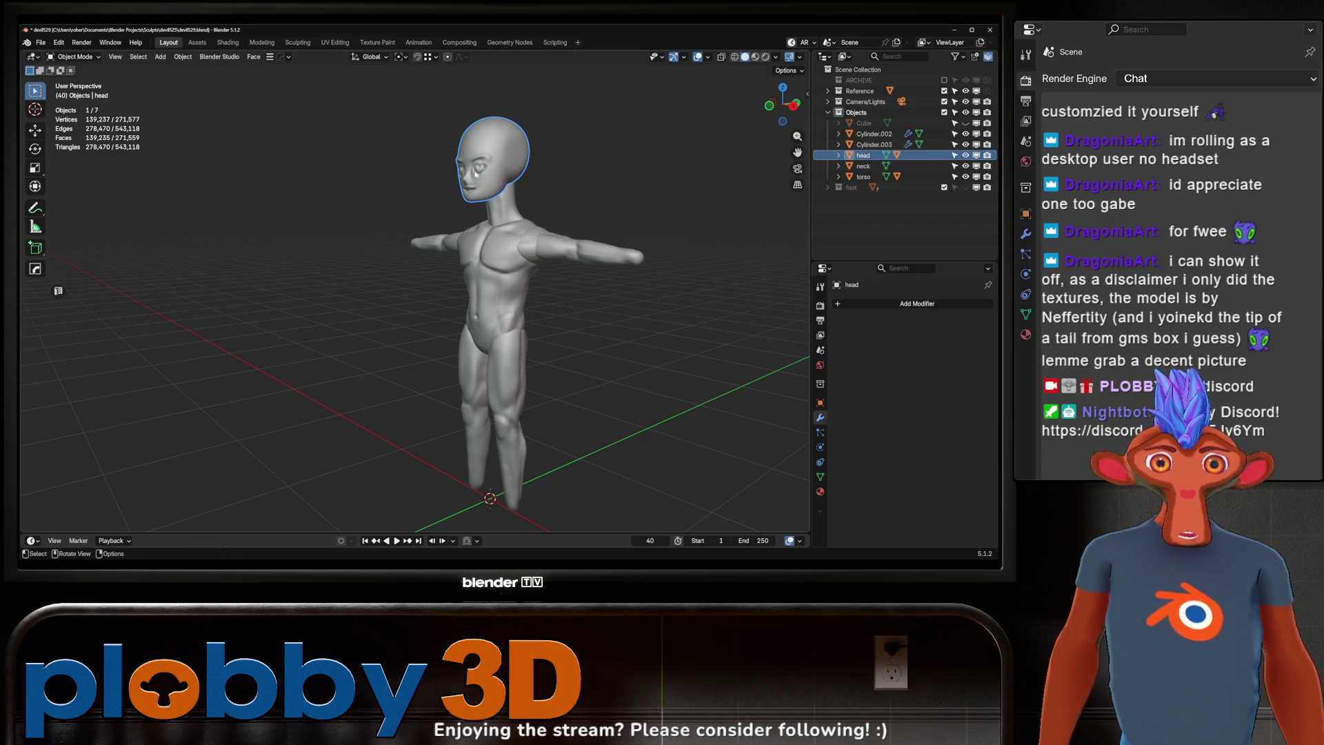
click(531, 247)
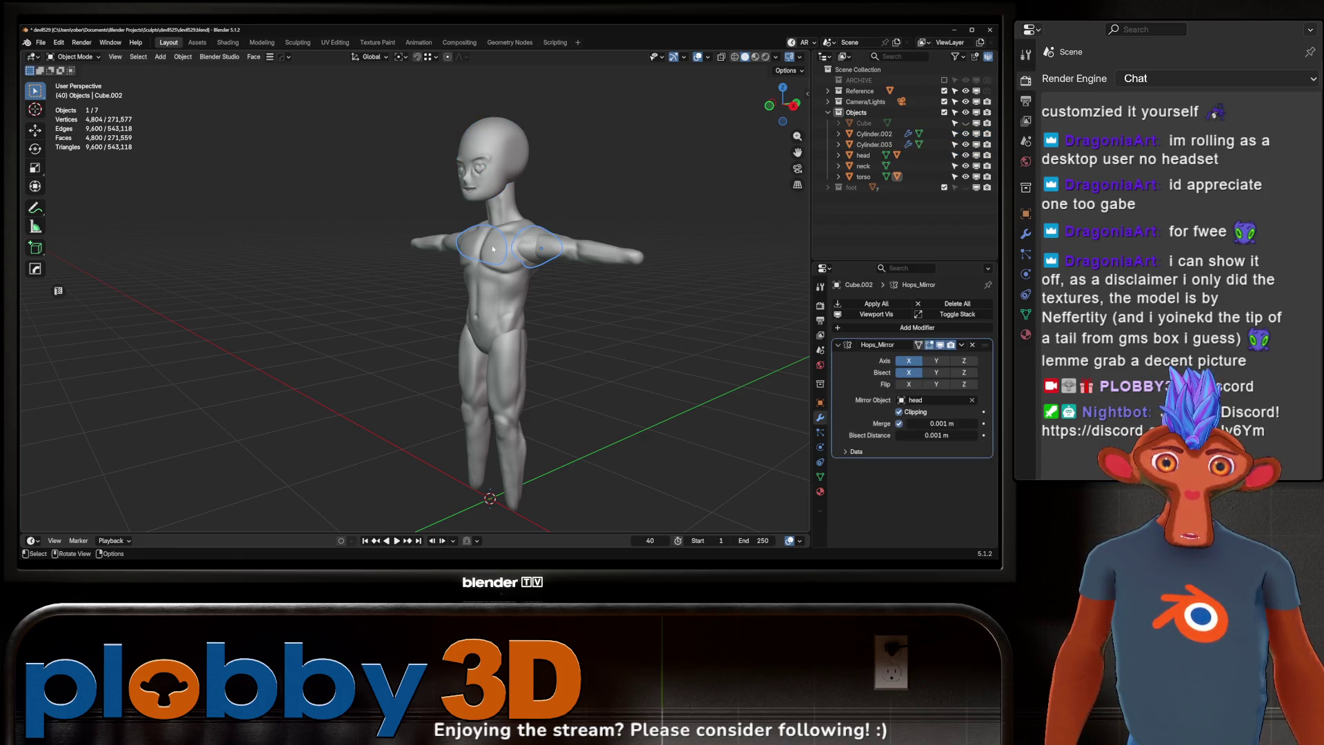
key(F2)
text(ers)
key(Return)
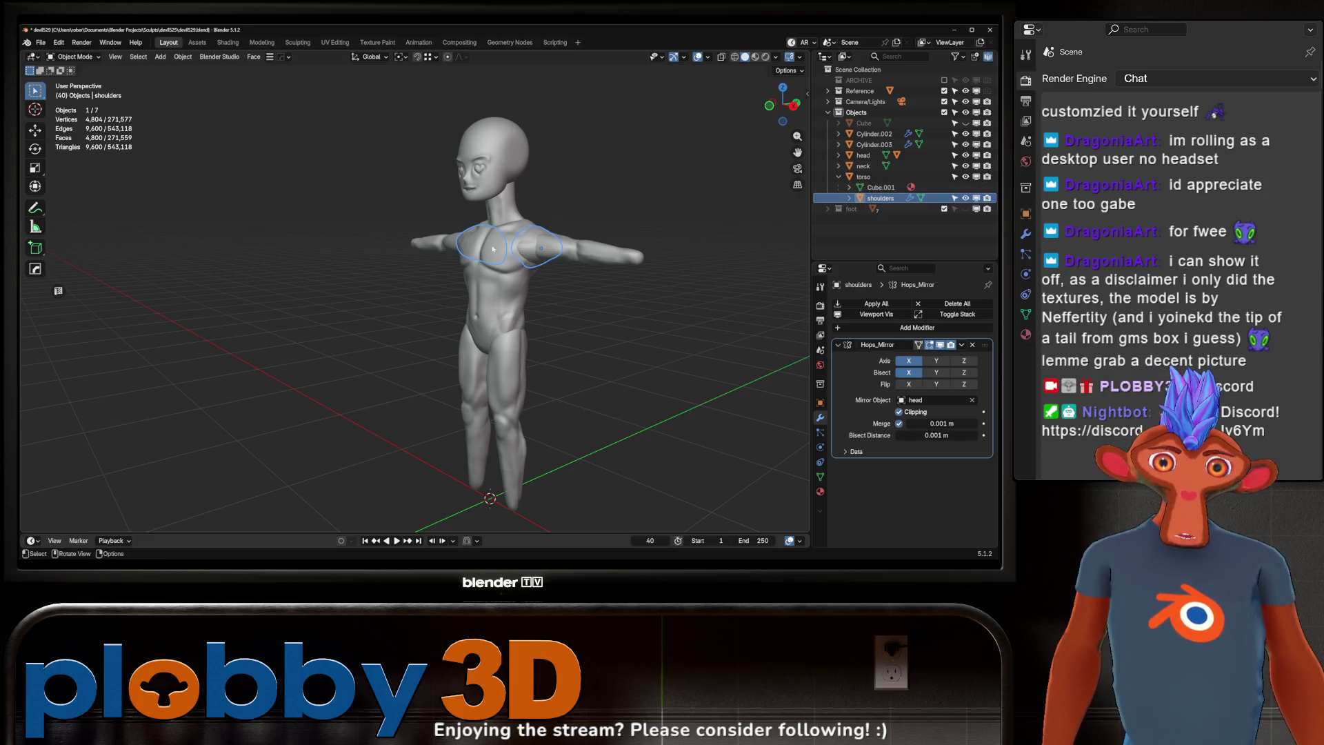
Step: Rename the arms piece 'arms' and the legs and hips piece 'legs'
click(587, 259)
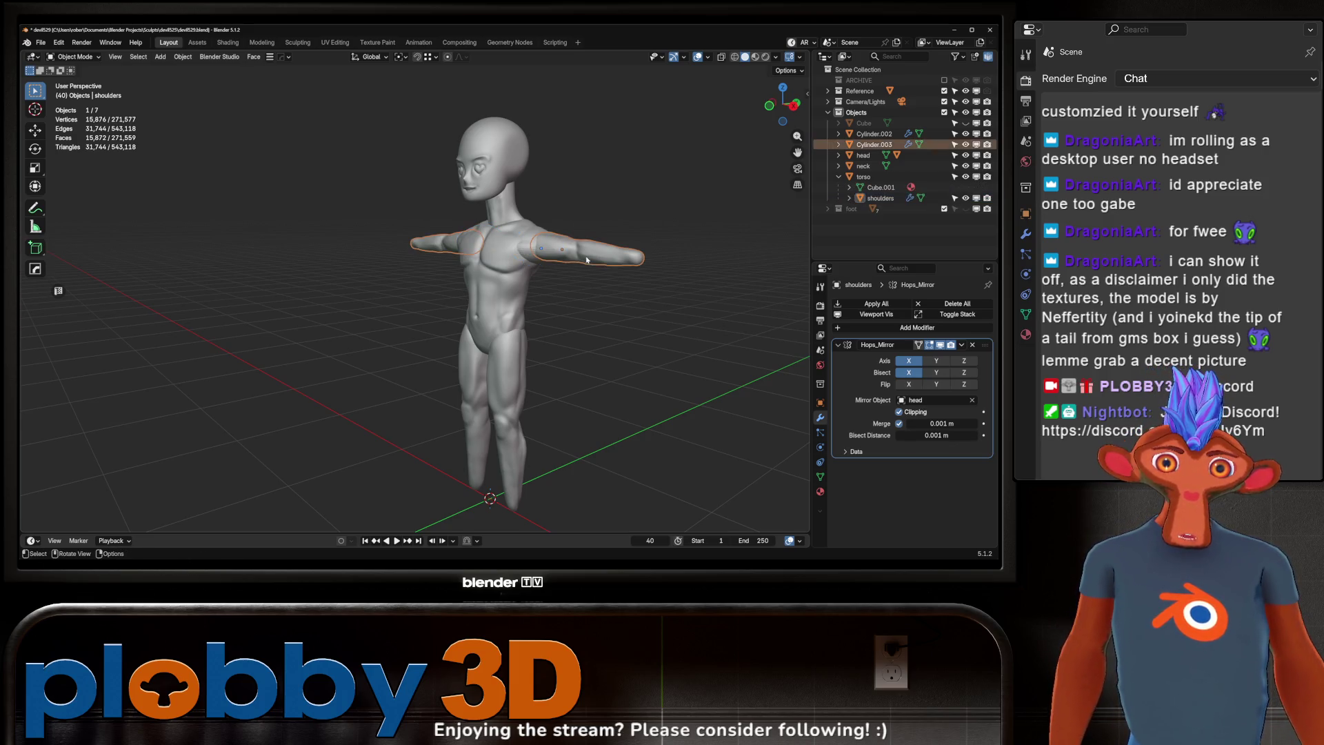
click(560, 249)
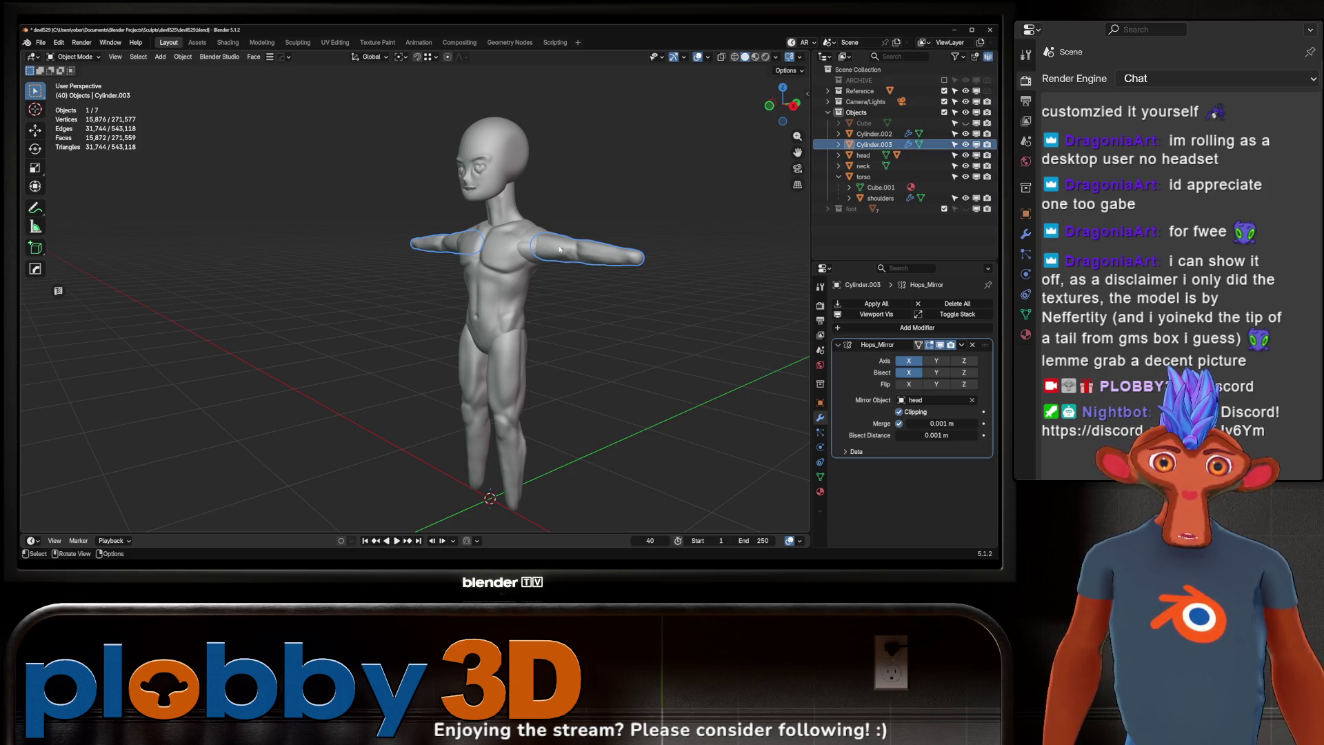
key(F2)
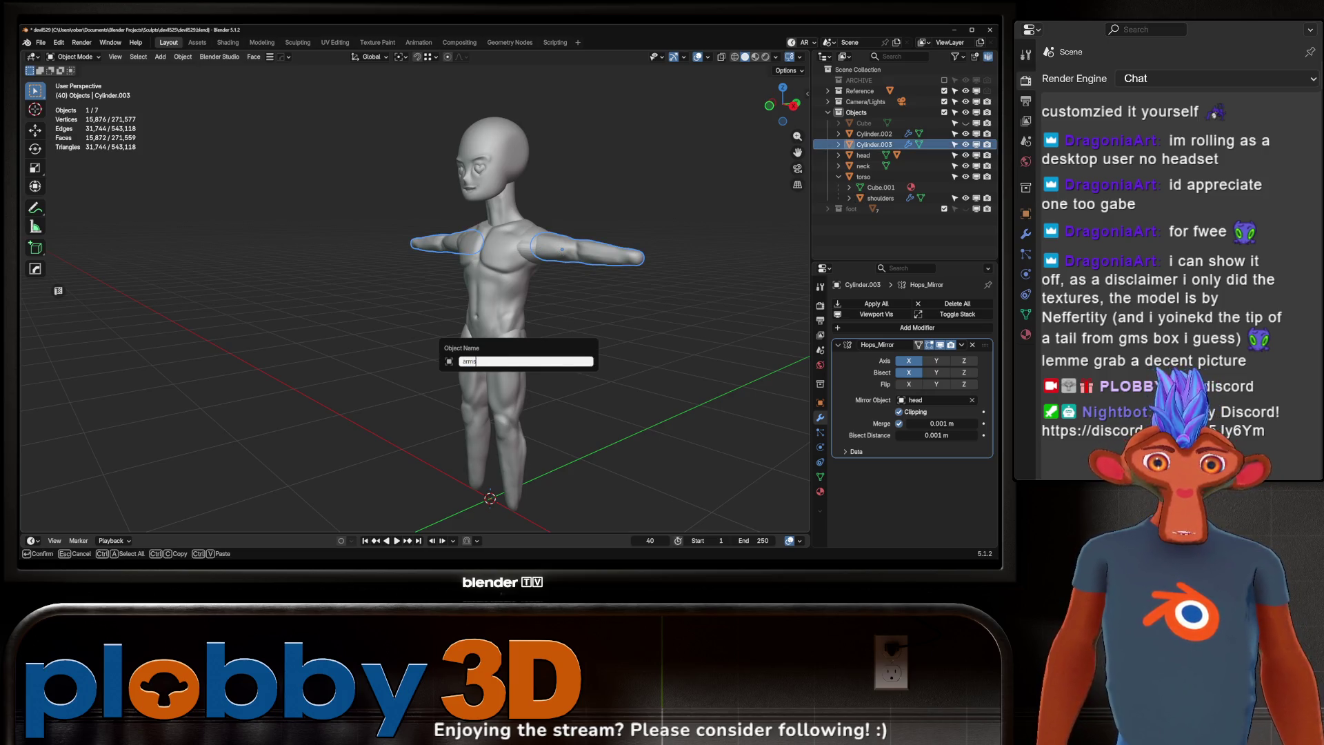
key(Return)
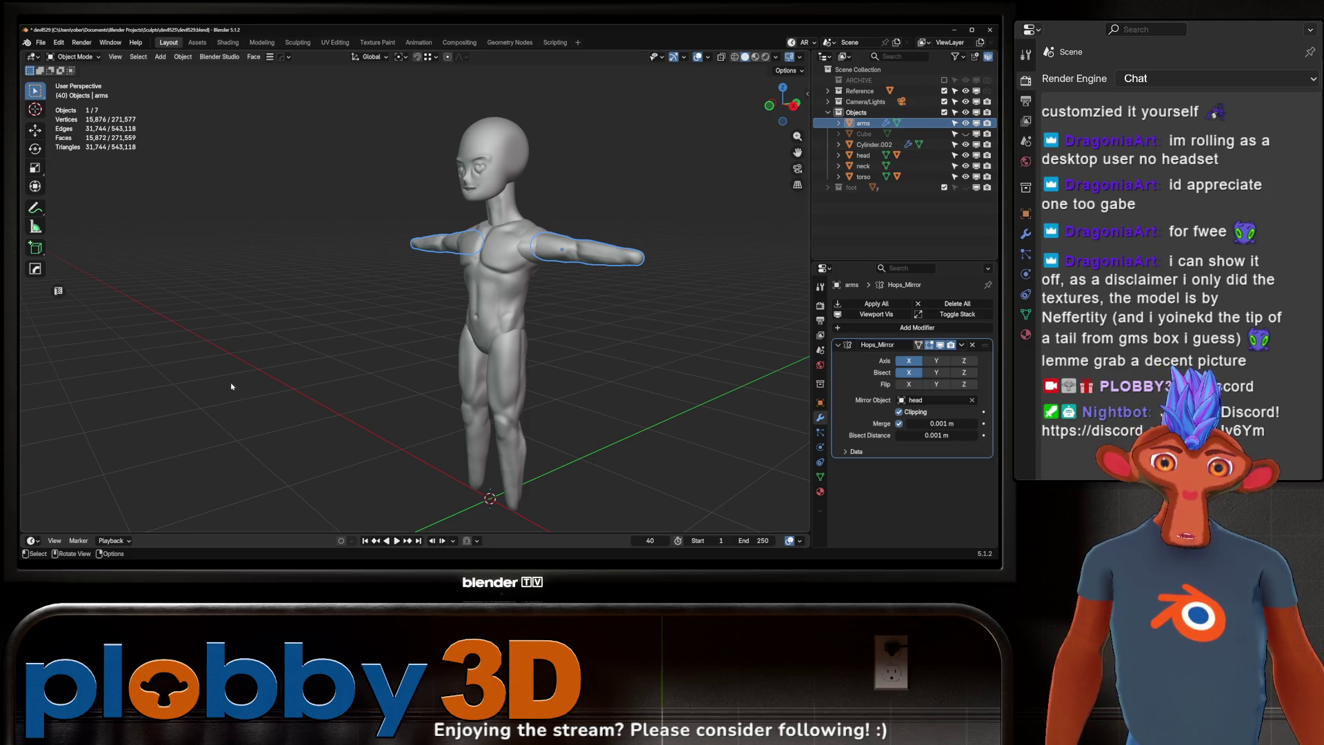
click(521, 368)
key(F2)
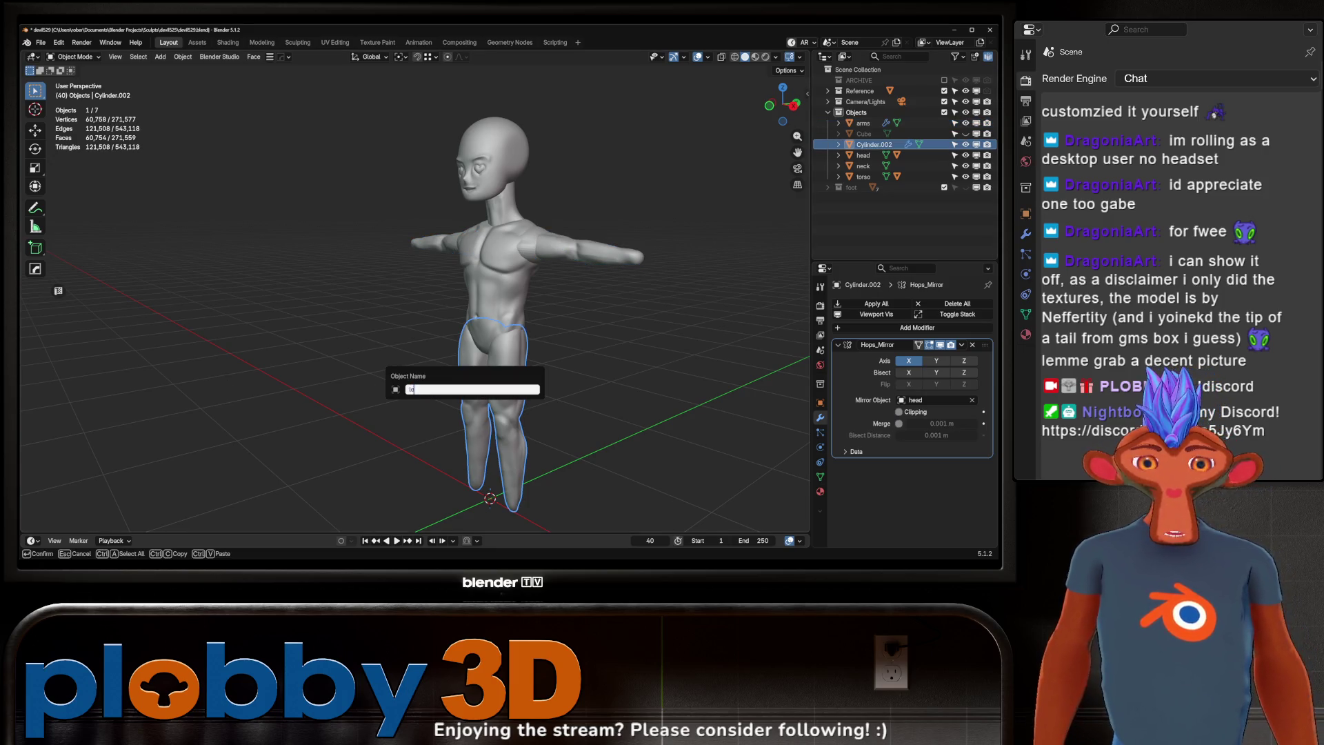
text(gs)
key(Return)
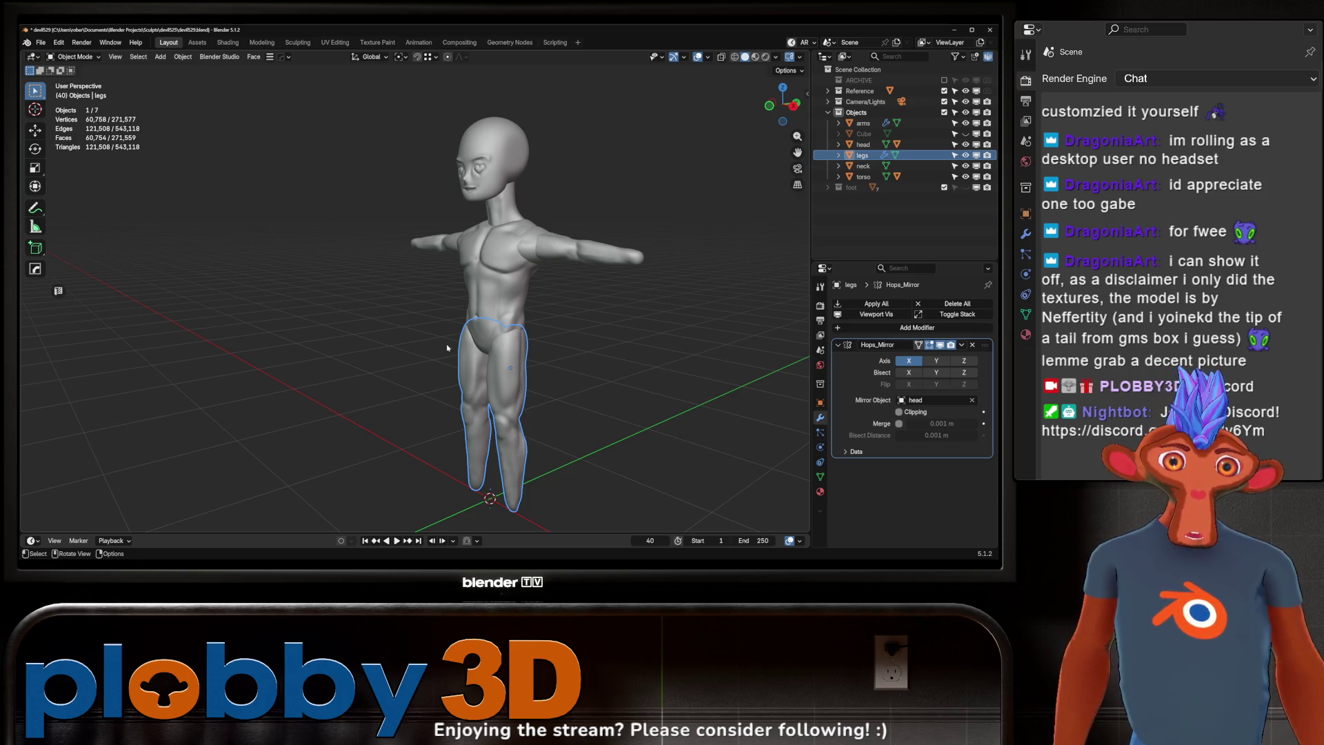
Step: Unhide the hand shape below the legs and rename it 'hand'
click(966, 134)
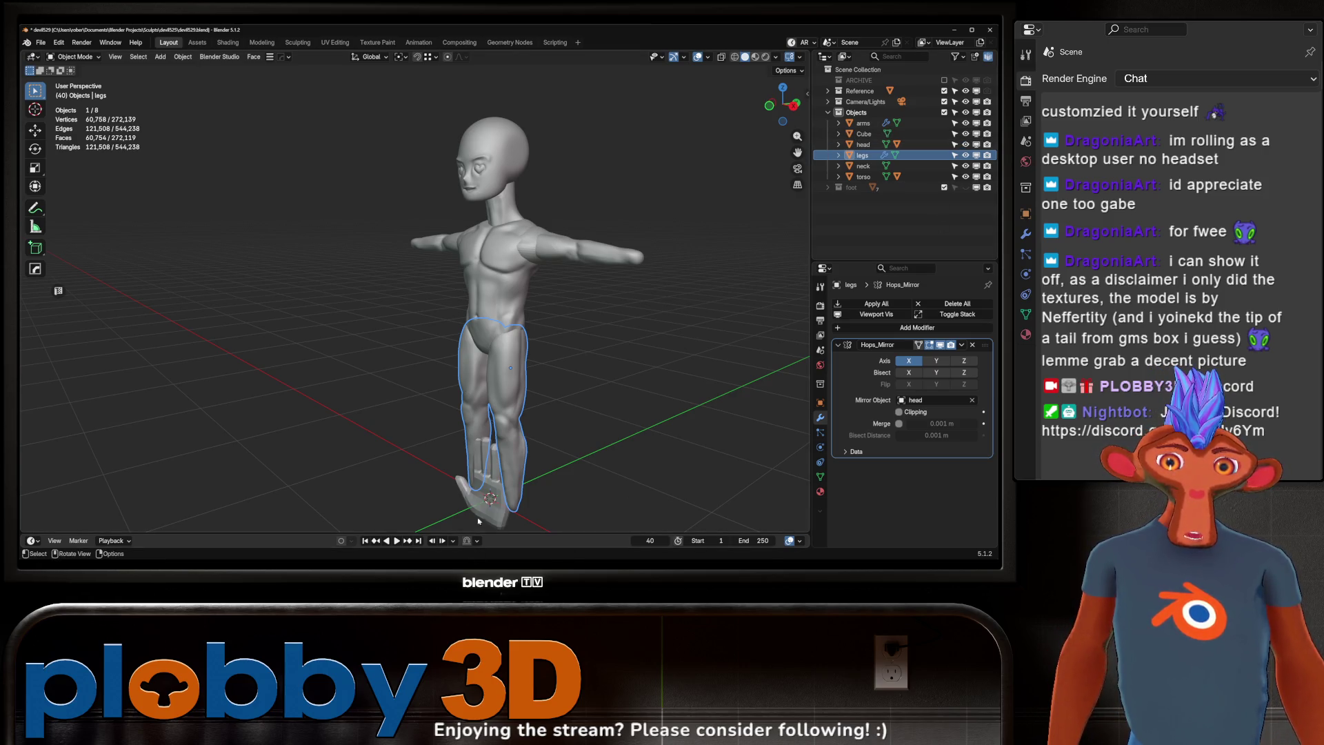
click(461, 500)
key(F2)
text(hand)
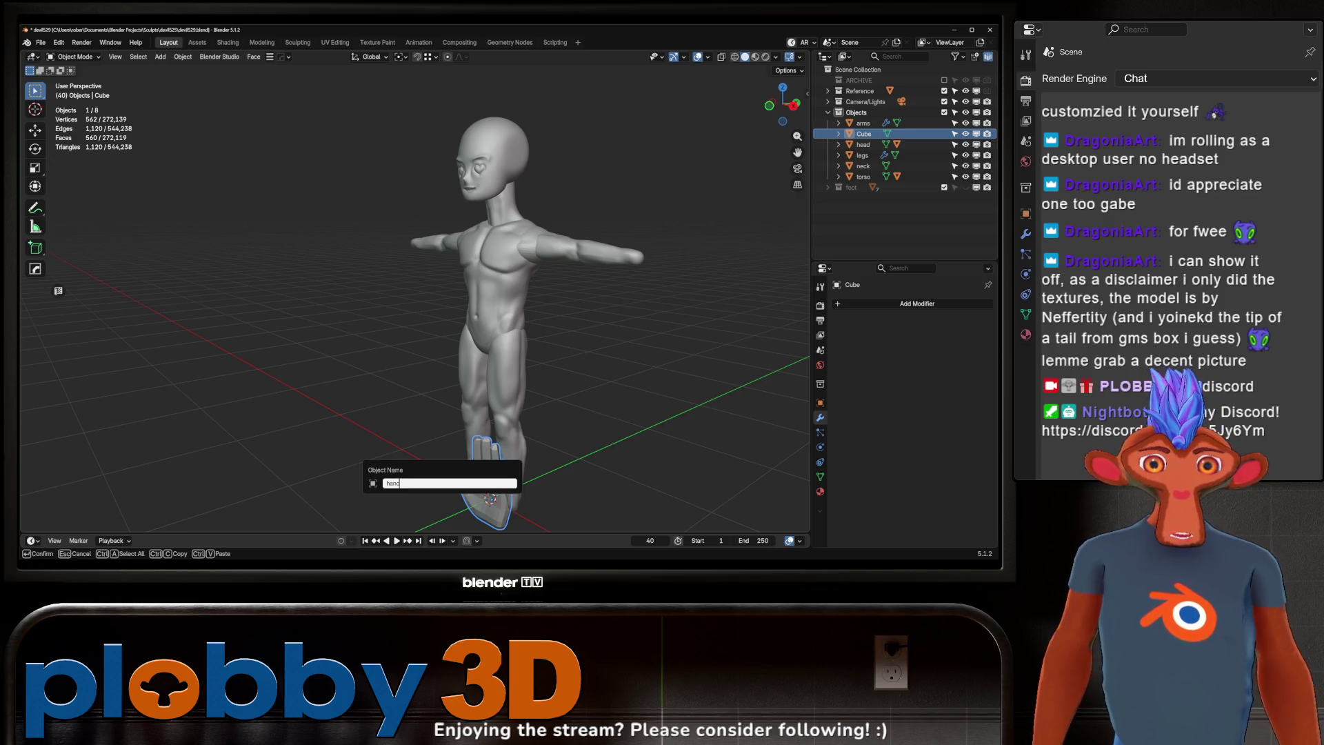
key(Return)
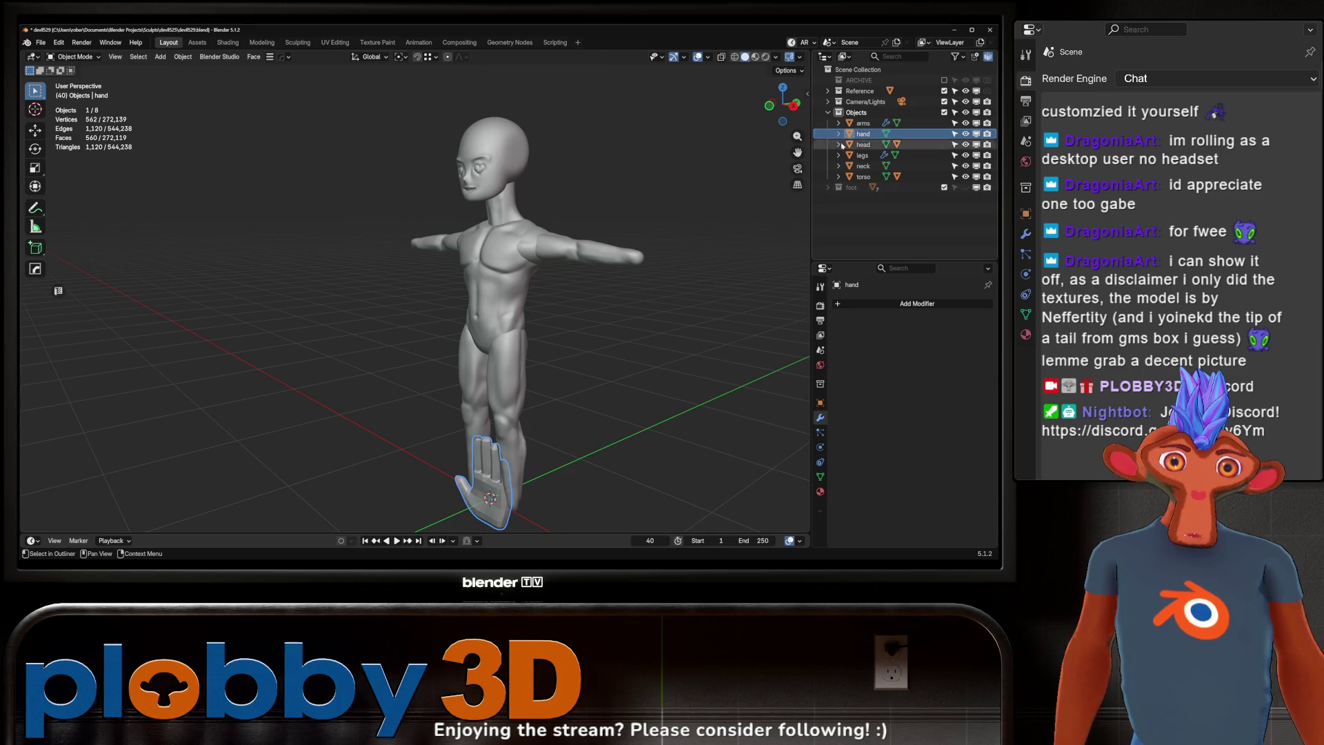
Step: Rename the Objects collection 'character', hide it, and show the foot collection
click(828, 112)
double_click(856, 113)
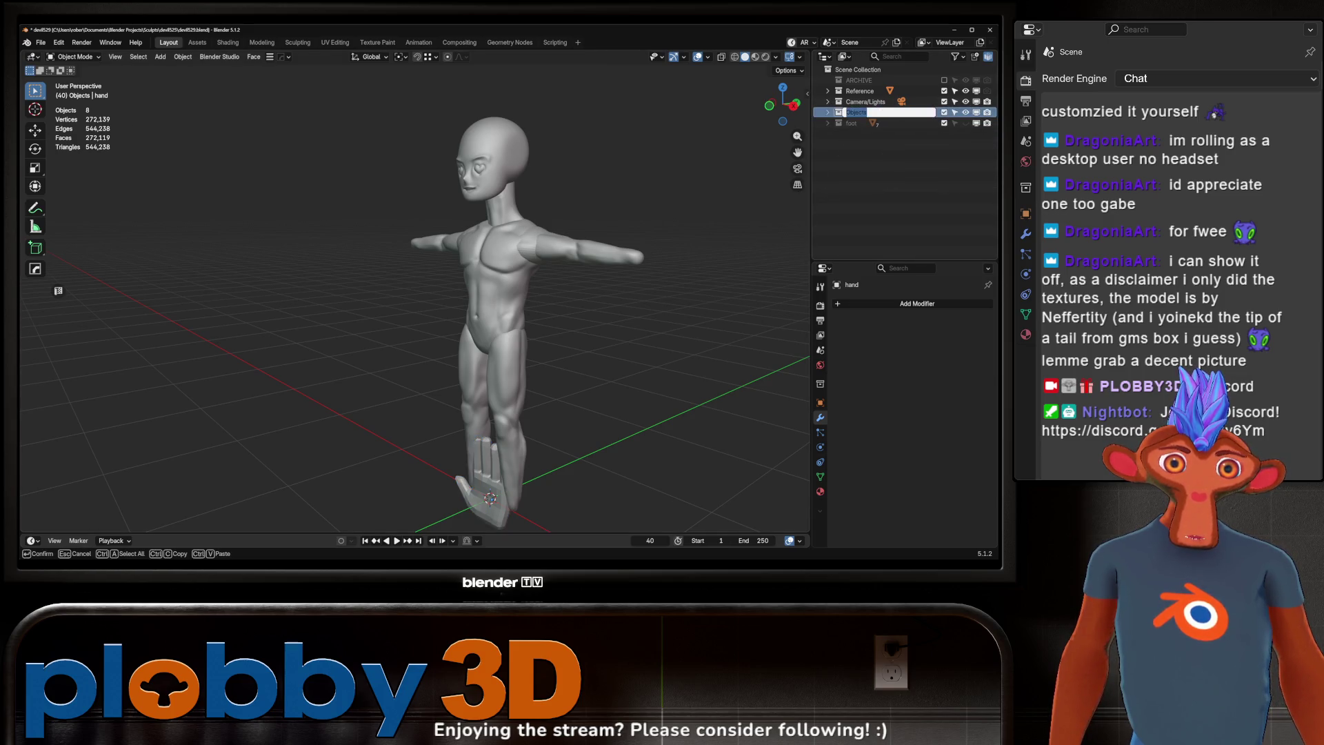
text(character)
key(Return)
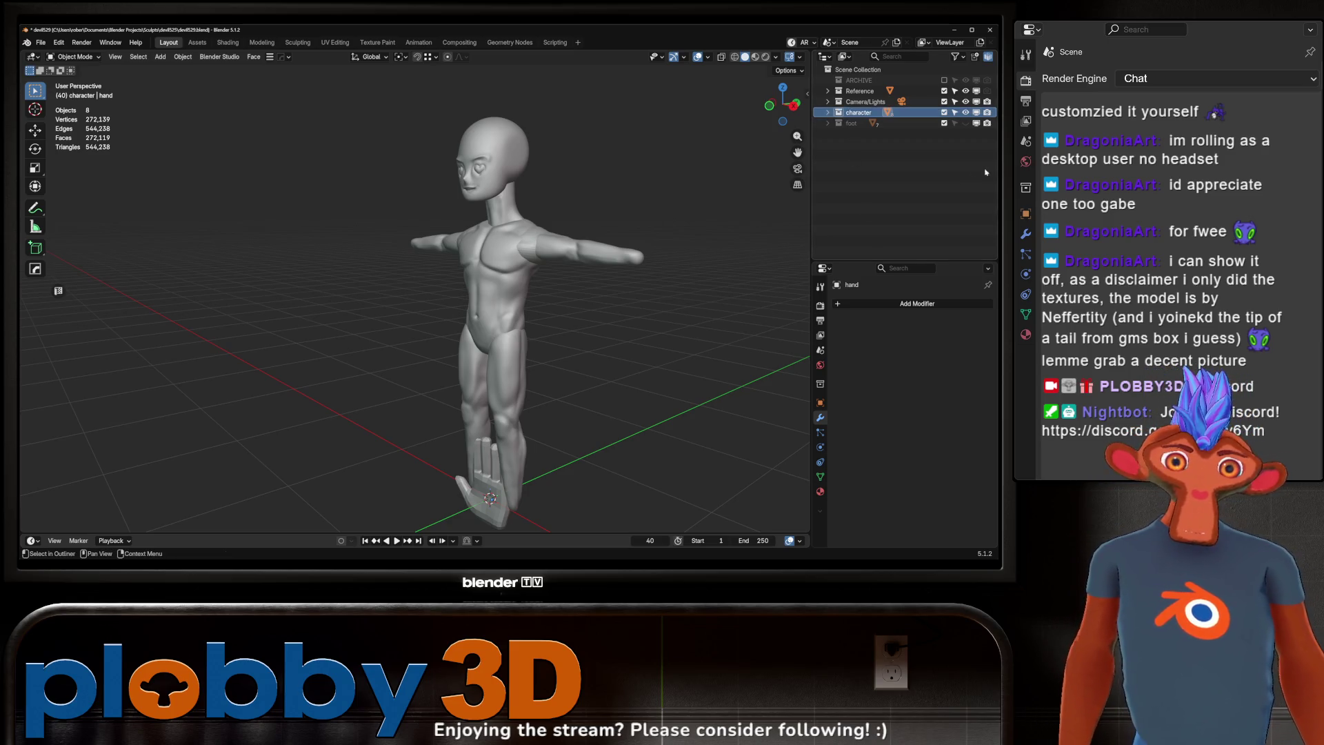
click(966, 112)
click(966, 123)
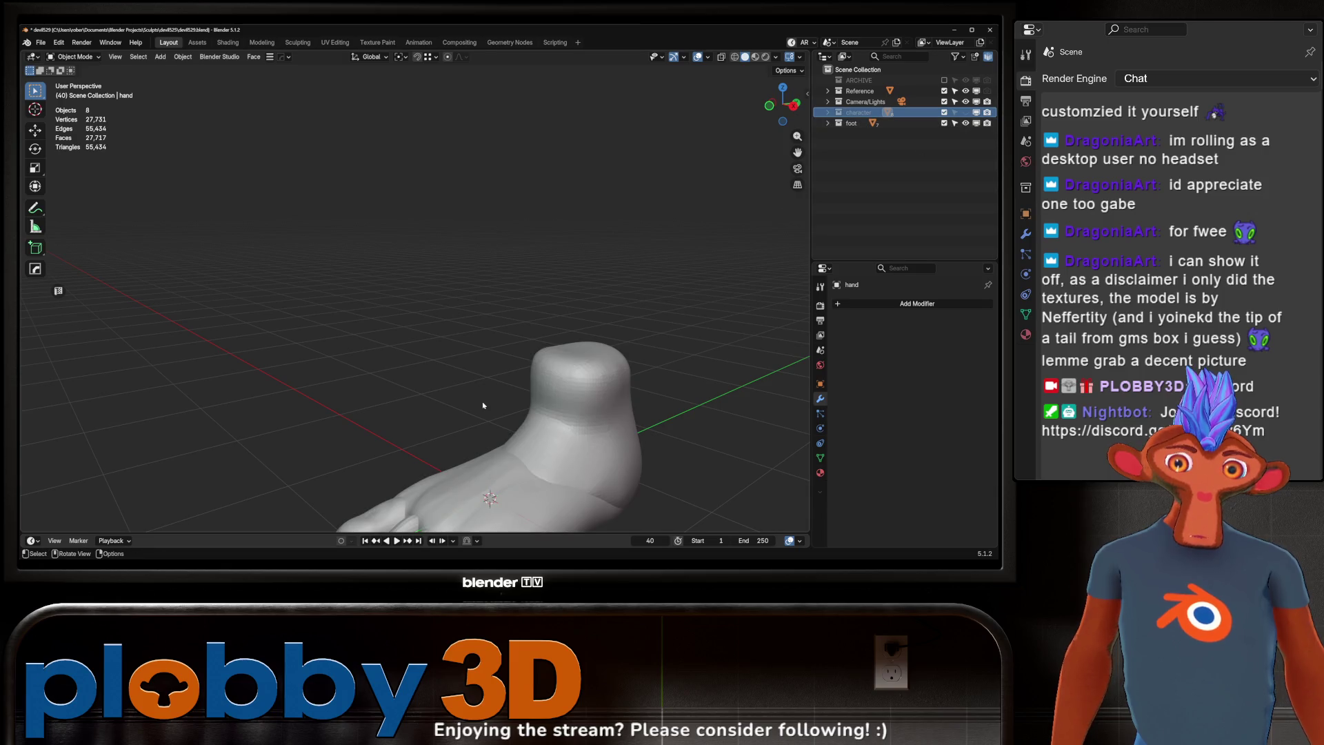
Step: Add a level-1 Subdivision Surface modifier to the first toe with Ctrl+1
mouse_move(483, 405)
middle_down()
mouse_move(518, 389)
mouse_move(428, 431)
mouse_move(419, 467)
mouse_move(405, 451)
mouse_move(422, 490)
mouse_move(447, 474)
middle_up()
click(420, 441)
key(Tab)
scroll(418, 468, up, 3)
key(Tab)
key(ctrl+1)
scroll(406, 456, down, 3)
Step: Compare the toe with and without subdivision by repeatedly undoing and redoing it
key(ctrl+z)
key(ctrl+shift+z)
key(ctrl+z)
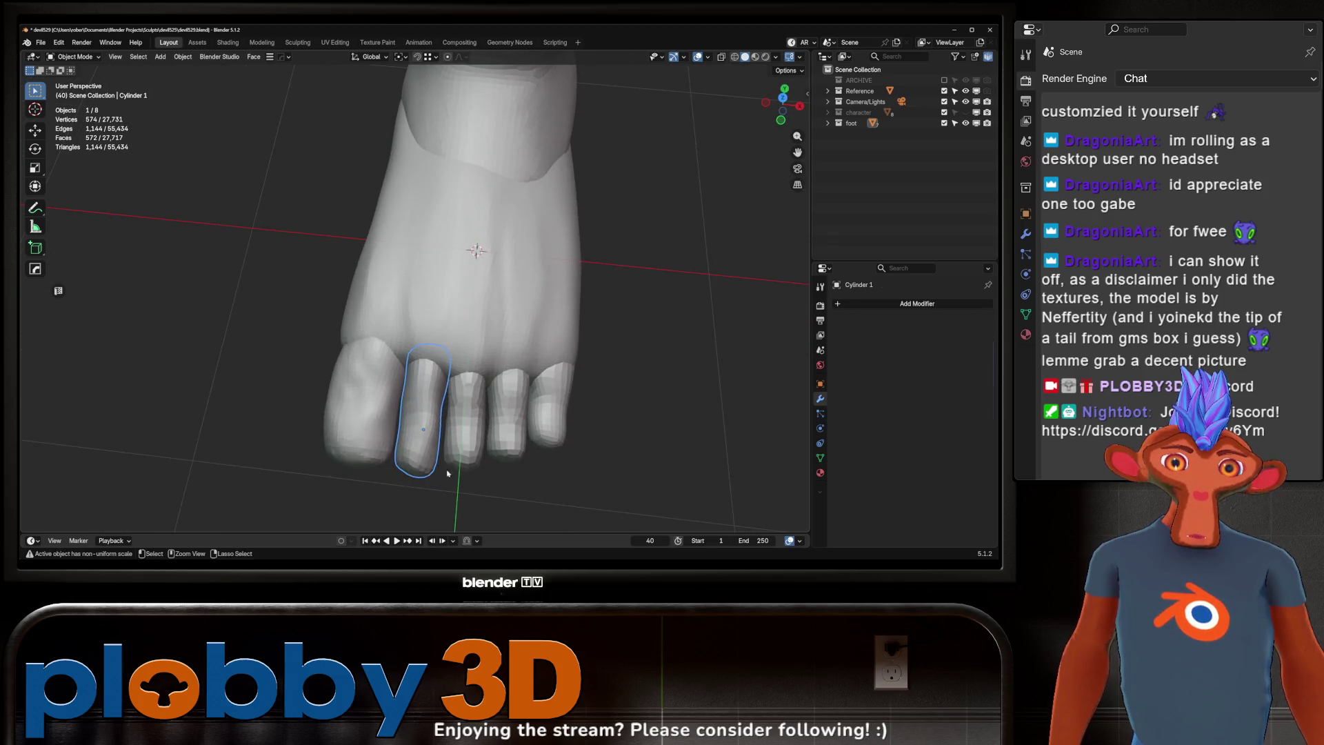
key(ctrl+shift+z)
key(ctrl+z)
key(ctrl+shift+z)
key(ctrl+z)
Step: Subdivide the little toe with Ctrl+1 and orbit around the foot
click(548, 414)
key(ctrl+1)
mouse_move(548, 414)
middle_down()
mouse_move(476, 419)
mouse_move(480, 324)
mouse_move(441, 395)
mouse_move(379, 245)
mouse_move(455, 320)
mouse_move(464, 419)
mouse_move(429, 448)
middle_up()
scroll(463, 419, up, 3)
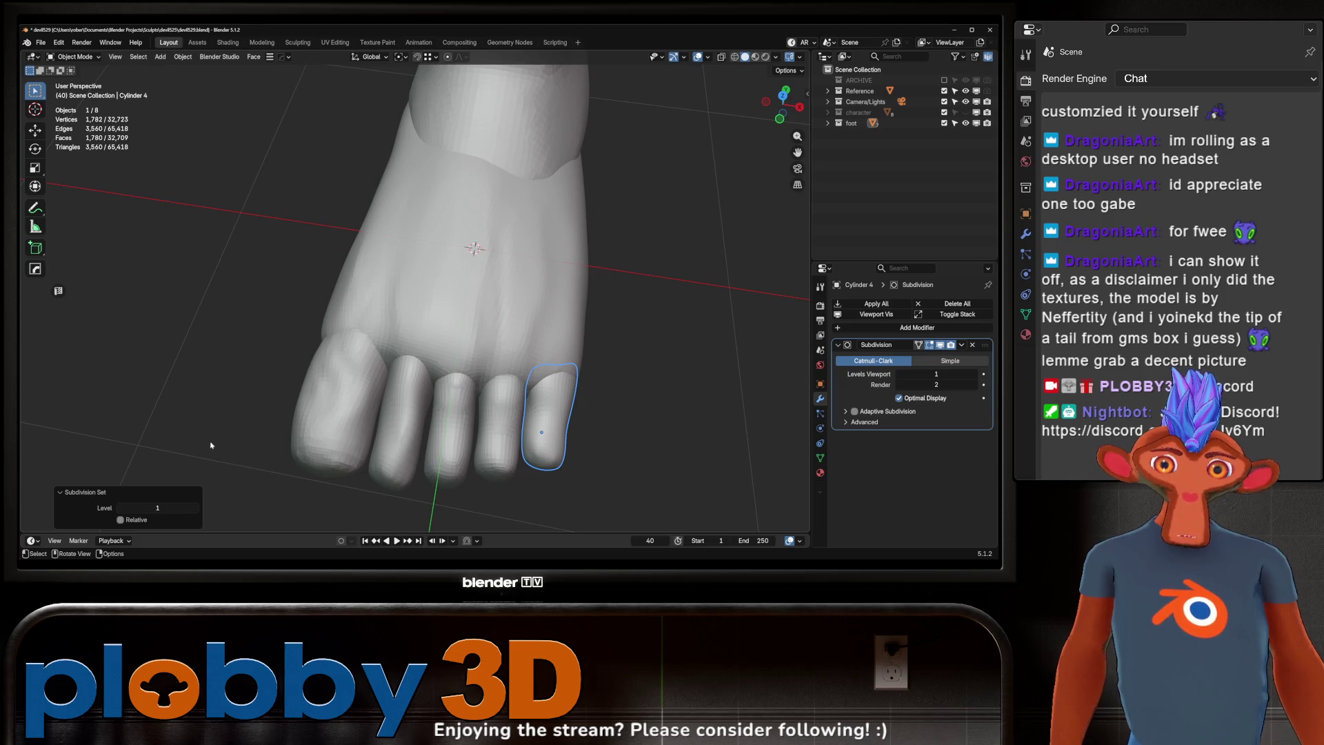
Step: Select the whole foot and bring up its shading options, orbiting to a top-down view
click(576, 276)
scroll(524, 289, down, 4)
mouse_move(525, 290)
middle_down()
mouse_move(430, 331)
mouse_move(494, 306)
middle_up()
scroll(429, 332, up, 3)
right_click(494, 305)
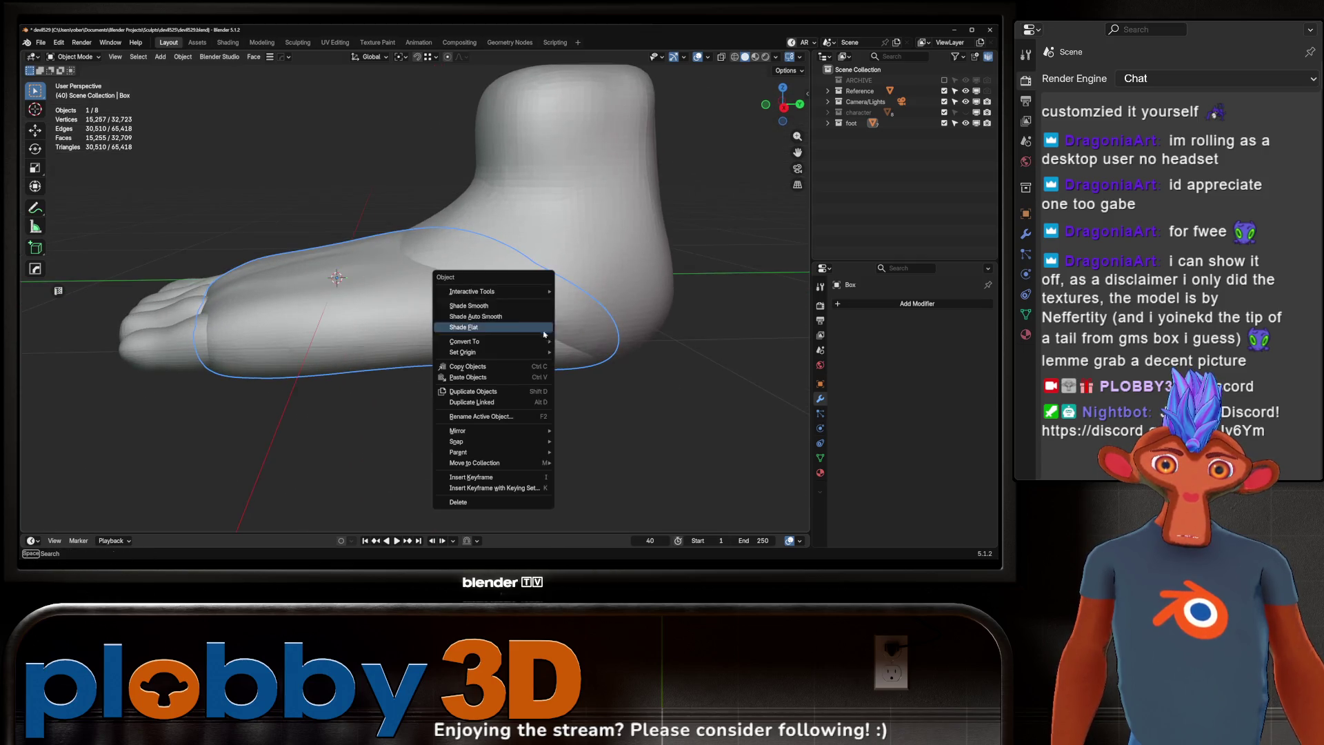
scroll(674, 315, down, 3)
mouse_move(674, 314)
middle_down()
mouse_move(547, 457)
mouse_move(639, 362)
mouse_move(516, 347)
mouse_move(479, 397)
mouse_move(420, 407)
mouse_move(415, 447)
middle_up()
Step: Select the big toe from a side view and enter Edit Mode on it
middle_drag(419, 323, 348, 374)
click(348, 374)
mouse_move(384, 350)
middle_down()
mouse_move(462, 415)
mouse_move(455, 470)
mouse_move(429, 431)
mouse_move(437, 384)
mouse_move(422, 393)
mouse_move(447, 281)
mouse_move(476, 310)
mouse_move(445, 345)
mouse_move(431, 410)
mouse_move(453, 385)
mouse_move(392, 369)
middle_up()
key(Tab)
key(Tab)
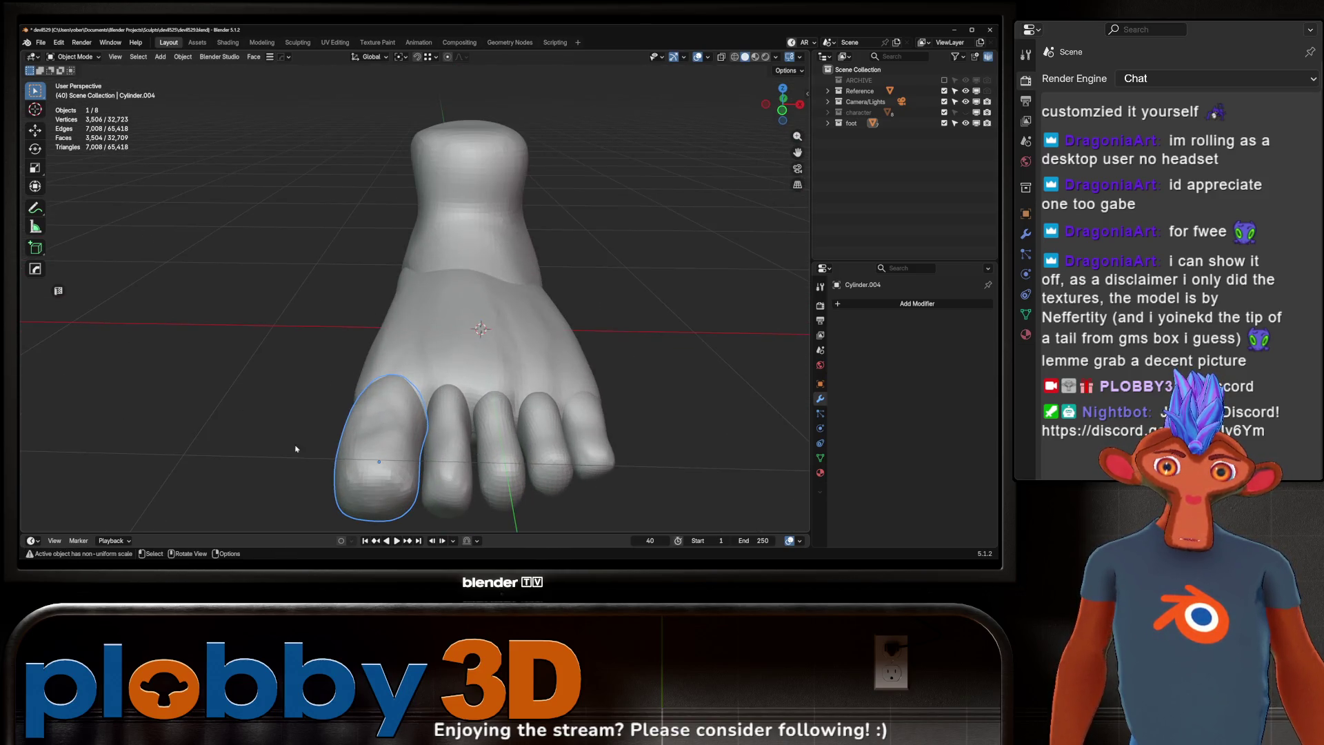
shift+middle_drag(436, 477, 416, 464)
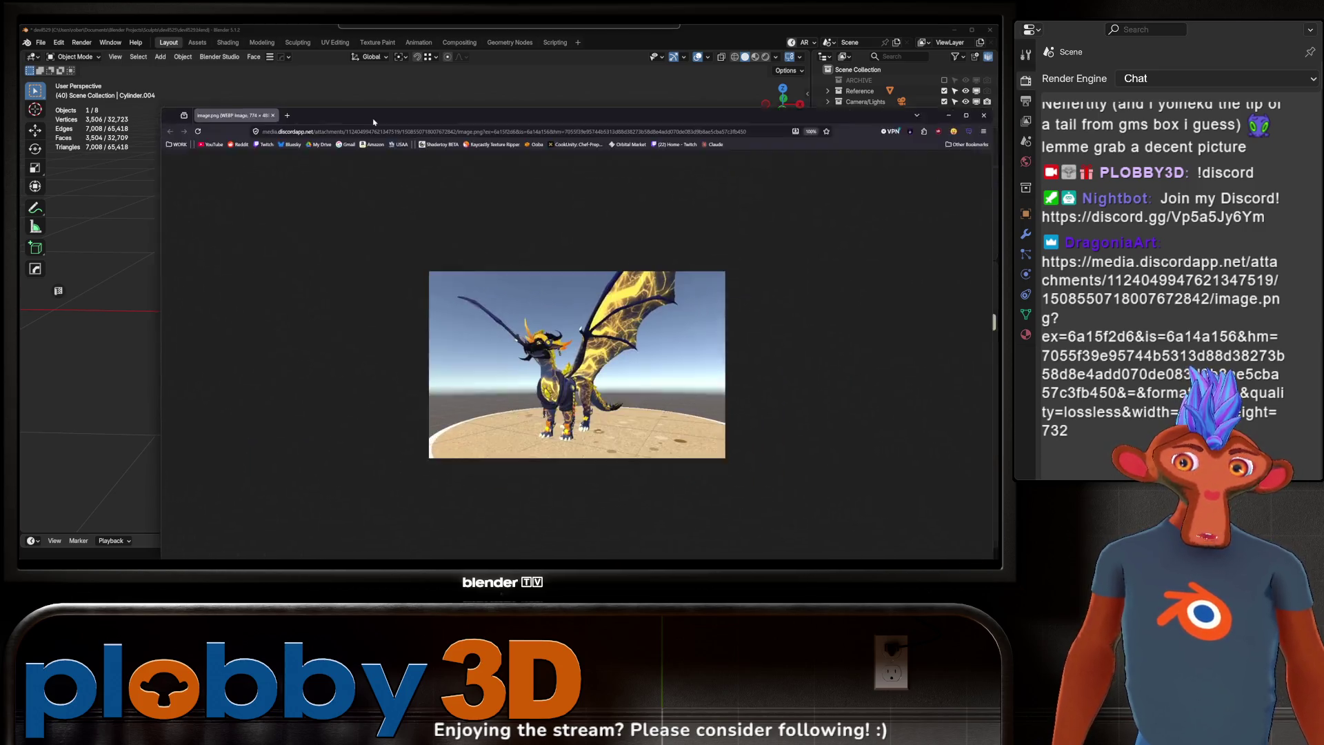
Step: View the shared dragon image full screen, zooming in and out on it
click(922, 78)
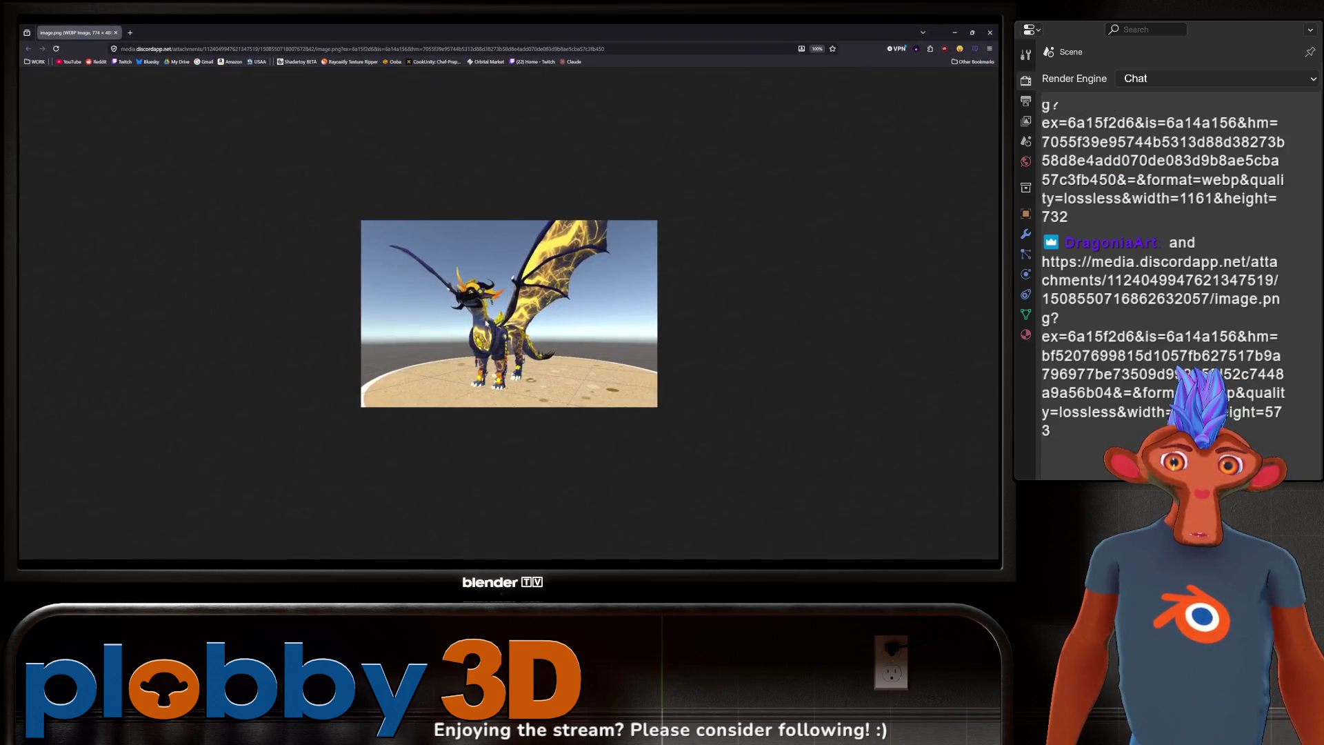
ctrl+scroll(492, 327, up, 9)
ctrl+scroll(493, 327, down, 3)
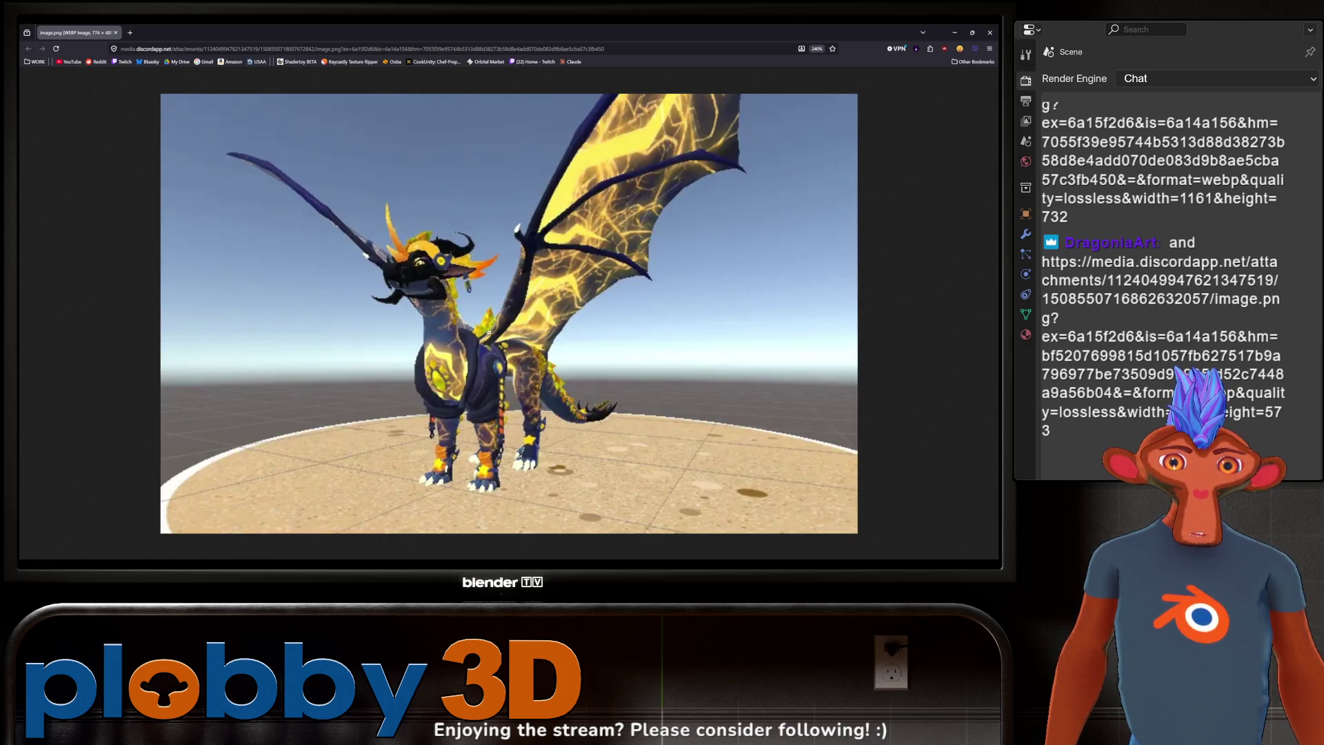
ctrl+scroll(451, 352, down, 6)
ctrl+scroll(469, 338, up, 6)
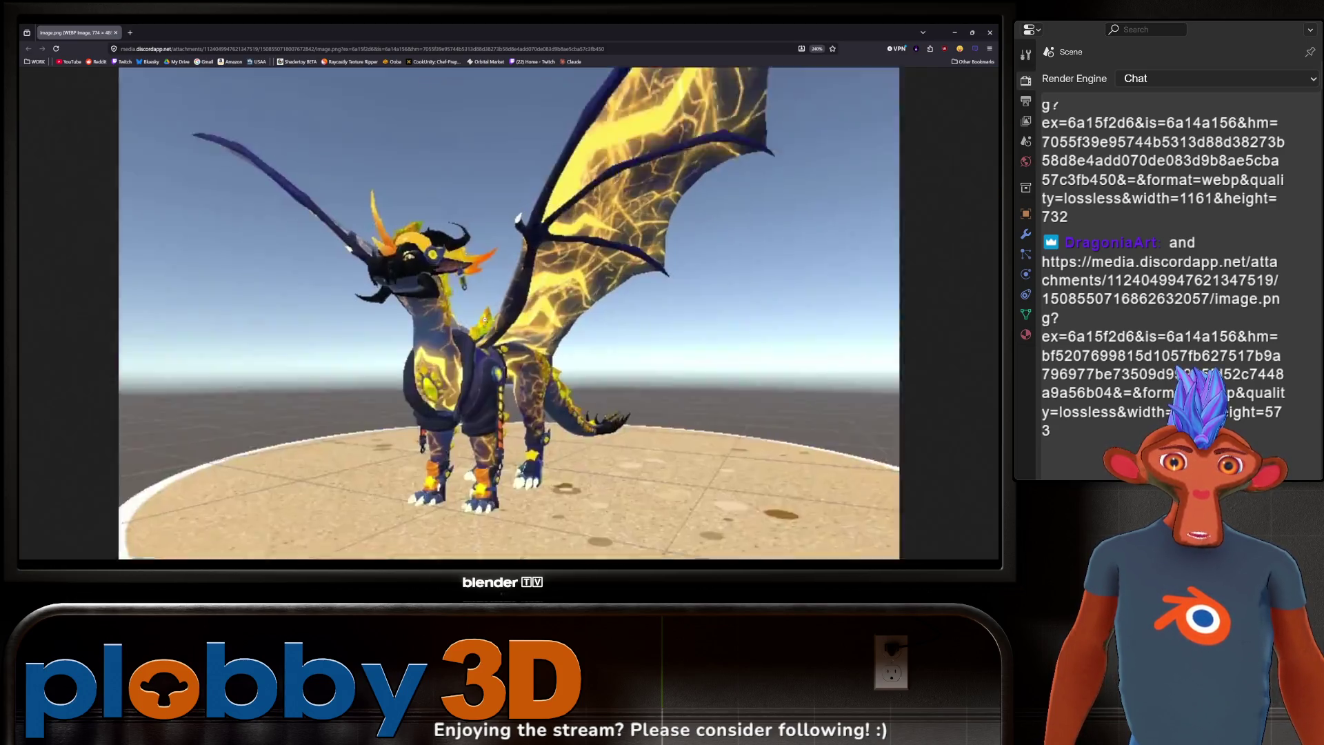
ctrl+scroll(484, 320, down, 2)
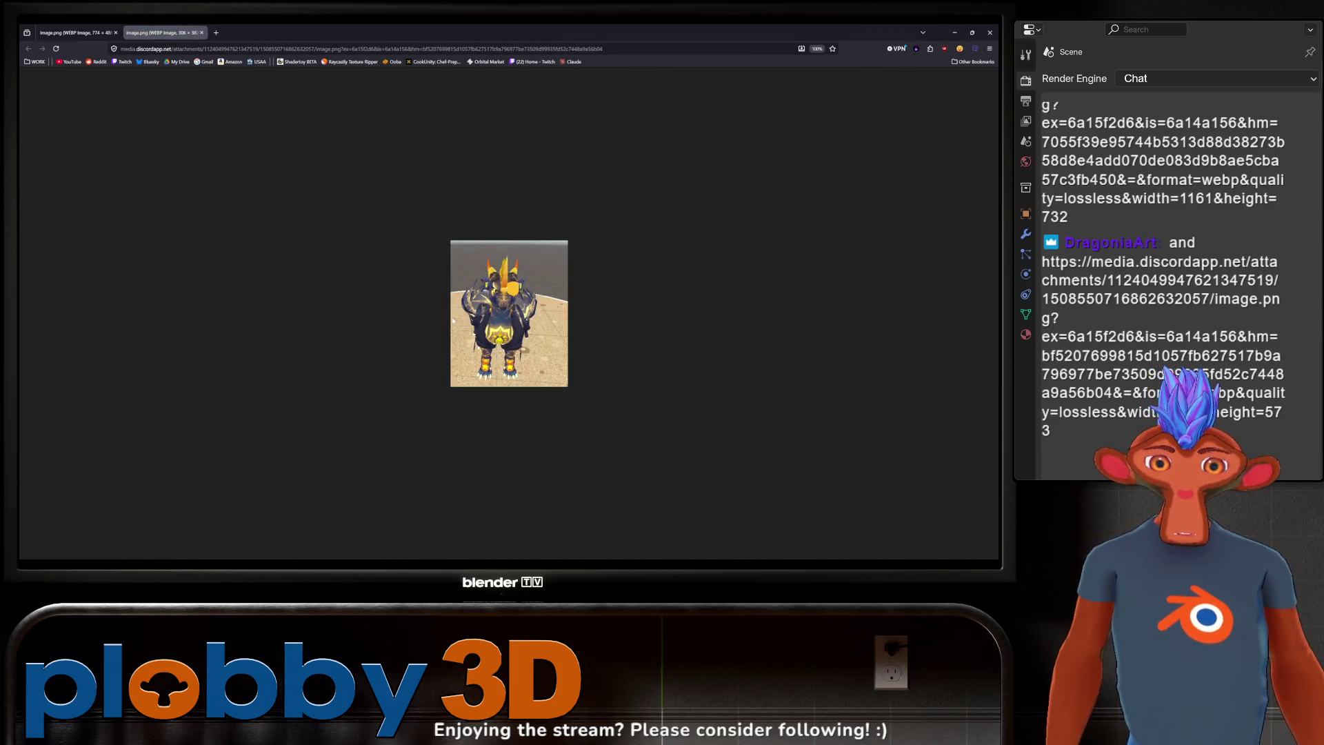
ctrl+scroll(494, 312, up, 5)
right_click(485, 299)
key(Escape)
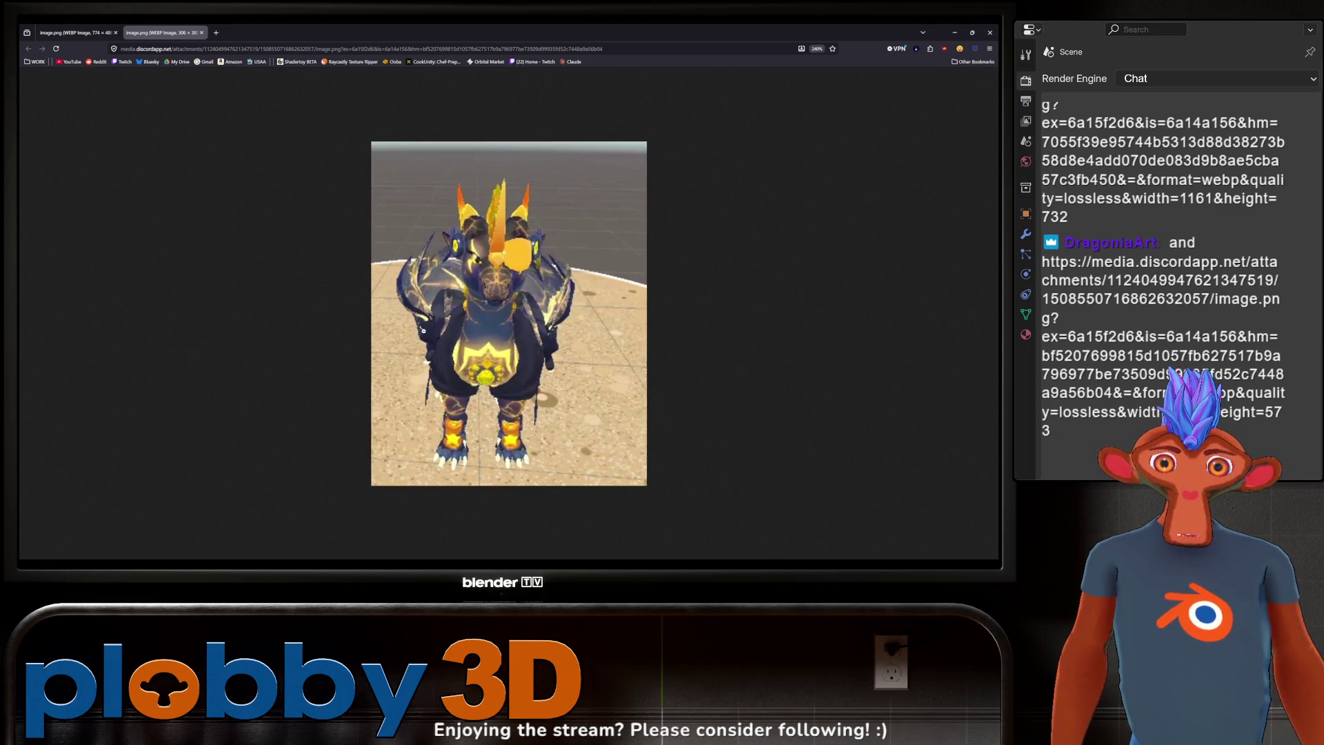
ctrl+scroll(432, 329, up, 3)
ctrl+scroll(432, 329, down, 3)
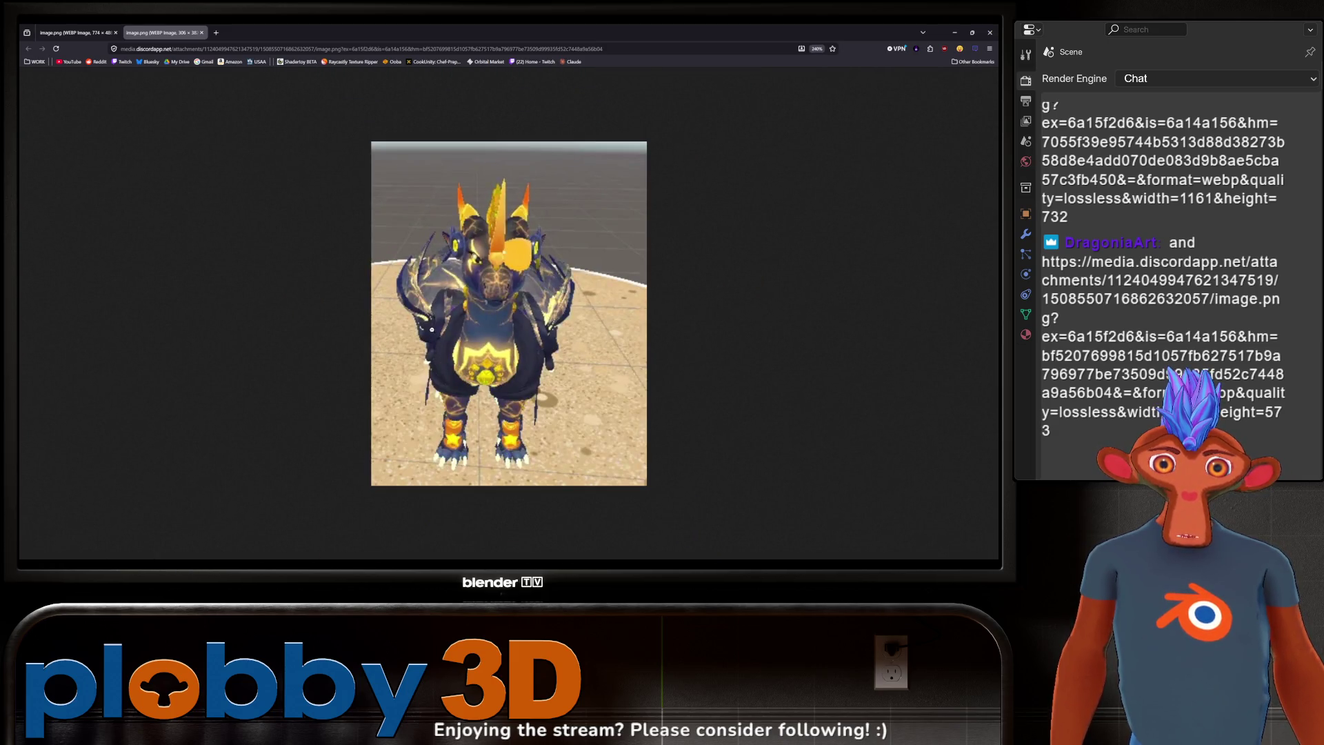
ctrl+scroll(432, 329, up, 2)
ctrl+scroll(432, 329, down, 4)
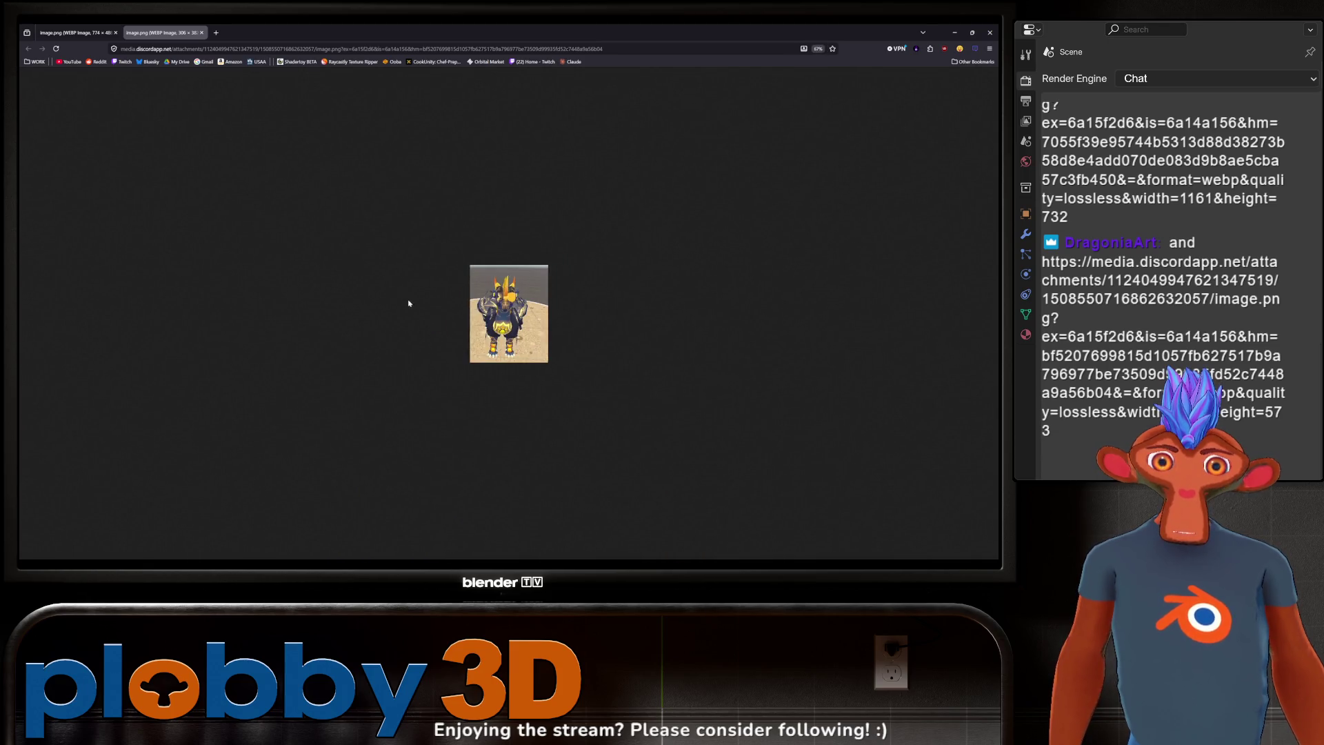
ctrl+scroll(404, 289, up, 3)
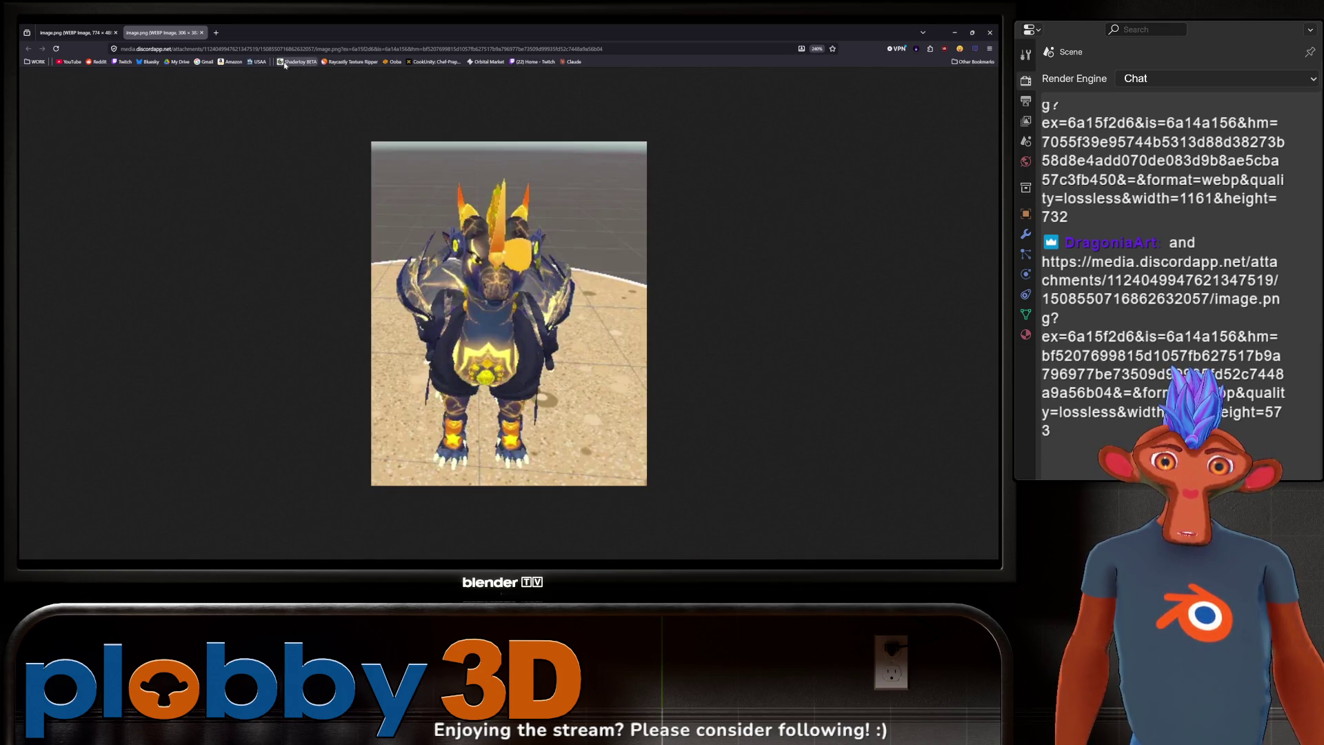
Step: Look over the wider dragon image in the first tab, then close the browser
click(93, 32)
ctrl+scroll(626, 348, up, 3)
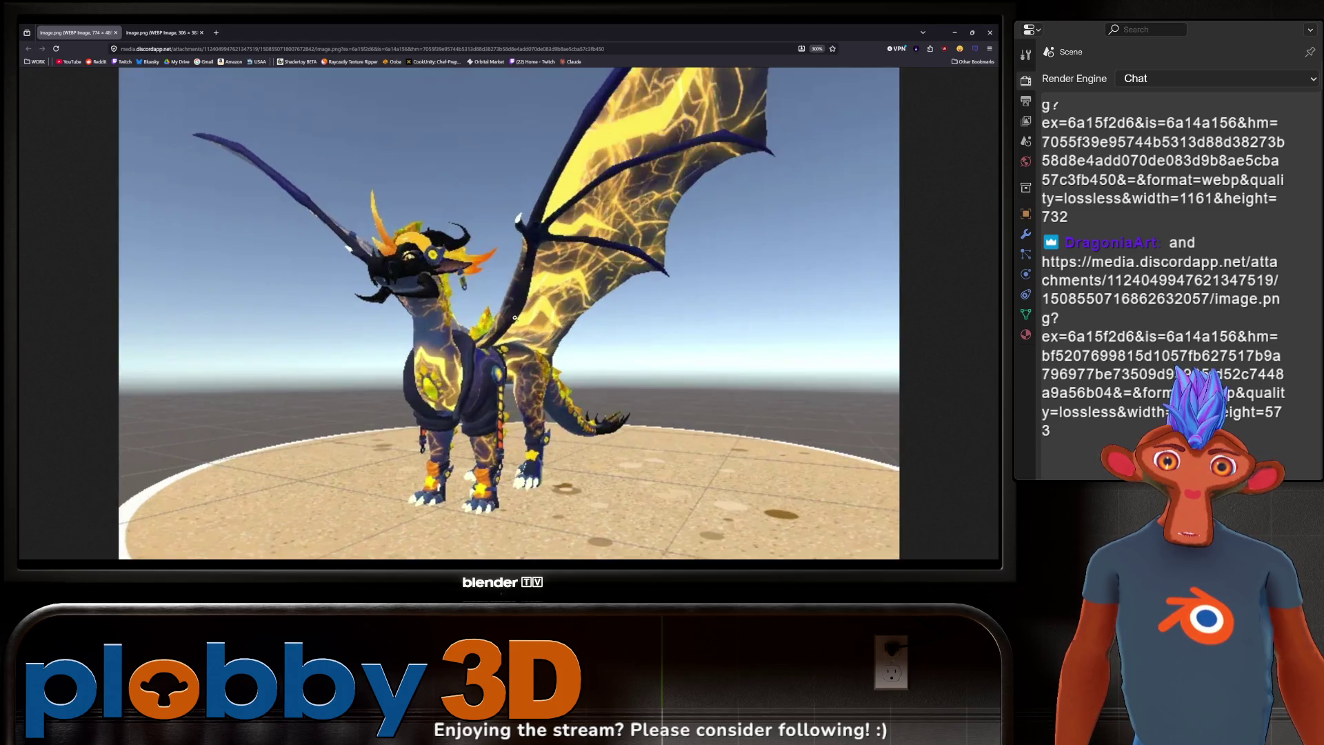
ctrl+scroll(469, 336, down, 5)
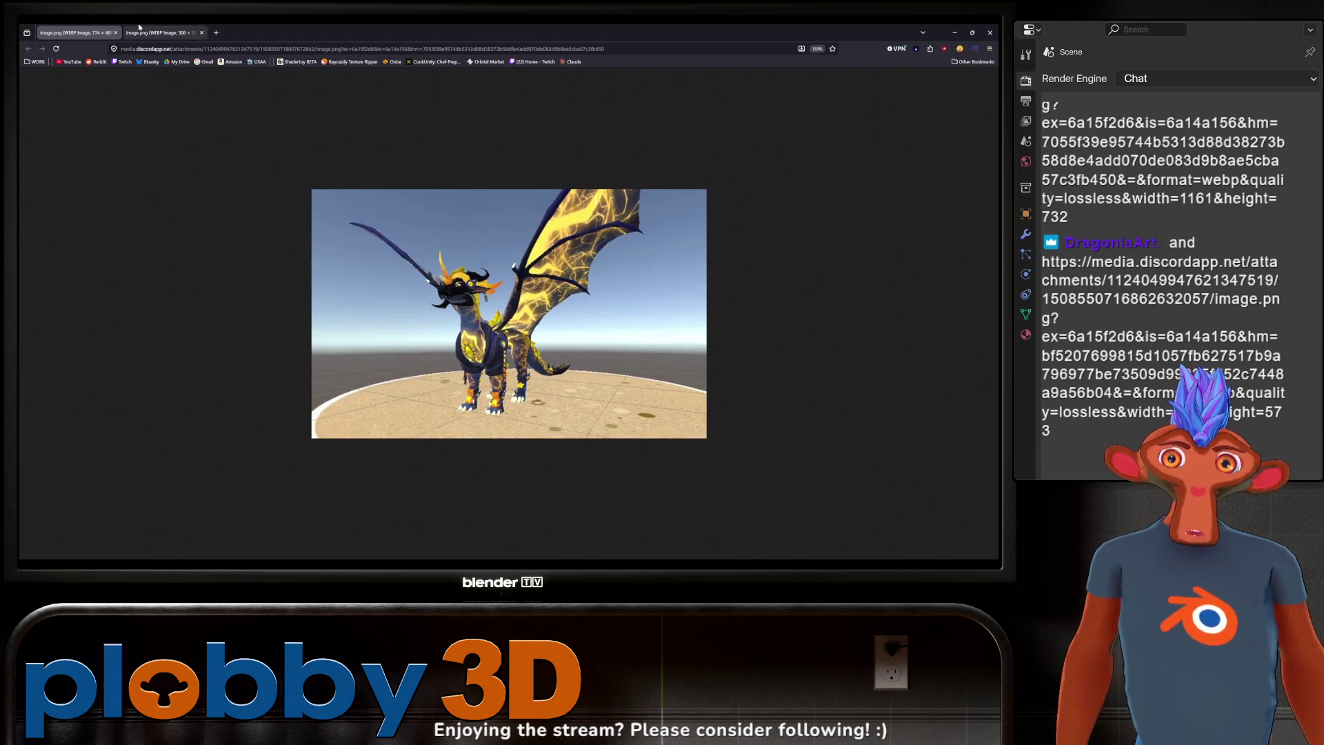
click(991, 33)
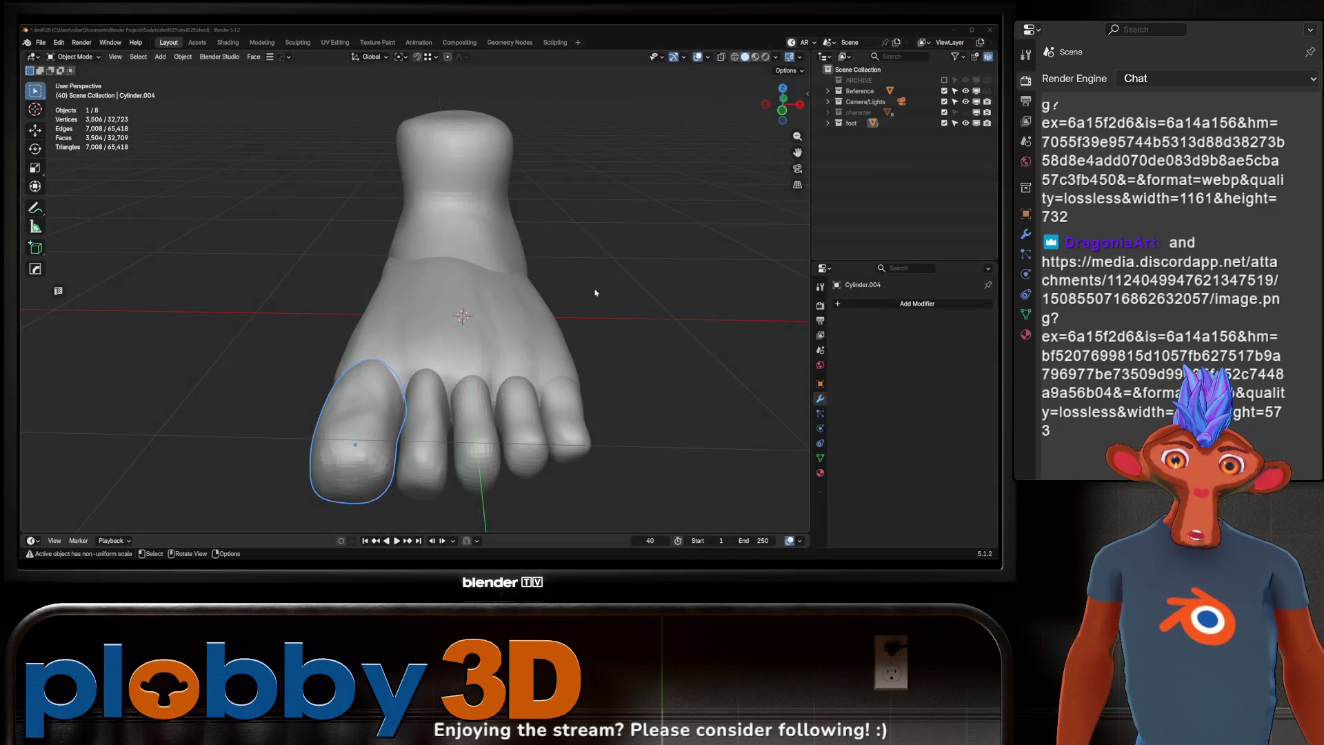
Step: Orbit closer to the foot, toggle the big toe into Sculpt Mode and back to Object Mode
mouse_move(341, 331)
middle_down()
mouse_move(372, 320)
mouse_move(349, 322)
mouse_move(391, 340)
middle_up()
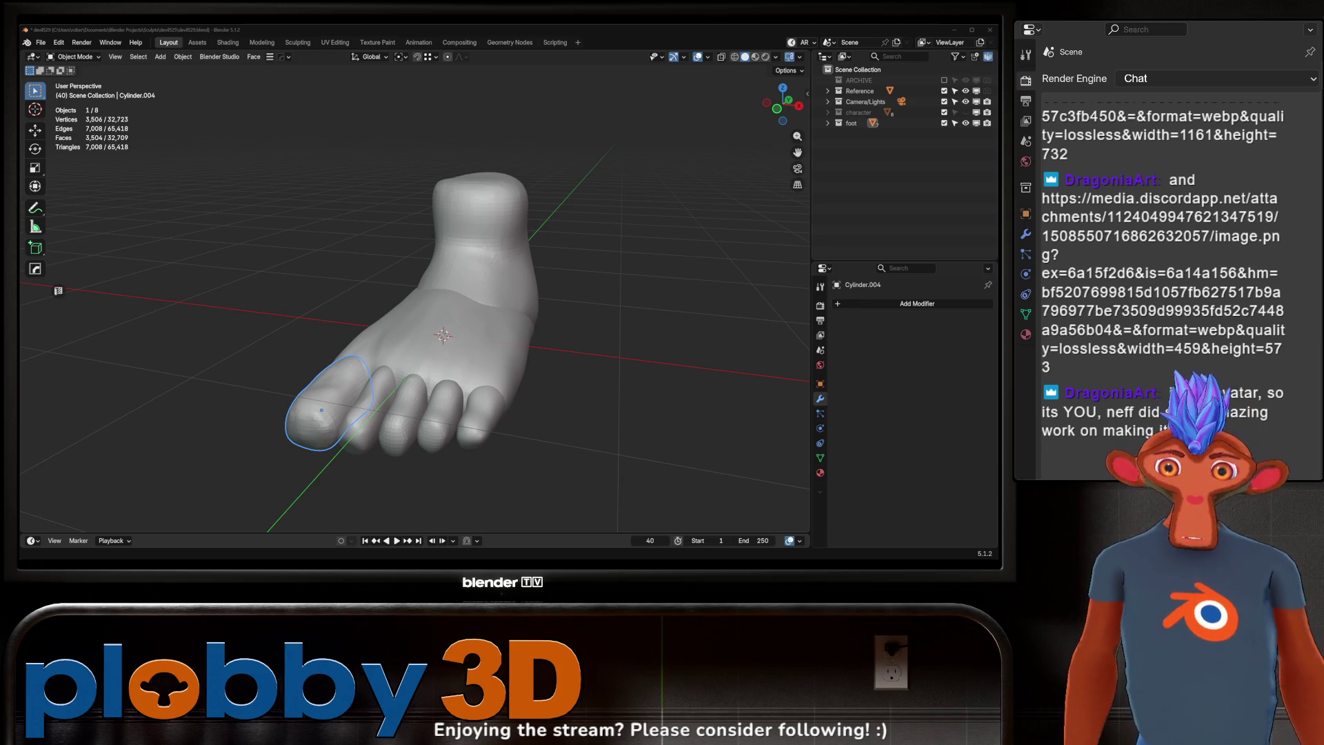
scroll(402, 317, up, 3)
middle_drag(386, 324, 401, 318)
key(ctrl+Tab)
click(400, 376)
middle_drag(400, 376, 383, 322)
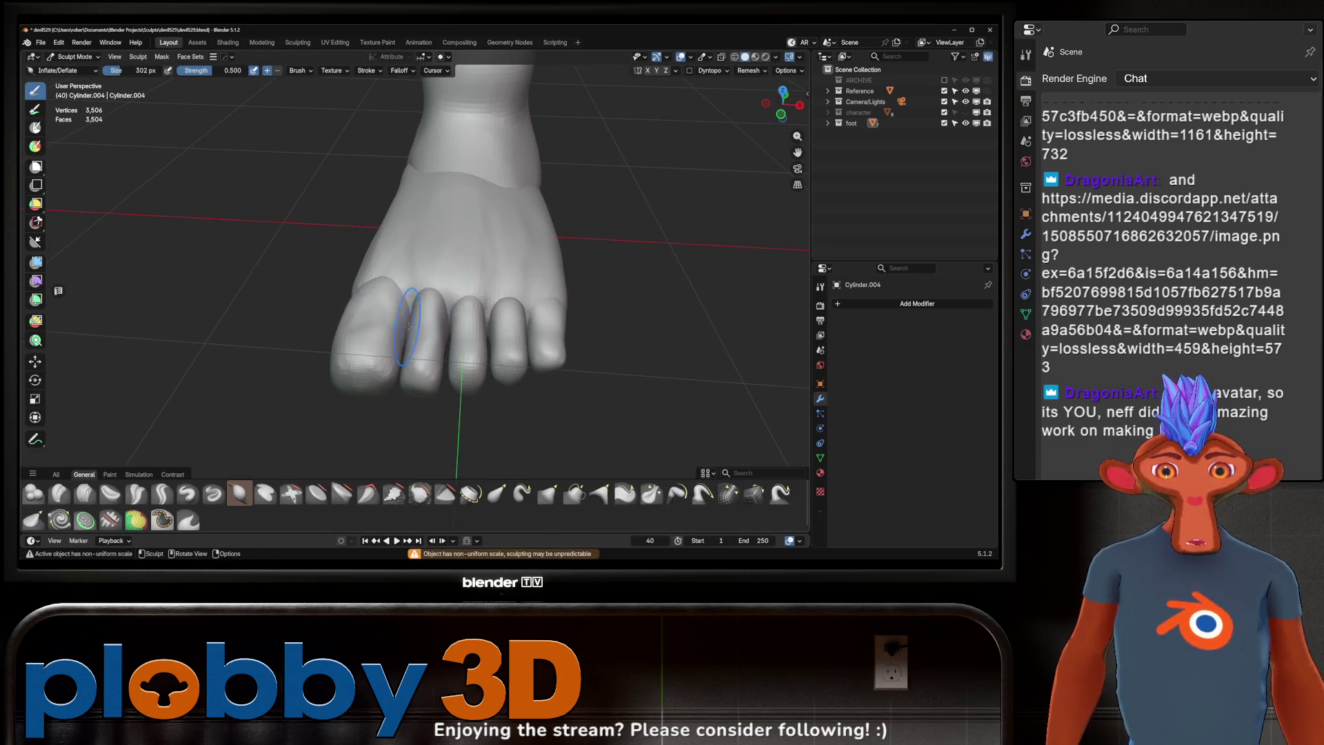
key(ctrl+Tab)
click(383, 323)
Step: Box-select all seven foot pieces and apply their scale with Ctrl+A
scroll(386, 303, down, 3)
mouse_move(518, 429)
mouse_down()
mouse_move(370, 266)
mouse_move(412, 227)
mouse_up()
mouse_move(487, 201)
mouse_down()
mouse_move(310, 325)
mouse_move(311, 372)
mouse_up()
mouse_move(455, 296)
middle_down()
mouse_move(414, 297)
mouse_move(464, 293)
middle_up()
key(ctrl+a)
click(418, 276)
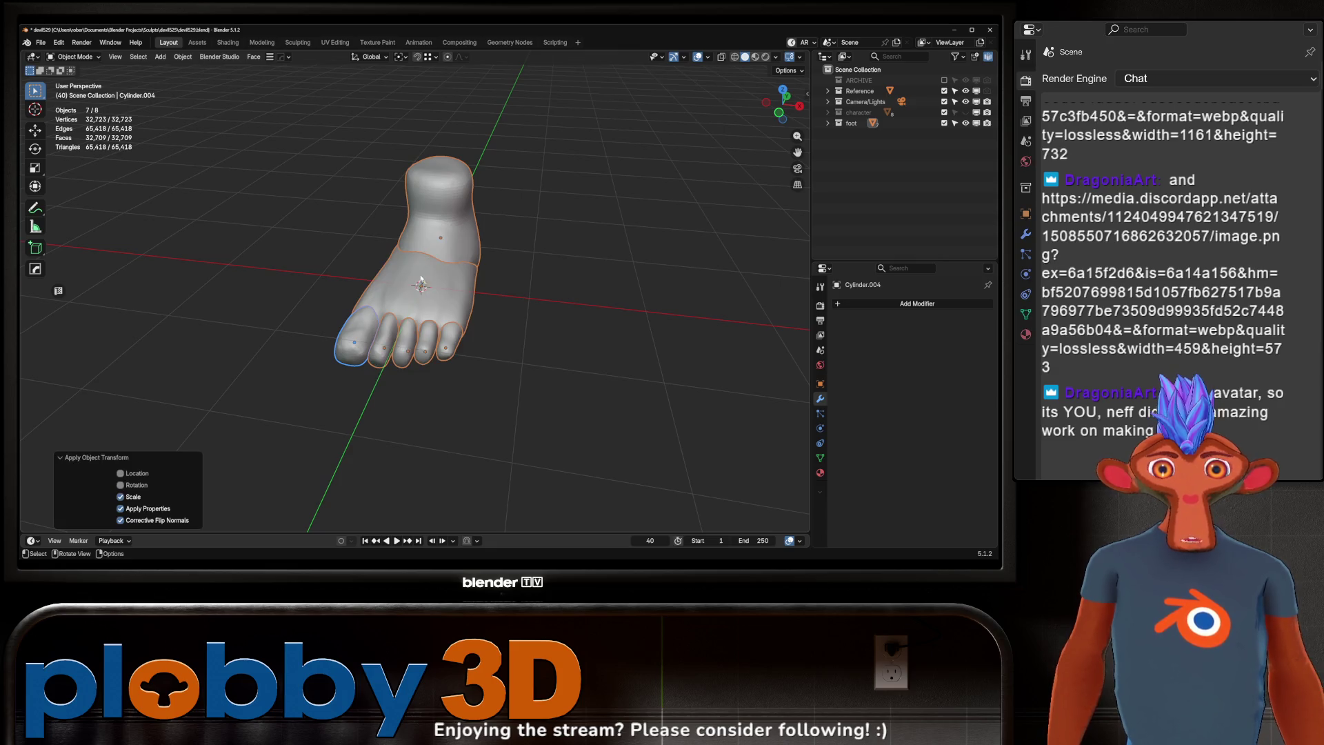
scroll(417, 316, up, 5)
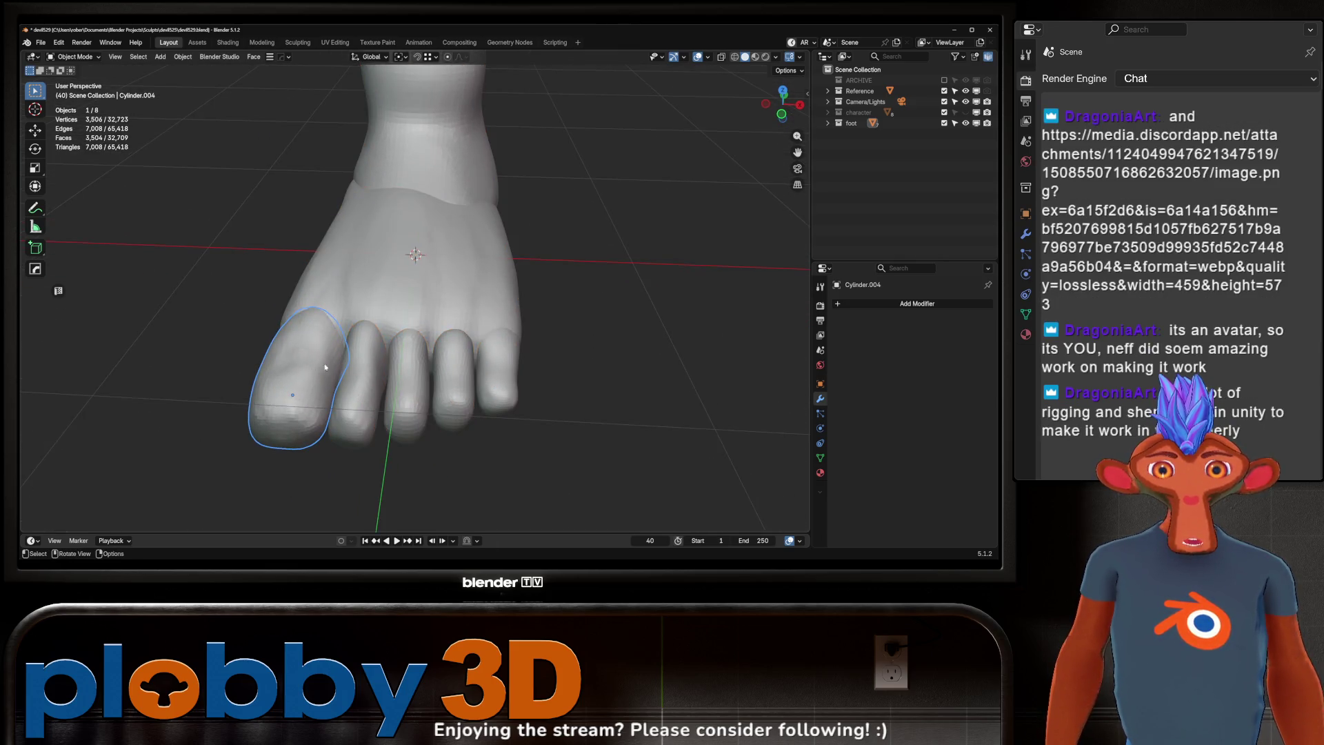
Step: Put the big toe into Sculpt Mode and select the Clay brush
key(ctrl+Tab)
mouse_move(404, 413)
middle_down()
mouse_move(387, 331)
mouse_move(384, 342)
middle_up()
click(61, 494)
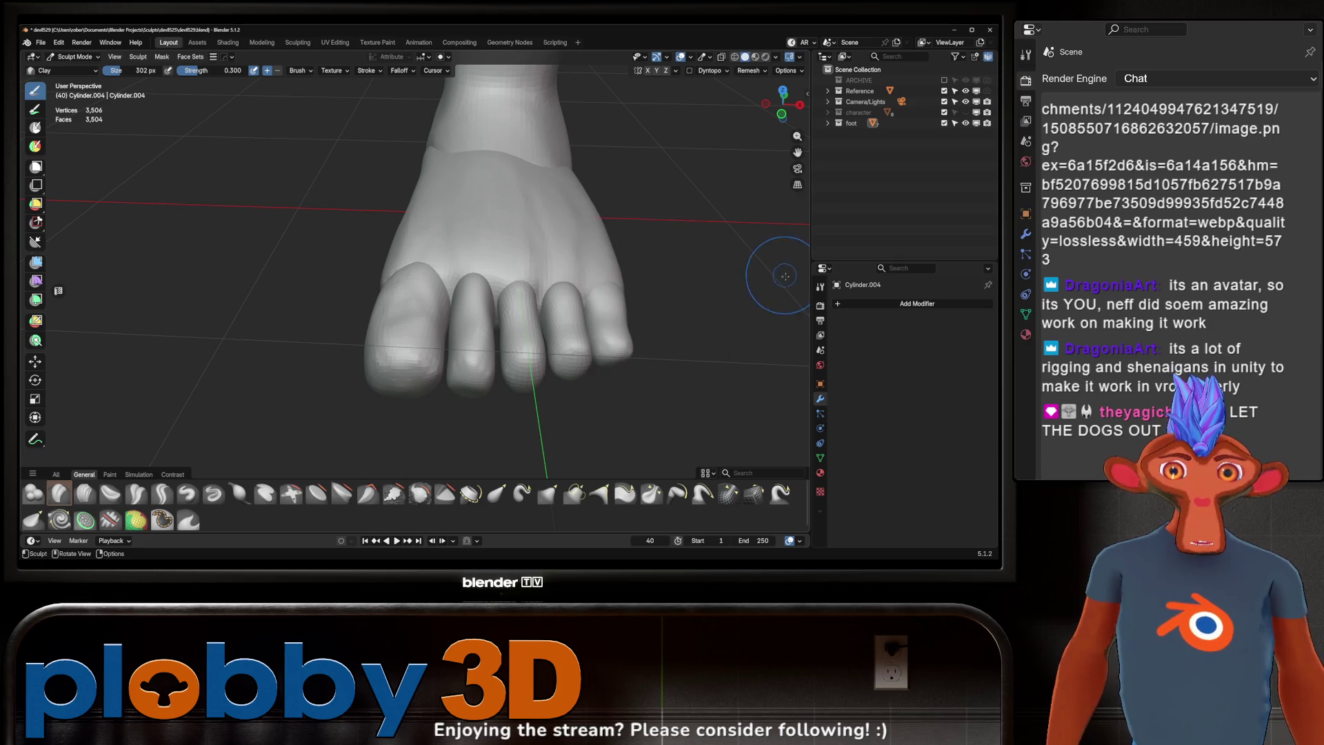
Step: Lower the Clay brush's Auto-Smooth in the sidebar's Tool tab, then orbit around the foot
key(t)
key(t)
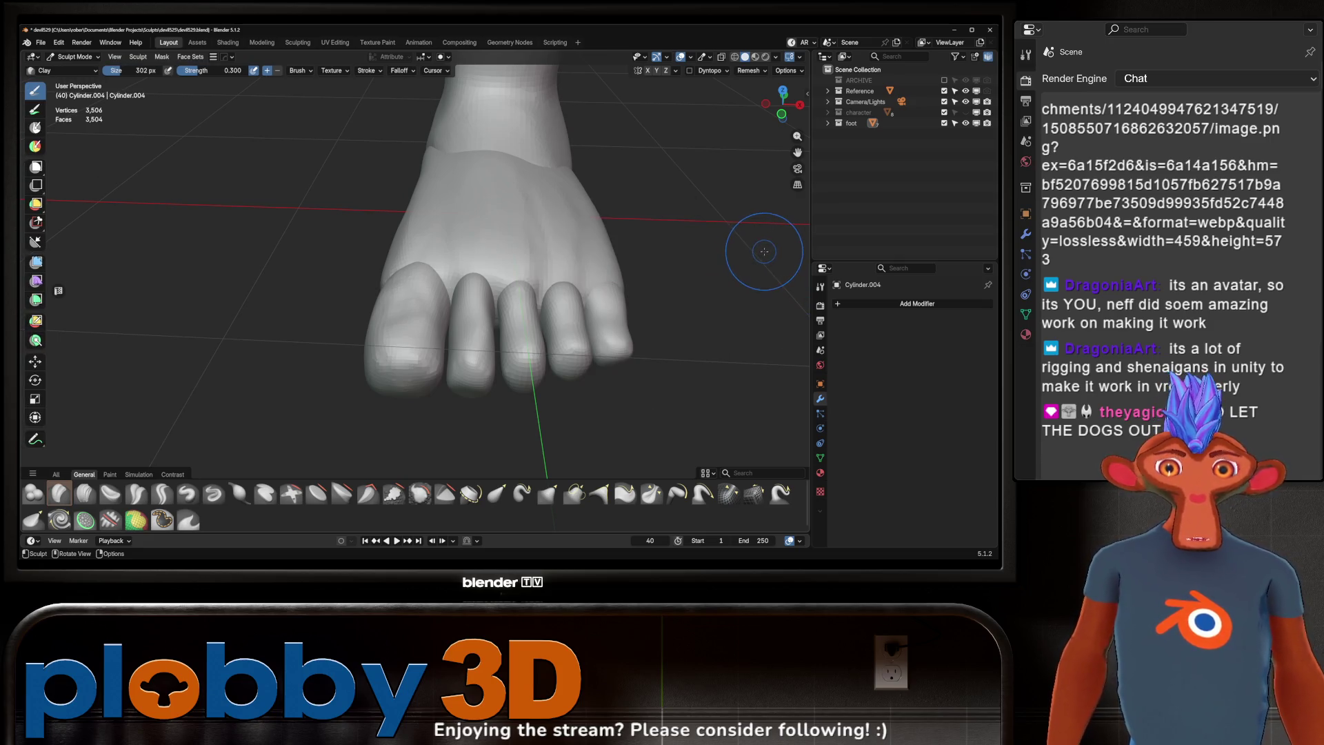
key(n)
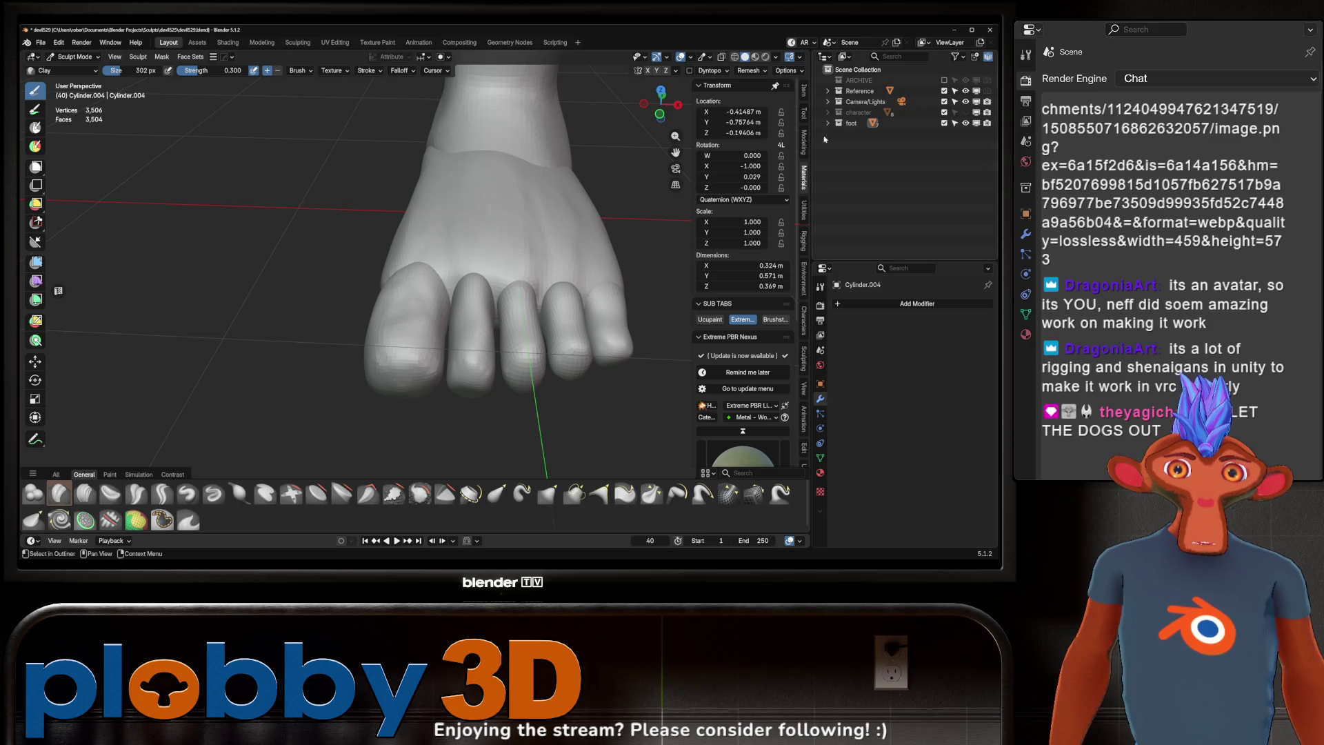
click(803, 114)
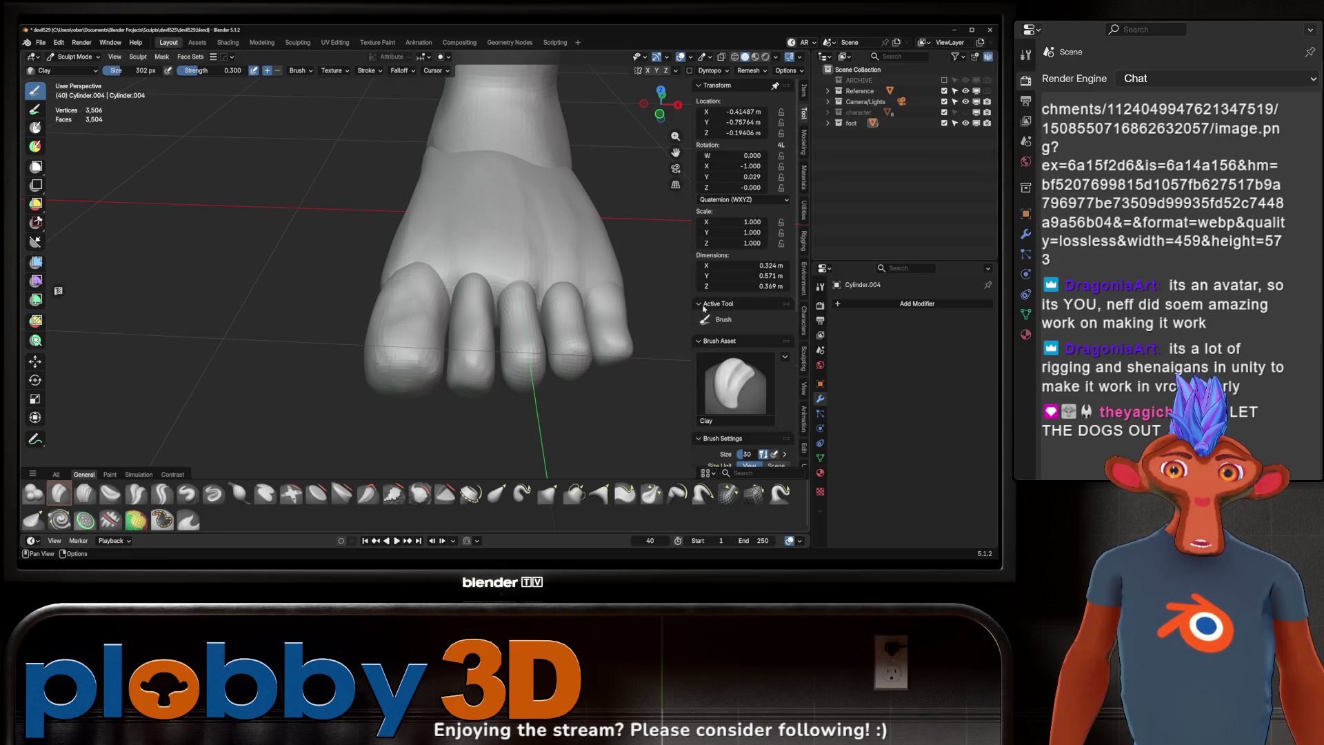
scroll(754, 285, down, 2)
scroll(754, 285, down, 3)
drag(759, 363, 748, 363)
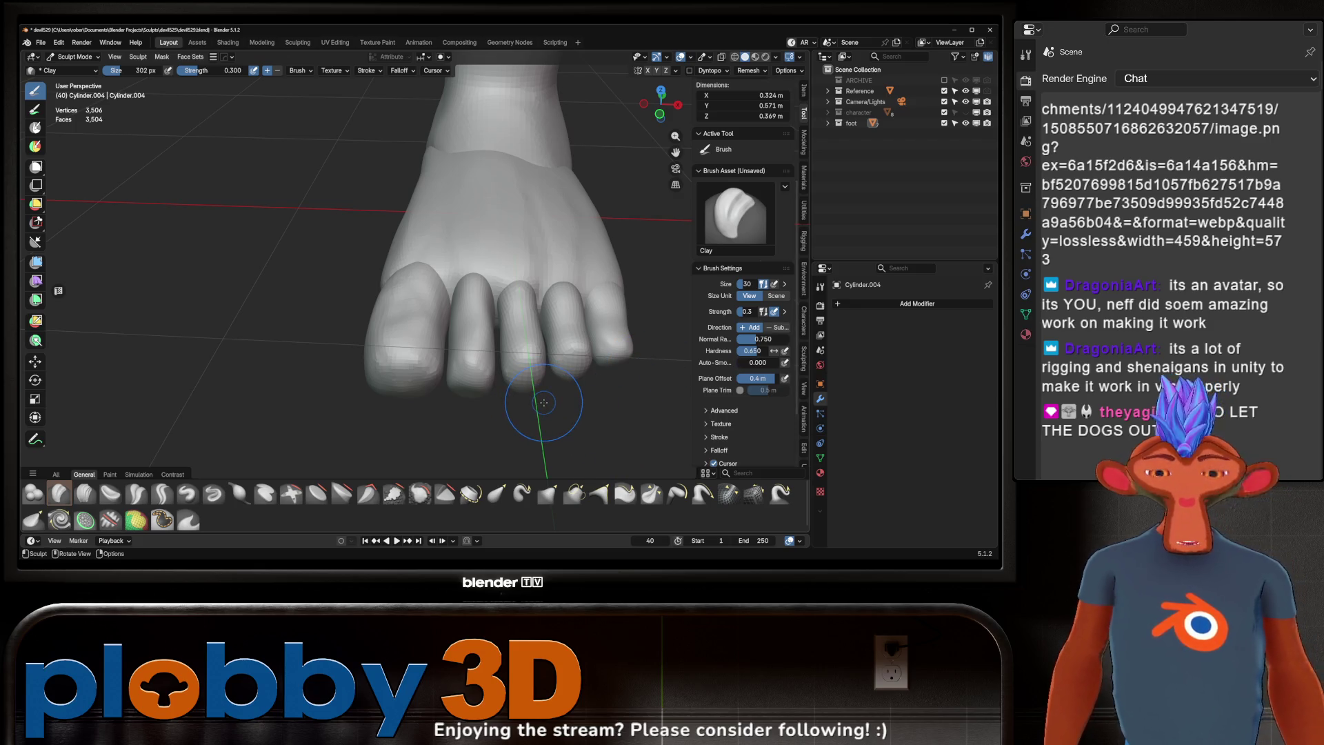
key(n)
mouse_move(414, 313)
middle_down()
mouse_move(341, 287)
mouse_move(425, 318)
mouse_move(395, 330)
middle_up()
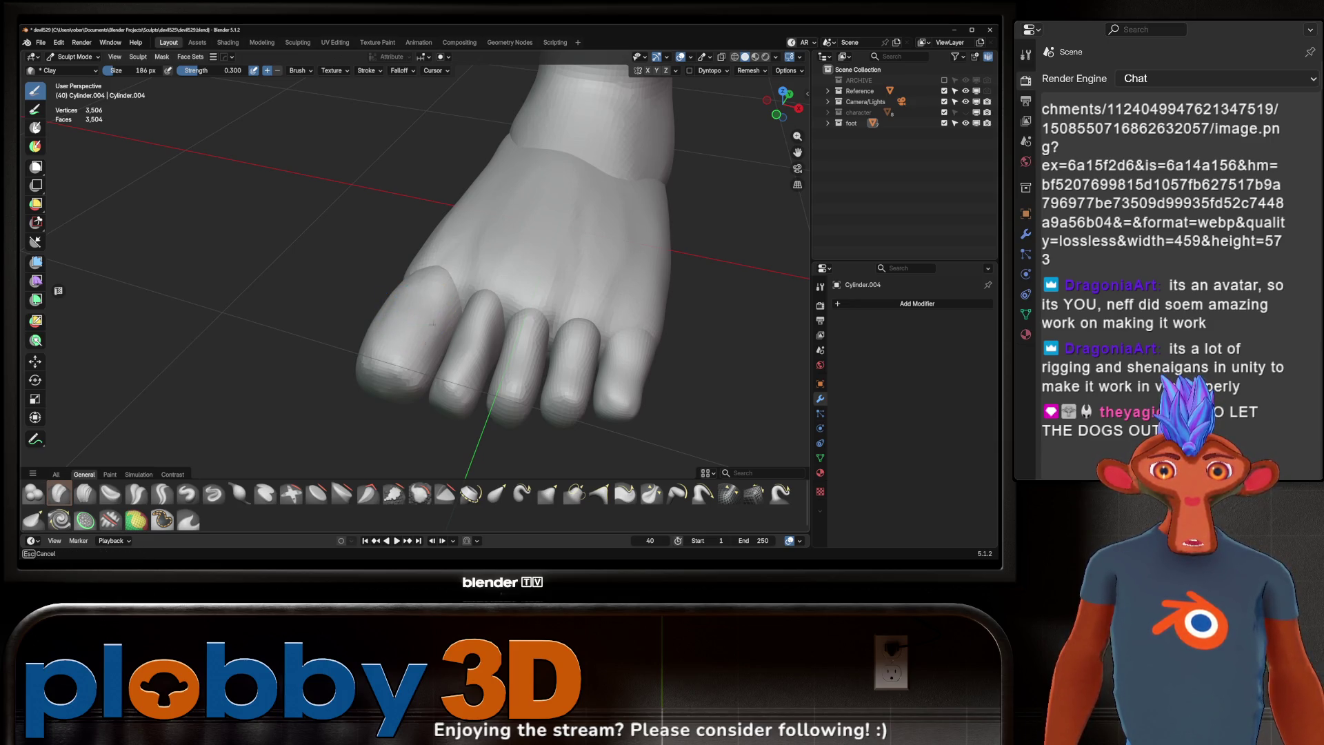
middle_drag(428, 304, 413, 359)
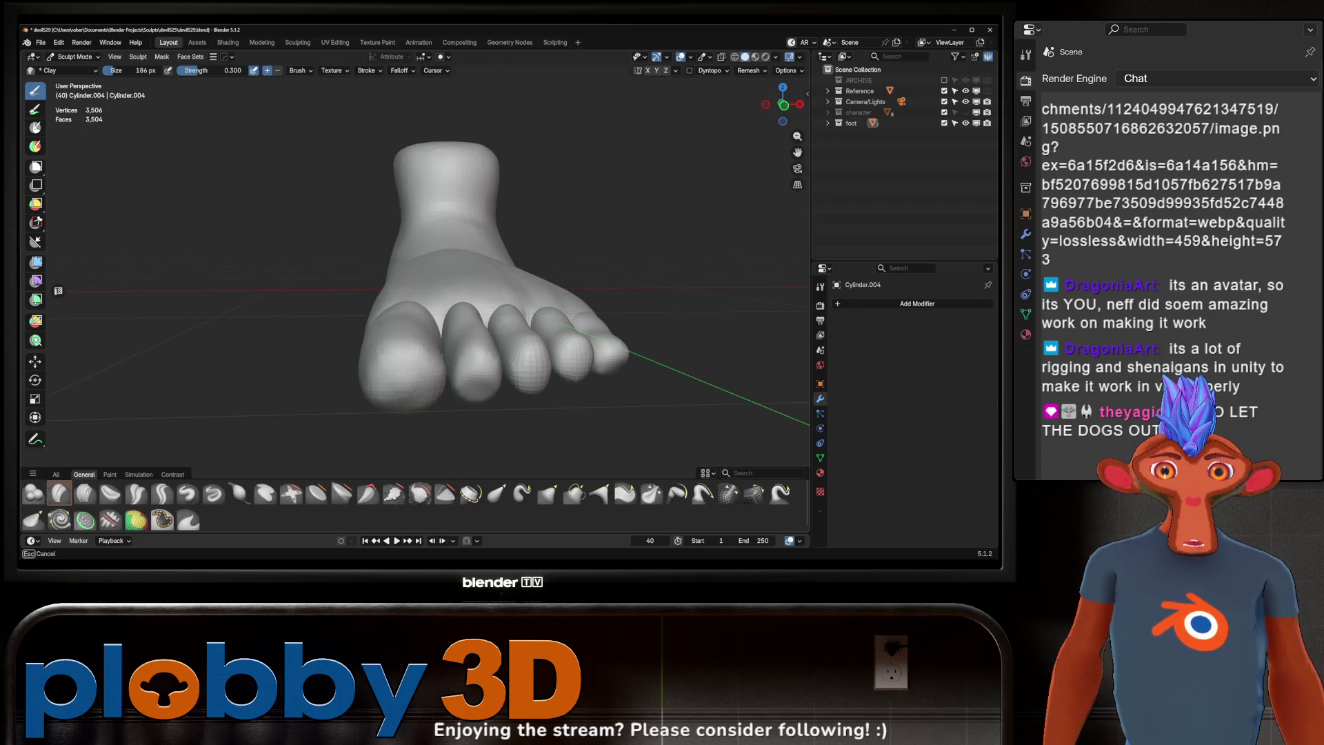
mouse_move(376, 403)
middle_down()
mouse_move(409, 367)
mouse_move(407, 350)
mouse_move(431, 385)
mouse_move(406, 358)
mouse_move(405, 327)
mouse_move(394, 340)
mouse_move(395, 303)
mouse_move(378, 324)
mouse_move(361, 309)
mouse_move(390, 284)
mouse_move(368, 309)
mouse_move(414, 288)
mouse_move(332, 307)
middle_up()
Step: Resize the Clay brush to 310 px and view the toes from the front and side
key(f)
click(423, 266)
middle_drag(423, 266, 485, 333)
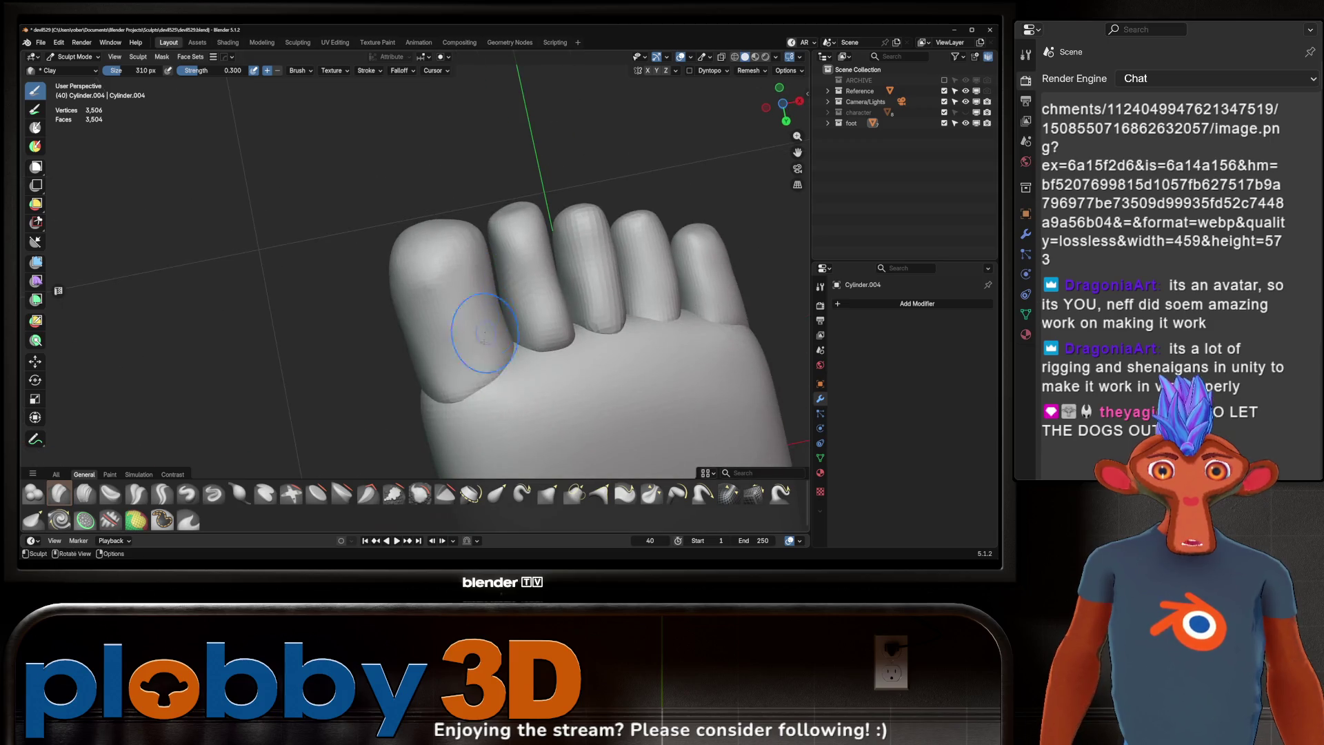
mouse_move(446, 412)
middle_down()
mouse_move(523, 280)
mouse_move(428, 272)
mouse_move(467, 336)
mouse_move(459, 320)
mouse_move(460, 345)
mouse_move(457, 314)
mouse_move(455, 348)
middle_up()
Step: Sculpt toe Cylinder 1 from several angles, then move on to toe Cylinder 2
key(alt+q)
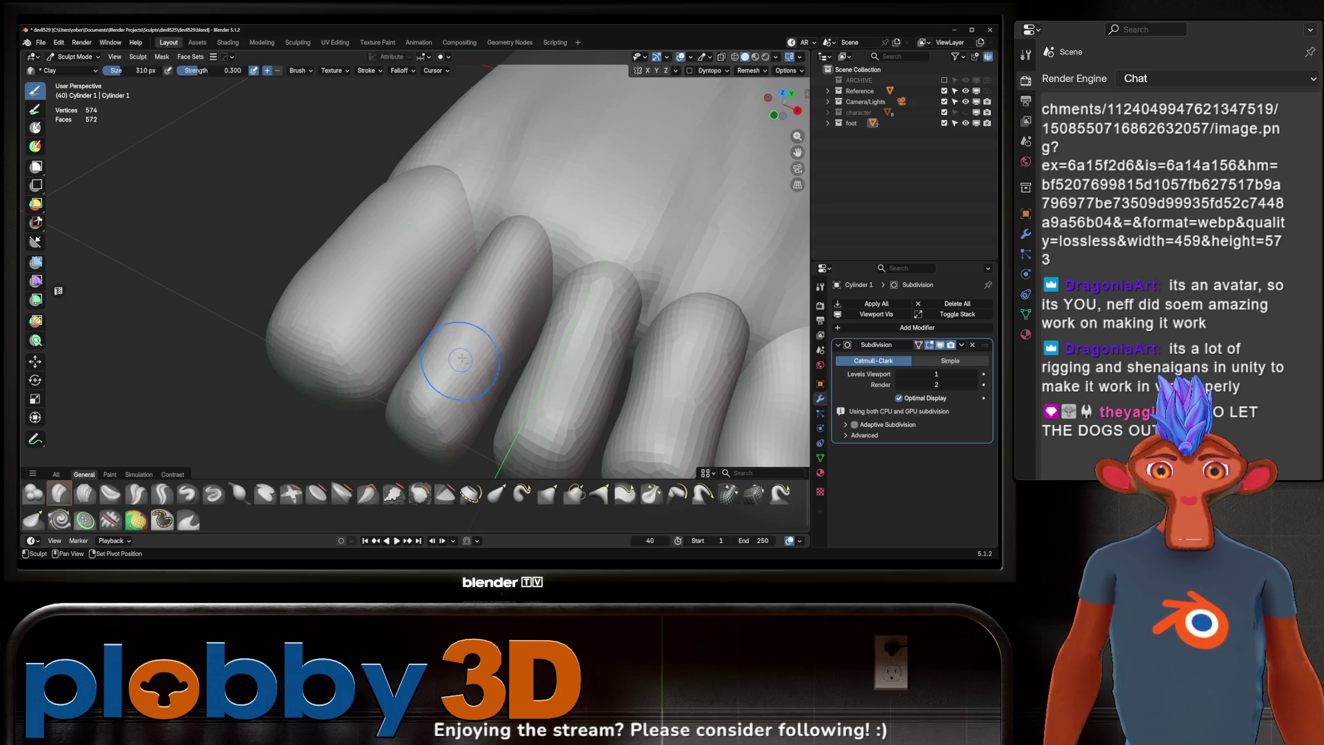
middle_drag(481, 304, 472, 296)
mouse_move(458, 379)
middle_down()
mouse_move(438, 321)
mouse_move(378, 261)
mouse_move(506, 273)
middle_up()
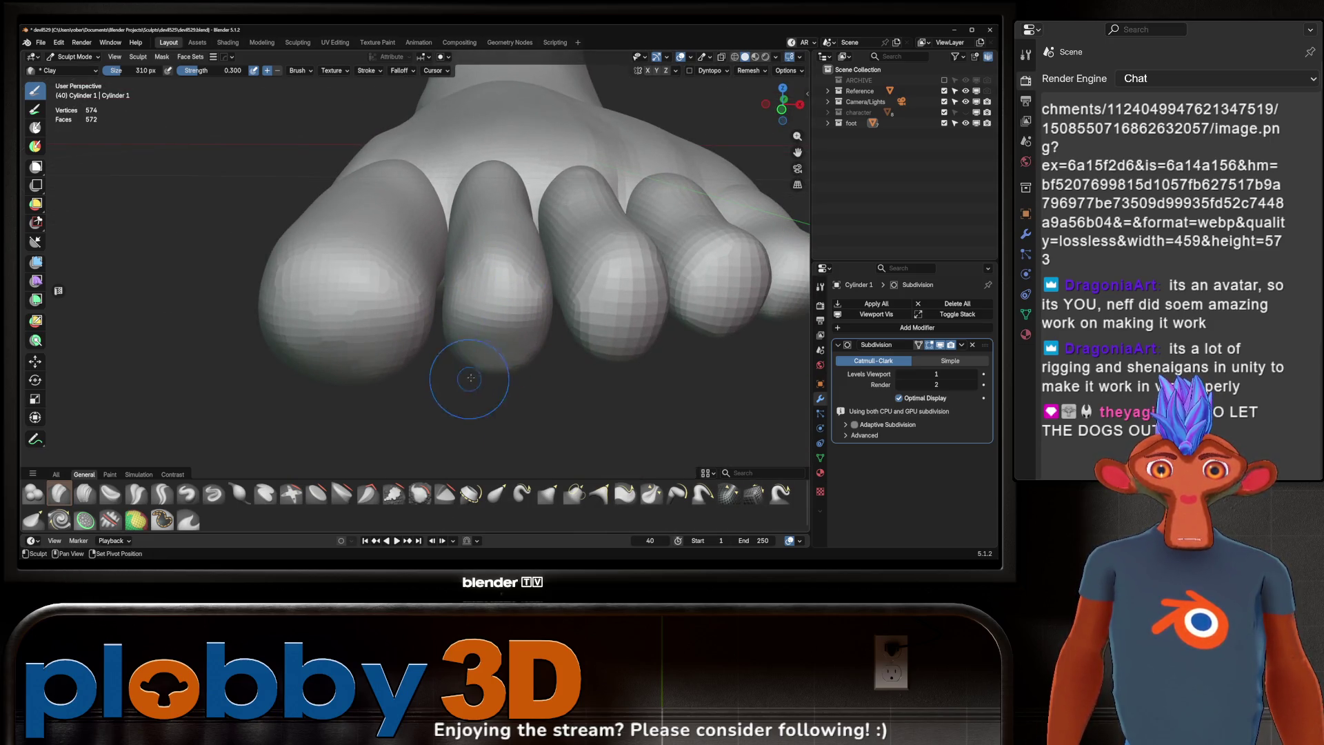
middle_drag(470, 378, 485, 298)
mouse_move(472, 407)
middle_down()
mouse_move(547, 221)
mouse_move(454, 334)
mouse_move(428, 250)
mouse_move(420, 270)
middle_up()
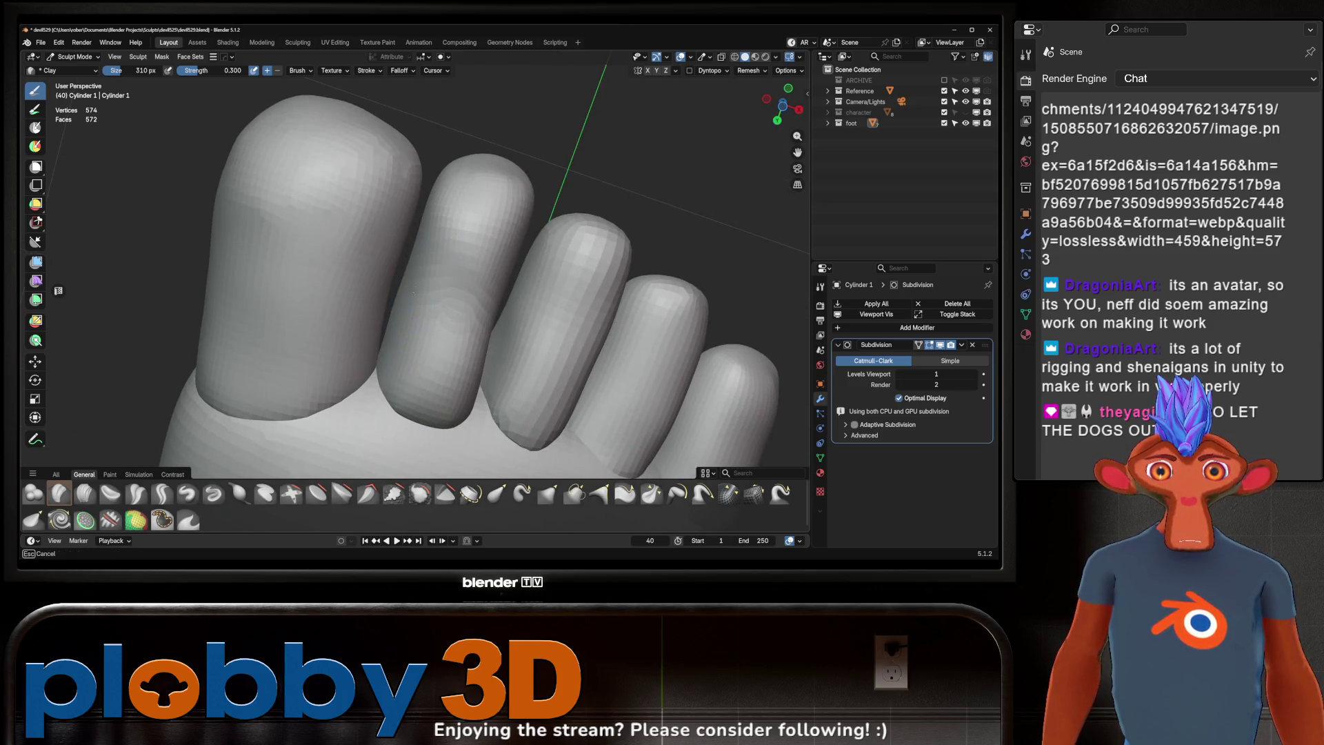
mouse_move(436, 326)
middle_down()
mouse_move(473, 310)
mouse_move(458, 349)
mouse_move(468, 368)
middle_up()
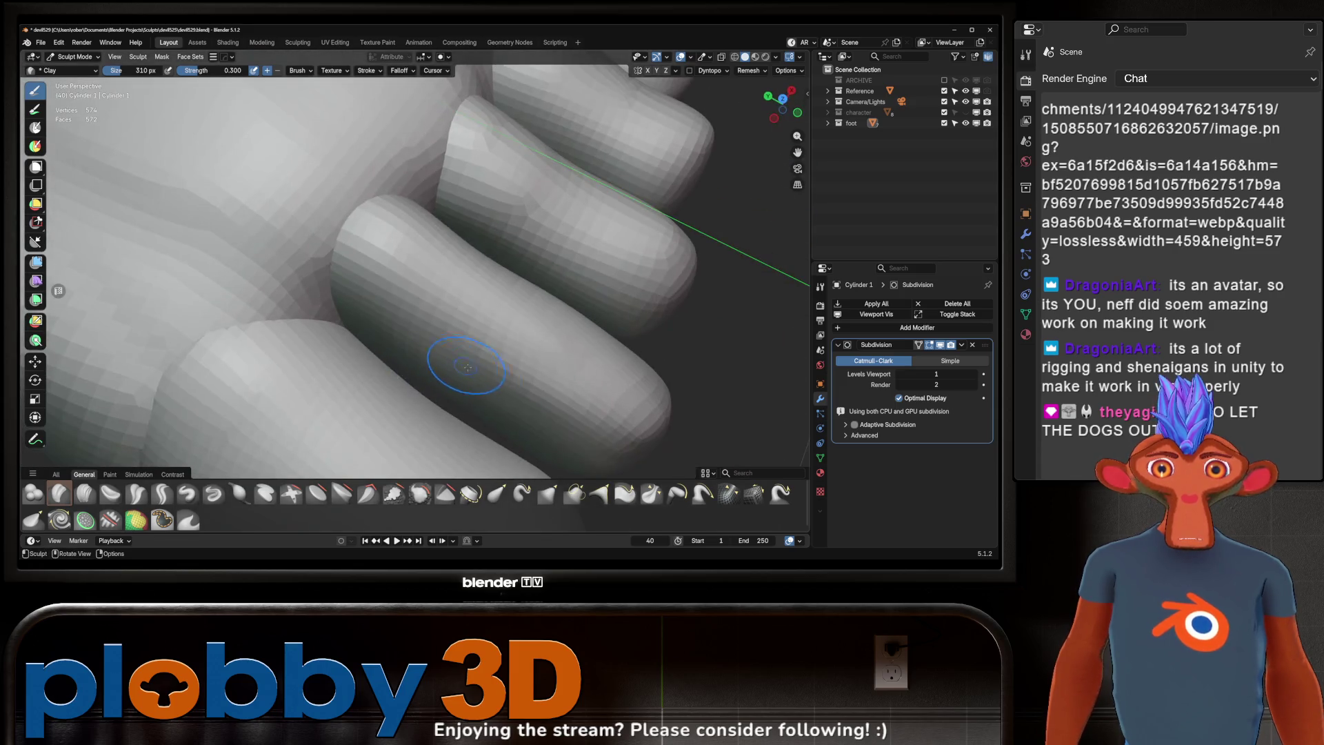
mouse_move(407, 315)
middle_down()
mouse_move(442, 356)
mouse_move(412, 308)
mouse_move(391, 336)
mouse_move(418, 364)
mouse_move(431, 325)
mouse_move(420, 317)
mouse_move(552, 276)
mouse_move(443, 352)
mouse_move(433, 323)
mouse_move(378, 306)
mouse_move(521, 334)
mouse_move(517, 296)
mouse_move(474, 295)
mouse_move(515, 366)
mouse_move(385, 289)
middle_up()
key(alt+q)
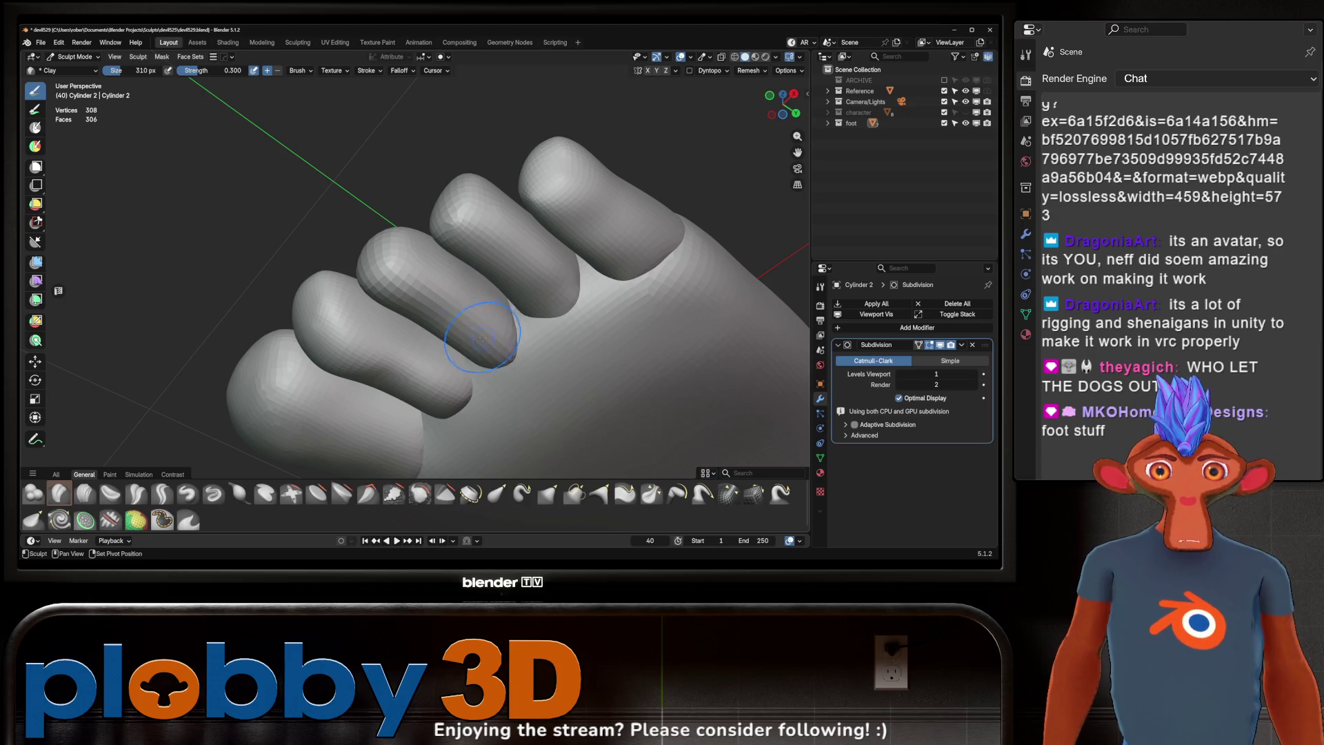
mouse_move(493, 285)
middle_down()
mouse_move(476, 296)
mouse_move(493, 285)
middle_up()
Step: Select the Grab brush and switch sculpting back to the big toe
click(548, 493)
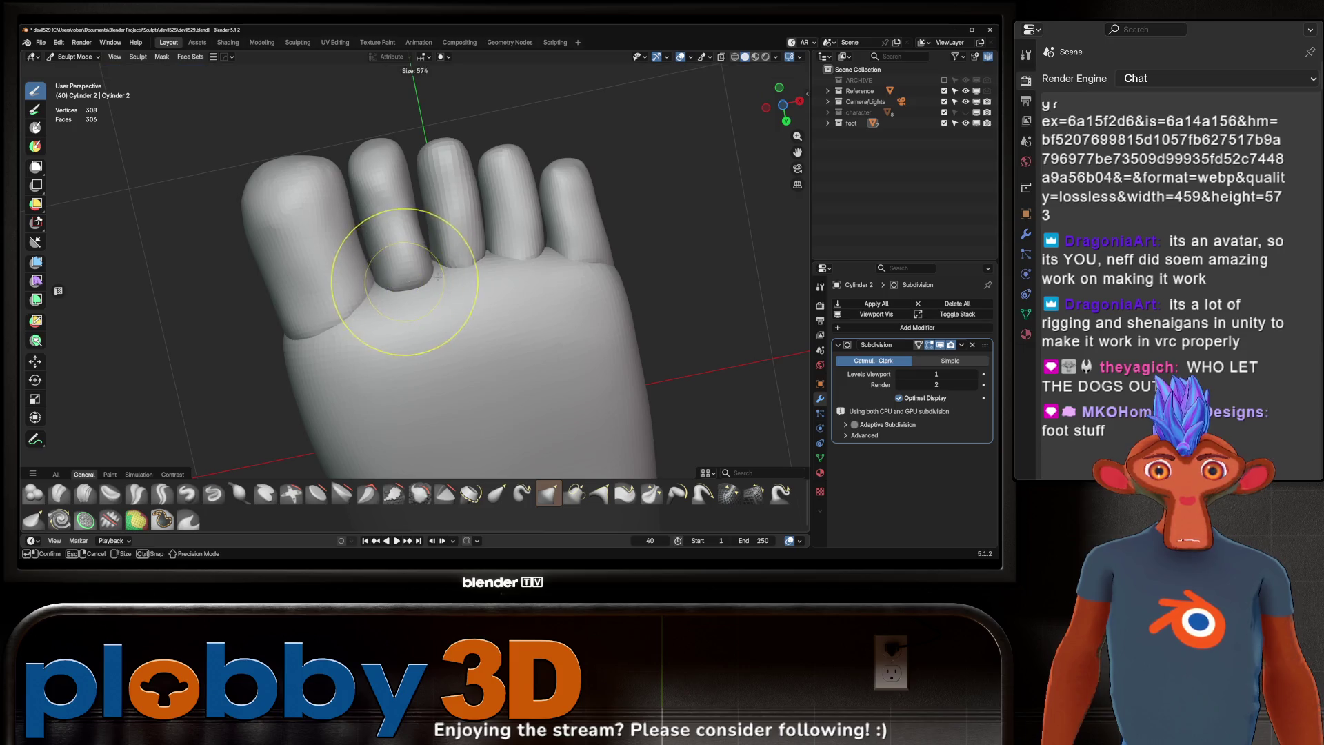
mouse_move(429, 316)
middle_down()
mouse_move(334, 287)
mouse_move(416, 287)
middle_up()
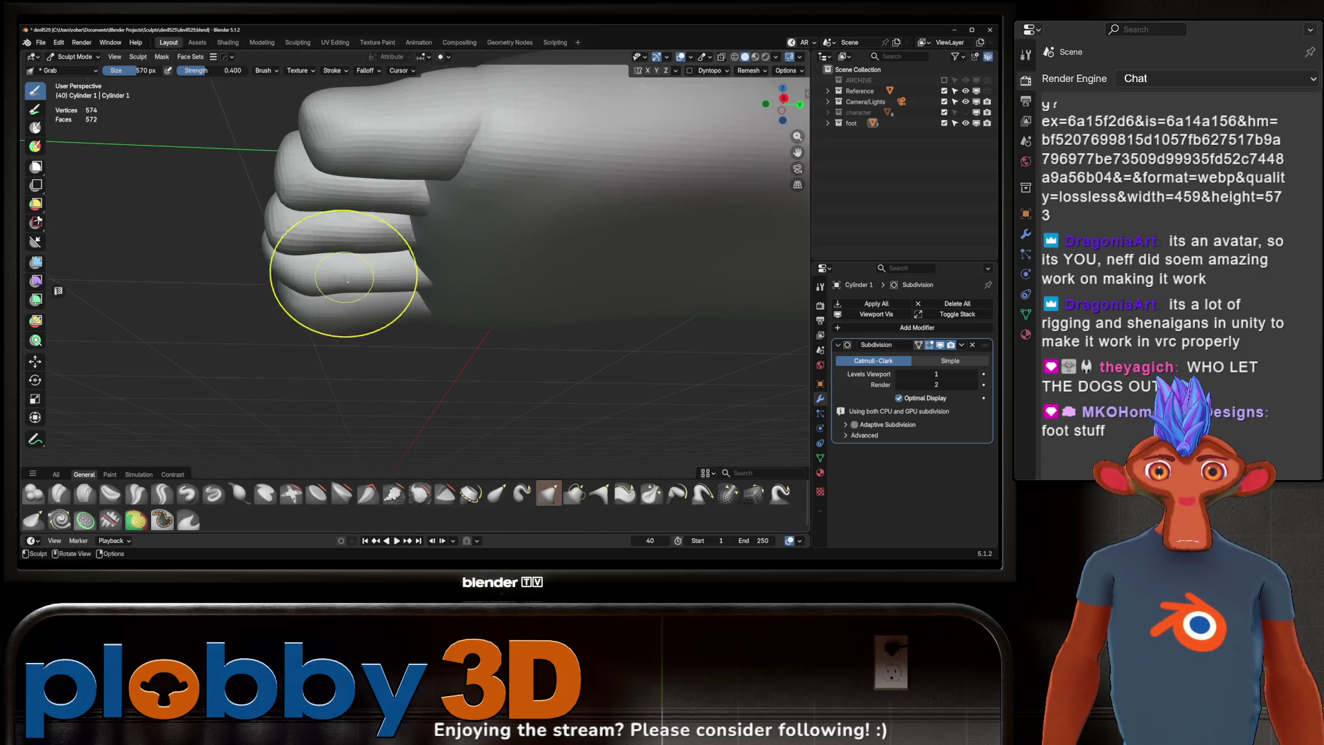
mouse_move(348, 280)
middle_down()
mouse_move(464, 310)
mouse_move(340, 281)
mouse_move(428, 287)
mouse_move(476, 272)
mouse_move(462, 361)
mouse_move(429, 327)
mouse_move(476, 359)
mouse_move(492, 343)
middle_up()
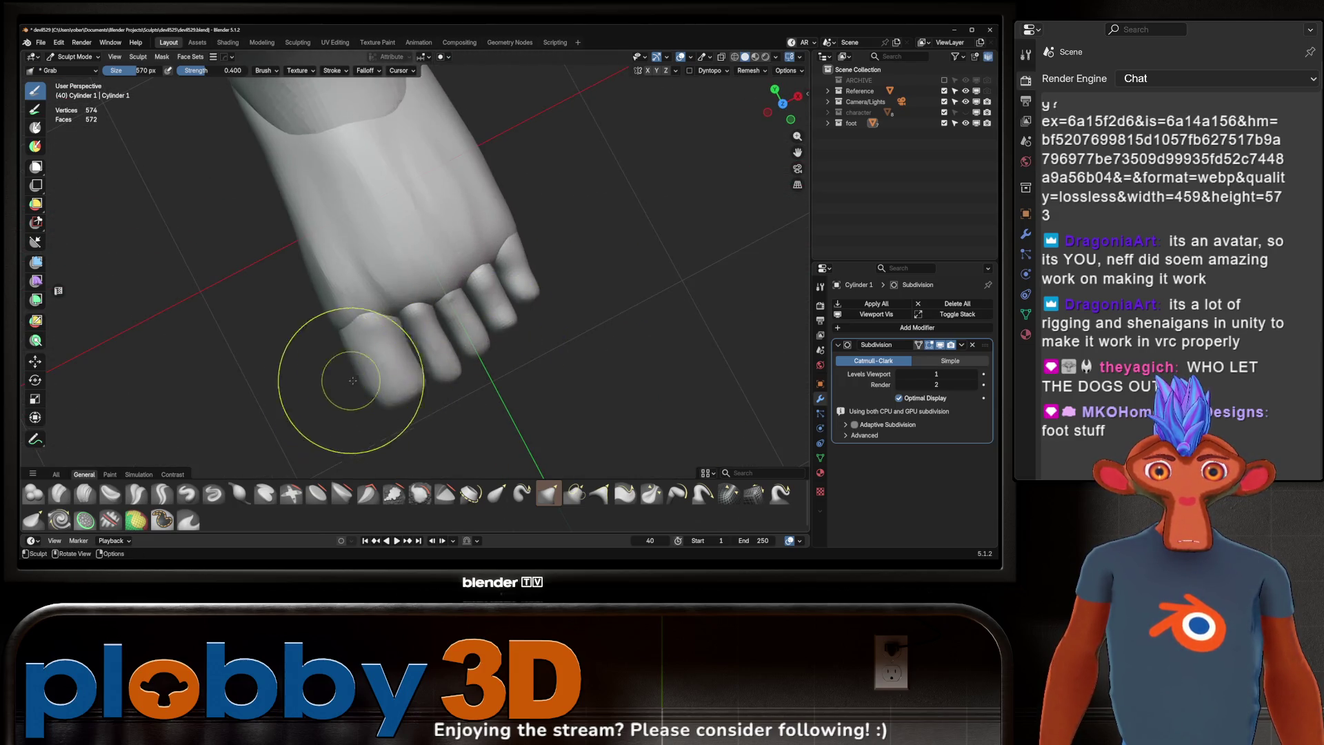
key(alt+q)
middle_drag(356, 379, 360, 395)
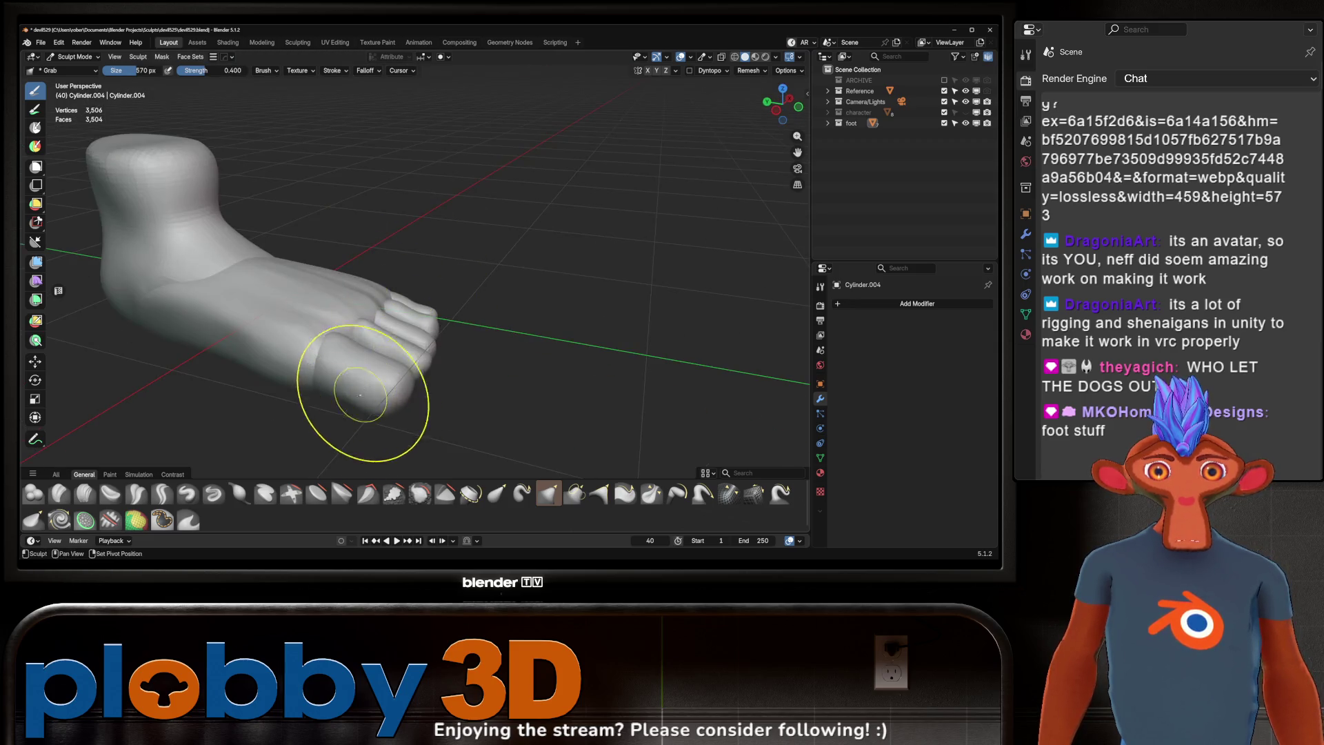
mouse_move(439, 349)
middle_down()
mouse_move(349, 334)
mouse_move(410, 345)
middle_up()
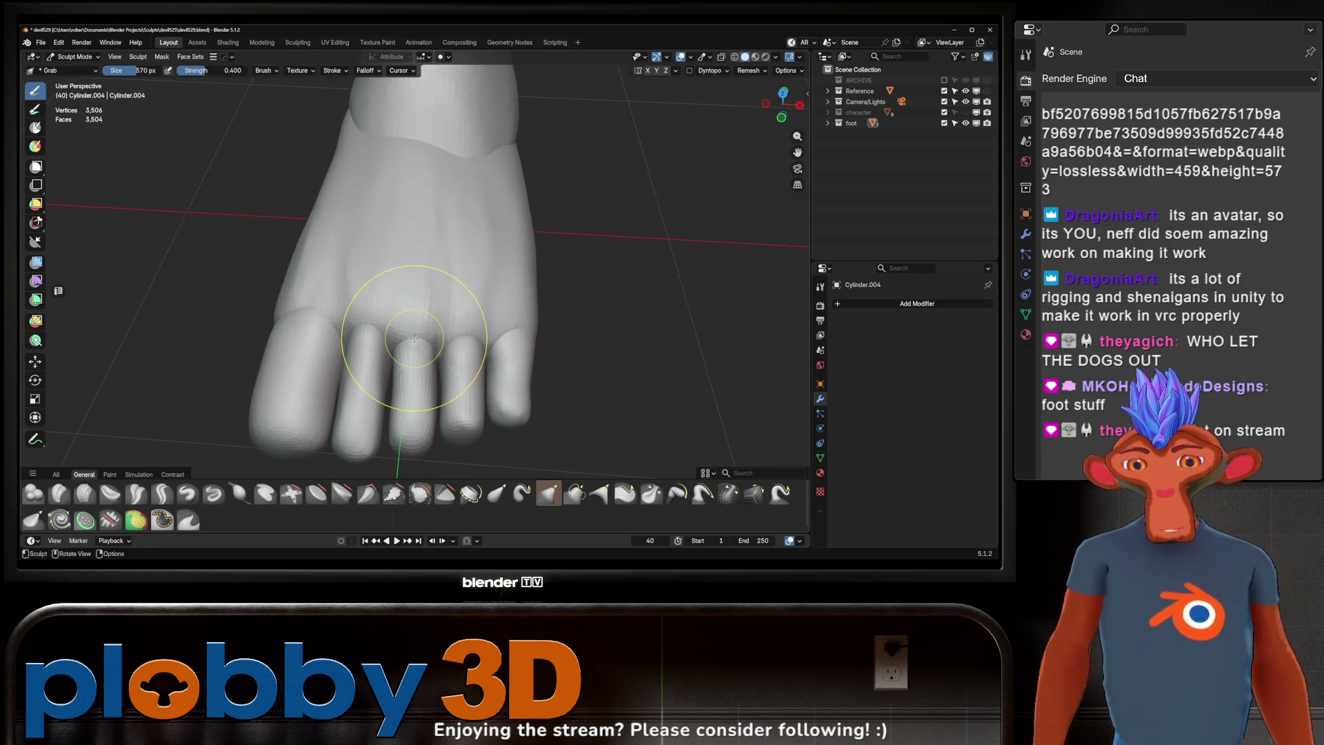
mouse_move(297, 341)
middle_down()
mouse_move(448, 351)
mouse_move(340, 267)
mouse_move(418, 316)
middle_up()
Step: Grab the Cylinder 3 toe into shape with an 822 px brush, then shrink it to 496 px
key(alt+q)
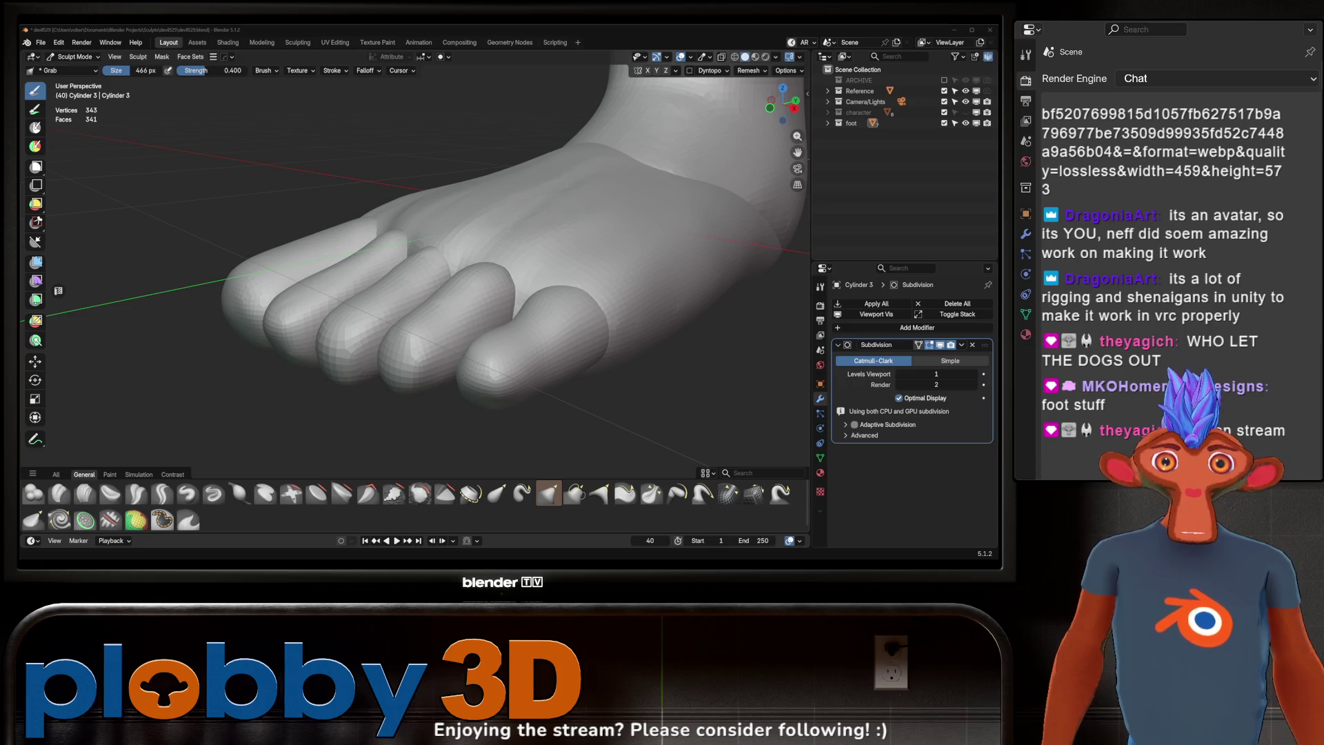
middle_drag(458, 316, 458, 320)
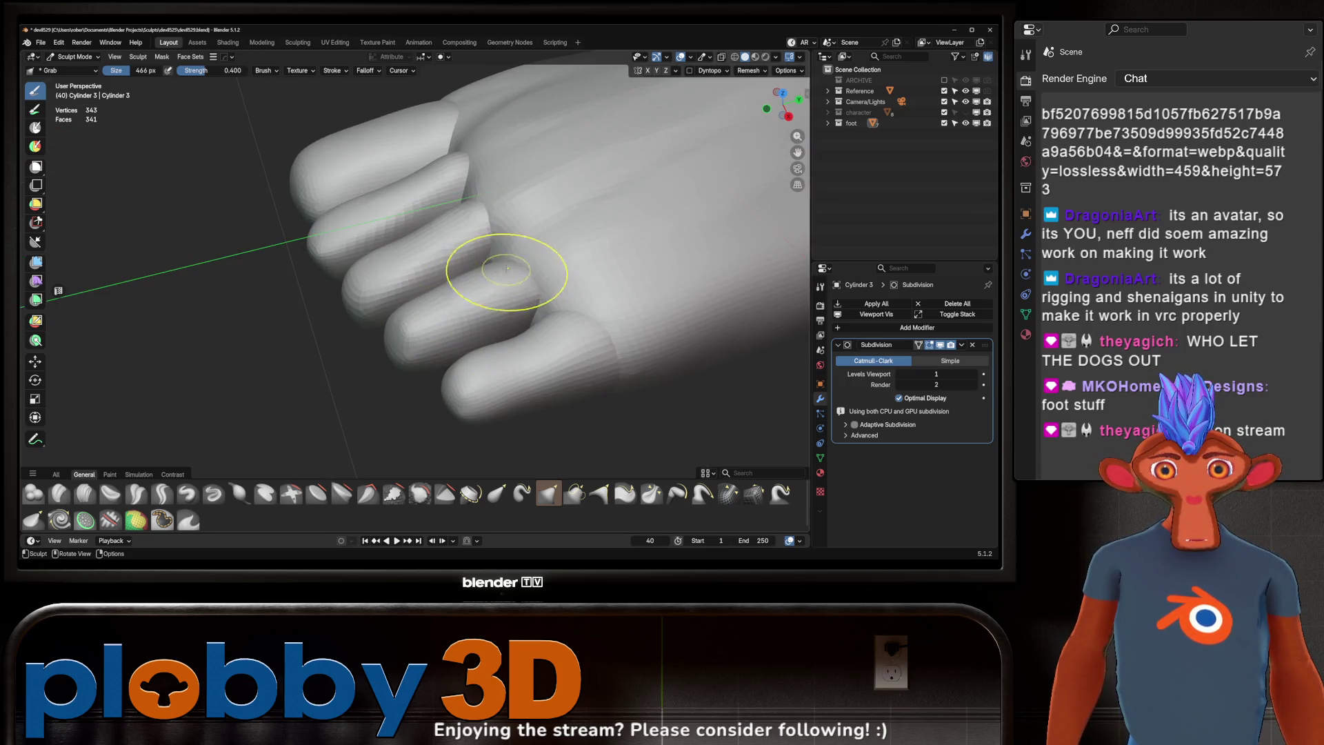
middle_drag(507, 268, 524, 272)
key(f)
click(624, 276)
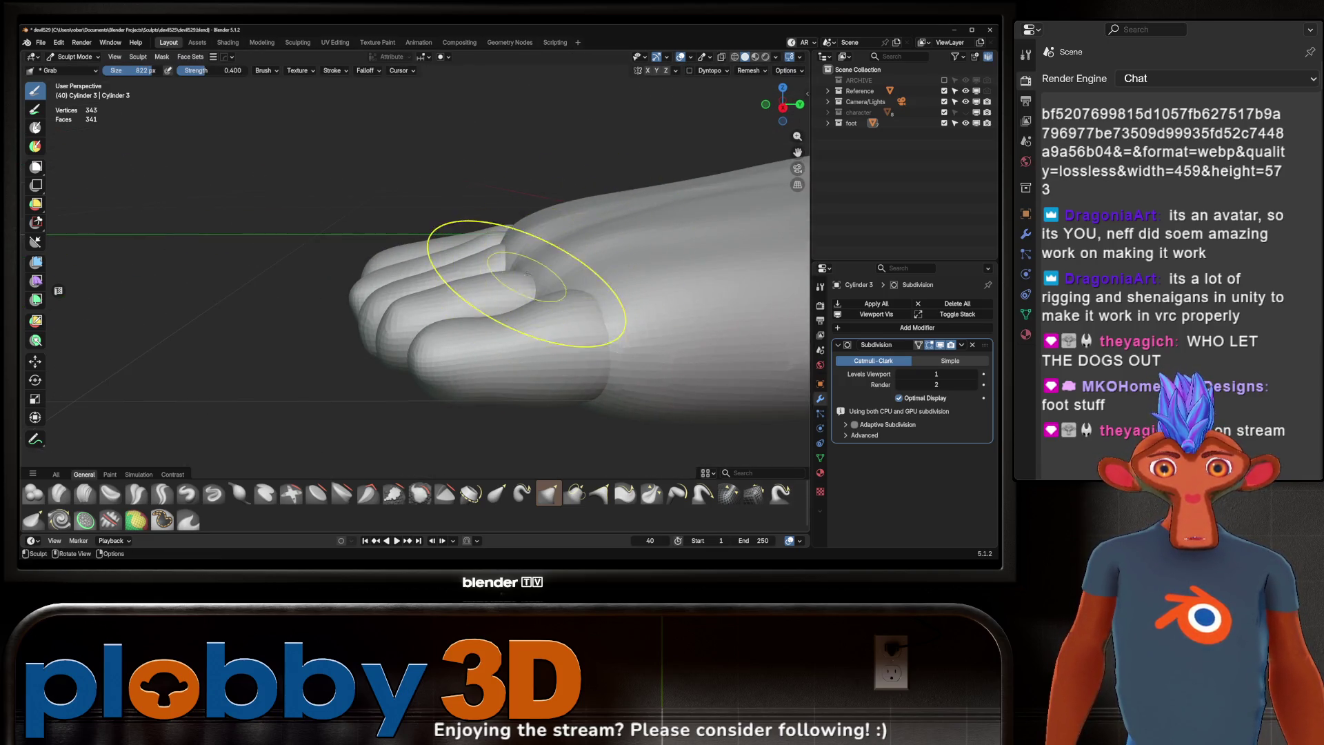
mouse_move(517, 267)
mouse_down()
mouse_move(427, 297)
mouse_move(408, 325)
mouse_up()
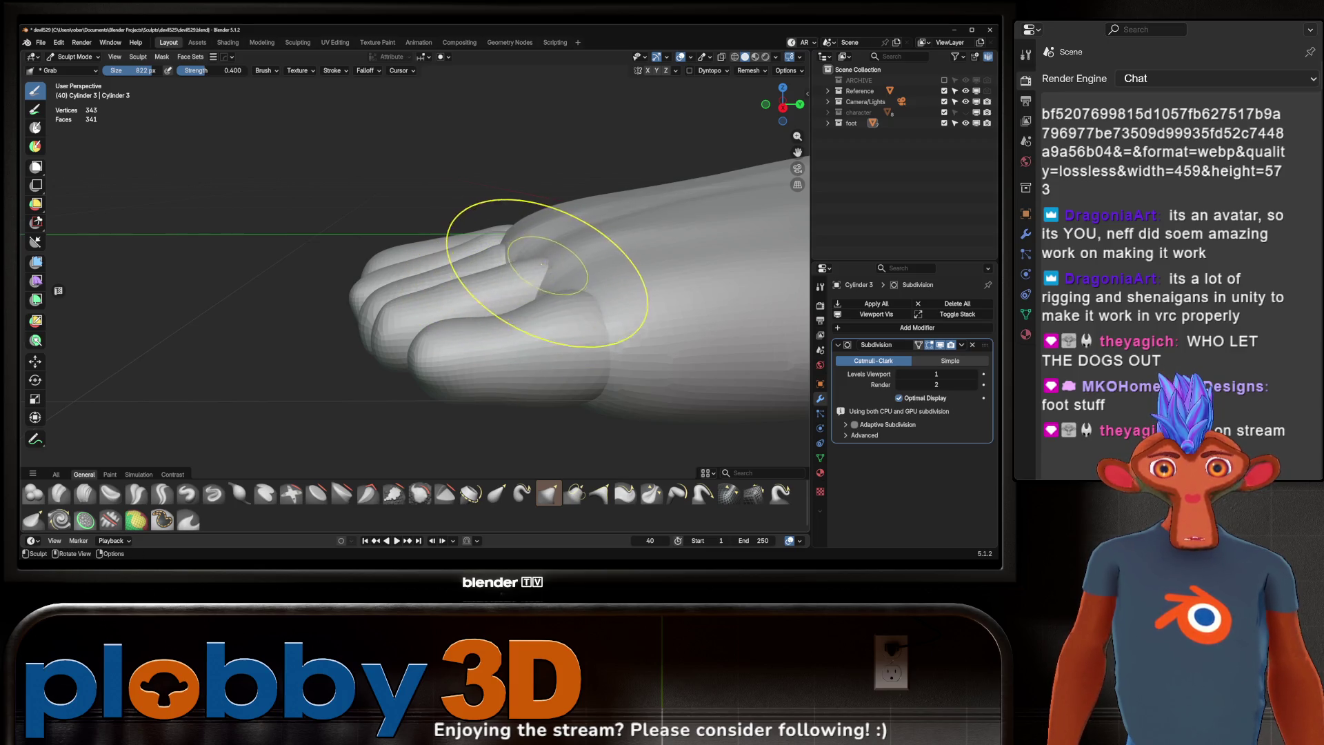
middle_drag(564, 250, 562, 286)
scroll(562, 287, up, 2)
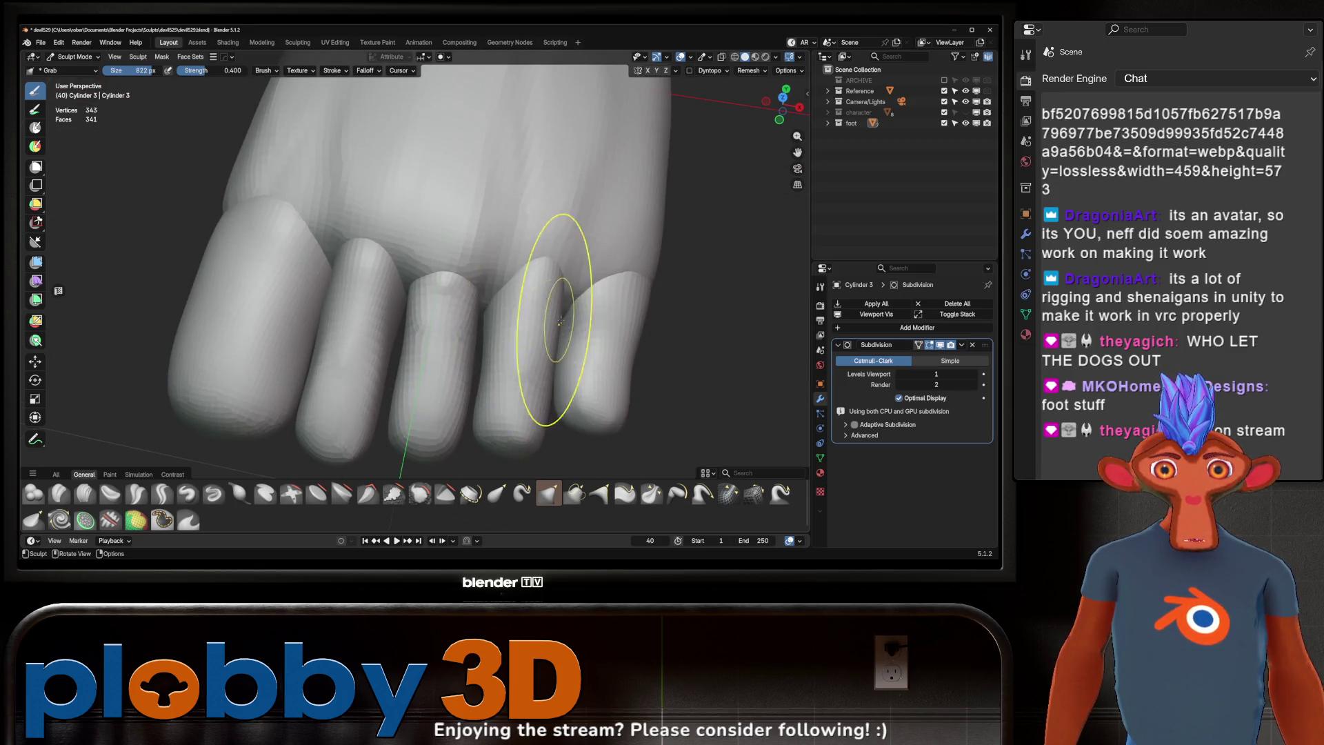
mouse_move(550, 354)
middle_down()
mouse_move(554, 245)
mouse_move(464, 252)
middle_up()
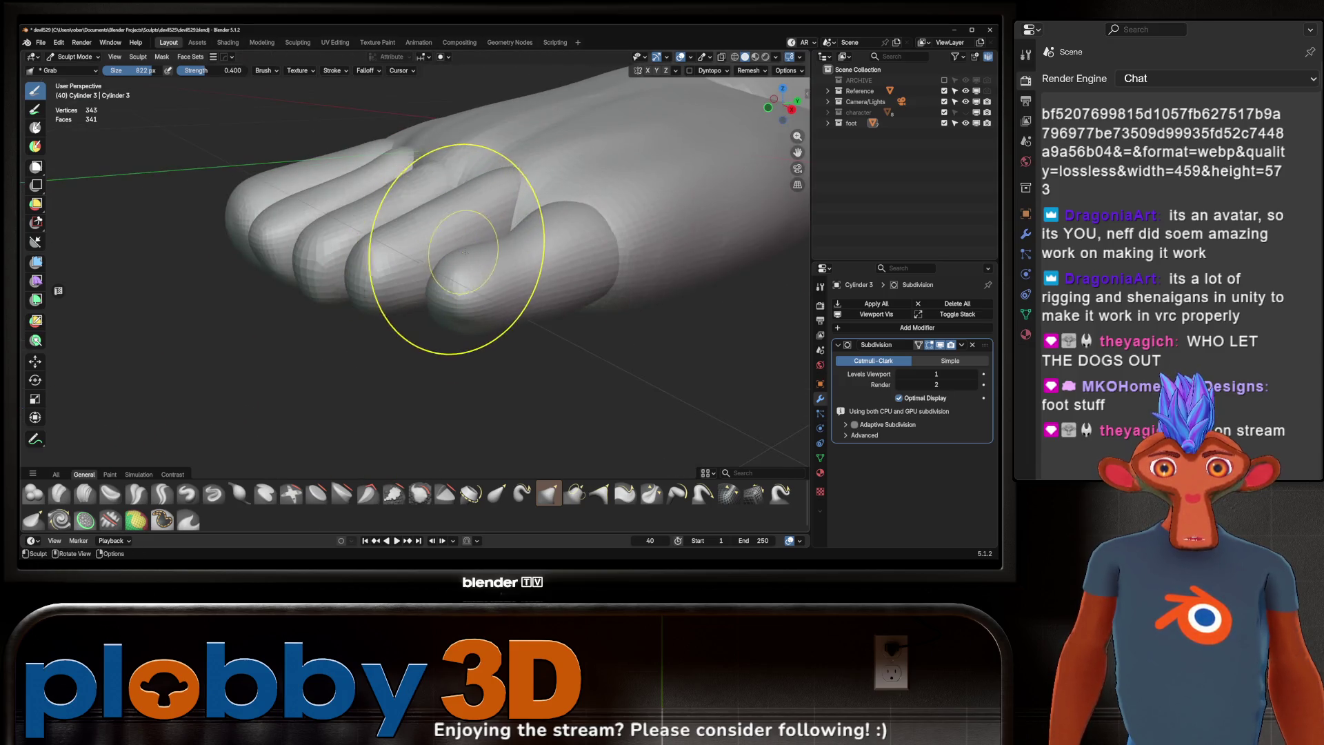
key(f)
click(419, 227)
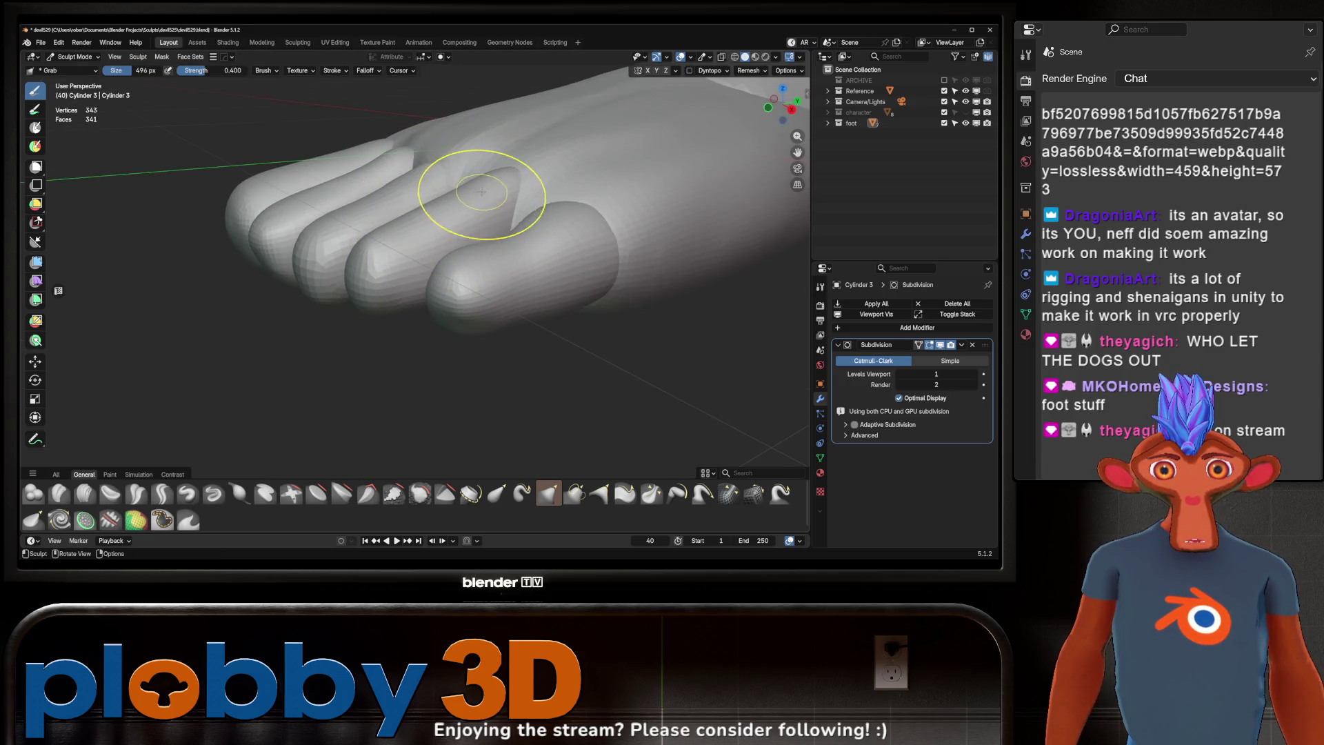
mouse_move(516, 245)
middle_down()
mouse_move(525, 276)
mouse_move(622, 299)
mouse_move(466, 326)
mouse_move(504, 359)
mouse_move(532, 428)
mouse_move(474, 332)
mouse_move(449, 378)
mouse_move(506, 372)
mouse_move(507, 427)
mouse_move(503, 343)
middle_up()
Step: Reshape the little toe with the Grab brush at 814 px, then reduce it to 444 px
key(alt+q)
key(f)
click(453, 334)
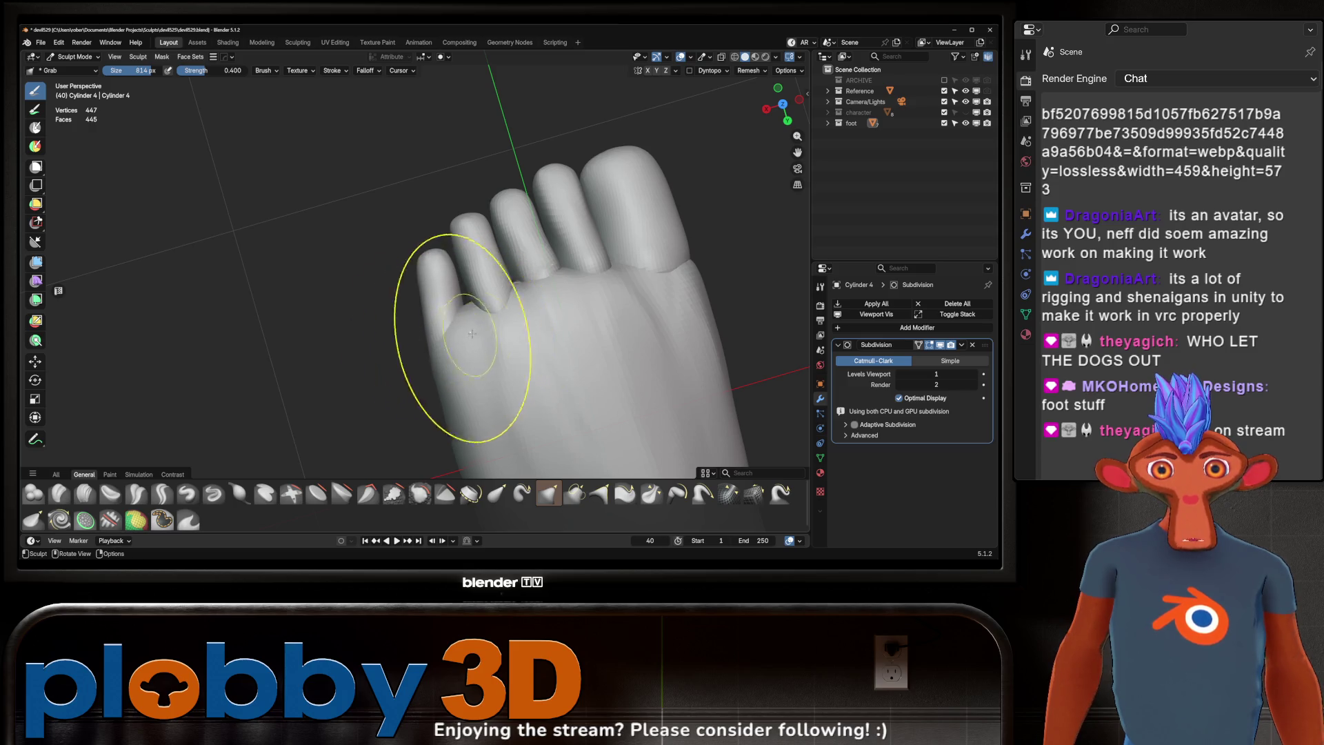
mouse_move(471, 334)
middle_down()
mouse_move(435, 313)
mouse_move(541, 476)
mouse_move(486, 358)
middle_up()
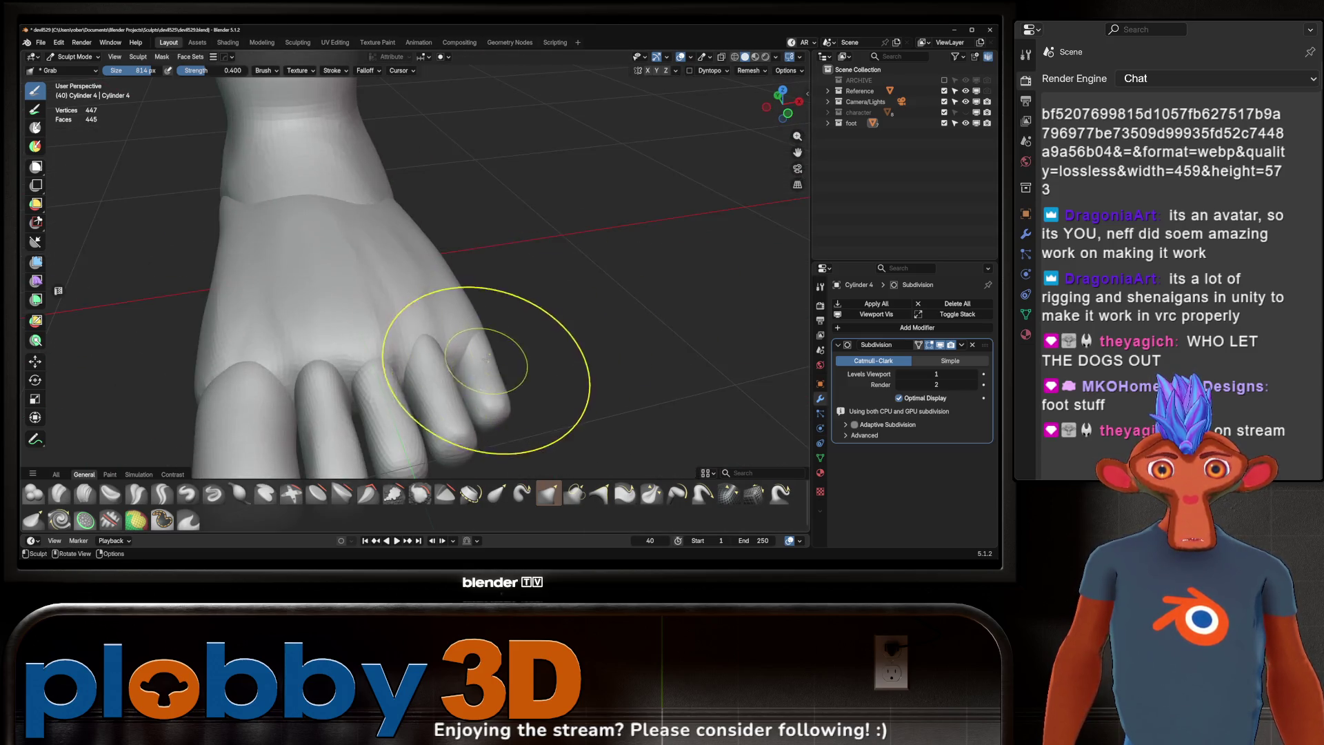
middle_drag(531, 312, 487, 281)
key(f)
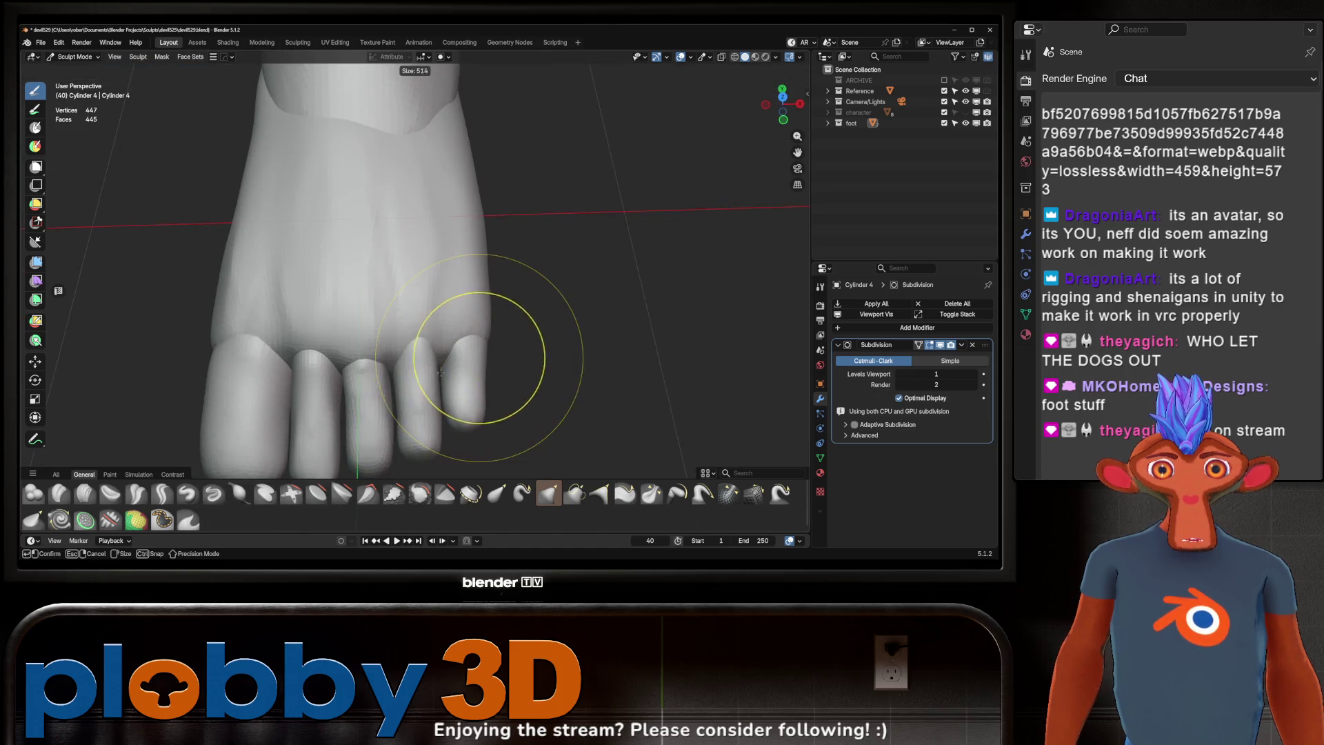
click(448, 358)
mouse_move(498, 357)
middle_down()
mouse_move(469, 250)
mouse_move(437, 329)
mouse_move(457, 248)
mouse_move(517, 370)
mouse_move(502, 281)
mouse_move(483, 304)
mouse_move(428, 255)
mouse_move(418, 280)
mouse_move(437, 236)
middle_up()
scroll(437, 329, up, 3)
Step: Move sculpting through another toe to Cylinder 1 and view the whole foot from the side
key(alt+q)
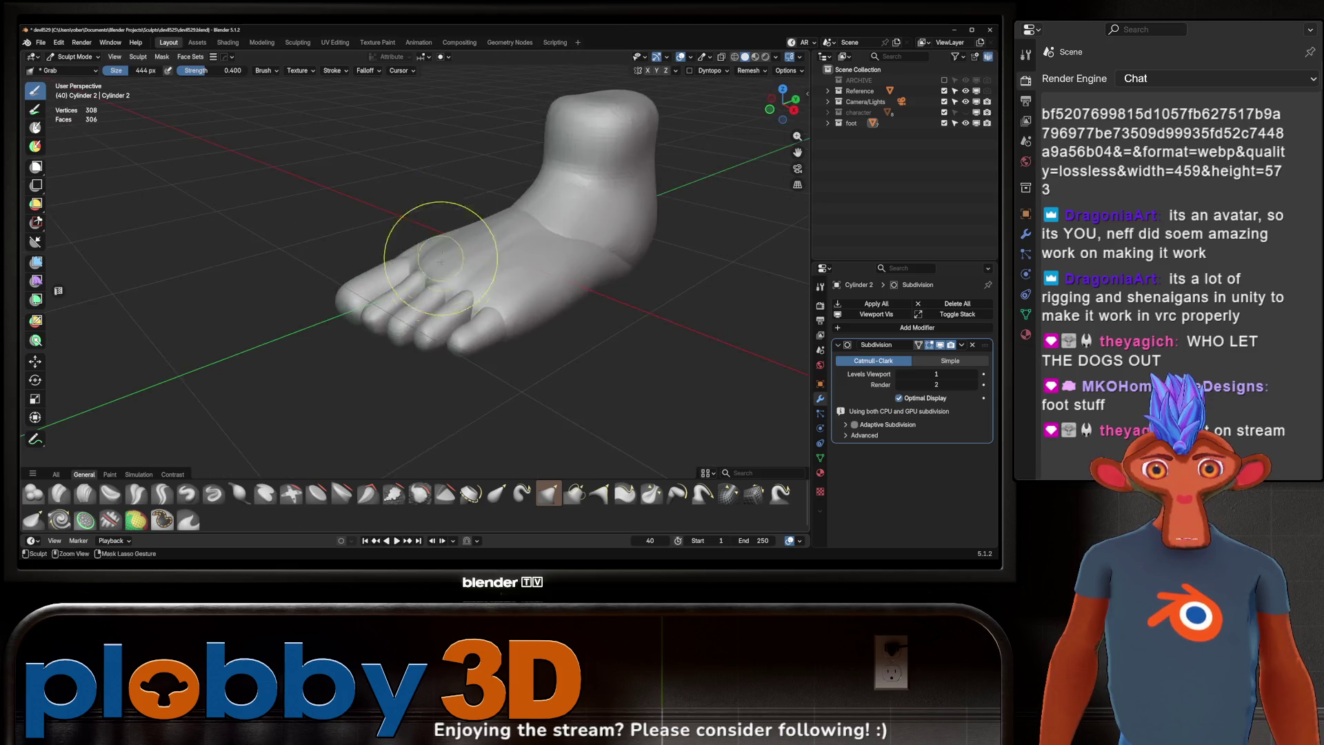
scroll(442, 262, up, 4)
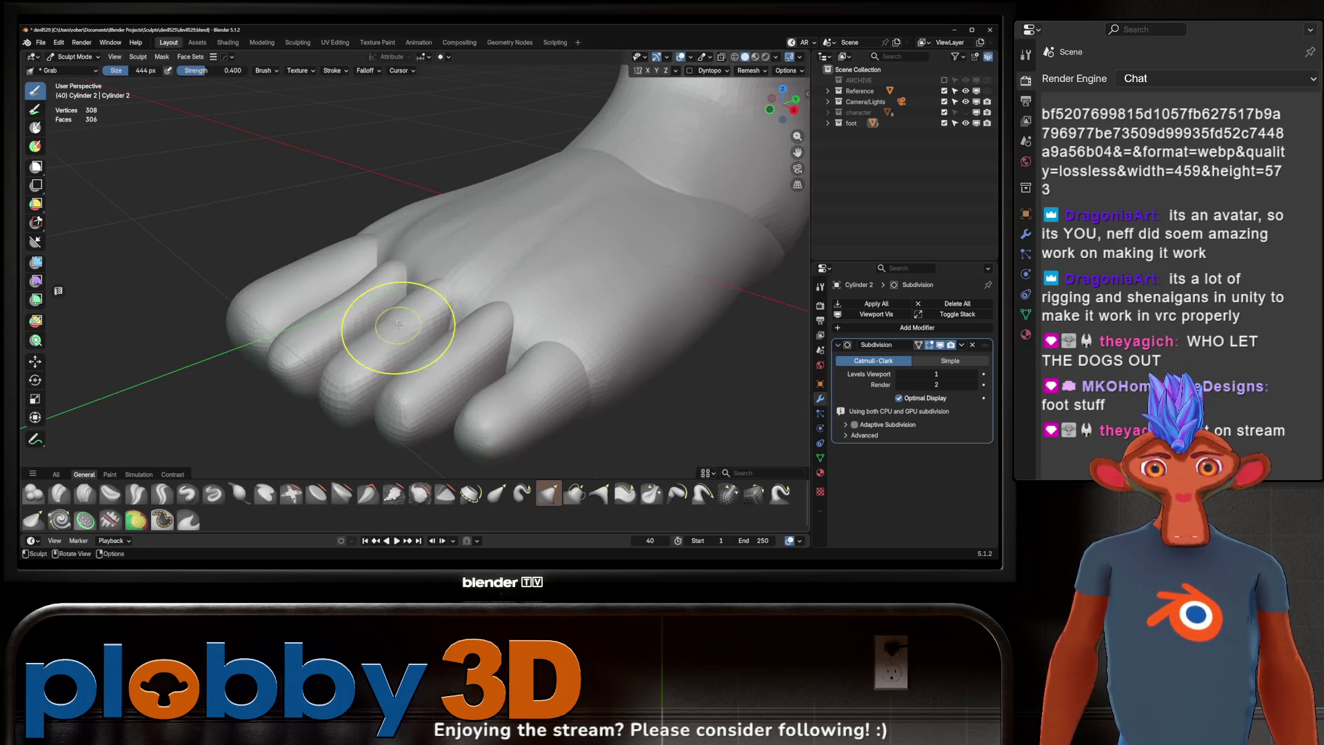
key(alt+q)
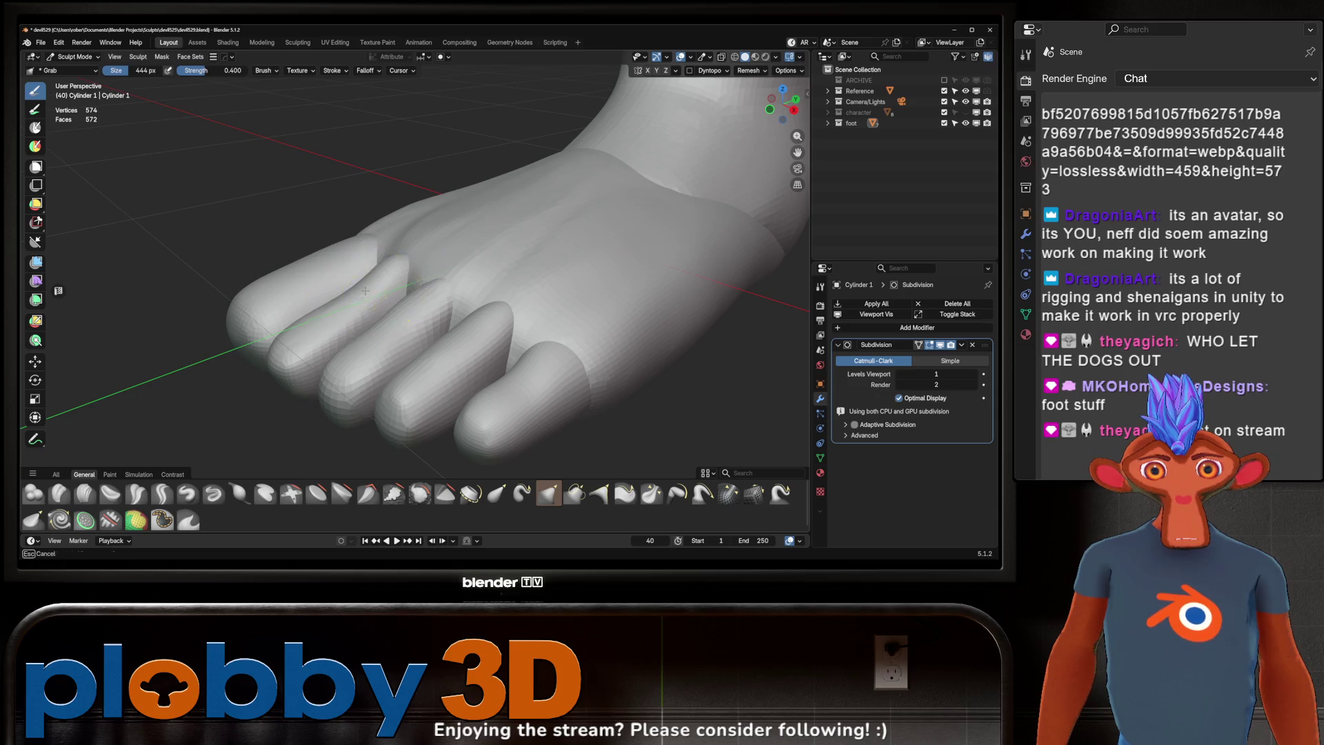
middle_drag(444, 262, 399, 247)
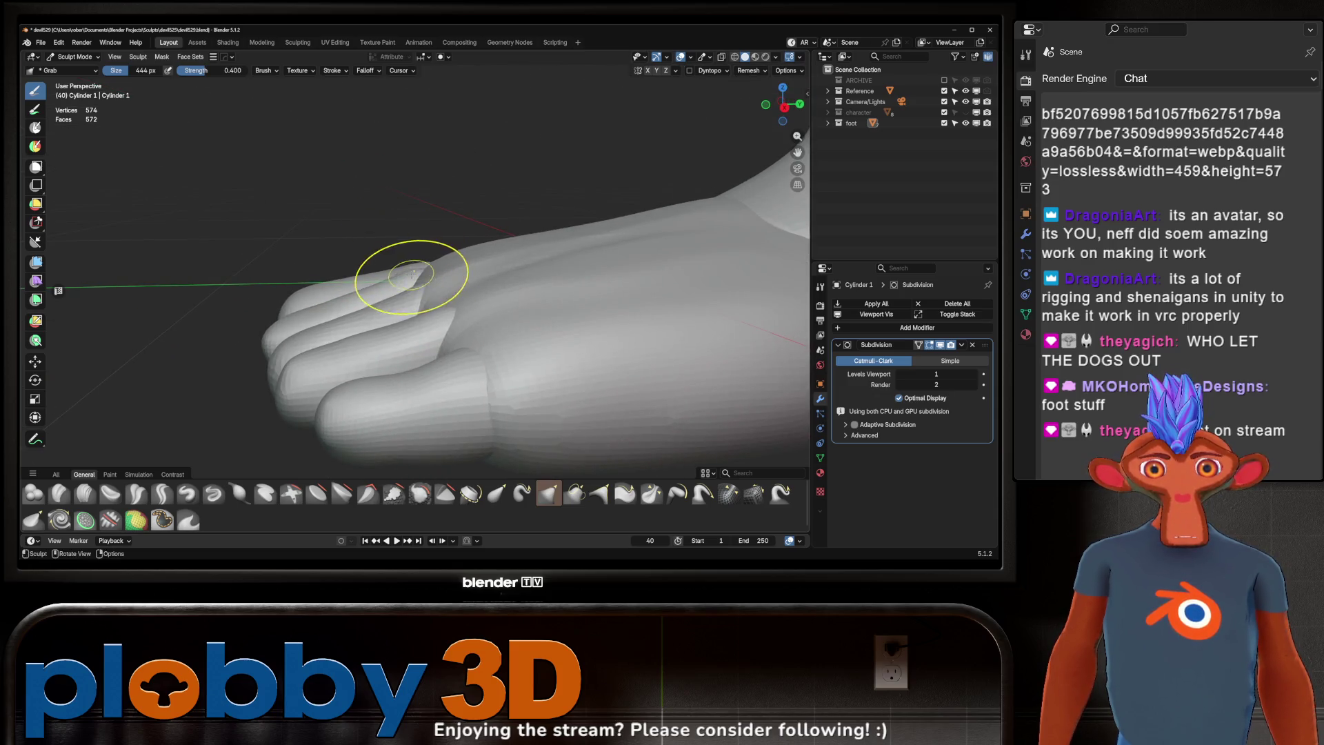
scroll(445, 316, down, 6)
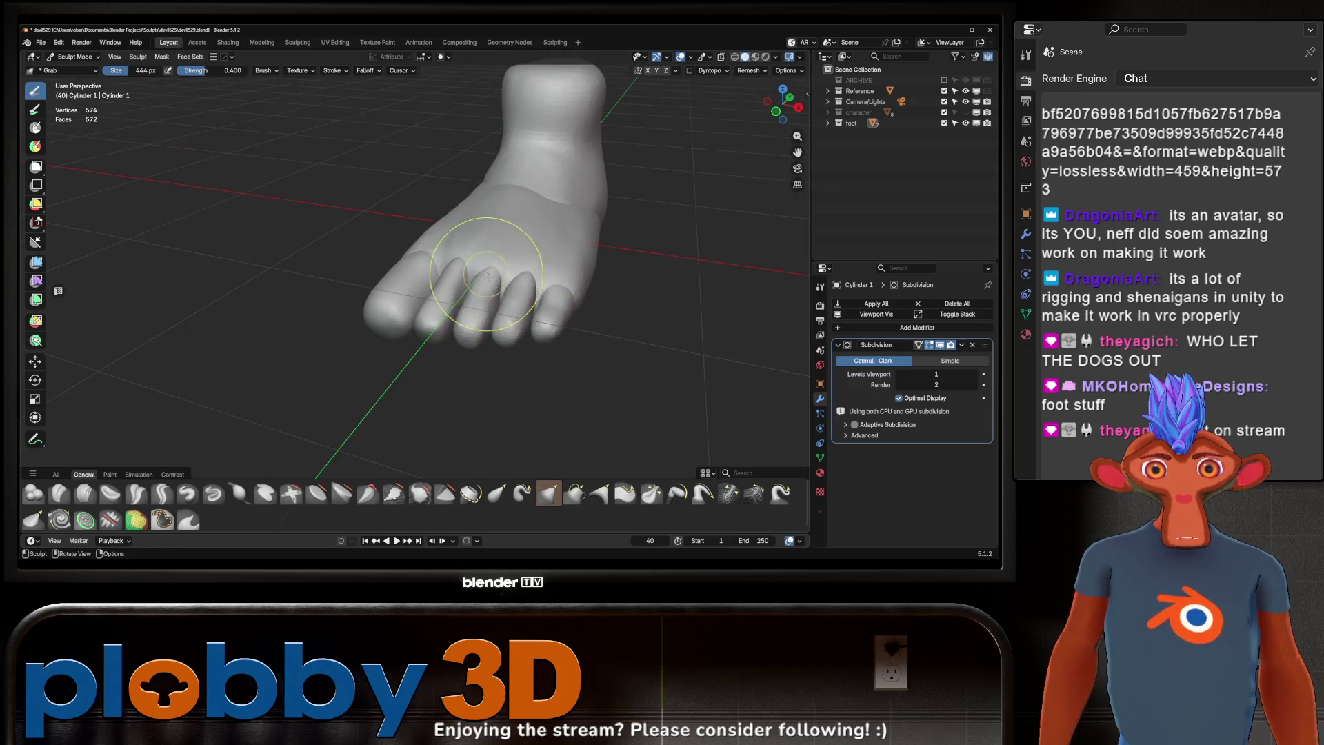
mouse_move(445, 316)
middle_down()
mouse_move(546, 288)
mouse_move(780, 320)
mouse_move(568, 287)
mouse_move(631, 270)
mouse_move(547, 317)
mouse_move(541, 216)
mouse_move(482, 331)
mouse_move(547, 251)
middle_up()
scroll(577, 221, up, 8)
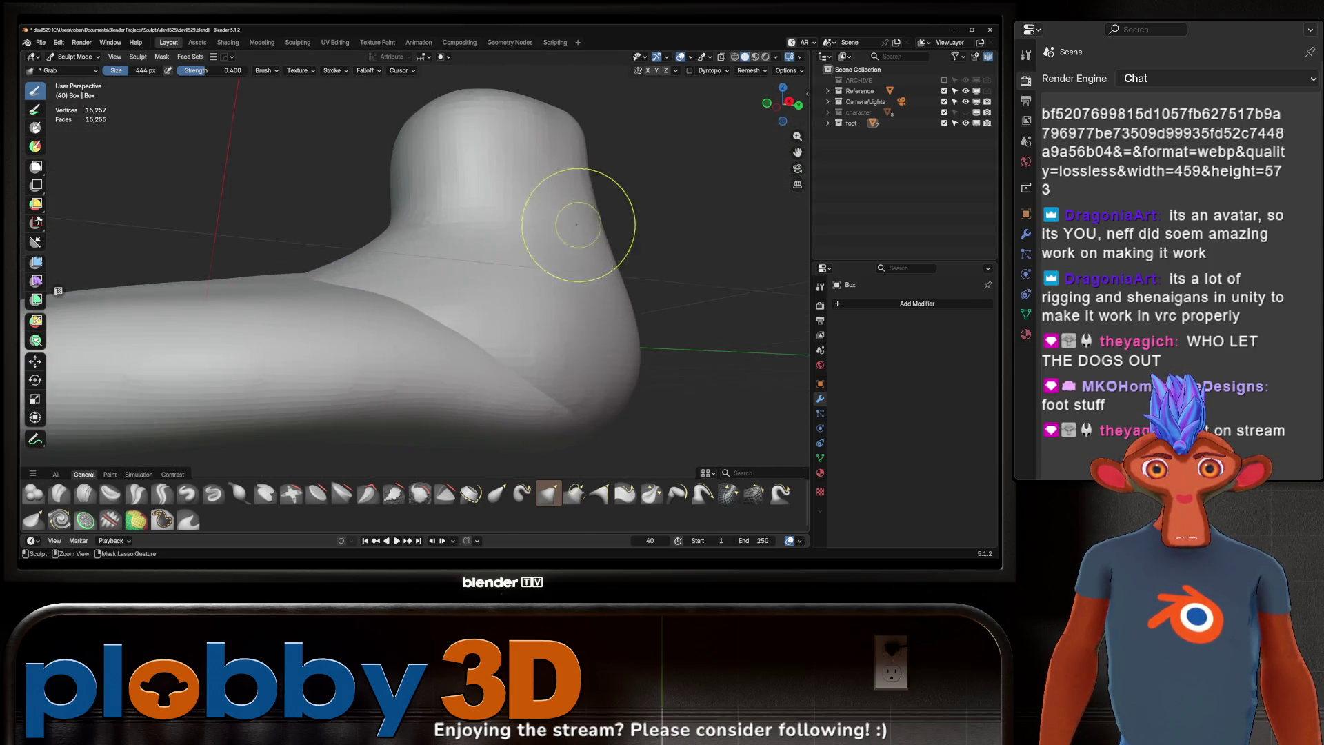
scroll(509, 307, down, 5)
Step: Switch to the Quad Sphere heel and grab-smooth the sharp crease between heel and ankle
key(alt+q)
mouse_move(458, 366)
middle_down()
mouse_move(508, 307)
mouse_move(492, 318)
middle_up()
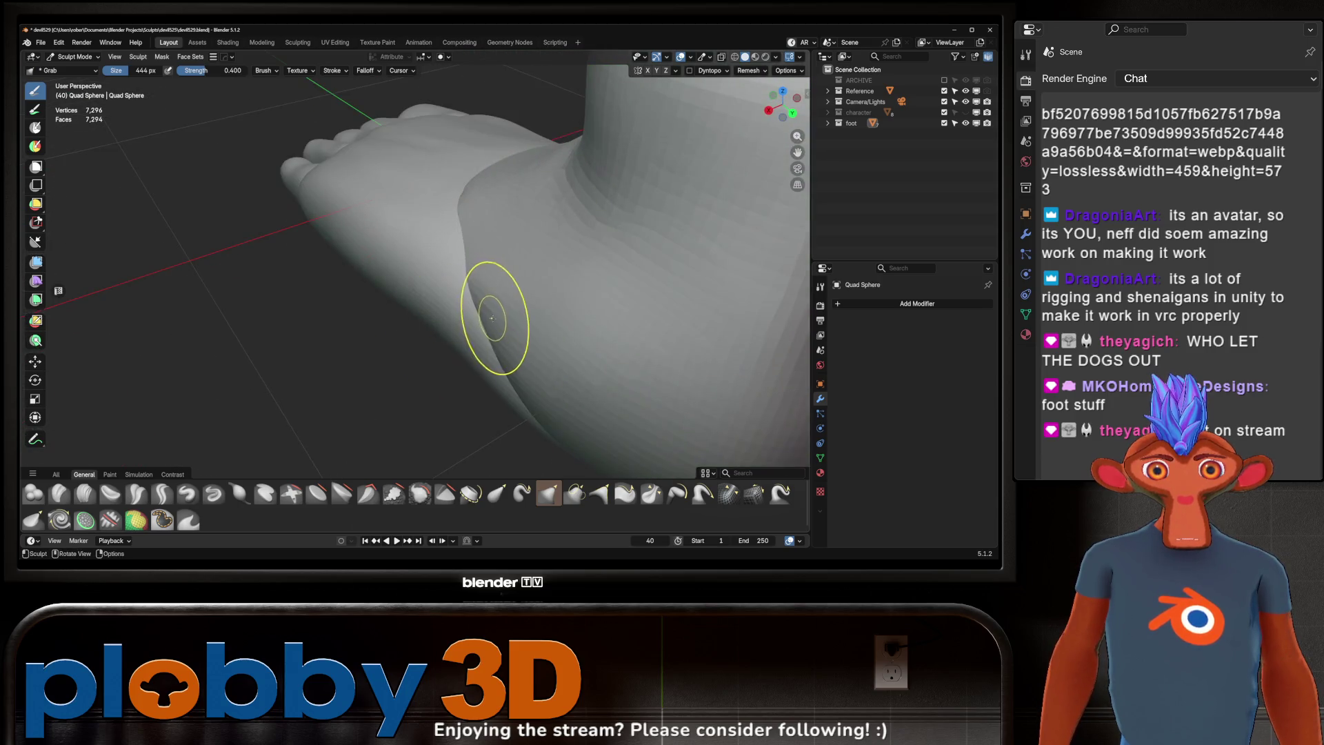
drag(485, 319, 496, 349)
mouse_move(501, 370)
middle_down()
mouse_move(547, 304)
mouse_move(450, 294)
middle_up()
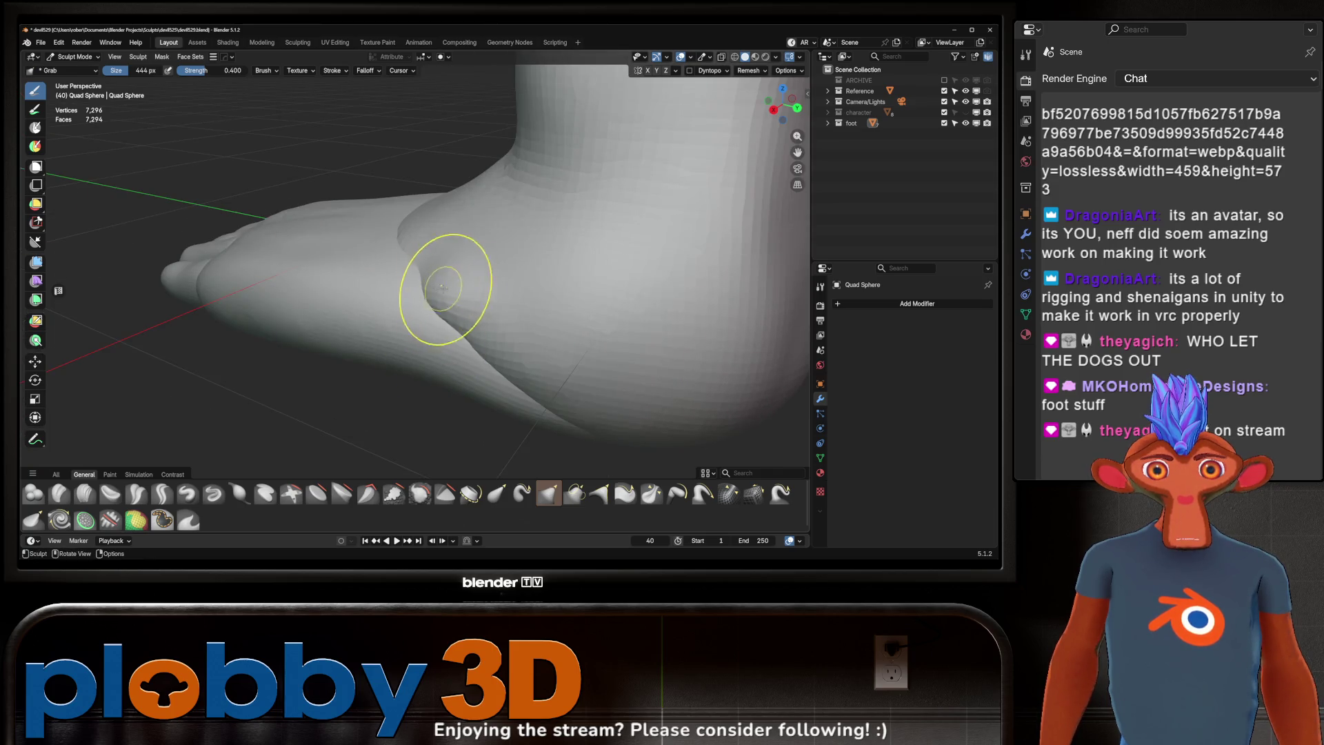
mouse_move(444, 287)
mouse_down()
mouse_move(435, 293)
mouse_move(482, 331)
mouse_up()
mouse_move(533, 367)
middle_down()
mouse_move(540, 228)
mouse_move(494, 304)
mouse_move(541, 364)
mouse_move(473, 266)
mouse_move(617, 295)
mouse_move(483, 293)
mouse_move(512, 280)
middle_up()
key(ctrl+Tab)
Step: Select the Quad Sphere heel and Box parts in Object Mode, then return to Sculpt Mode on the combined foot
click(427, 300)
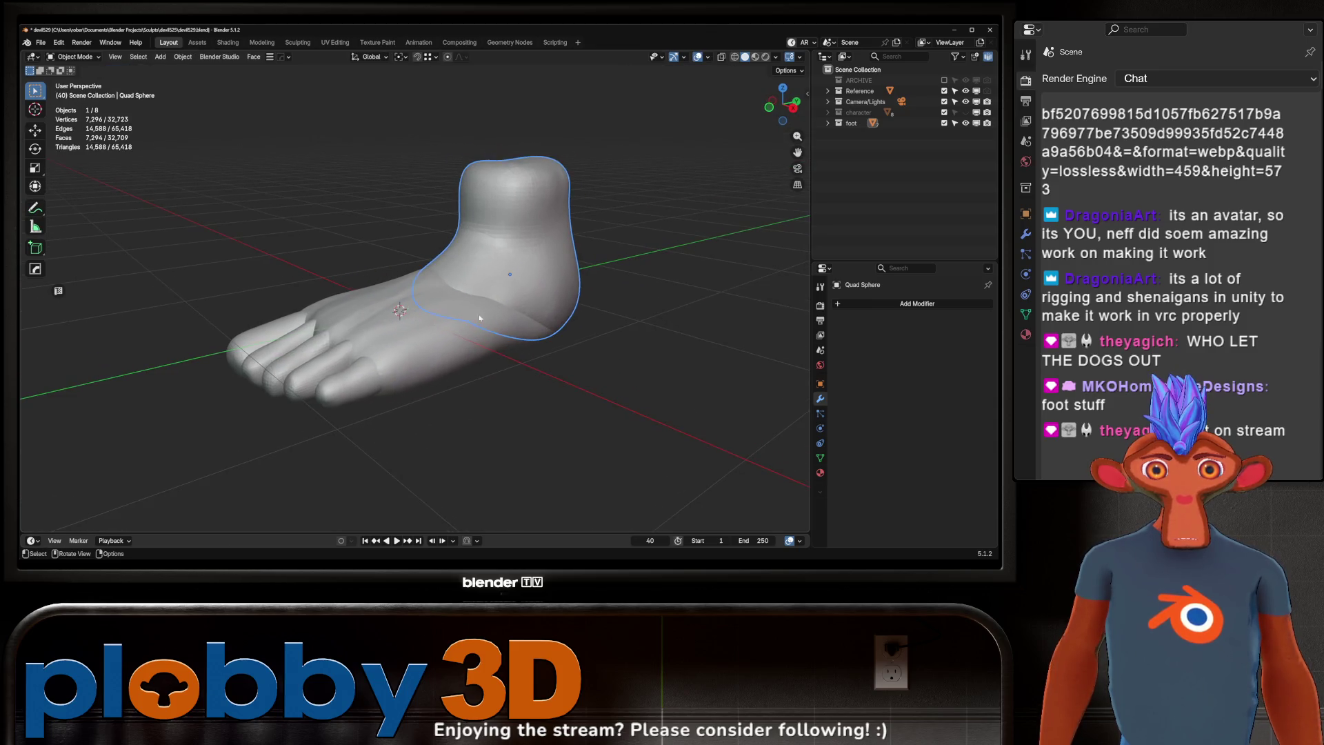
click(511, 280)
click(529, 285)
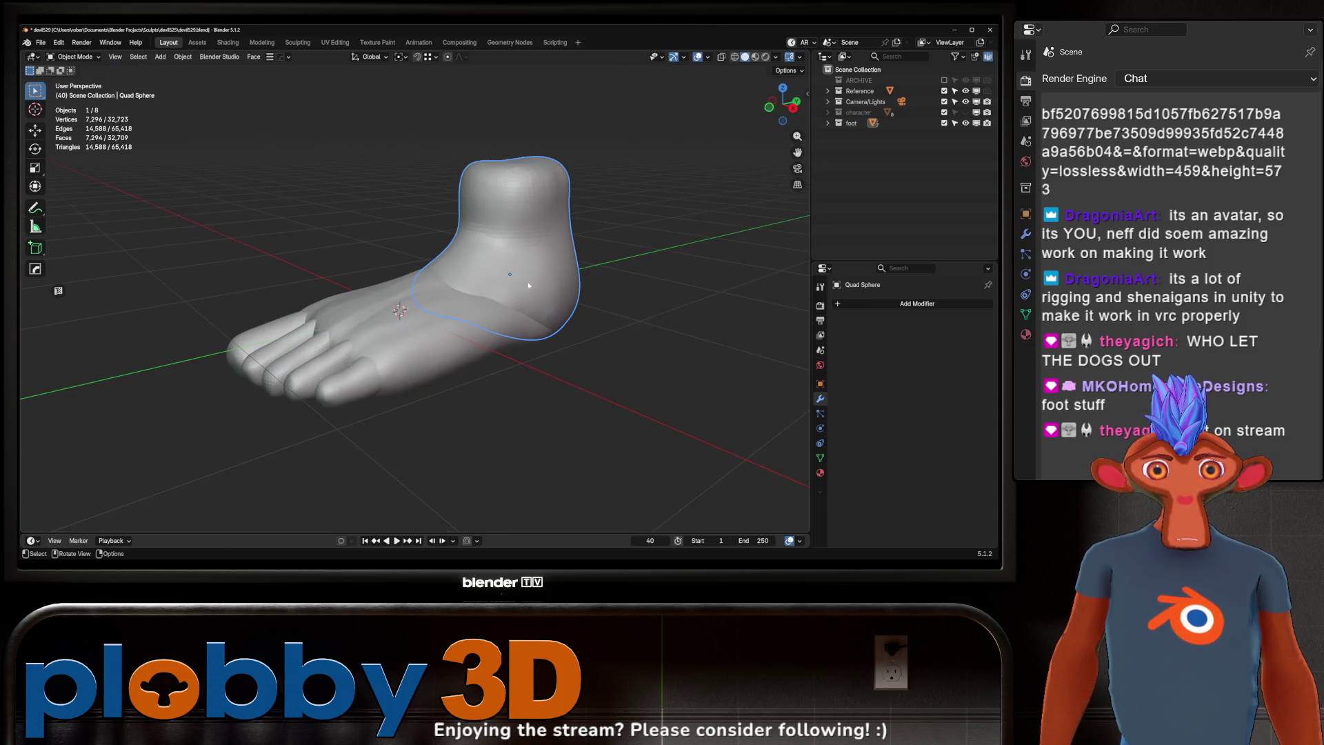
shift+click(458, 329)
mouse_move(458, 330)
middle_down()
mouse_move(433, 309)
mouse_move(452, 340)
mouse_move(607, 317)
mouse_move(493, 310)
mouse_move(579, 264)
middle_up()
key(ctrl+Tab)
click(493, 319)
Step: Voxel-remesh the foot, then redo it at a coarser 0.026 m voxel size for about 40,076 vertices
key(r)
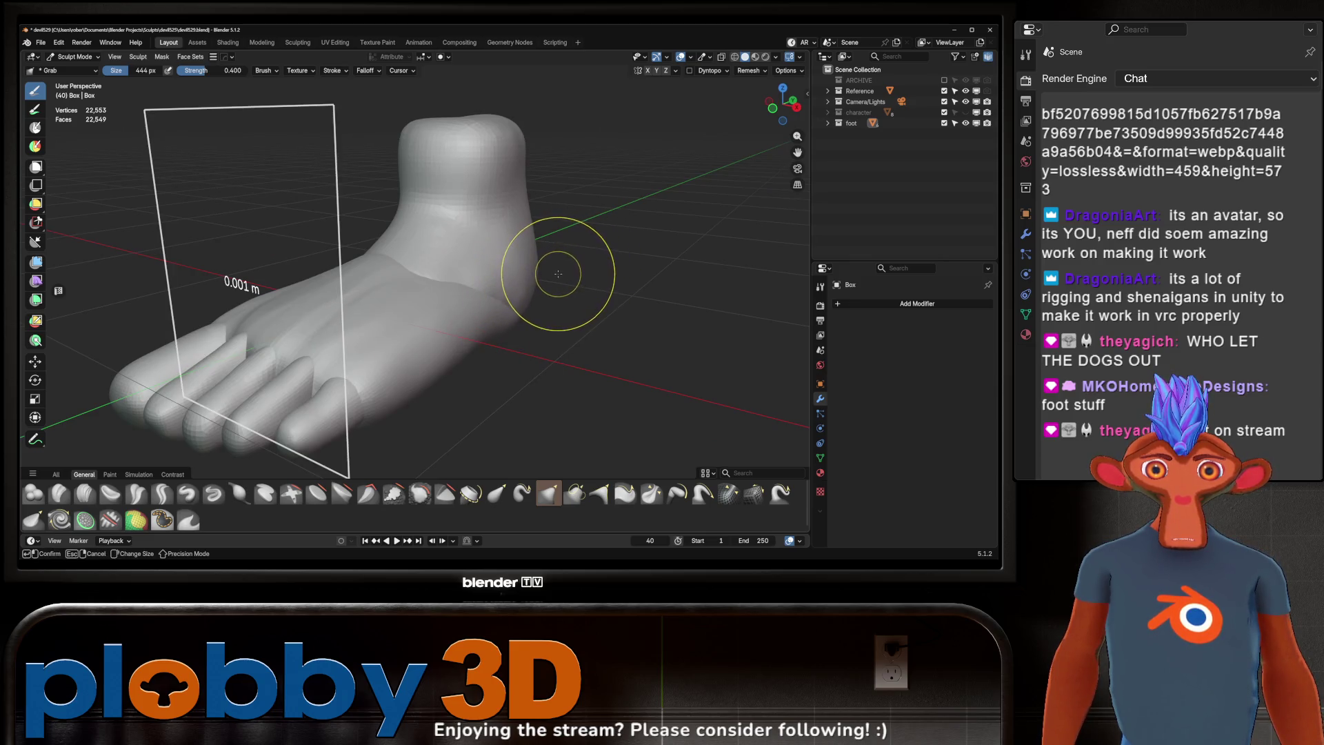
click(553, 278)
key(ctrl+r)
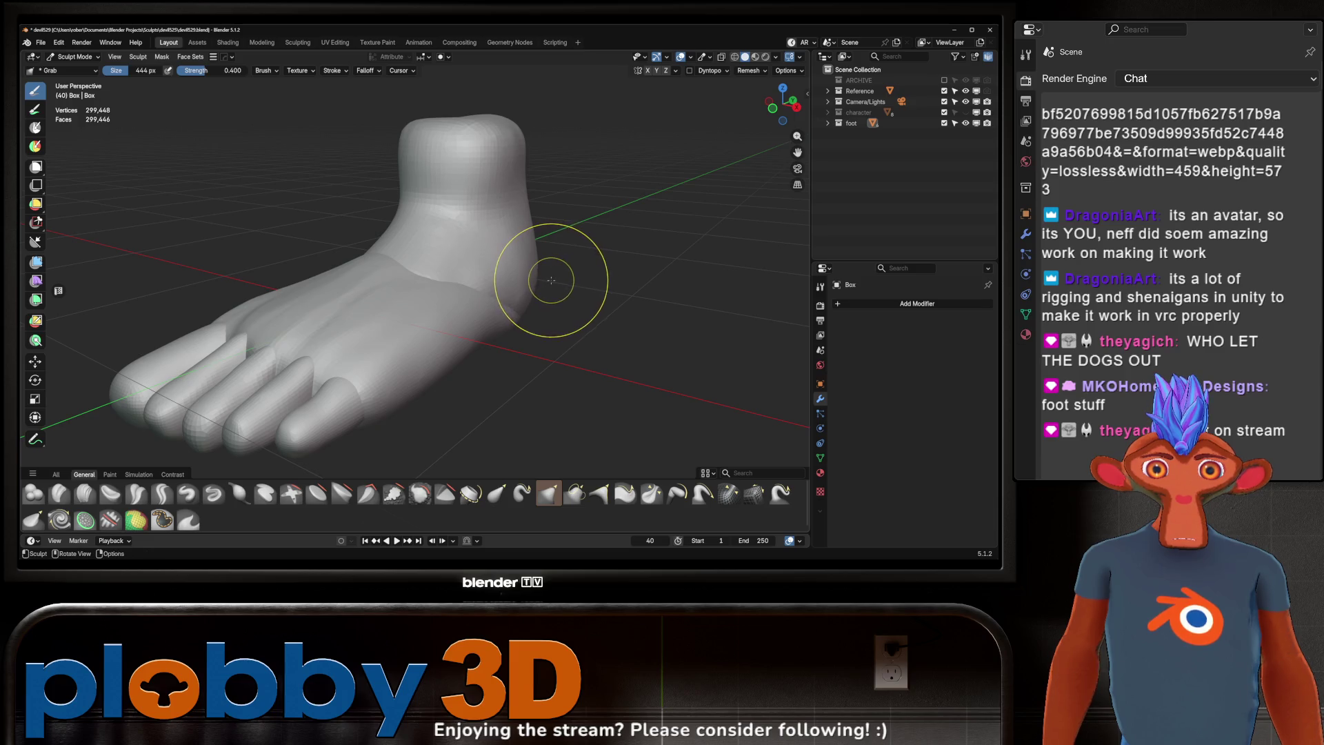
mouse_move(517, 296)
middle_down()
mouse_move(482, 326)
mouse_move(484, 302)
middle_up()
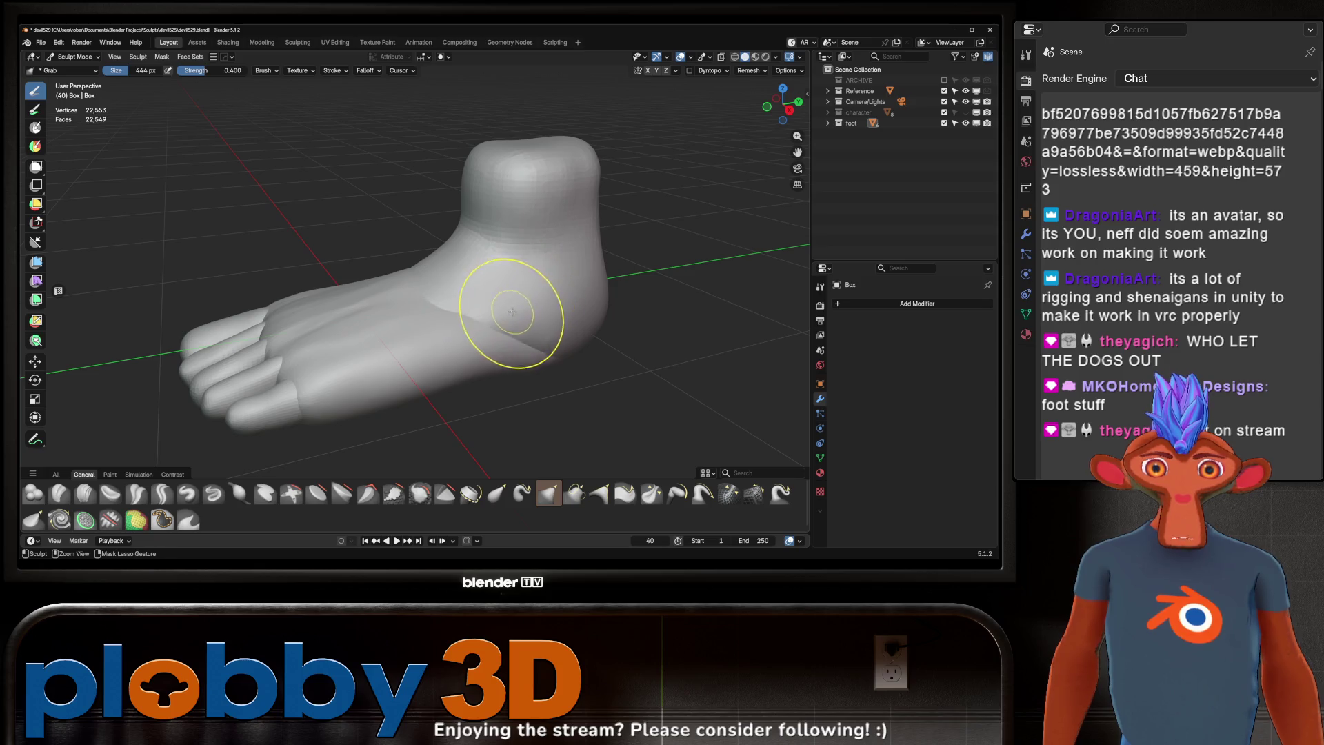
key(r)
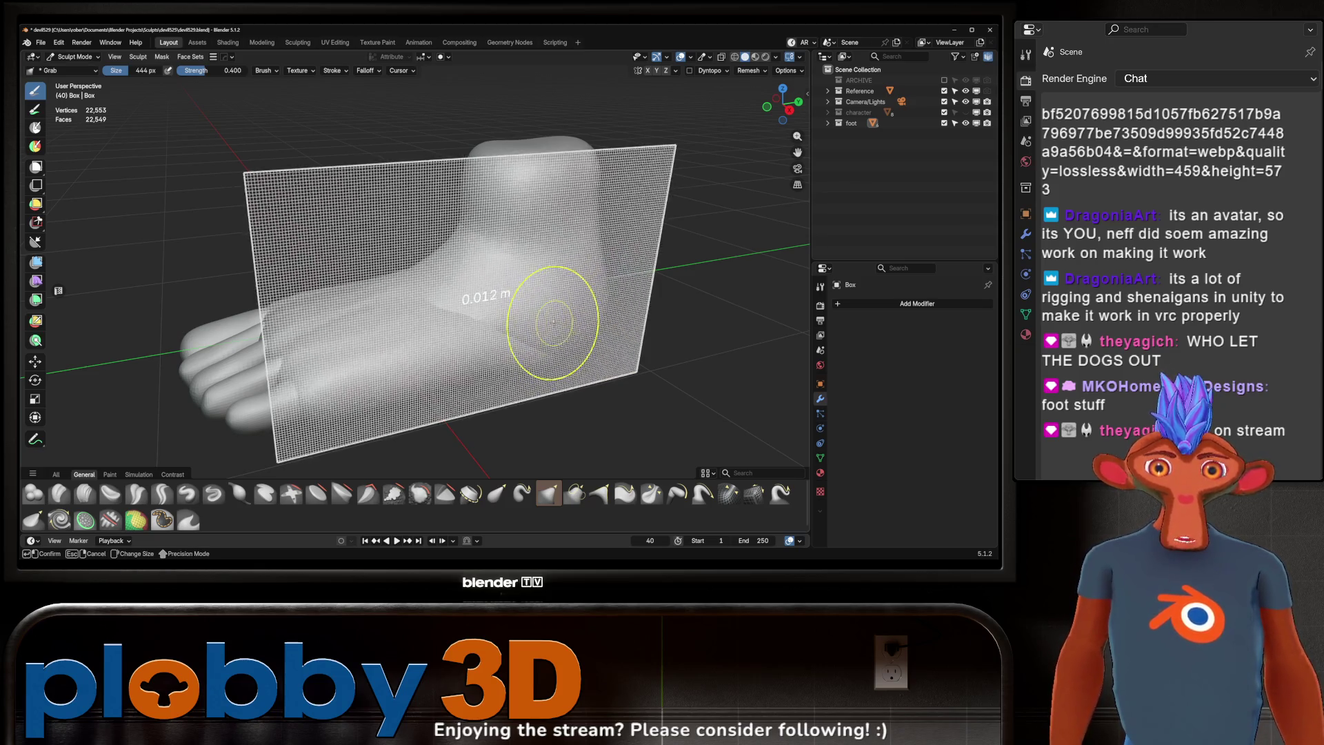
click(549, 316)
key(r)
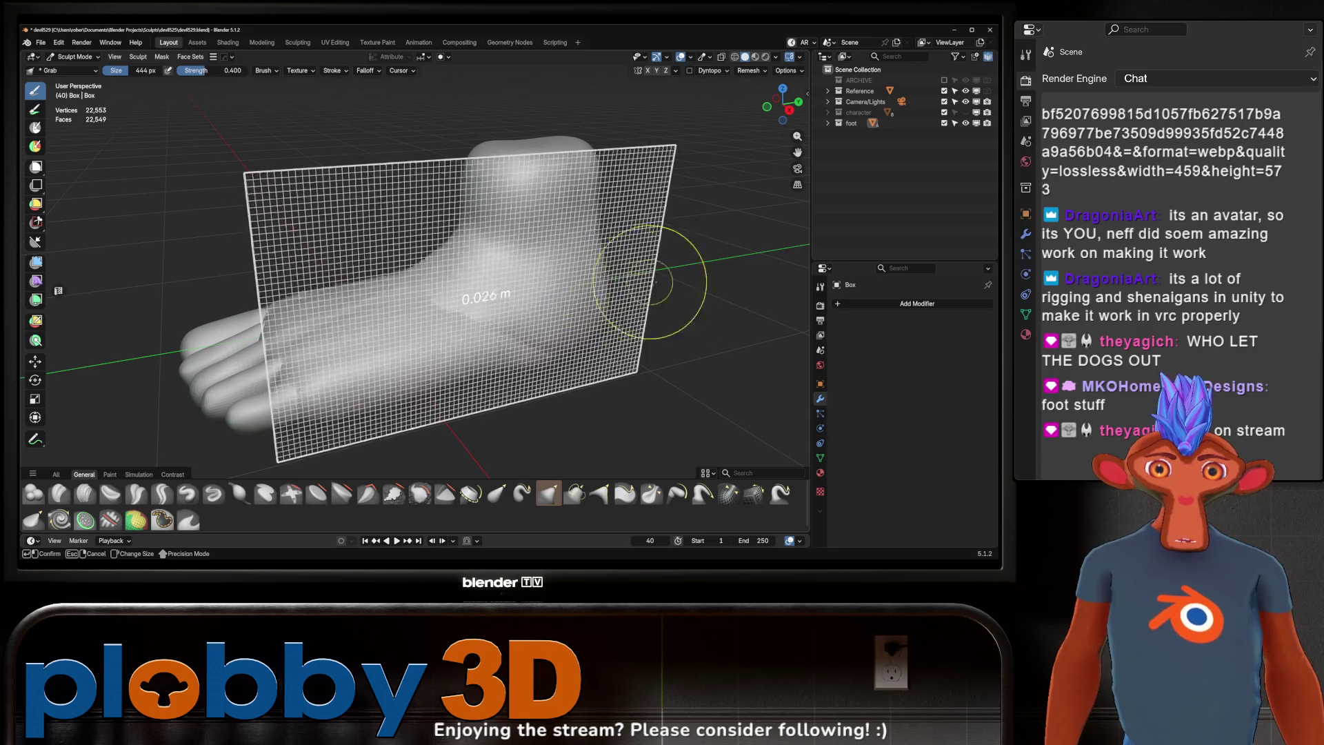
click(750, 276)
key(ctrl+r)
mouse_move(750, 275)
middle_down()
mouse_move(531, 281)
mouse_move(468, 300)
mouse_move(488, 328)
mouse_move(541, 242)
mouse_move(494, 293)
middle_up()
middle_drag(397, 330, 454, 321)
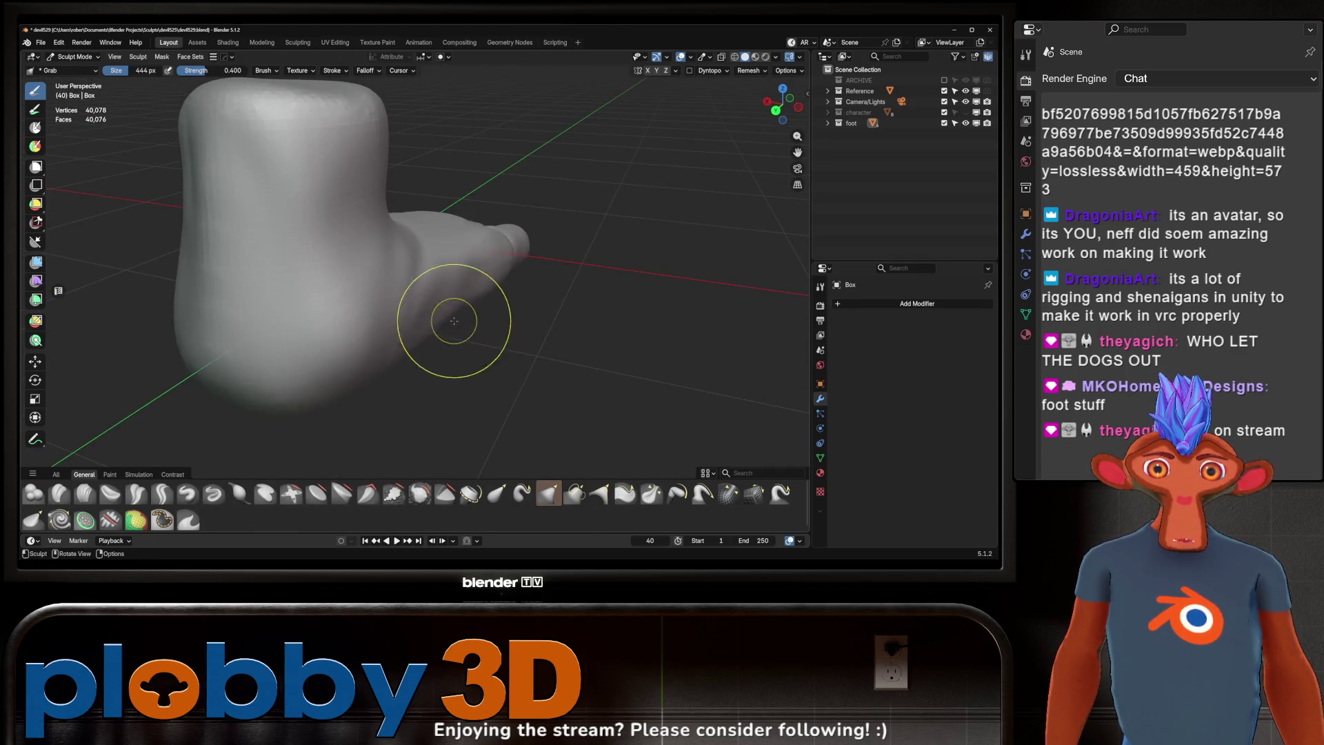
Step: Orbit around the remeshed foot and try the Crease Sharp brush
middle_drag(369, 395, 425, 260)
middle_drag(219, 380, 300, 395)
mouse_move(330, 447)
middle_down()
mouse_move(487, 333)
mouse_move(400, 366)
mouse_move(405, 385)
middle_up()
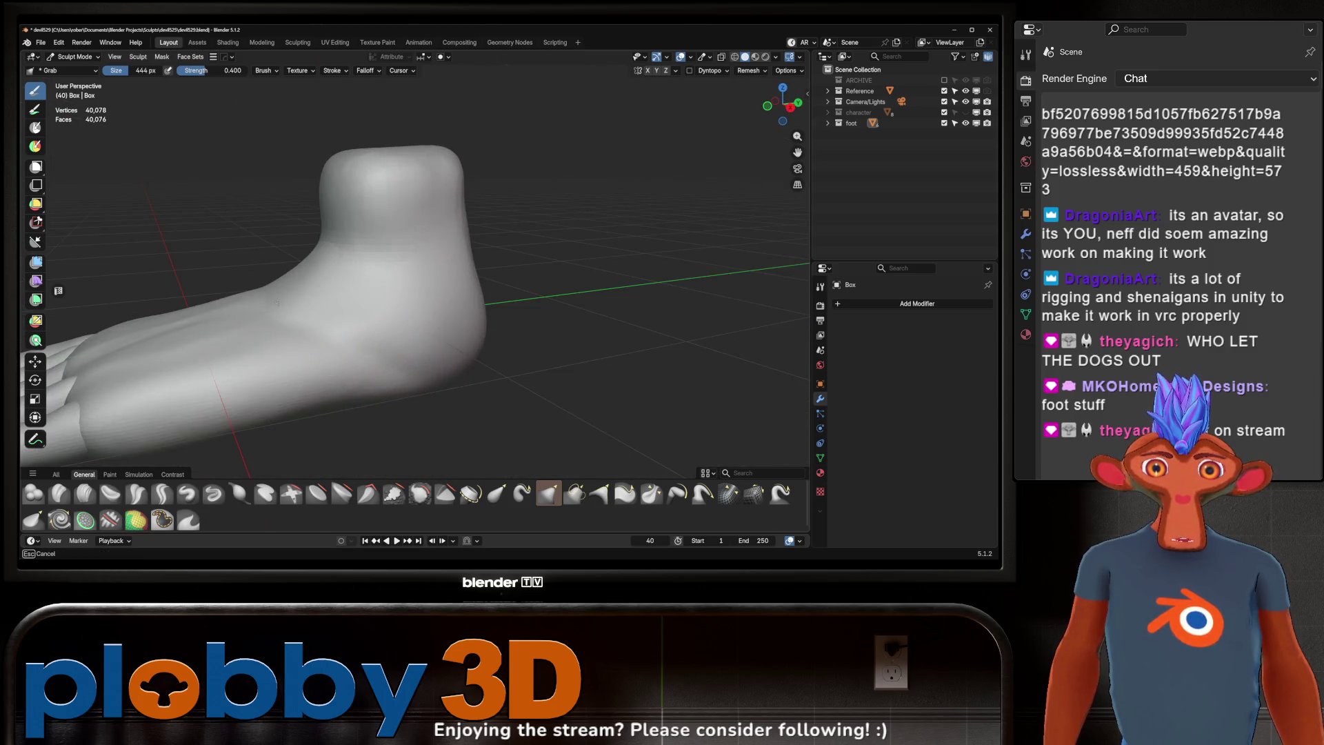
mouse_move(332, 354)
middle_down()
mouse_move(437, 325)
mouse_move(532, 236)
mouse_move(520, 290)
mouse_move(420, 300)
mouse_move(323, 257)
mouse_move(332, 294)
mouse_move(399, 296)
mouse_move(414, 266)
mouse_move(402, 298)
mouse_move(333, 359)
middle_up()
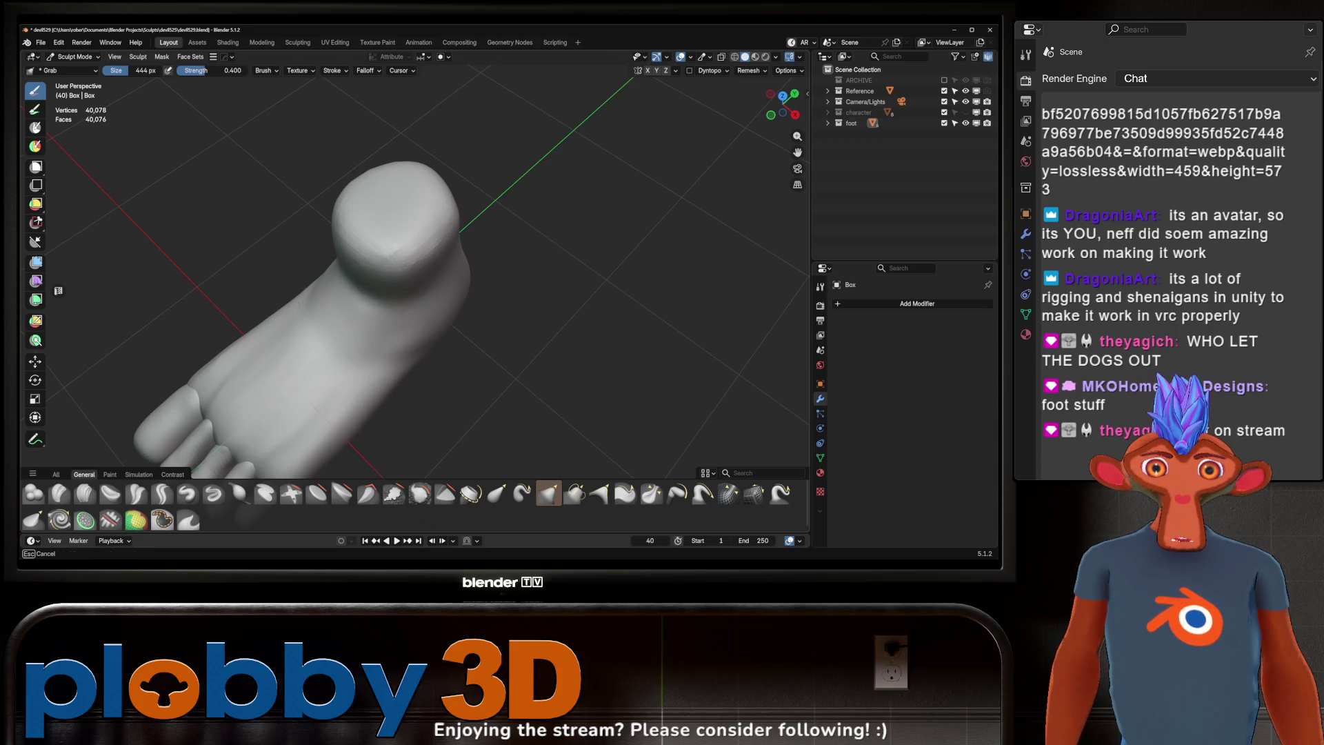
mouse_move(345, 290)
middle_down()
mouse_move(356, 245)
mouse_move(432, 256)
middle_up()
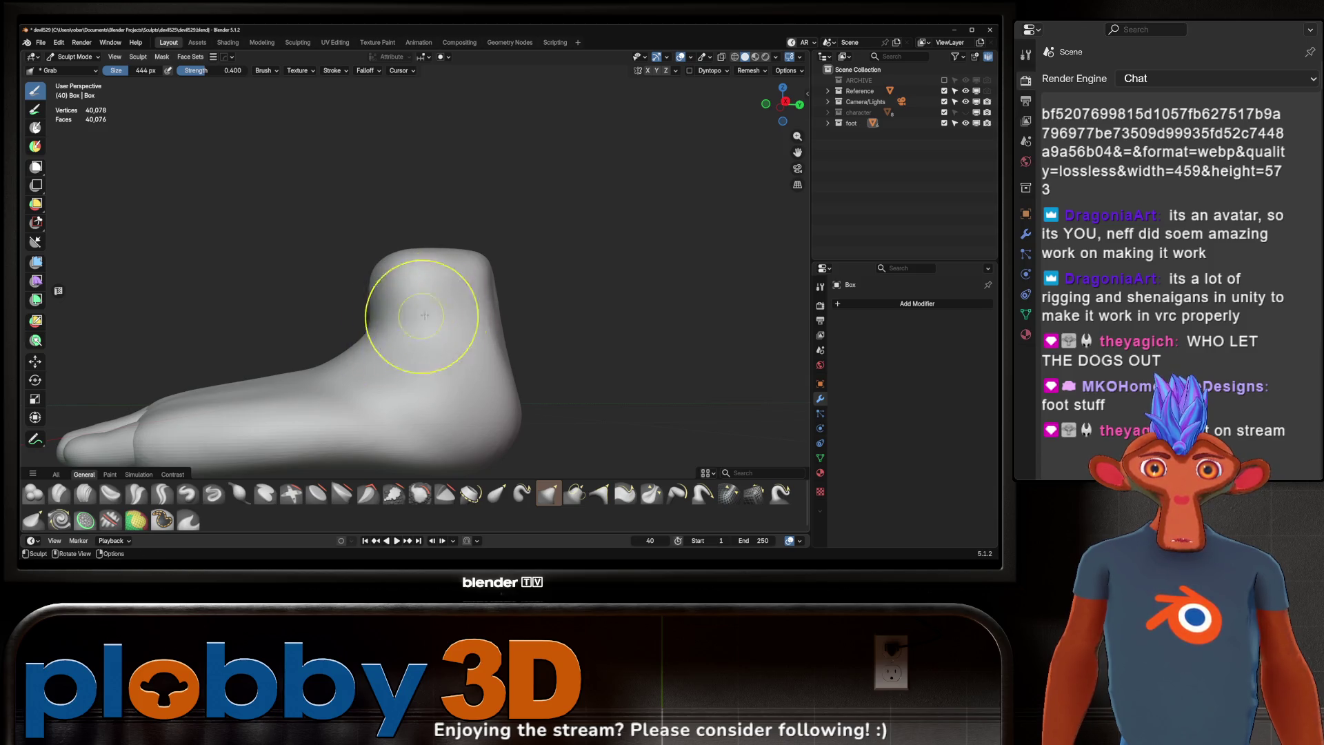
middle_drag(425, 315, 443, 332)
mouse_move(453, 425)
shift+middle_down()
mouse_move(473, 378)
mouse_move(446, 320)
mouse_move(467, 325)
mouse_move(449, 416)
mouse_move(443, 319)
mouse_move(420, 311)
mouse_move(437, 421)
shift+middle_up()
click(162, 494)
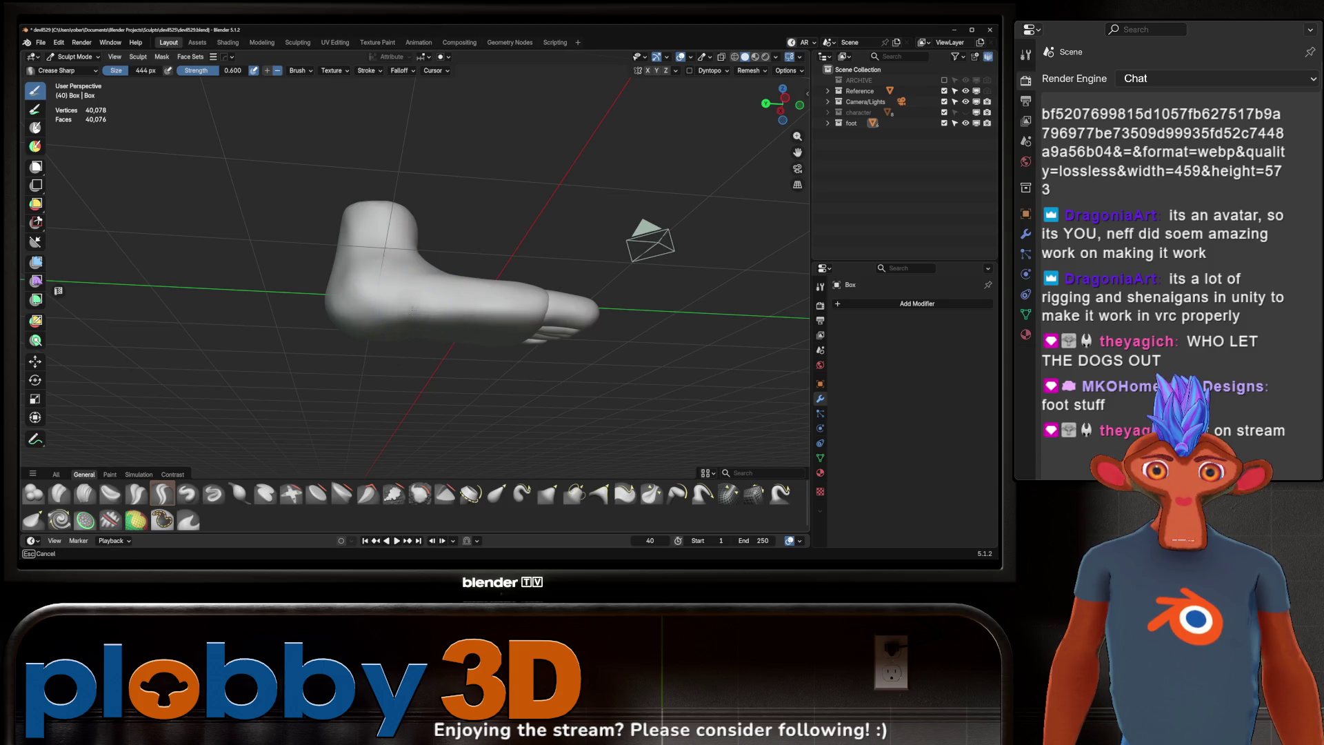
mouse_move(412, 311)
middle_down()
mouse_move(414, 334)
mouse_move(428, 314)
mouse_move(409, 324)
mouse_move(404, 360)
mouse_move(418, 348)
middle_up()
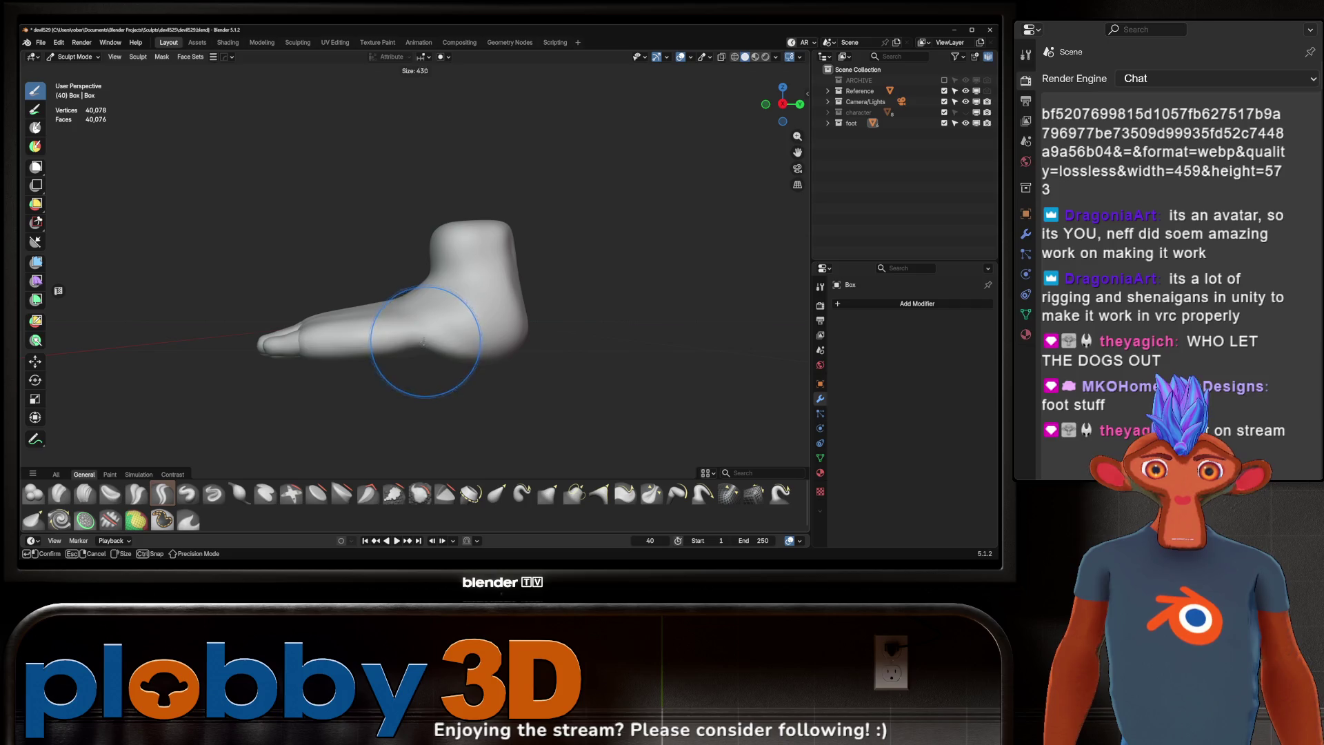
Step: Set the Grab brush to 580 px, view the sole, and switch to Crease Polish at 0.250 strength
key(g)
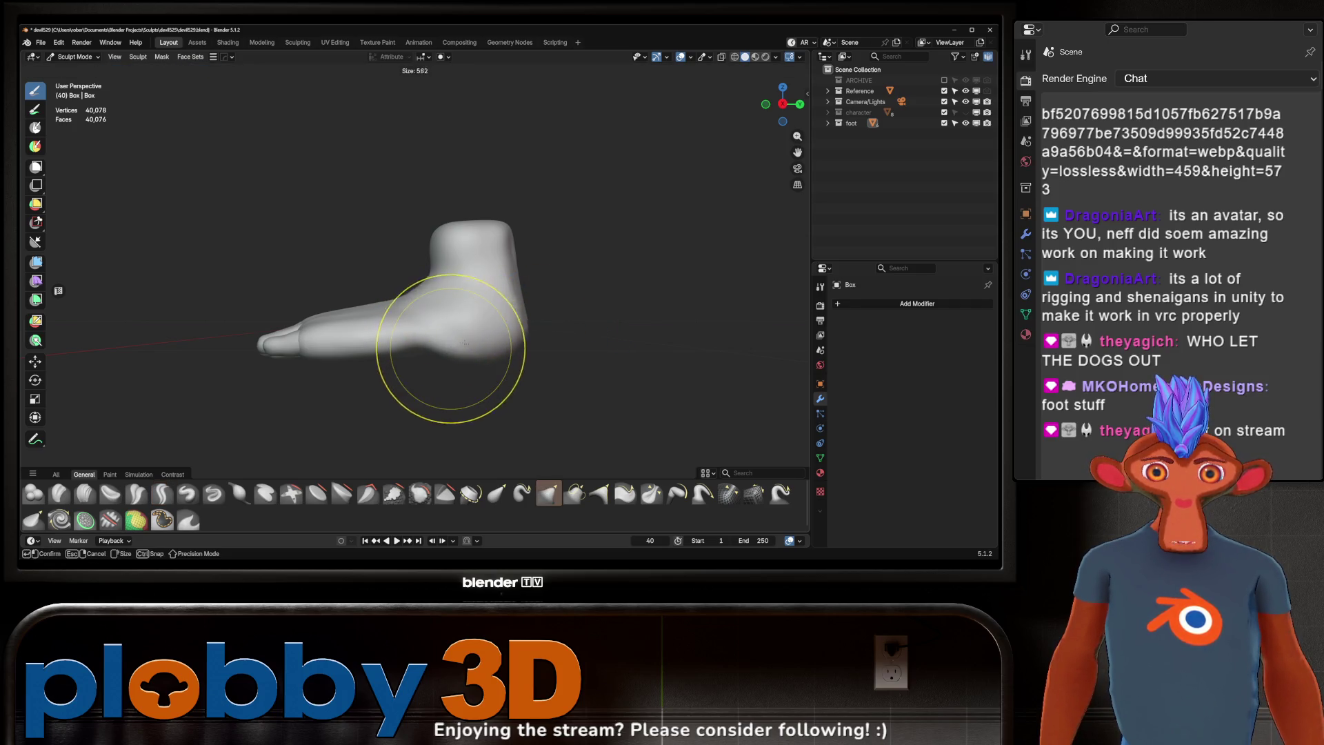
key(f)
click(487, 333)
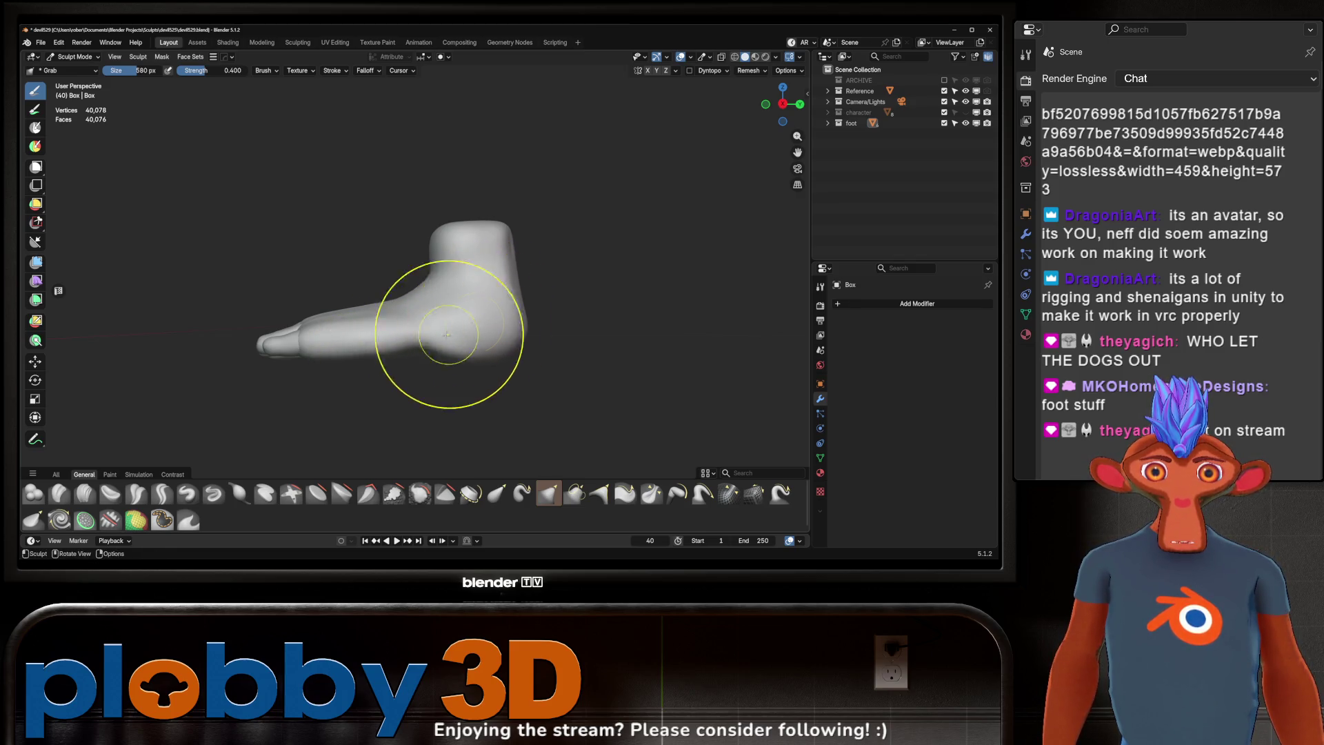
middle_drag(448, 334, 458, 384)
scroll(399, 319, up, 4)
mouse_move(399, 319)
middle_down()
mouse_move(380, 407)
mouse_move(359, 426)
mouse_move(325, 363)
mouse_move(472, 296)
middle_up()
click(136, 493)
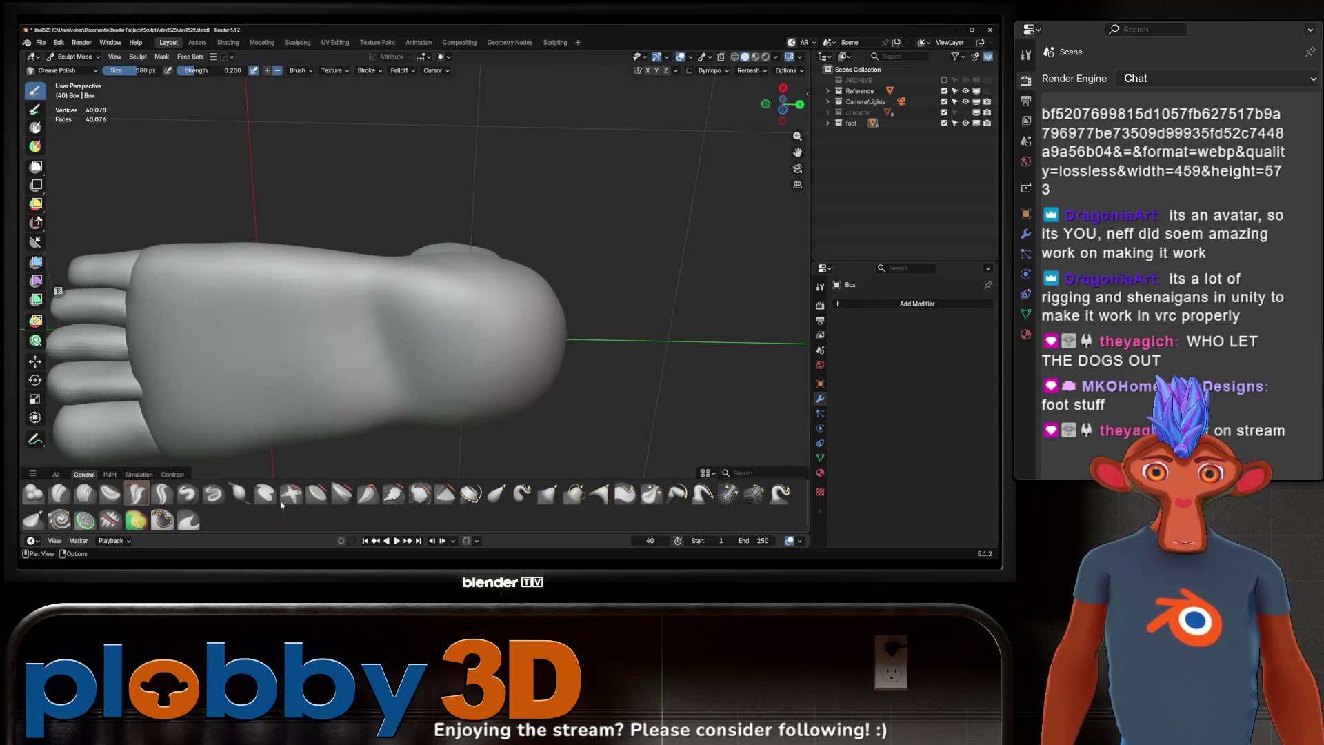
Step: Pick the Pinch/Magnify brush and inspect the heel and ankle from the side
key(space)
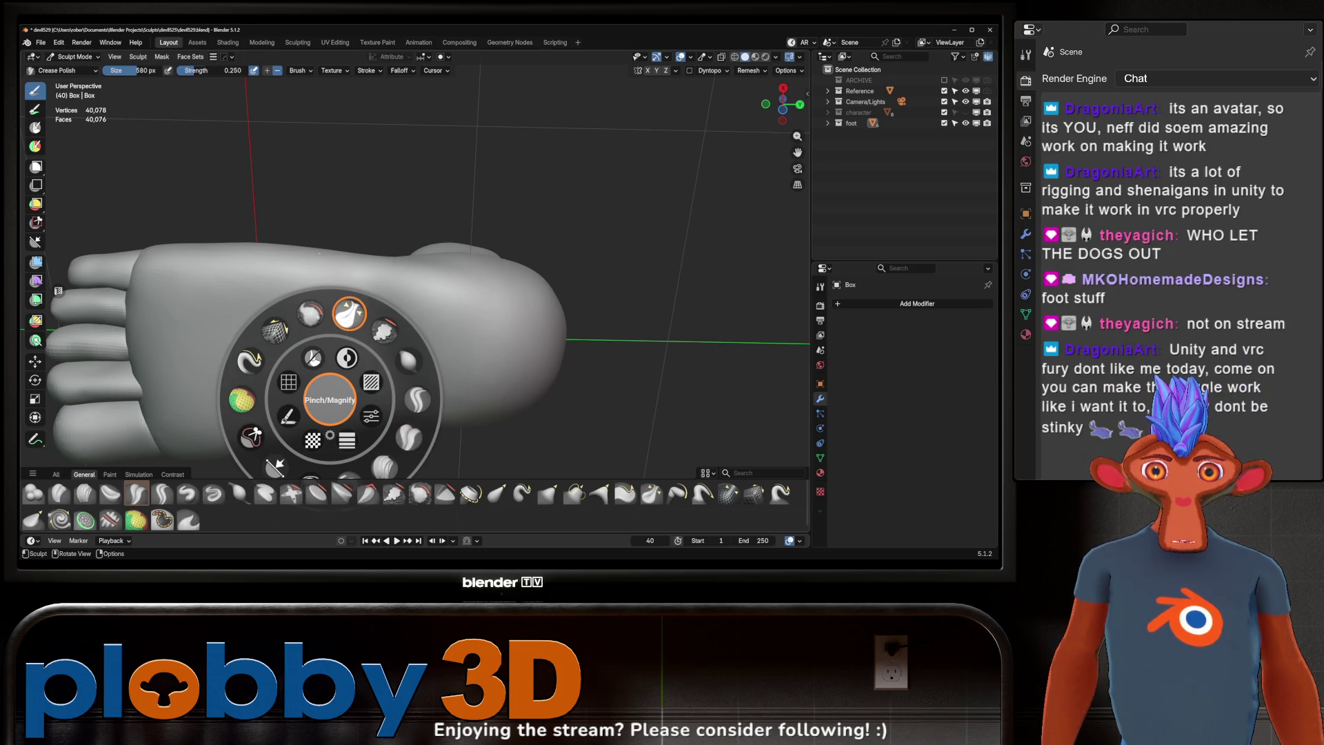
click(409, 436)
mouse_move(444, 319)
middle_down()
mouse_move(398, 335)
mouse_move(311, 317)
mouse_move(417, 350)
mouse_move(444, 288)
mouse_move(444, 311)
mouse_move(426, 325)
mouse_move(428, 283)
middle_up()
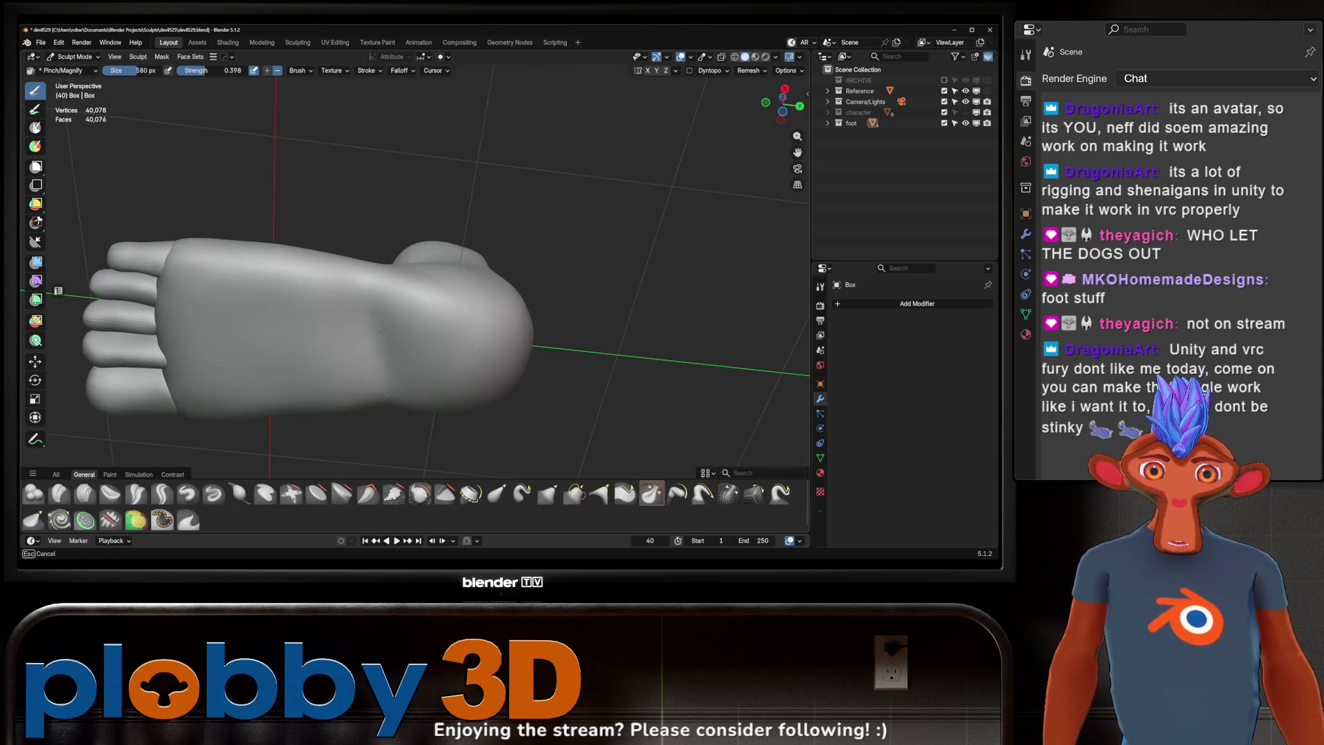
mouse_move(386, 370)
middle_down()
mouse_move(376, 335)
mouse_move(399, 281)
mouse_move(404, 329)
mouse_move(427, 304)
mouse_move(384, 296)
middle_up()
Step: Switch to the Grab brush and view the foot from the side and above the toes
key(g)
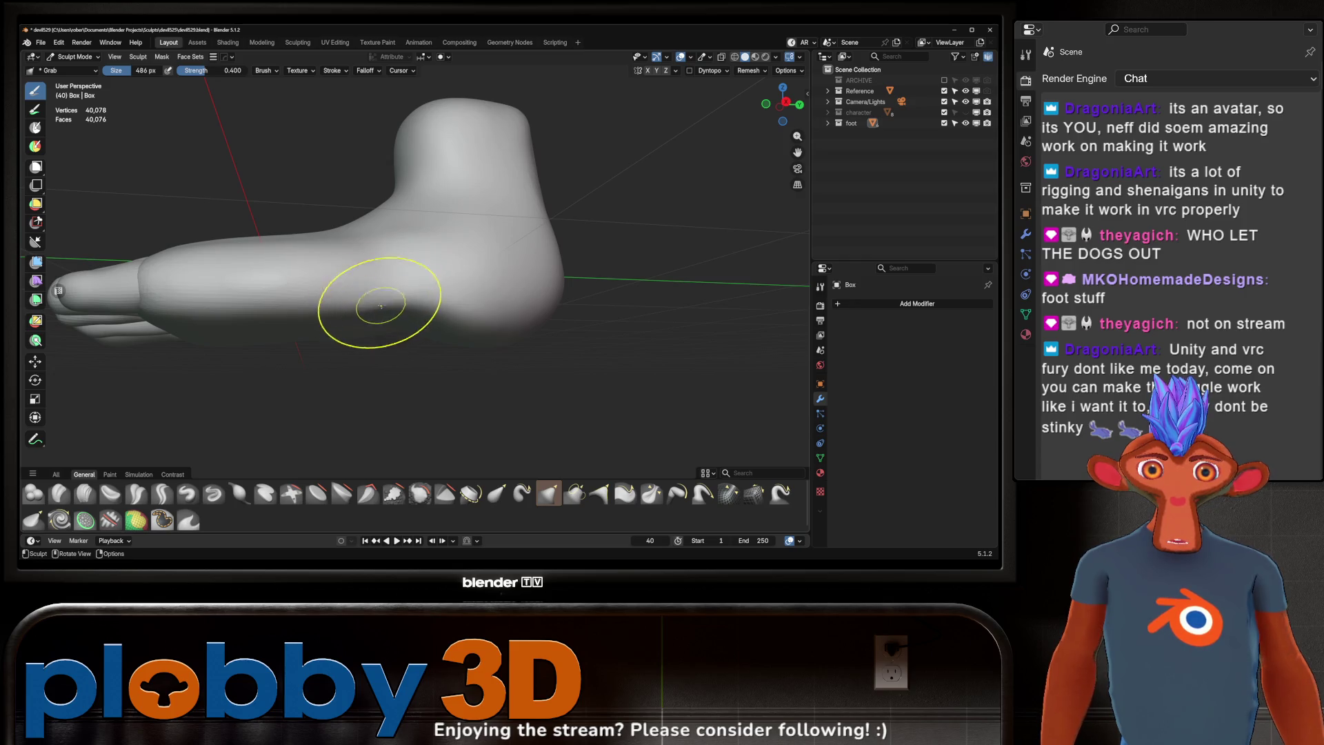
middle_drag(380, 305, 417, 341)
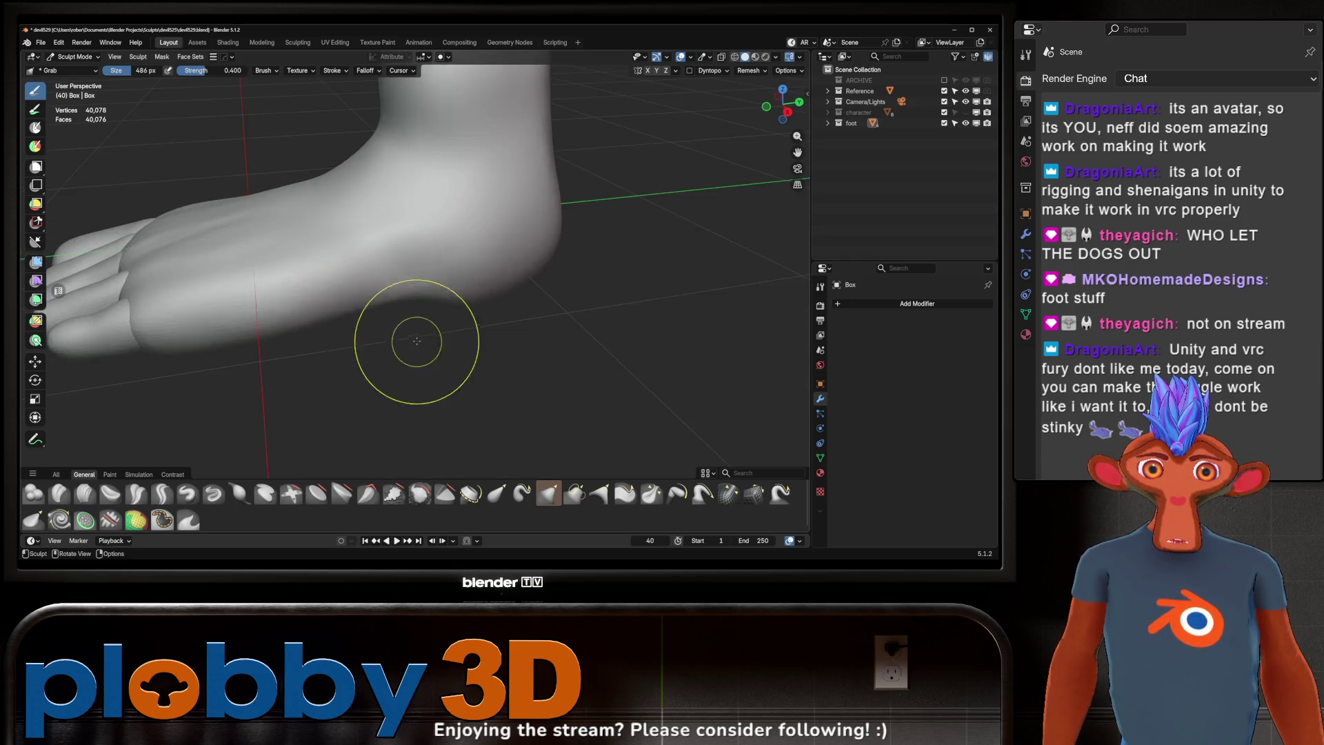
scroll(416, 341, down, 8)
mouse_move(467, 280)
middle_down()
mouse_move(479, 289)
mouse_move(403, 310)
middle_up()
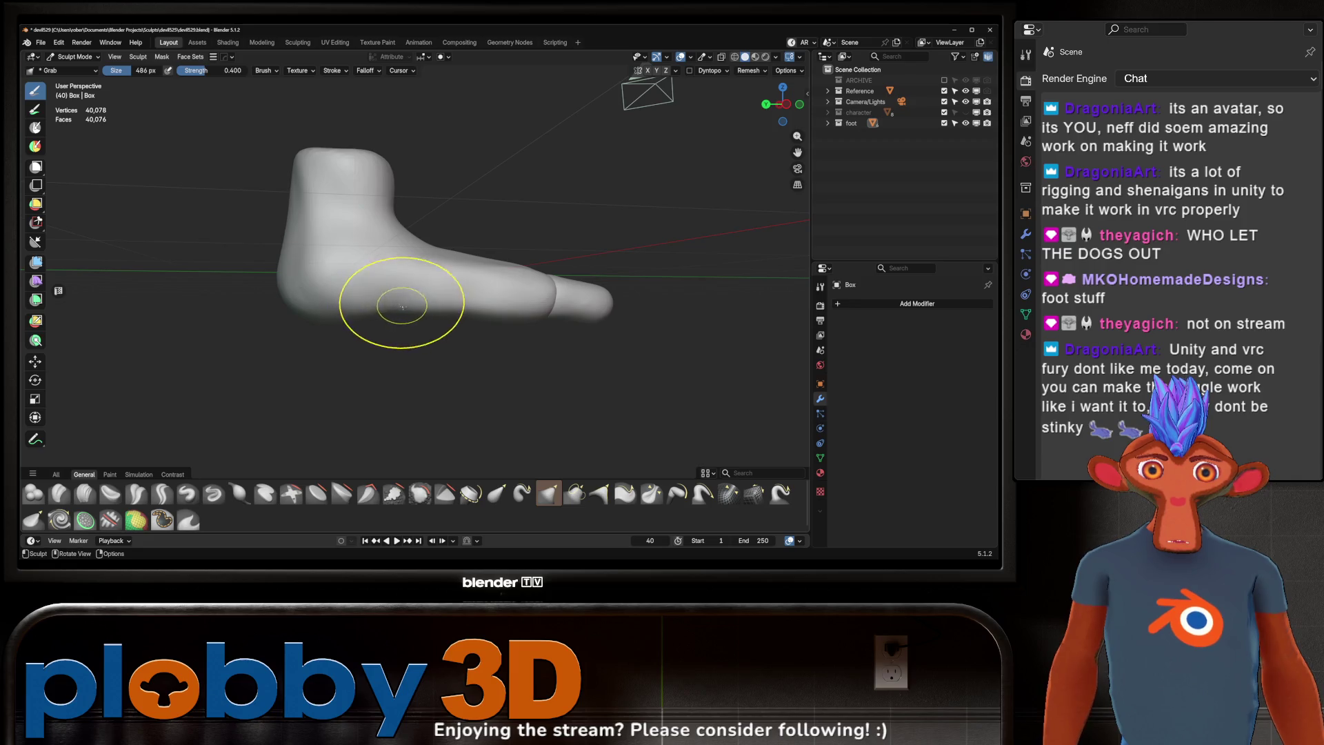
mouse_move(421, 321)
middle_down()
mouse_move(440, 324)
mouse_move(395, 301)
mouse_move(441, 325)
mouse_move(404, 306)
mouse_move(443, 287)
mouse_move(384, 304)
mouse_move(436, 315)
mouse_move(383, 340)
middle_up()
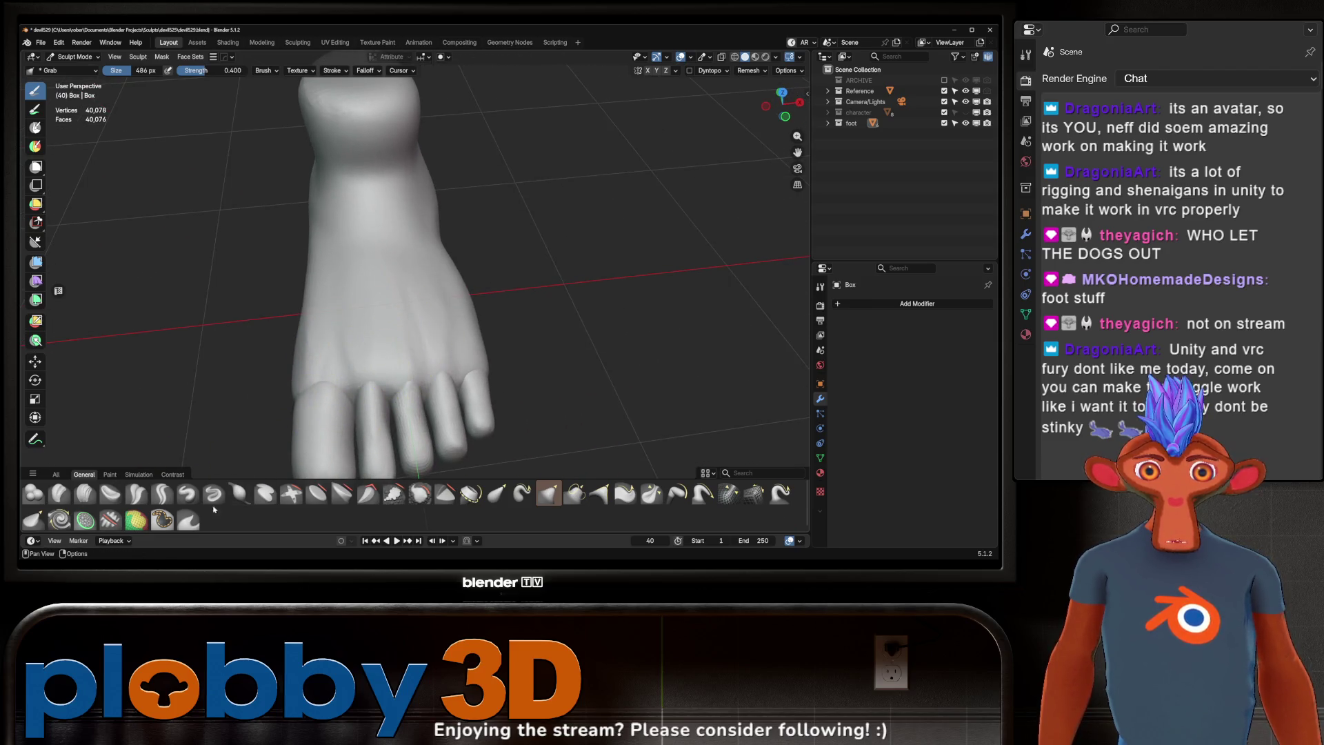
Step: Carve tendon creases along the top of the foot toward the toes with Crease Sharp
click(163, 494)
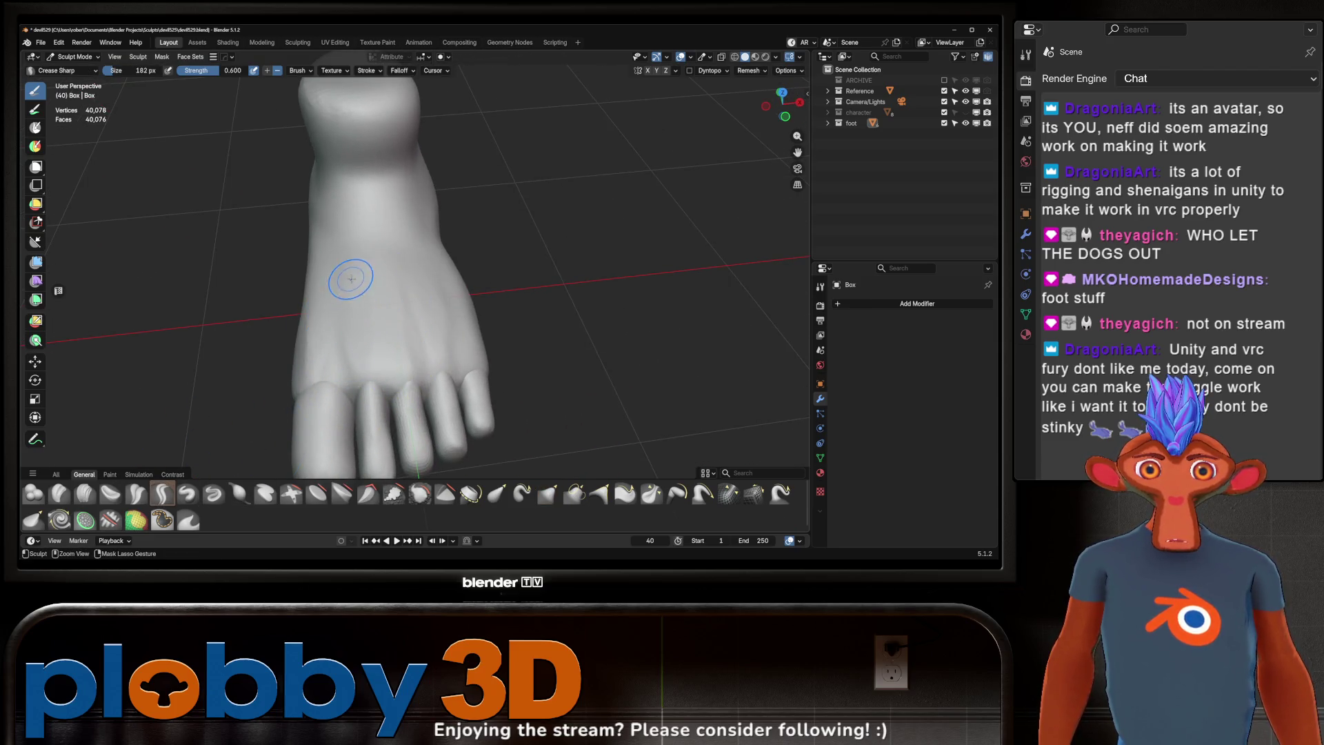
middle_drag(375, 332, 303, 348)
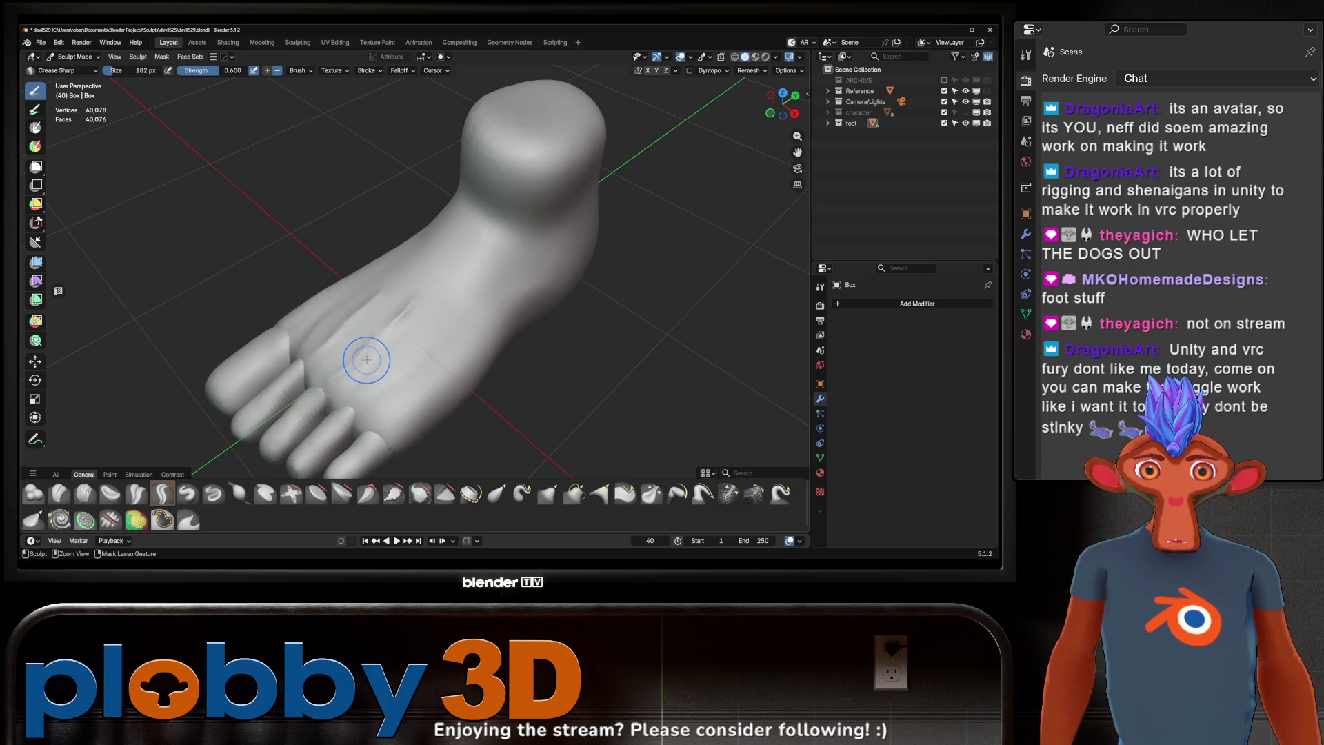
middle_drag(366, 360, 402, 349)
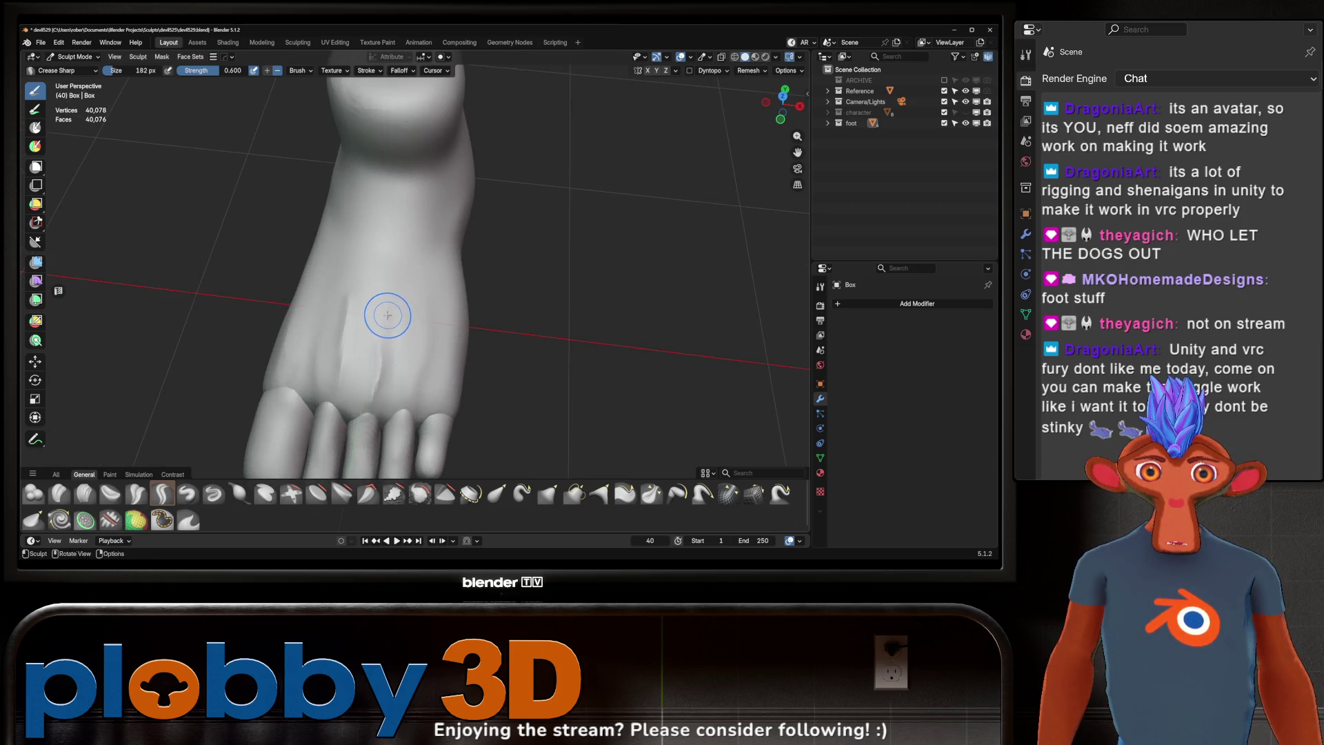
middle_drag(383, 343, 338, 282)
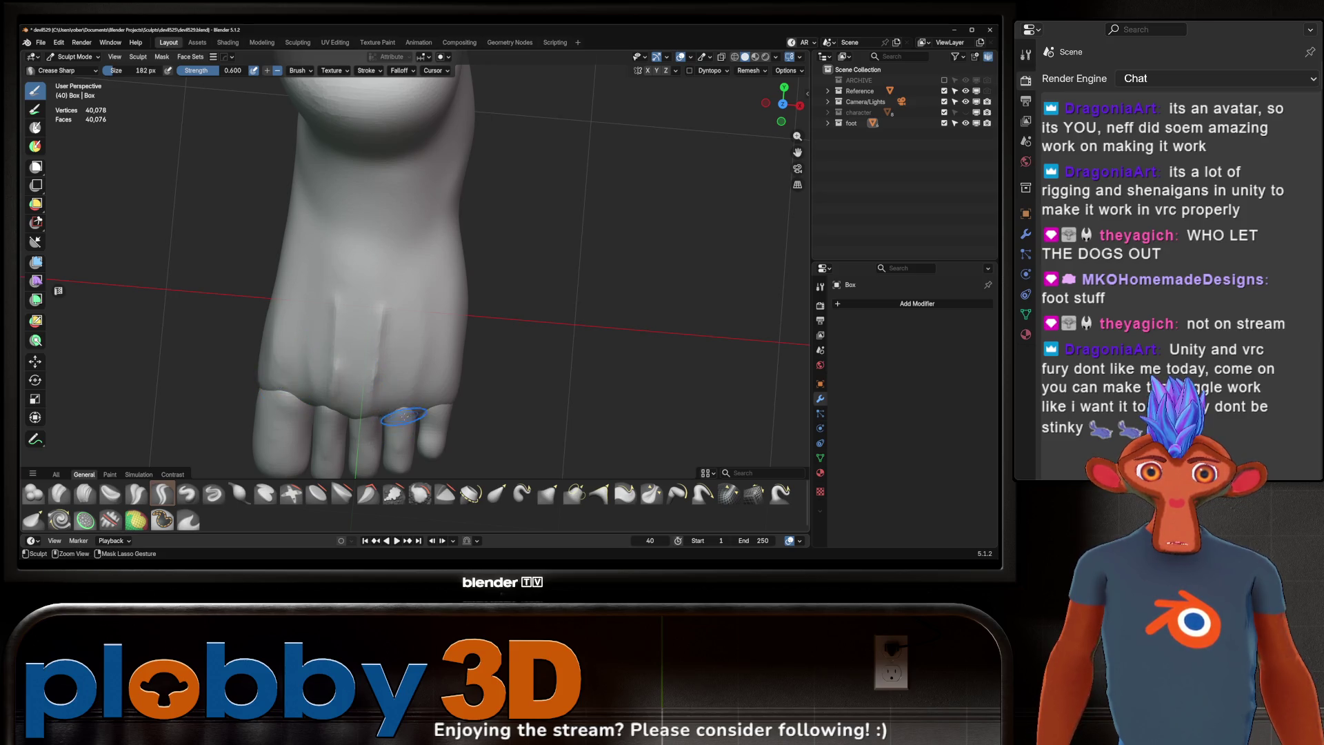
mouse_move(451, 388)
mouse_down()
mouse_move(420, 267)
mouse_move(394, 445)
mouse_move(362, 436)
mouse_up()
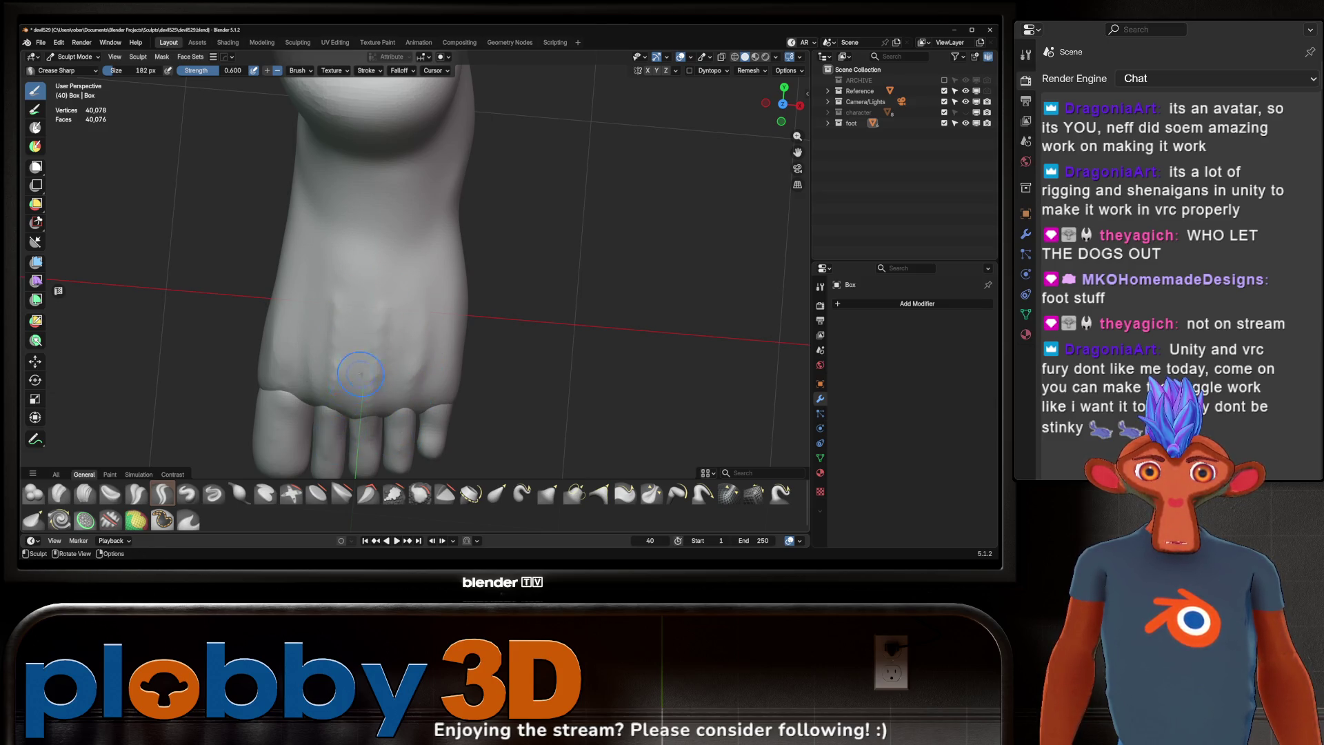
mouse_move(361, 373)
middle_down()
mouse_move(345, 324)
mouse_move(384, 319)
mouse_move(323, 341)
middle_up()
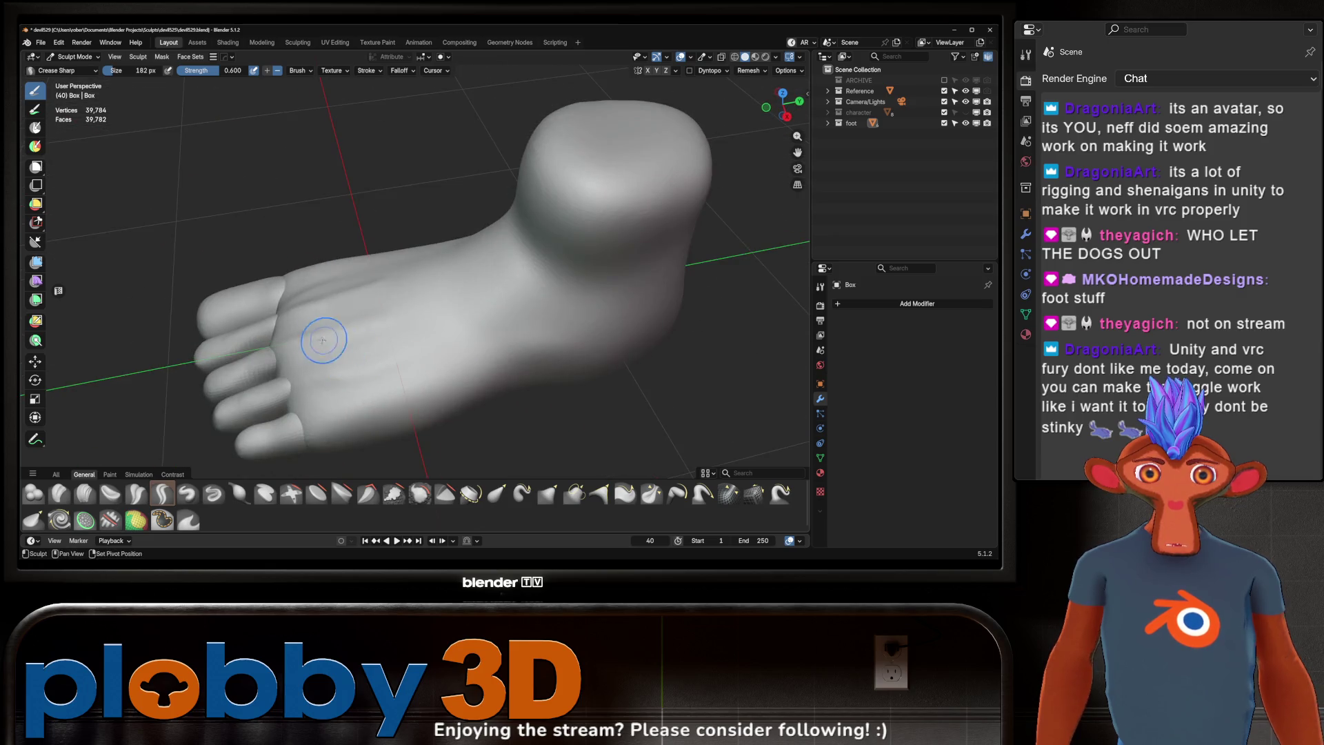
mouse_move(421, 281)
middle_down()
mouse_move(474, 271)
mouse_move(554, 305)
mouse_move(495, 315)
mouse_move(402, 408)
mouse_move(381, 407)
mouse_move(382, 342)
mouse_move(493, 246)
mouse_move(437, 297)
middle_up()
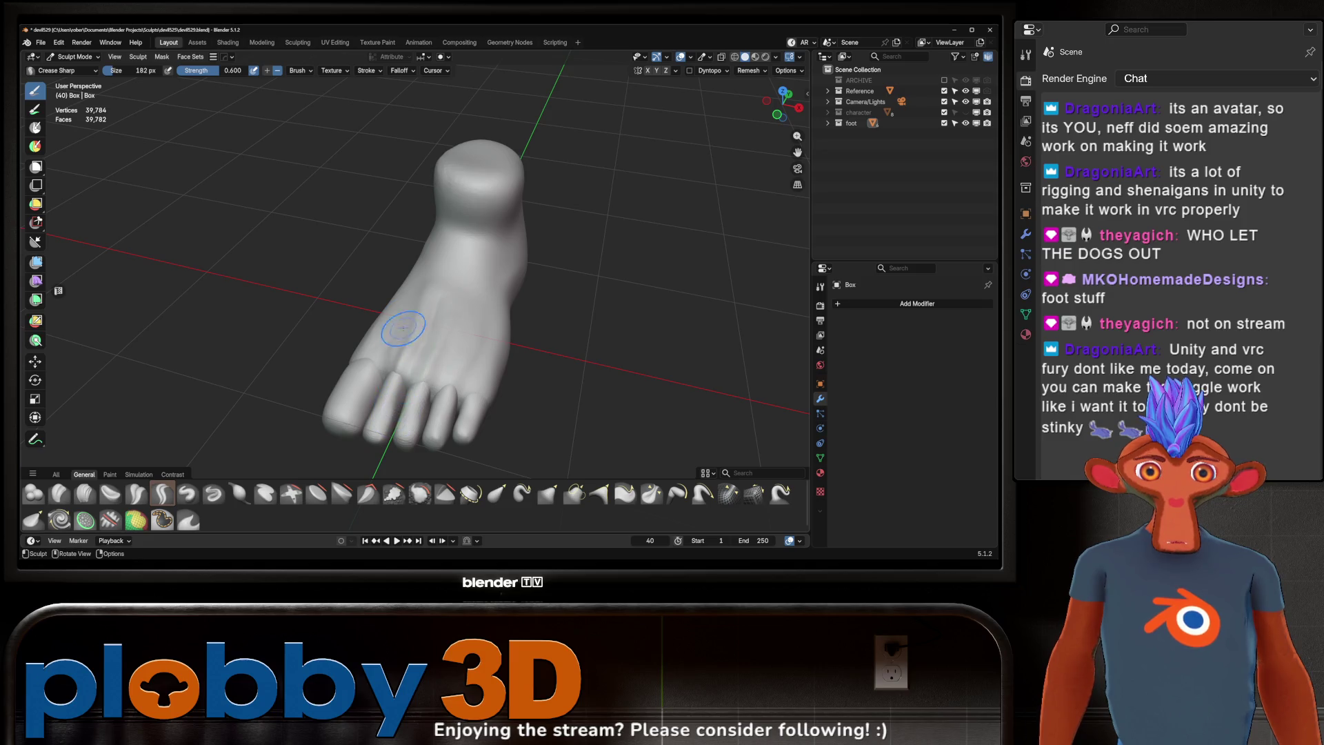
drag(459, 336, 456, 326)
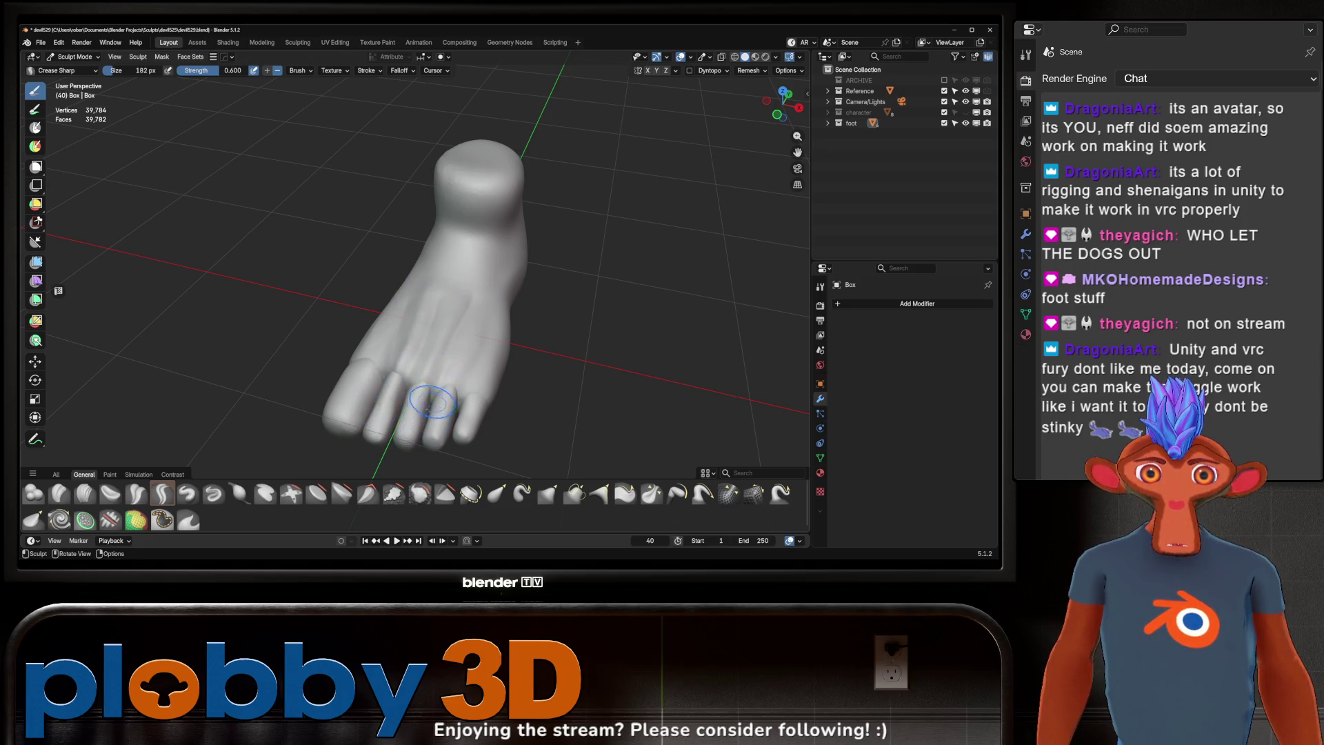
mouse_move(442, 387)
mouse_down()
mouse_move(479, 348)
mouse_move(457, 390)
mouse_up()
drag(449, 338, 429, 294)
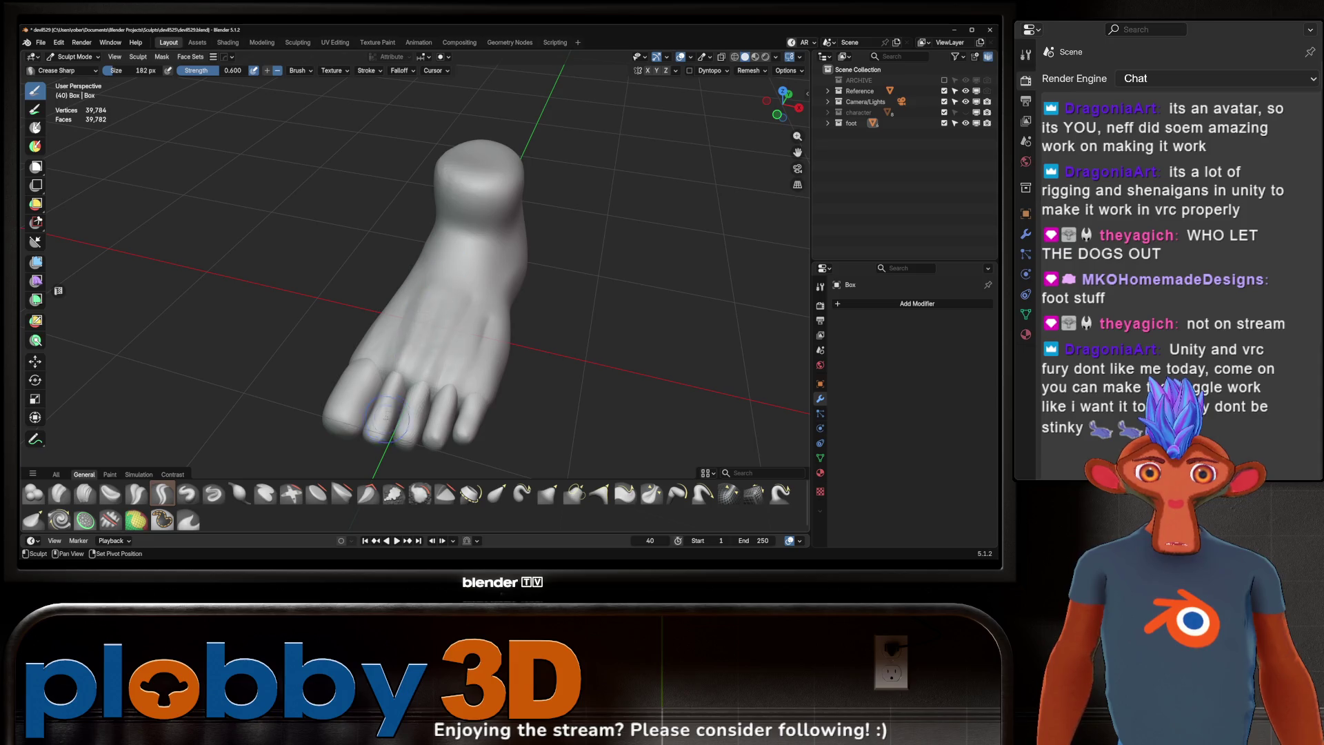
mouse_move(391, 383)
middle_down()
mouse_move(464, 345)
mouse_move(373, 378)
middle_up()
Step: Pinch the tendon ridges on the foot's top with Pinch/Magnify at 312 px
key(w)
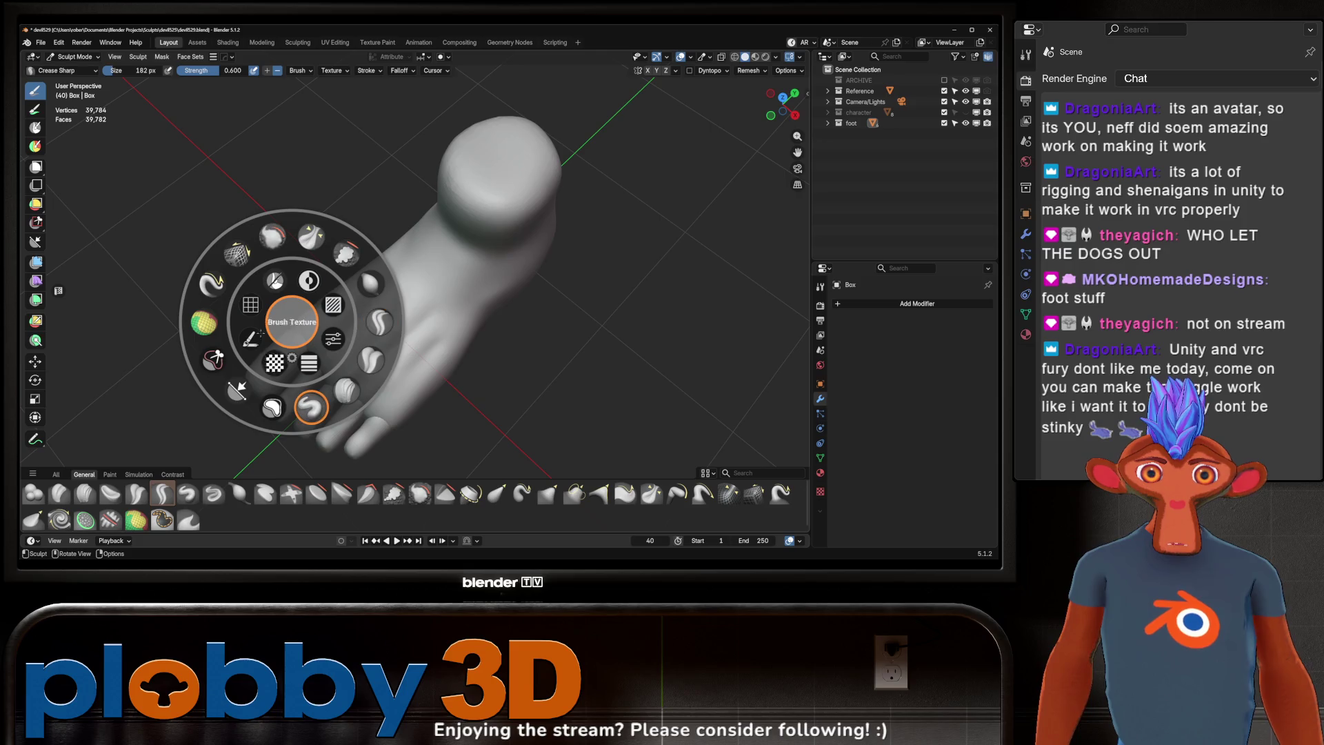
click(326, 163)
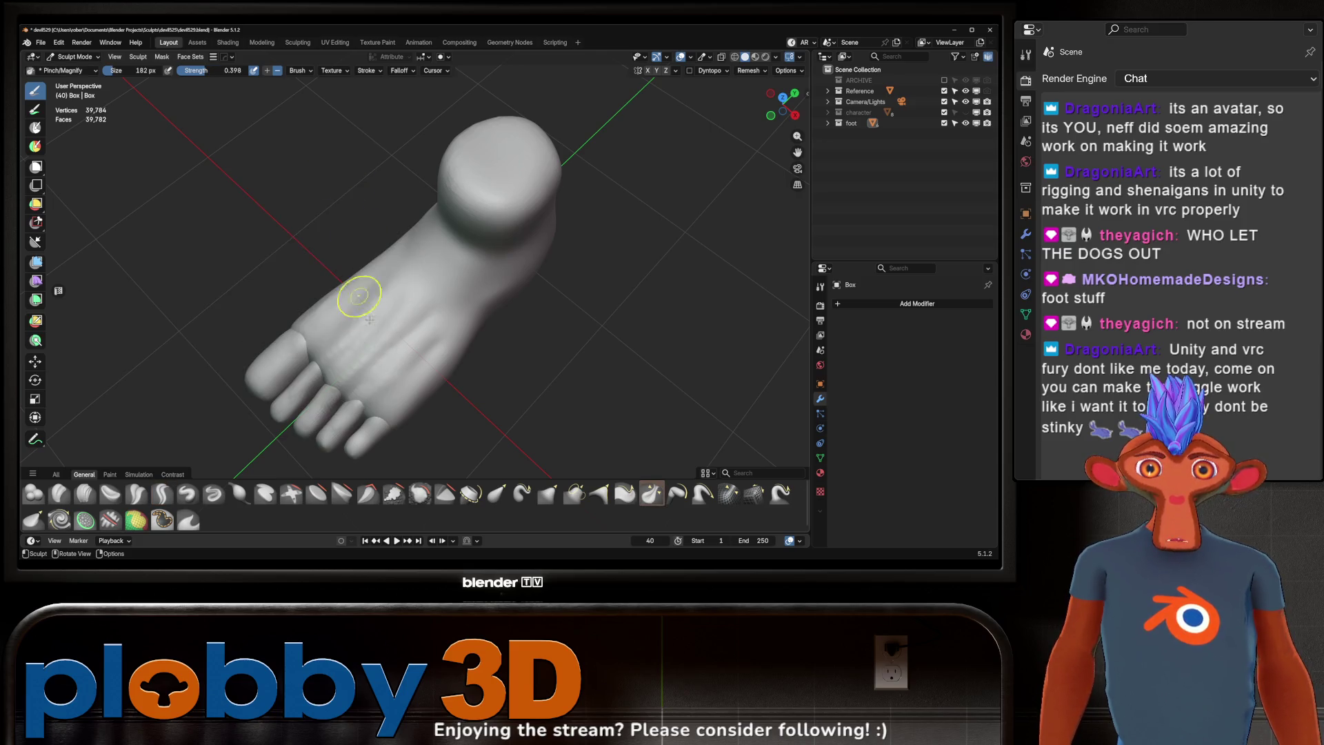
key(f)
click(403, 346)
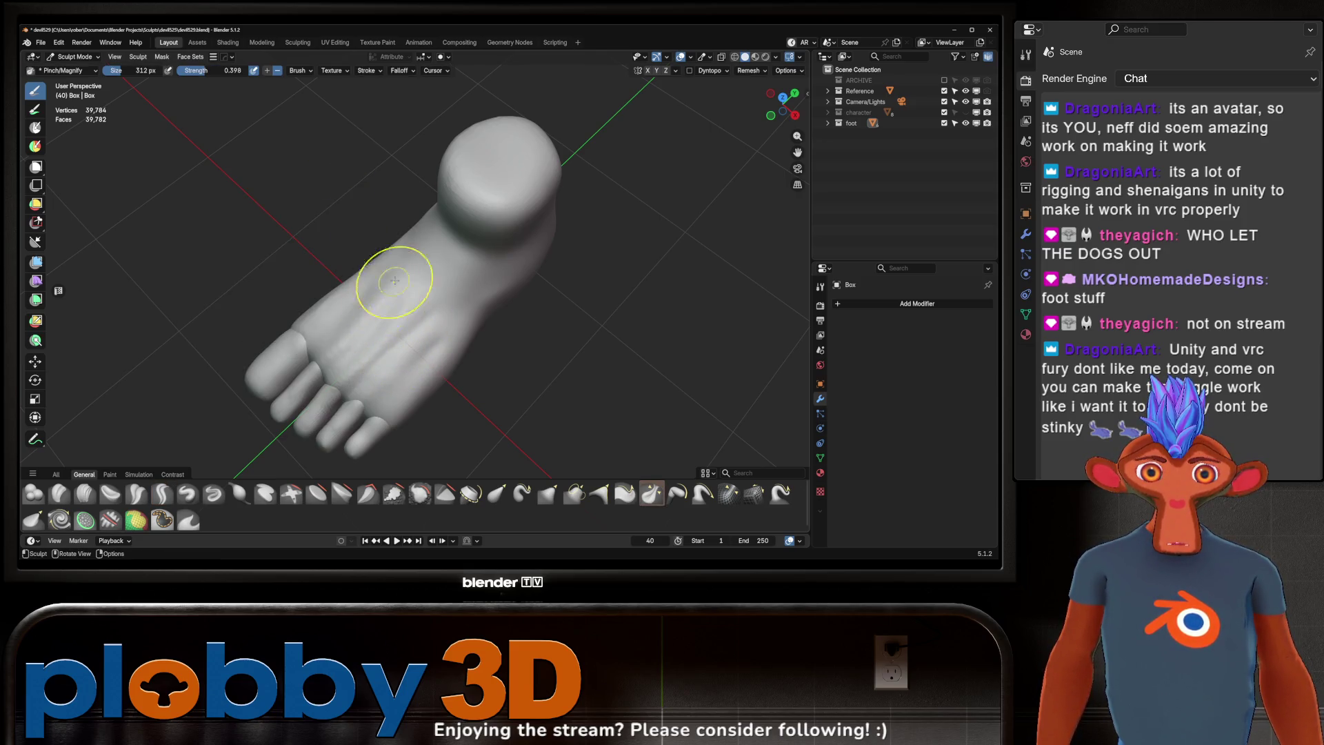
mouse_move(403, 346)
mouse_down()
mouse_move(437, 349)
mouse_move(402, 365)
mouse_up()
mouse_move(436, 333)
middle_down()
mouse_move(343, 296)
mouse_move(407, 302)
mouse_move(393, 296)
mouse_move(349, 370)
mouse_move(361, 293)
mouse_move(408, 304)
mouse_move(387, 330)
mouse_move(571, 301)
mouse_move(444, 277)
mouse_move(503, 437)
mouse_move(458, 316)
middle_up()
Step: Go back to Crease Sharp and view the ankle from behind
click(544, 340)
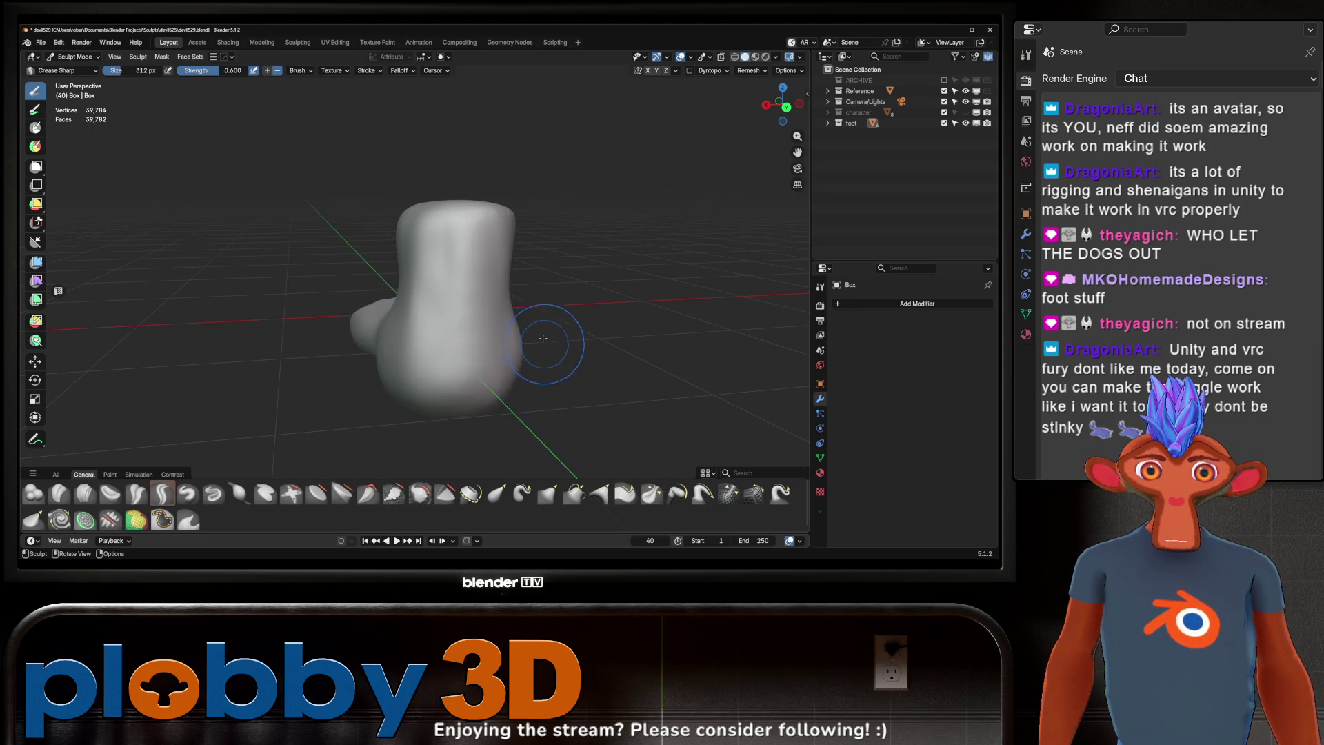
middle_drag(544, 341, 367, 352)
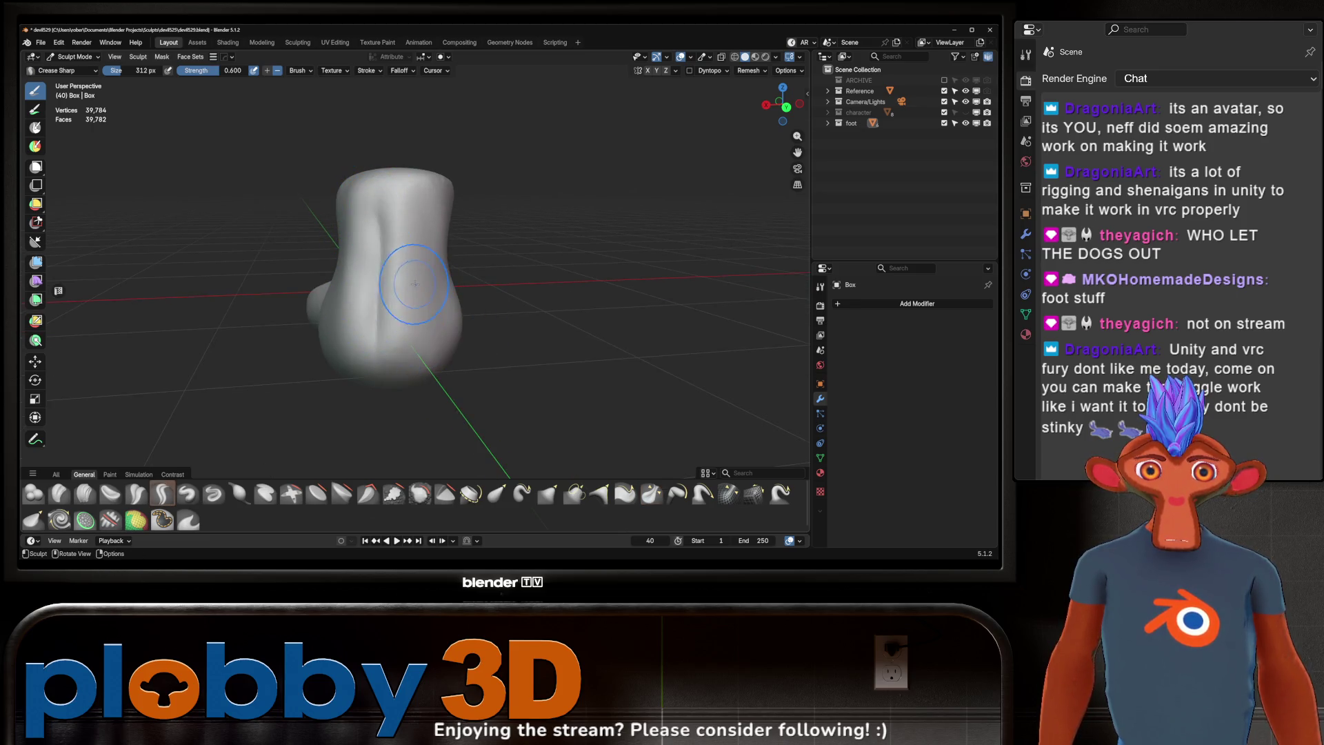
mouse_move(415, 284)
middle_down()
mouse_move(423, 319)
mouse_move(456, 225)
middle_up()
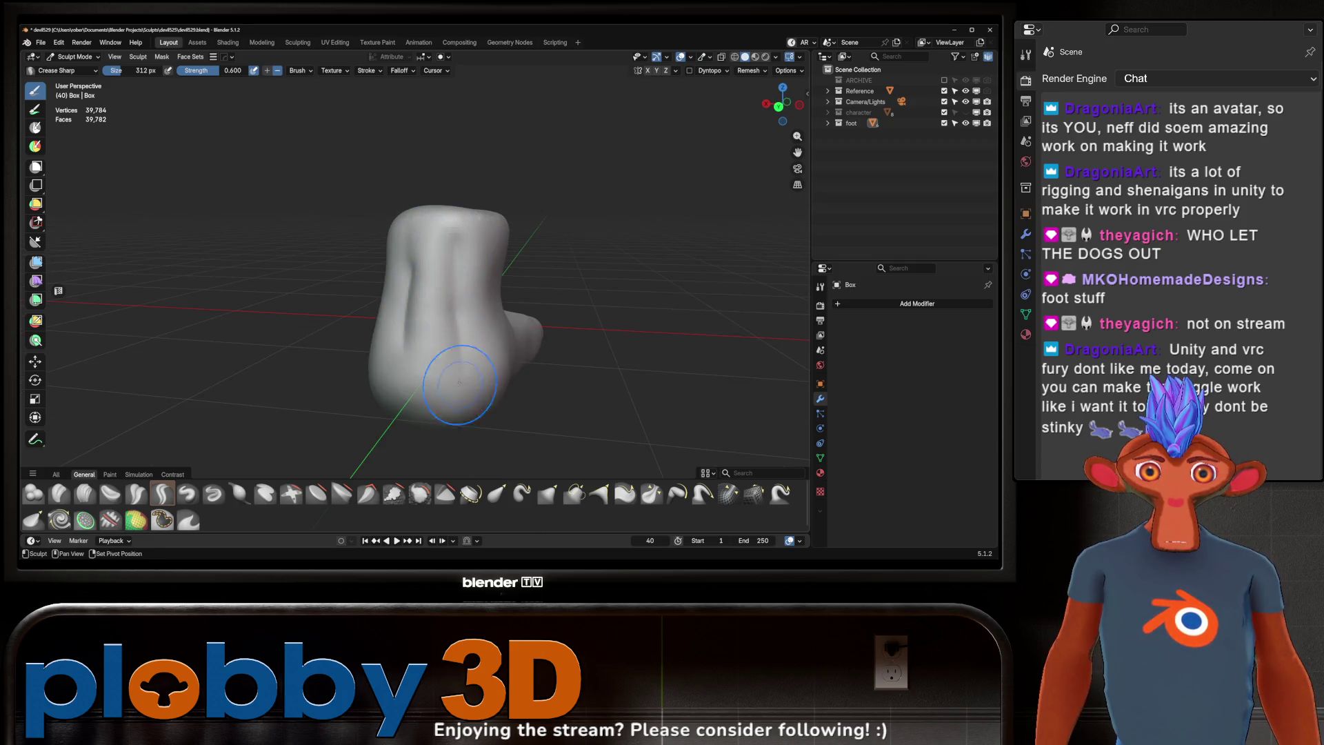
mouse_move(407, 270)
middle_down()
mouse_move(431, 277)
mouse_move(434, 245)
middle_up()
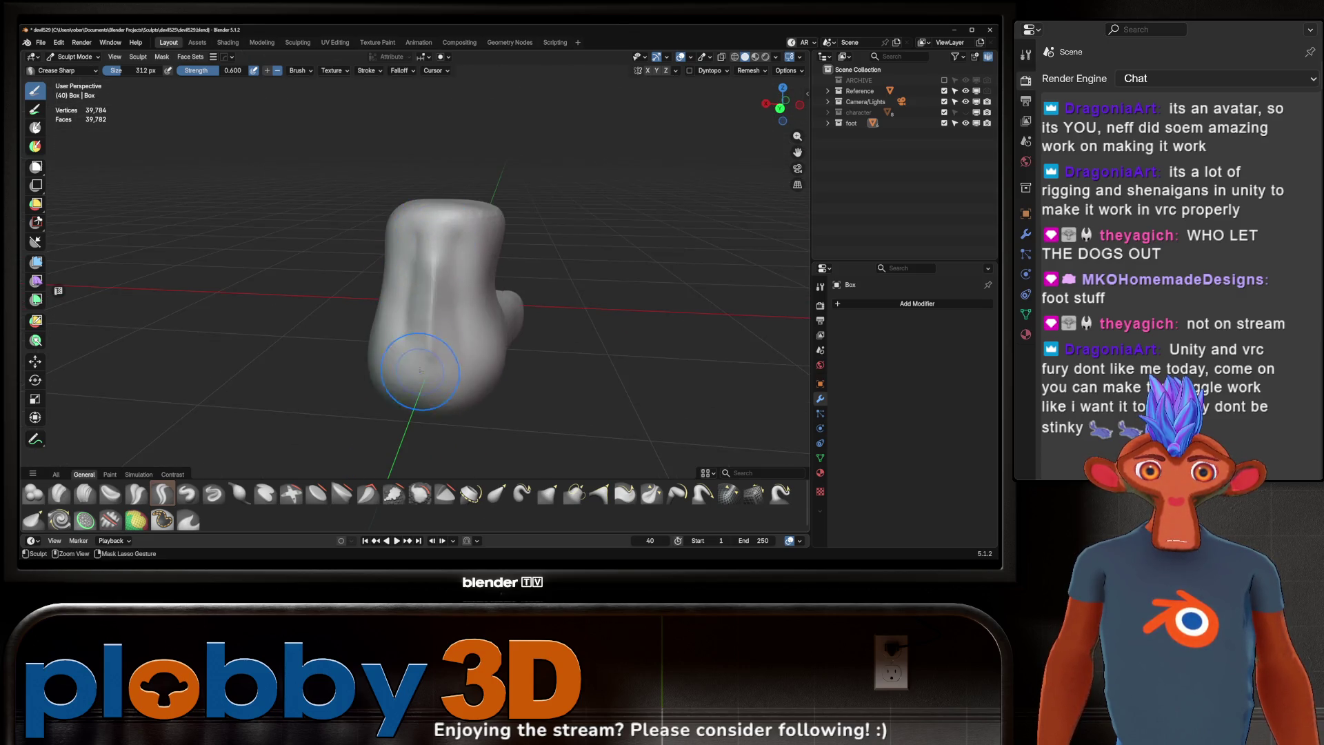
middle_drag(428, 294, 392, 298)
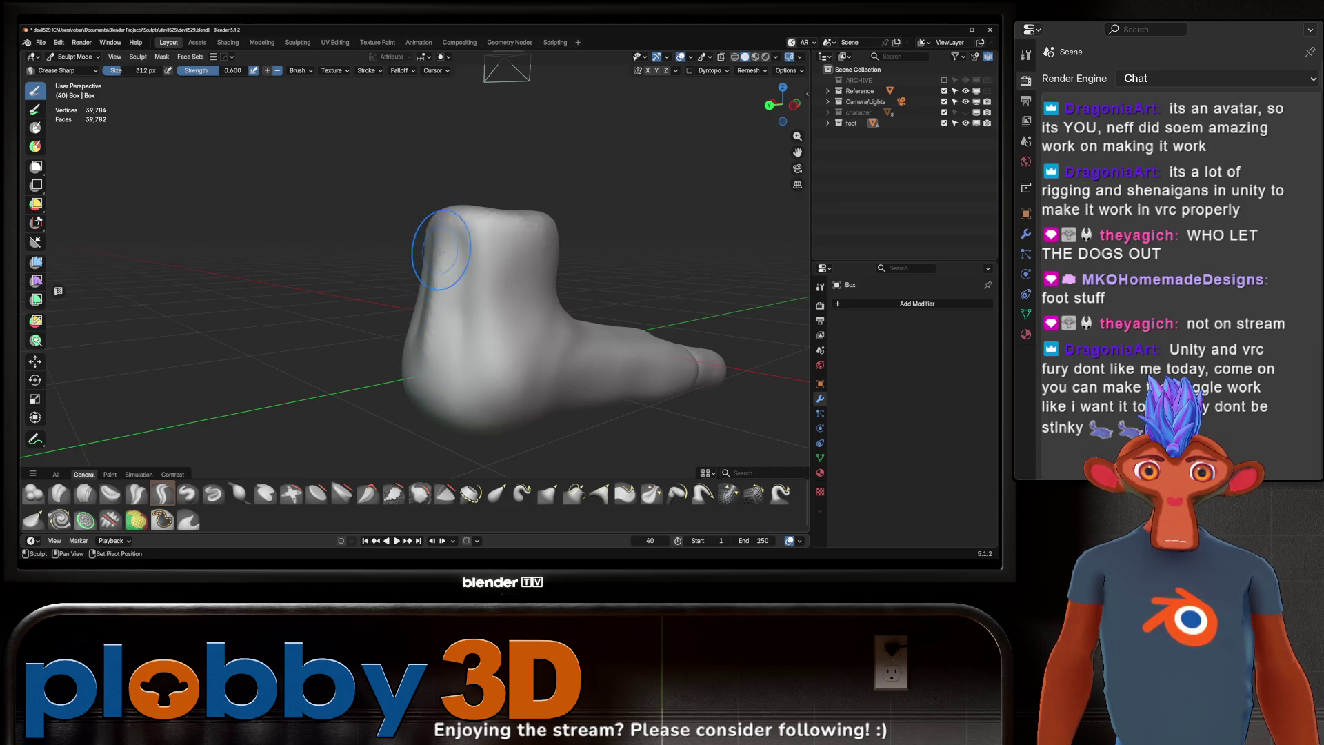
mouse_move(441, 251)
middle_down()
mouse_move(503, 296)
mouse_move(445, 306)
mouse_move(497, 283)
mouse_move(503, 304)
mouse_move(523, 302)
mouse_move(481, 311)
mouse_move(494, 290)
mouse_move(445, 291)
middle_up()
Step: Select the Grab brush, then toggle the foot to Object Mode and back into Sculpt Mode
key(g)
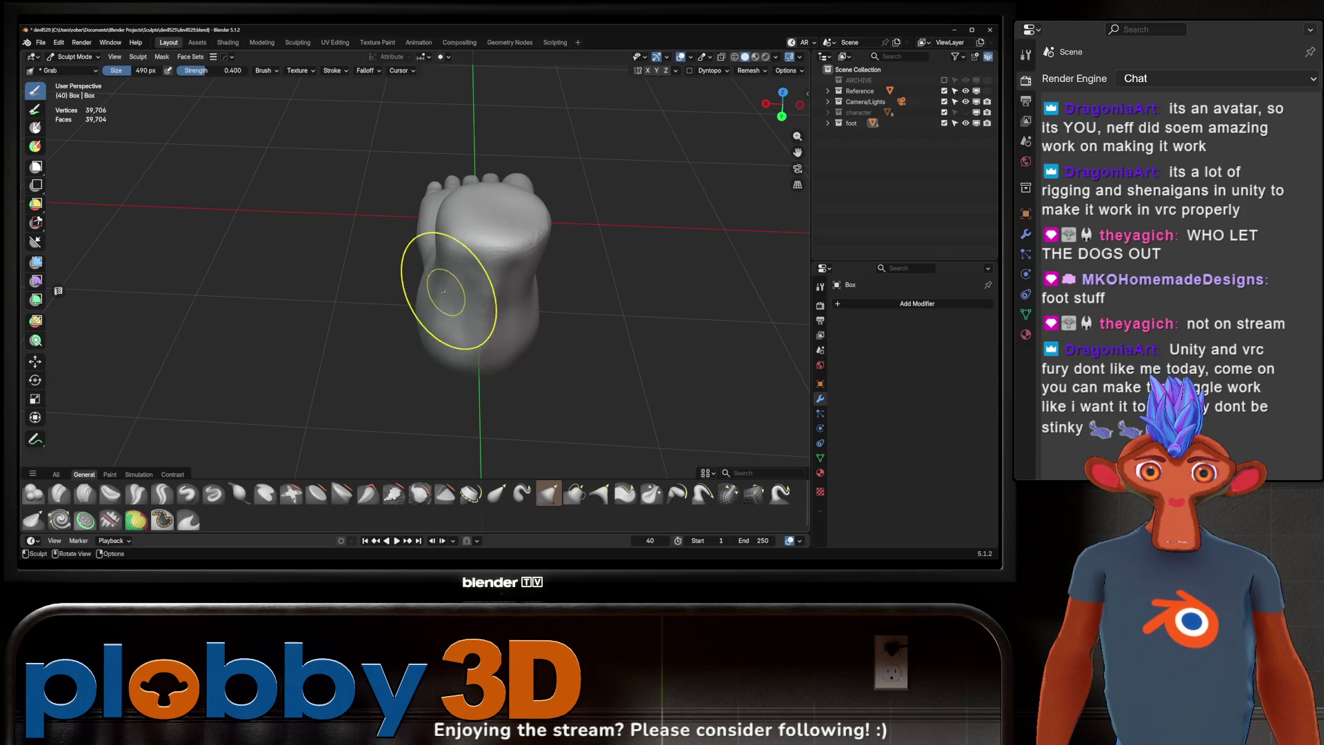
mouse_move(527, 297)
middle_down()
mouse_move(456, 301)
mouse_move(451, 278)
mouse_move(412, 282)
middle_up()
mouse_move(497, 237)
middle_down()
mouse_move(421, 359)
mouse_move(400, 296)
mouse_move(429, 296)
middle_up()
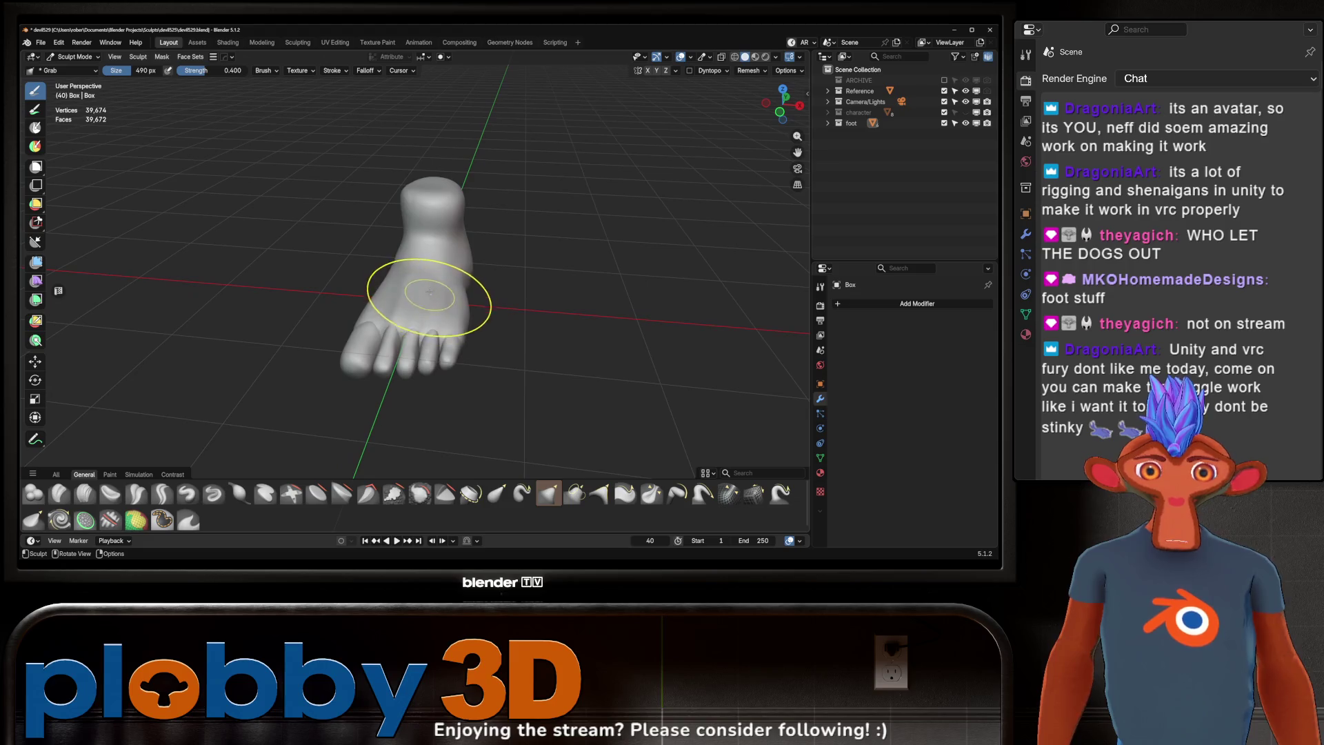
key(ctrl+Tab)
click(421, 345)
mouse_move(421, 344)
middle_down()
mouse_move(512, 314)
mouse_move(441, 314)
mouse_move(443, 325)
mouse_move(459, 287)
mouse_move(480, 284)
middle_up()
key(ctrl+Tab)
key(2)
Step: Choose the Scrape/Fill brush and set its radius to 316 px
key(space)
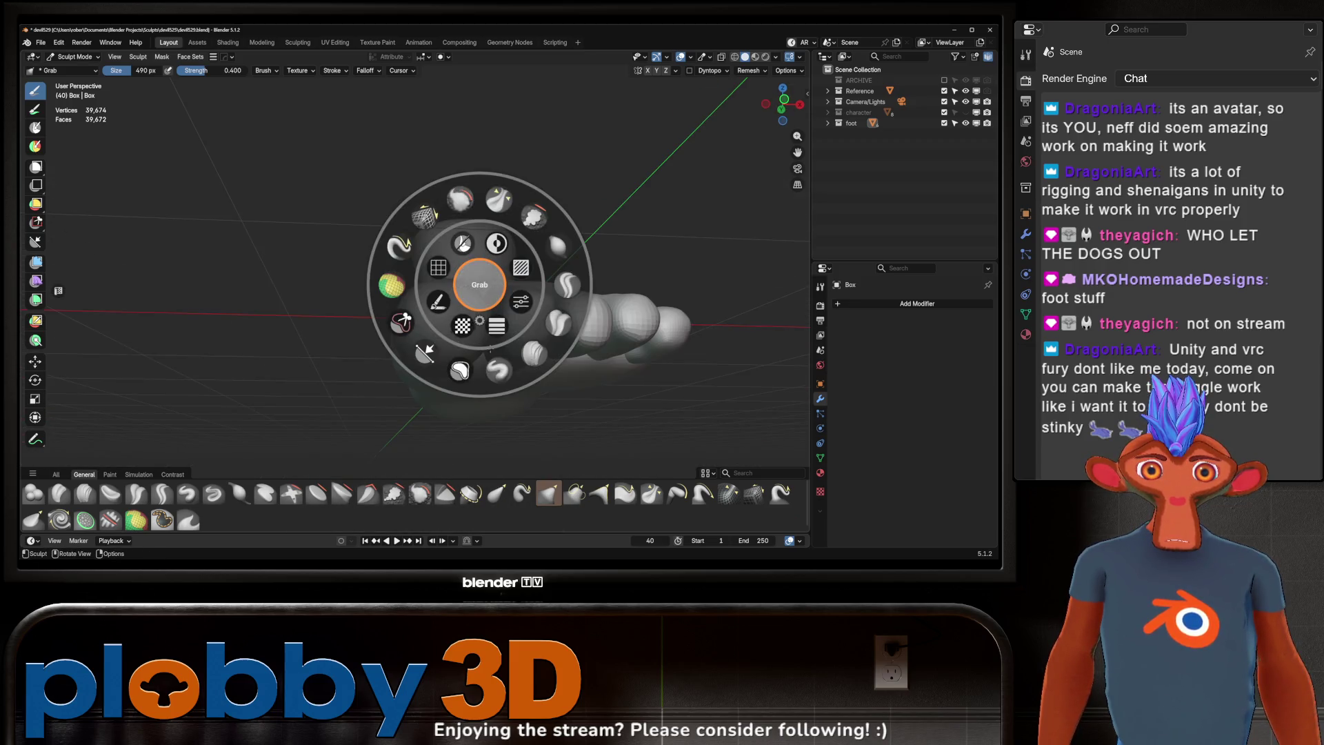
click(534, 216)
key(f)
mouse_move(533, 216)
middle_down()
mouse_move(442, 297)
mouse_move(395, 304)
middle_up()
click(463, 298)
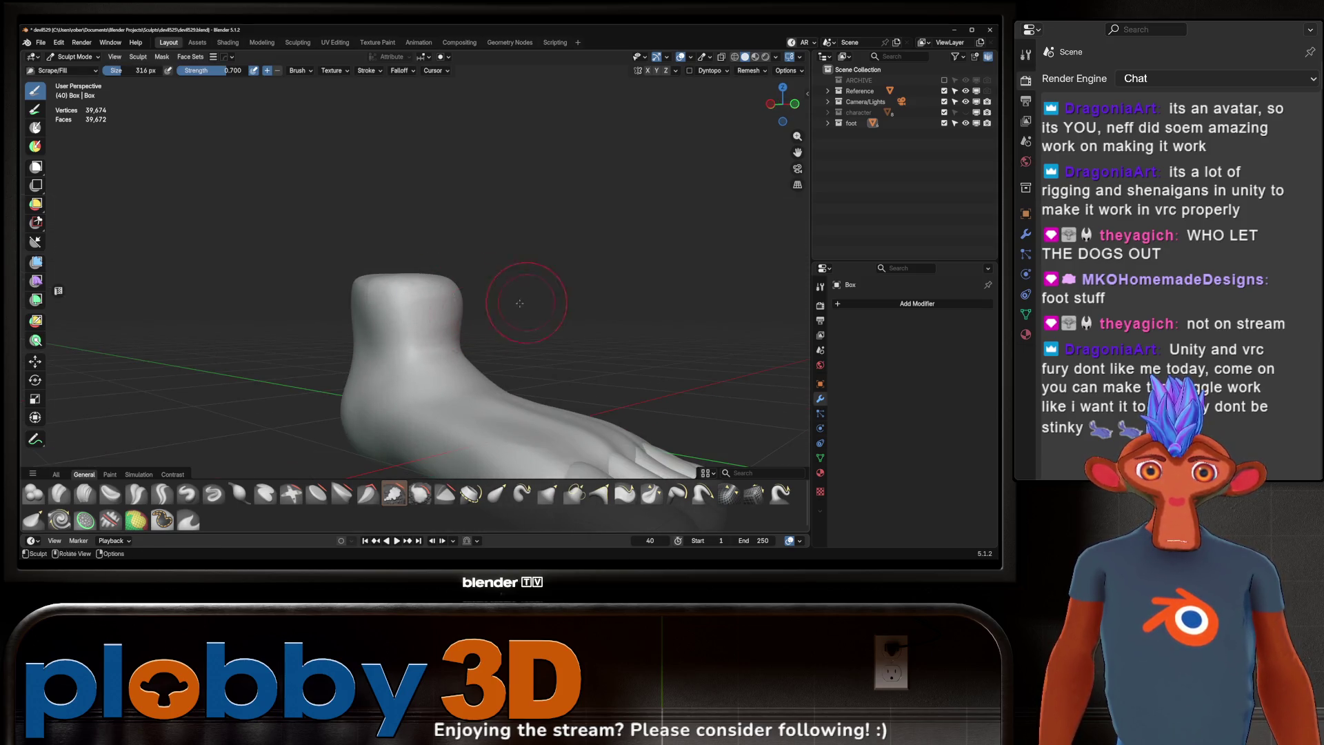
Step: Inspect the ankle from front and side views with the Scrape/Fill brush active
middle_drag(520, 303, 290, 305)
mouse_move(427, 308)
middle_down()
mouse_move(426, 323)
mouse_move(490, 318)
mouse_move(473, 296)
mouse_move(429, 304)
mouse_move(428, 338)
mouse_move(469, 295)
mouse_move(477, 324)
mouse_move(427, 324)
middle_up()
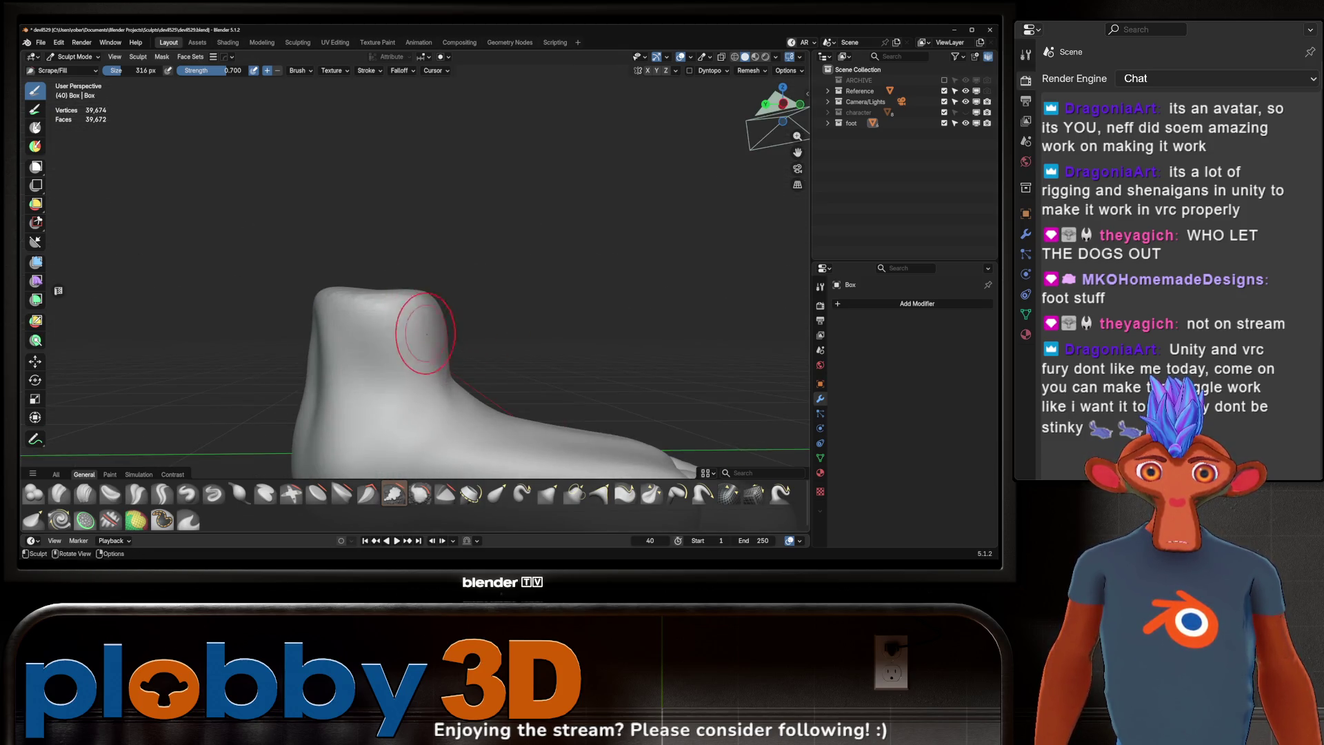
middle_drag(444, 400, 426, 309)
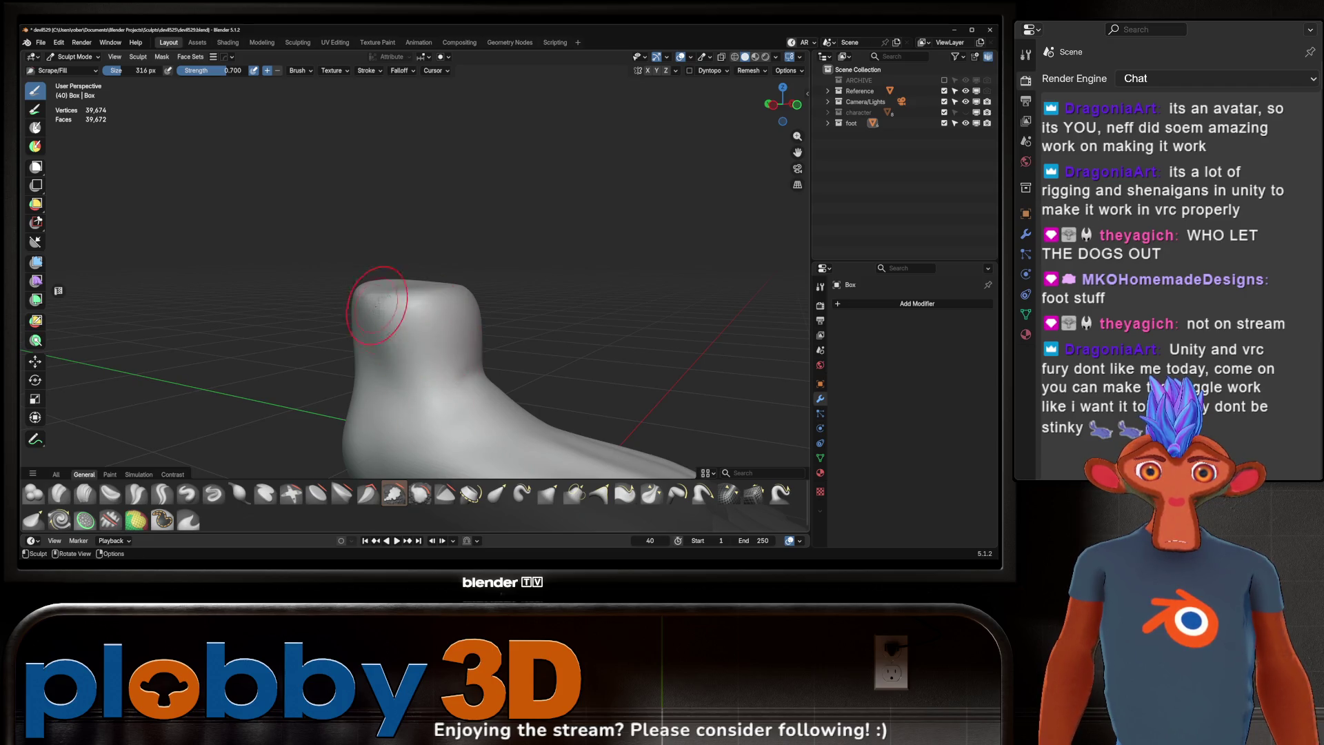
mouse_move(405, 376)
middle_down()
mouse_move(418, 340)
mouse_move(436, 374)
mouse_move(400, 369)
middle_up()
mouse_move(485, 388)
middle_down()
mouse_move(462, 345)
mouse_move(474, 295)
mouse_move(493, 341)
mouse_move(483, 363)
mouse_move(504, 307)
mouse_move(513, 321)
mouse_move(513, 257)
middle_up()
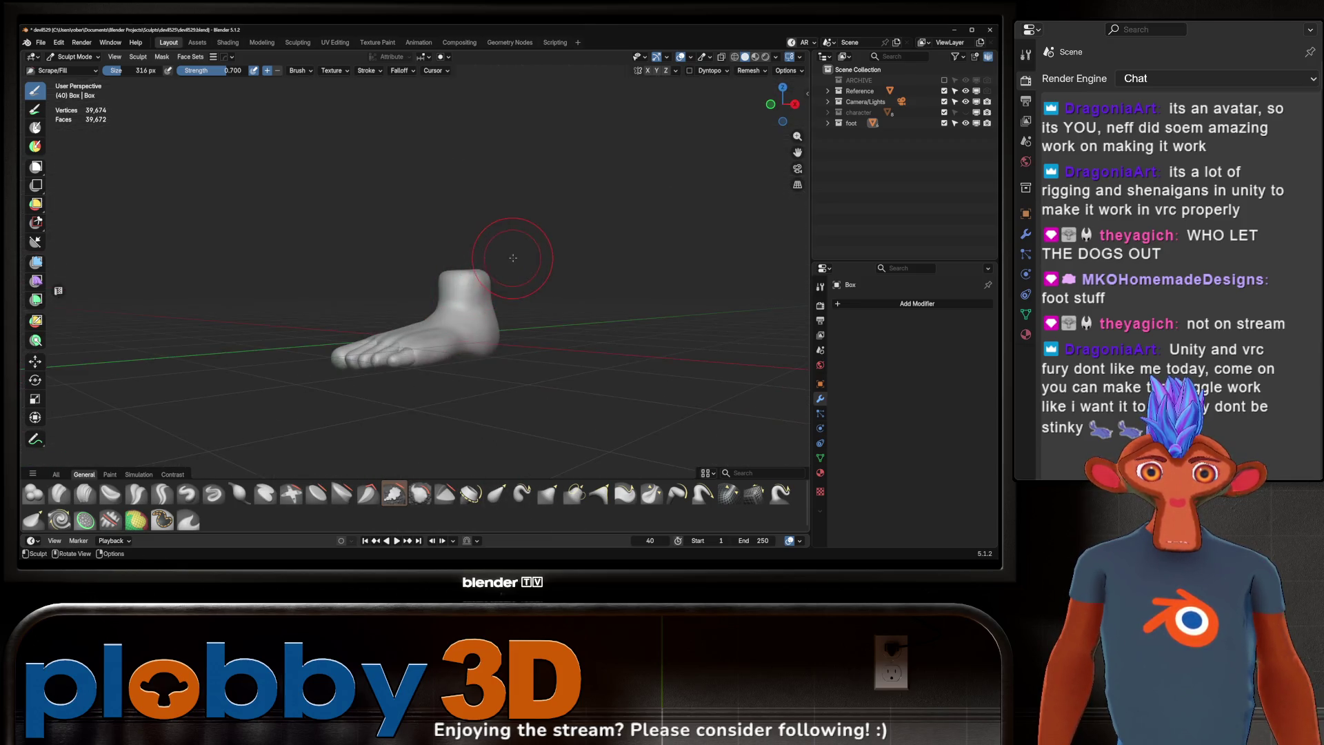
Step: Switch back to Object Mode and look down at the foot and toes
key(ctrl+Tab)
mouse_move(457, 302)
middle_down()
mouse_move(473, 360)
mouse_move(614, 155)
mouse_move(497, 297)
mouse_move(468, 308)
mouse_move(464, 392)
middle_up()
middle_drag(469, 382, 507, 420)
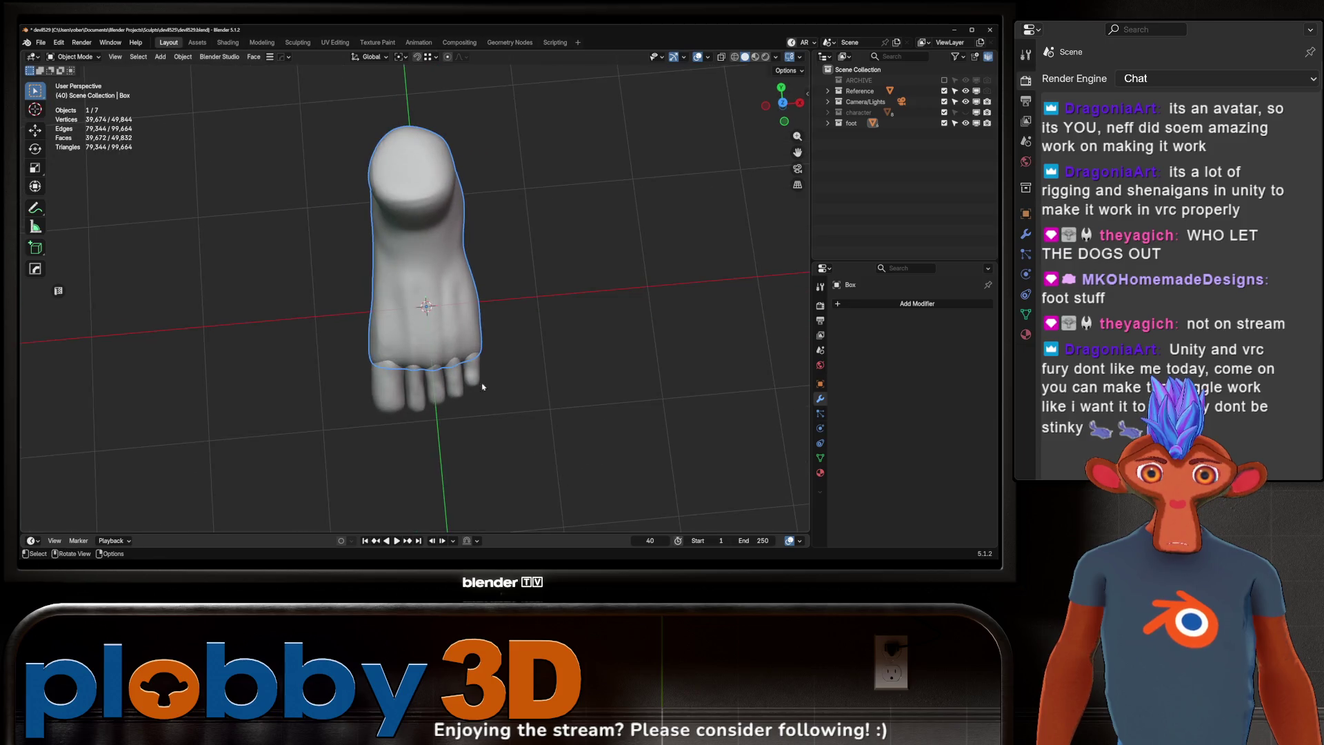
Step: Select the toe pieces and try adding the foot body Box to the selection
mouse_move(507, 420)
mouse_down()
mouse_move(375, 407)
mouse_move(362, 388)
mouse_up()
shift+click(472, 373)
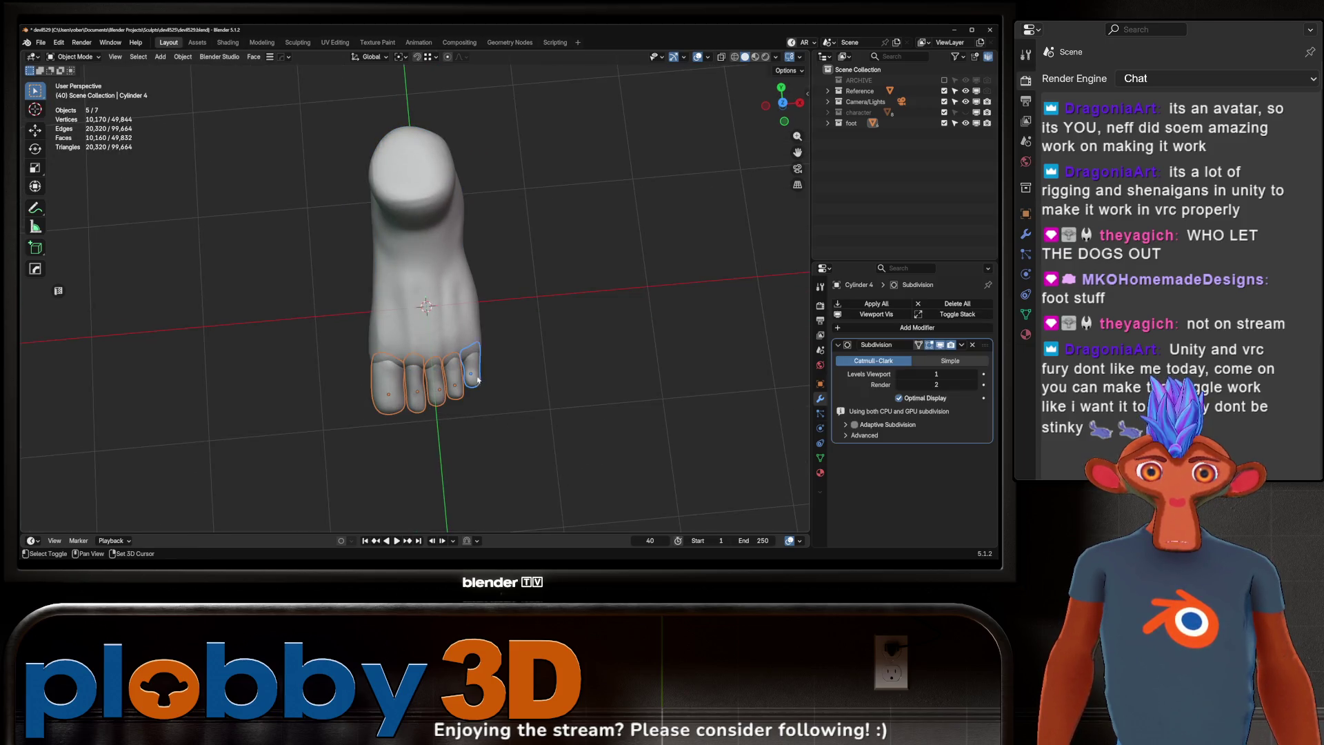
mouse_move(442, 368)
middle_down()
mouse_move(442, 337)
mouse_move(473, 298)
mouse_move(431, 330)
middle_up()
shift+click(430, 329)
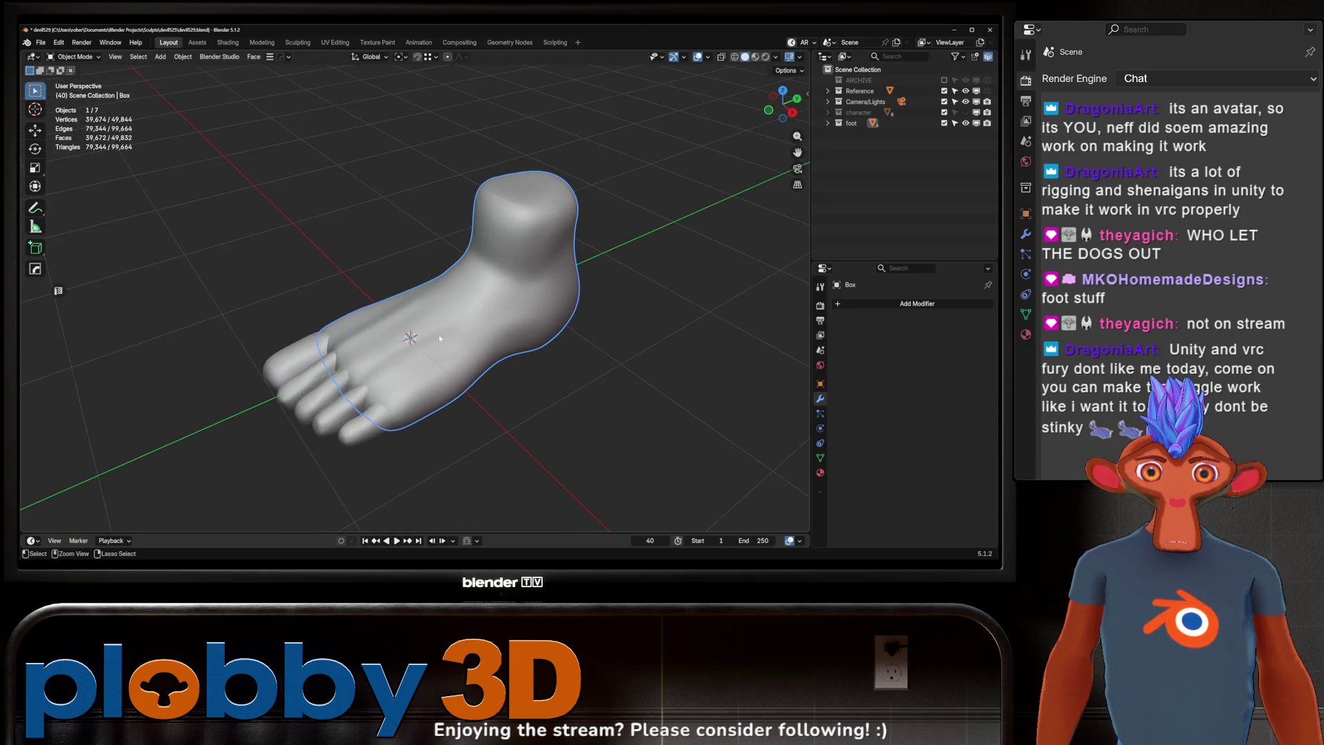
key(ctrl+z)
shift+click(442, 328)
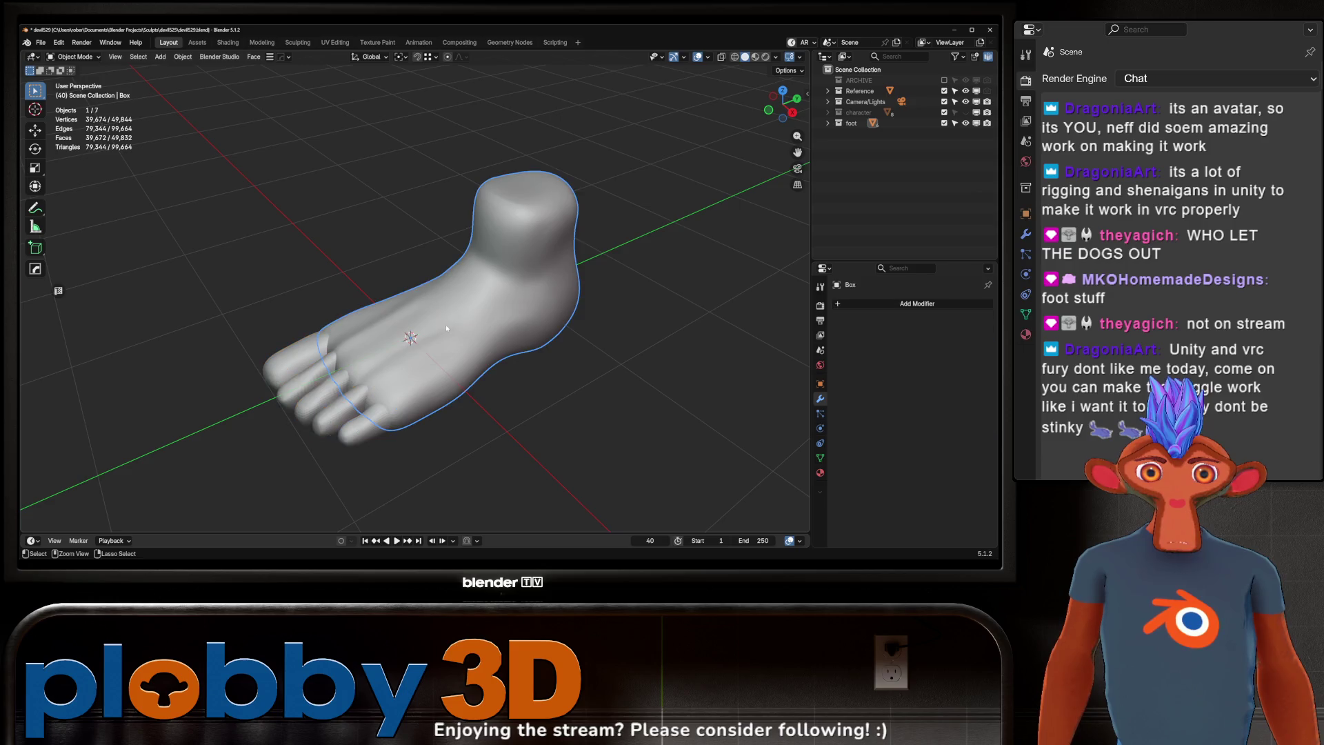
key(ctrl+z)
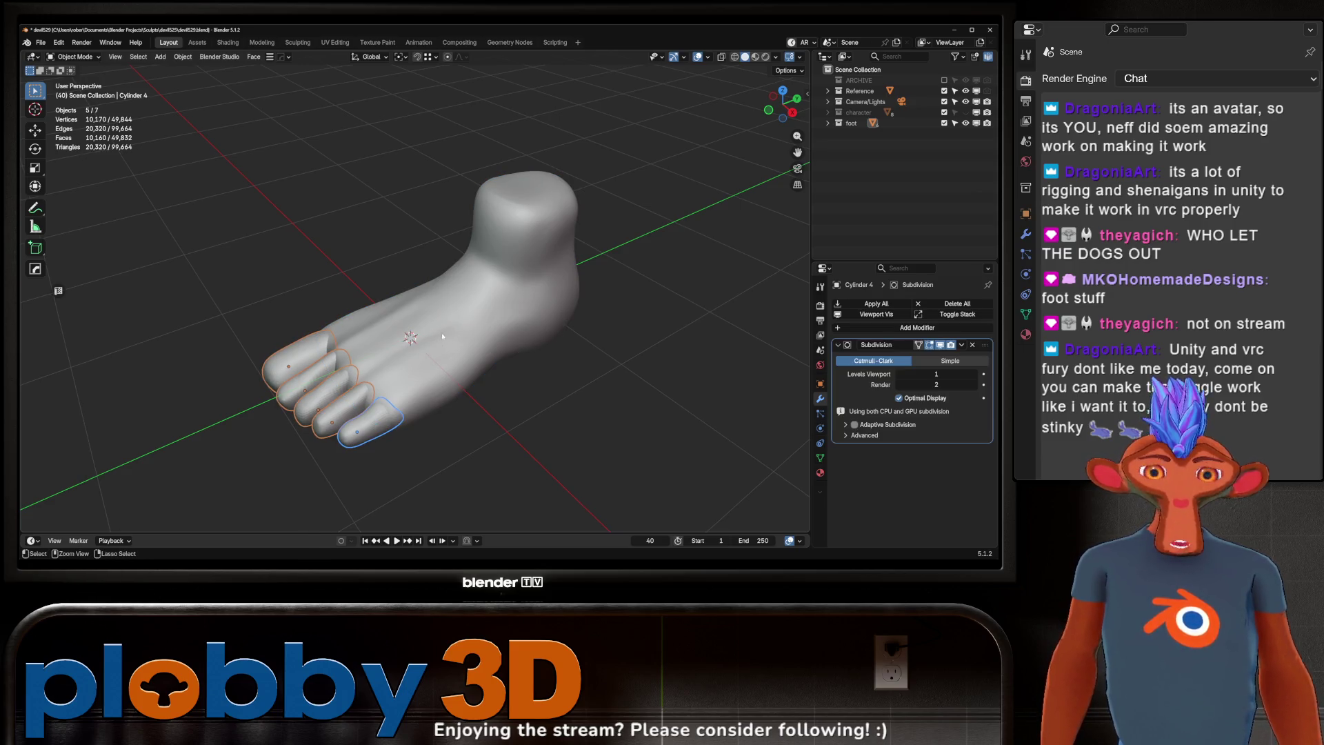
shift+click(443, 336)
key(ctrl+z)
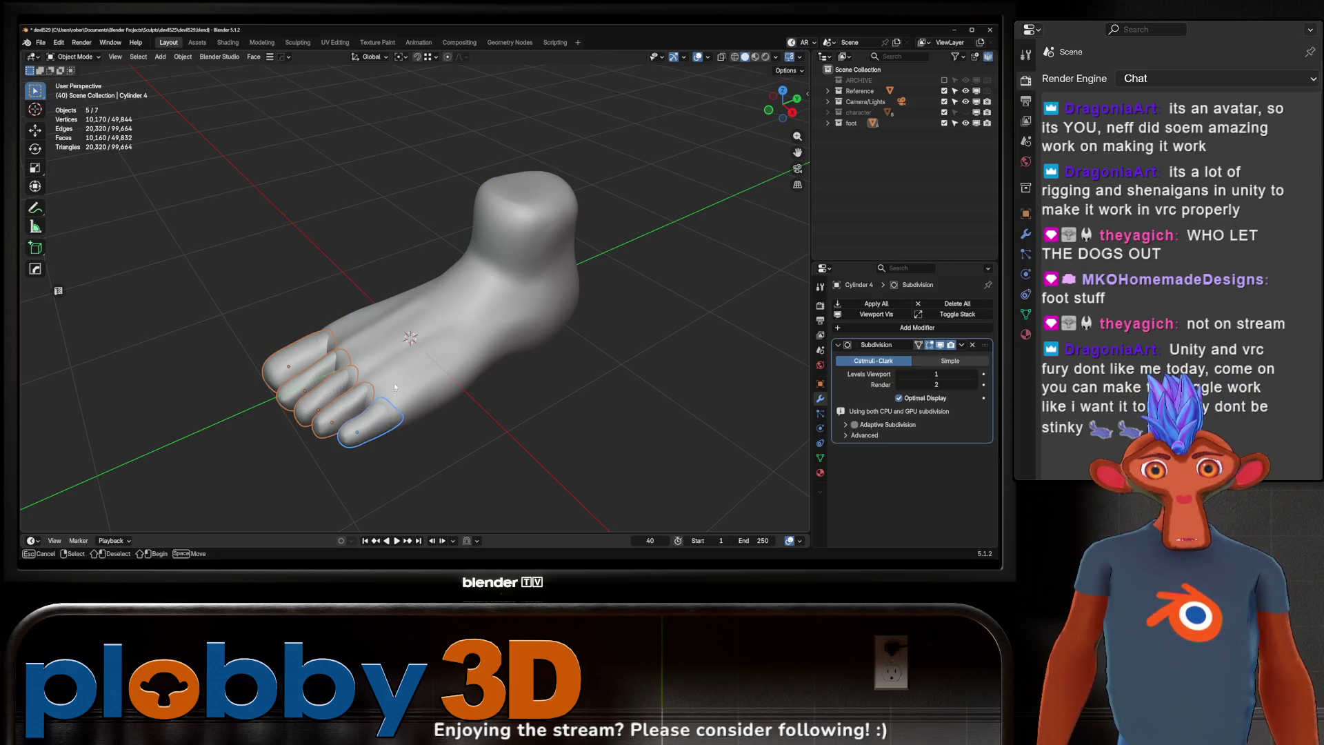
shift+click(379, 373)
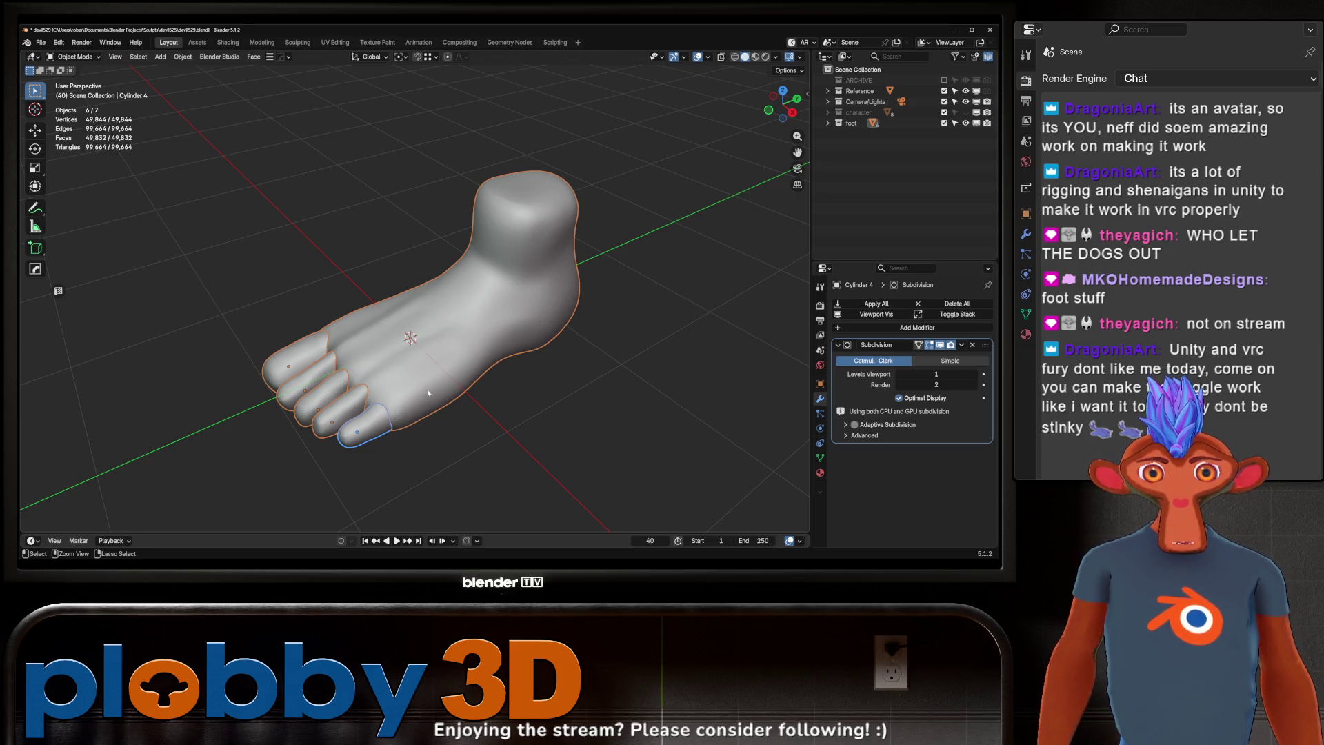
ctrl+click(426, 392)
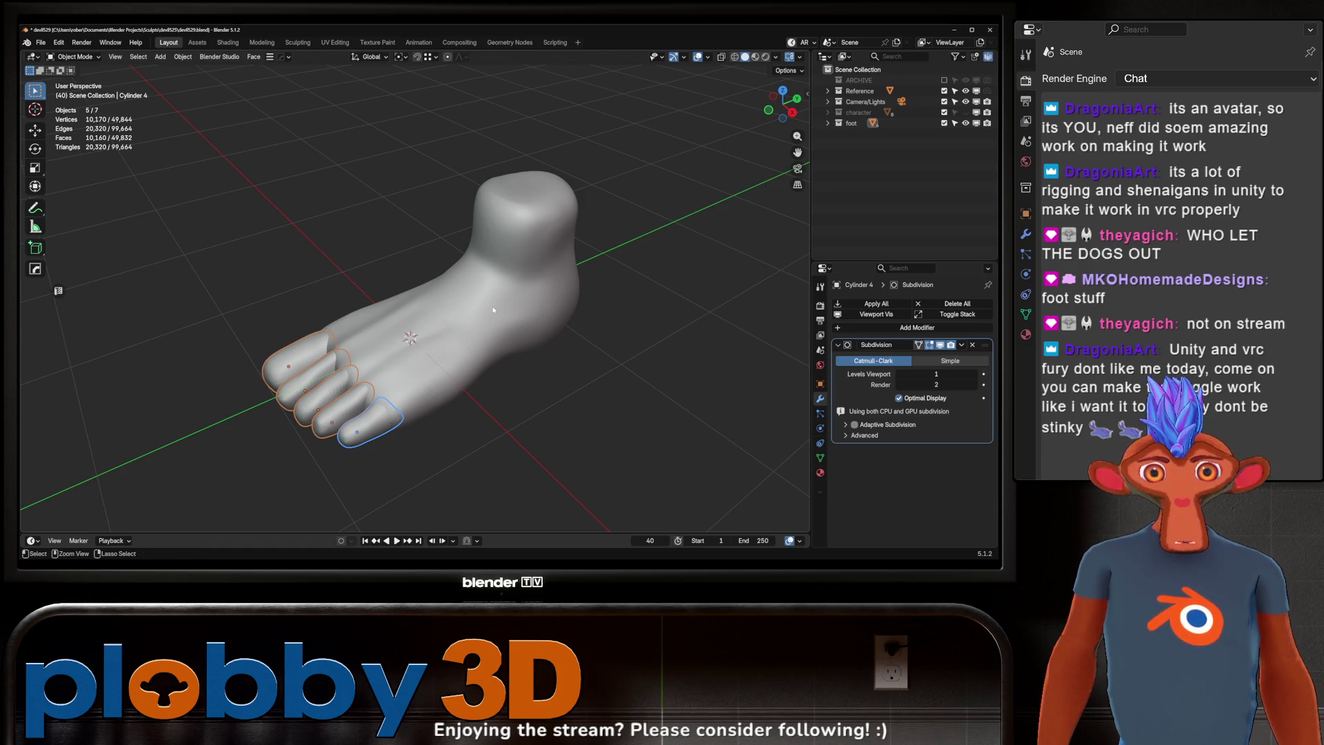
Step: Parent all five toes to the foot body Box using Ctrl+P > Object
click(851, 123)
click(827, 122)
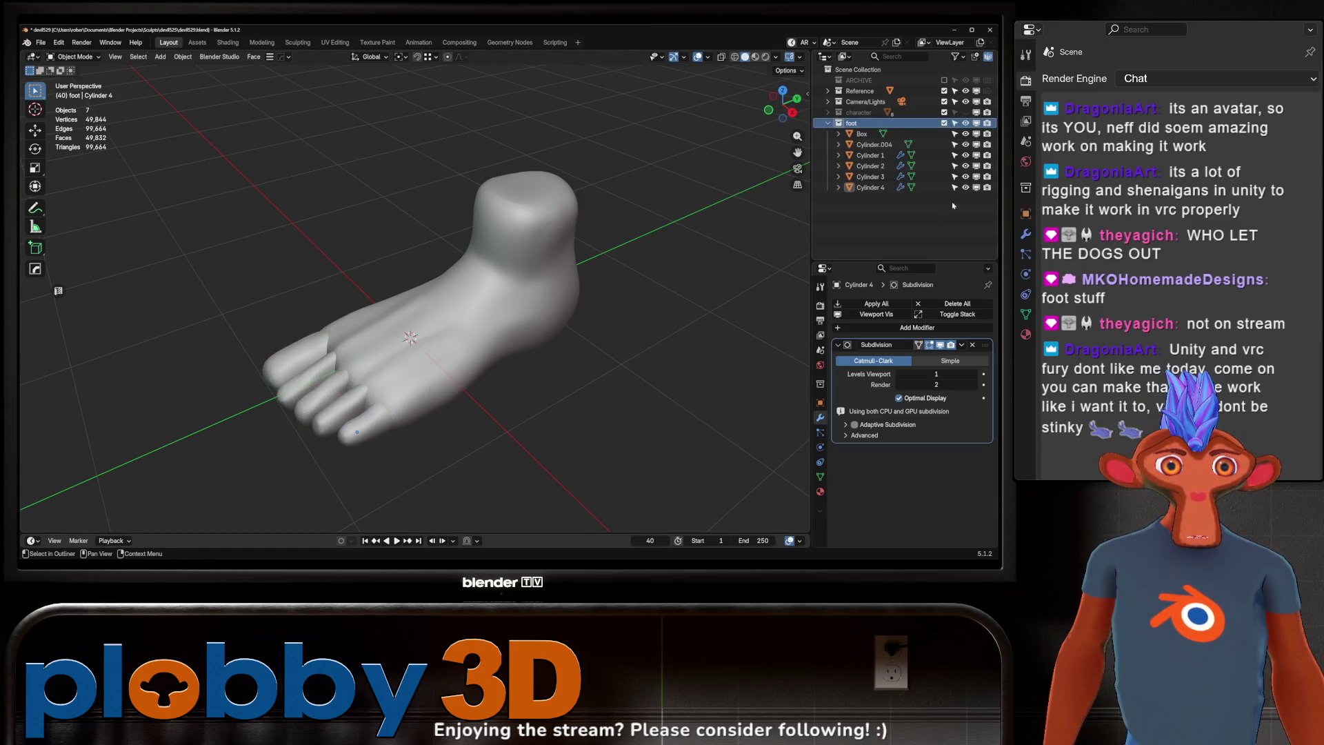
click(444, 308)
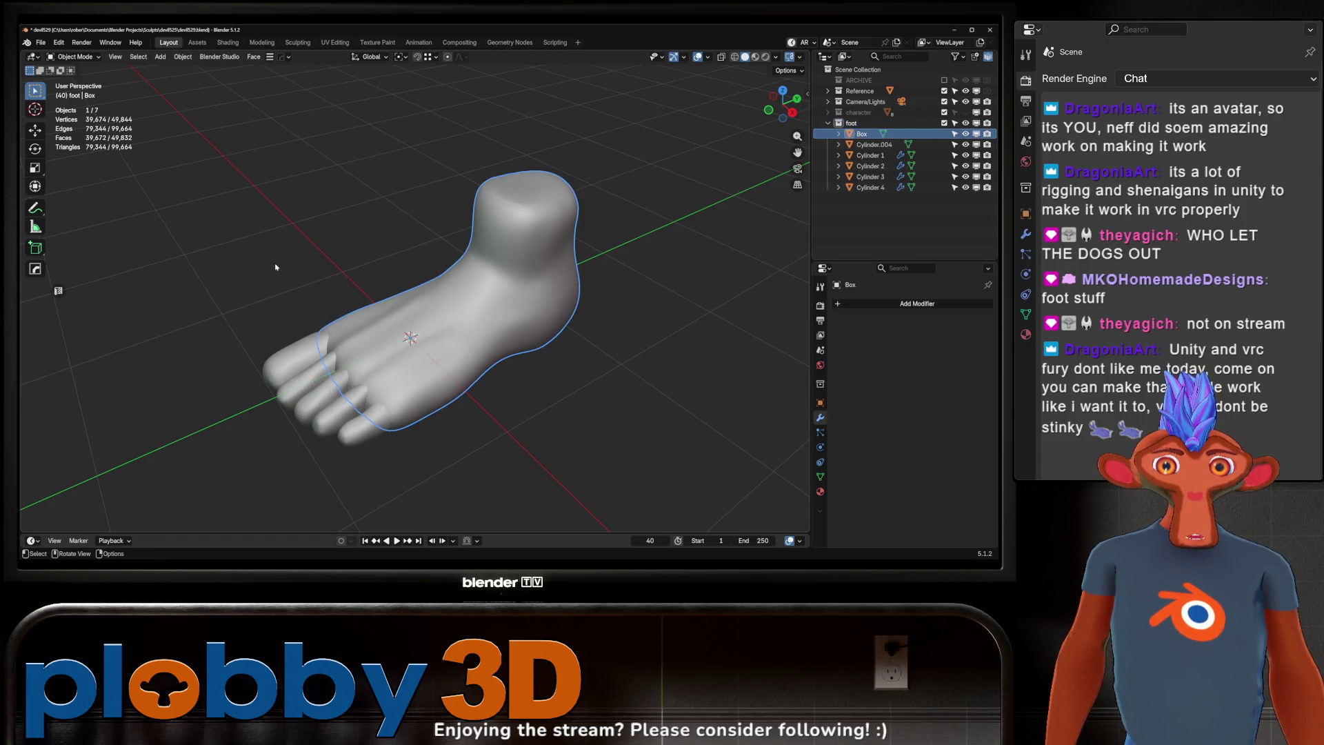
mouse_move(216, 357)
shift+mouse_down()
mouse_move(290, 454)
mouse_move(294, 382)
shift+mouse_up()
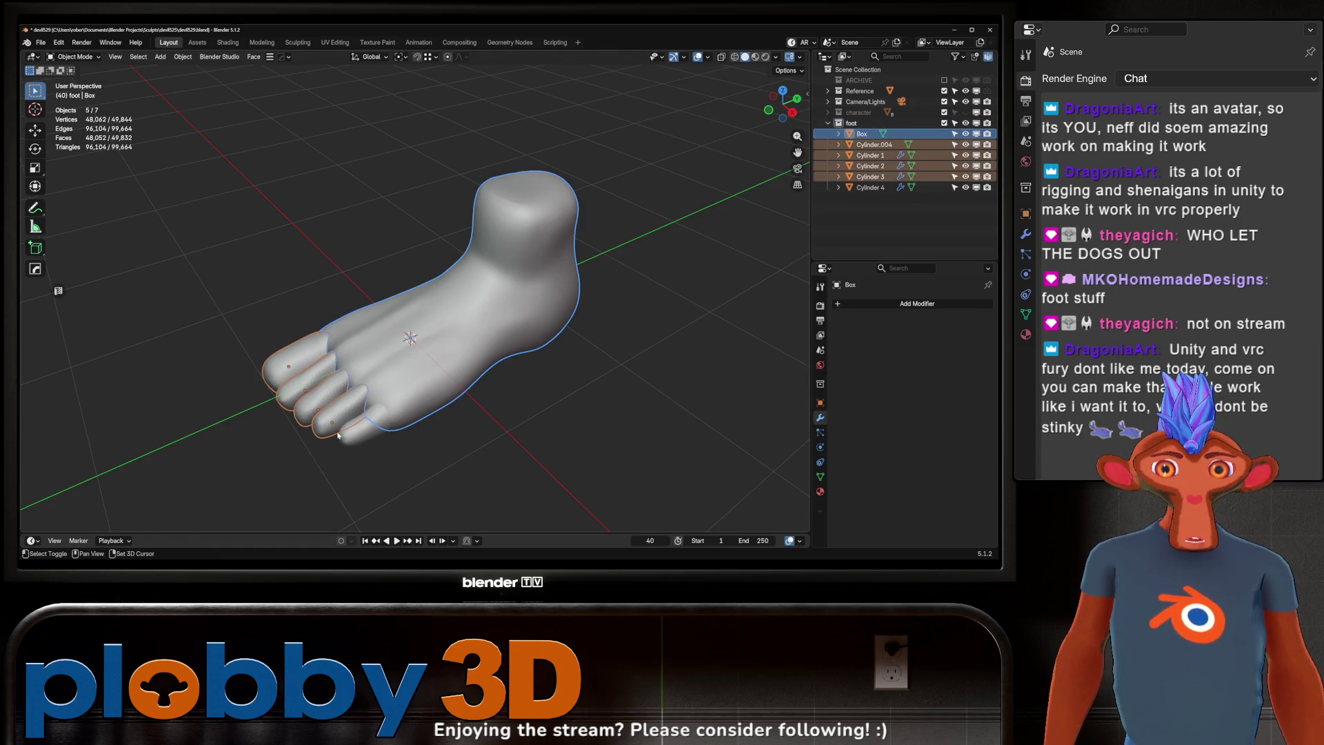
shift+click(362, 428)
shift+click(399, 366)
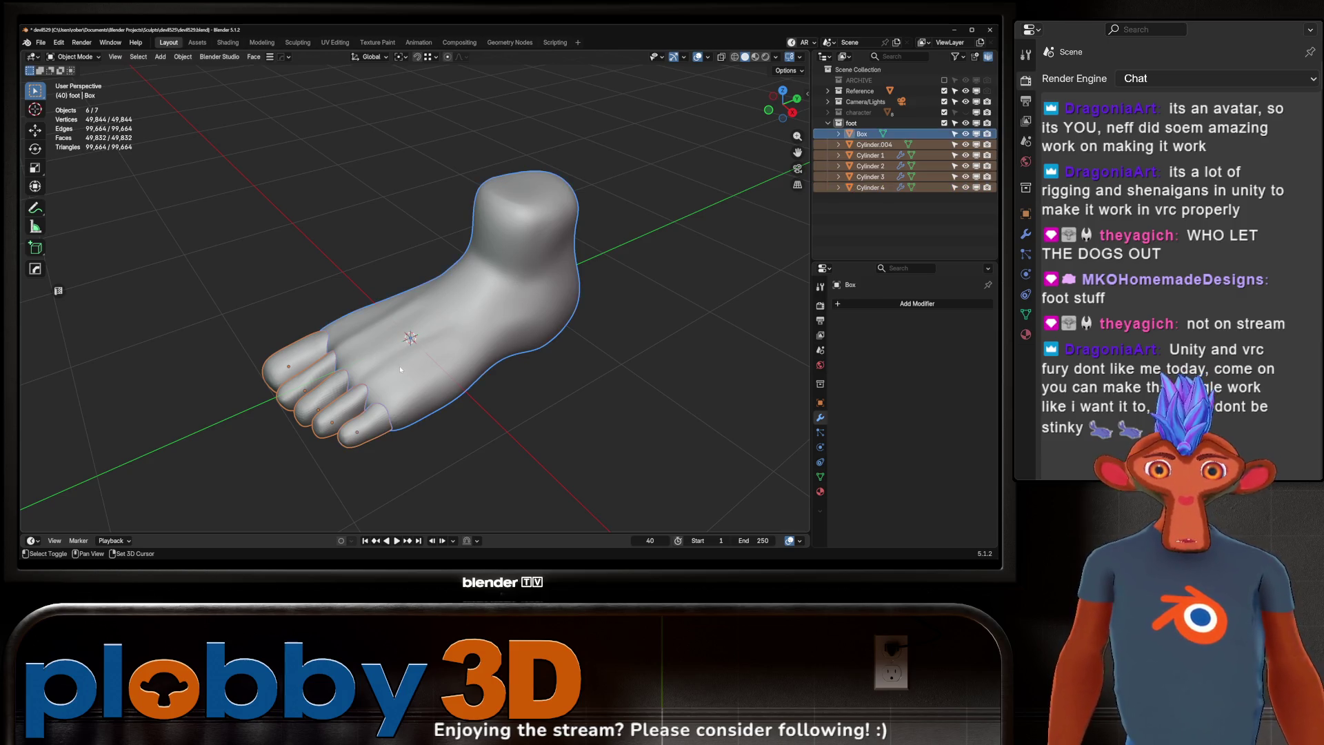
key(ctrl+p)
click(342, 370)
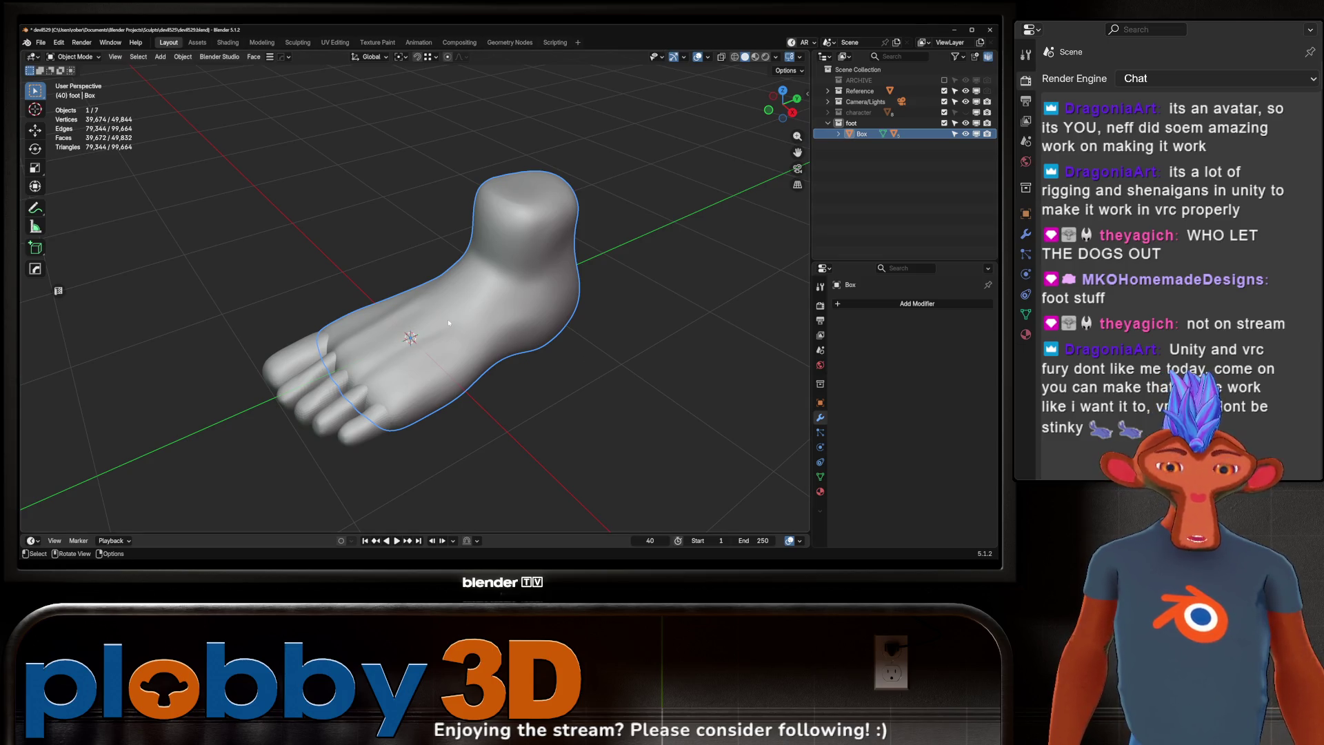
Step: Toggle local view off and make the character body visible again
key(KP_Divide)
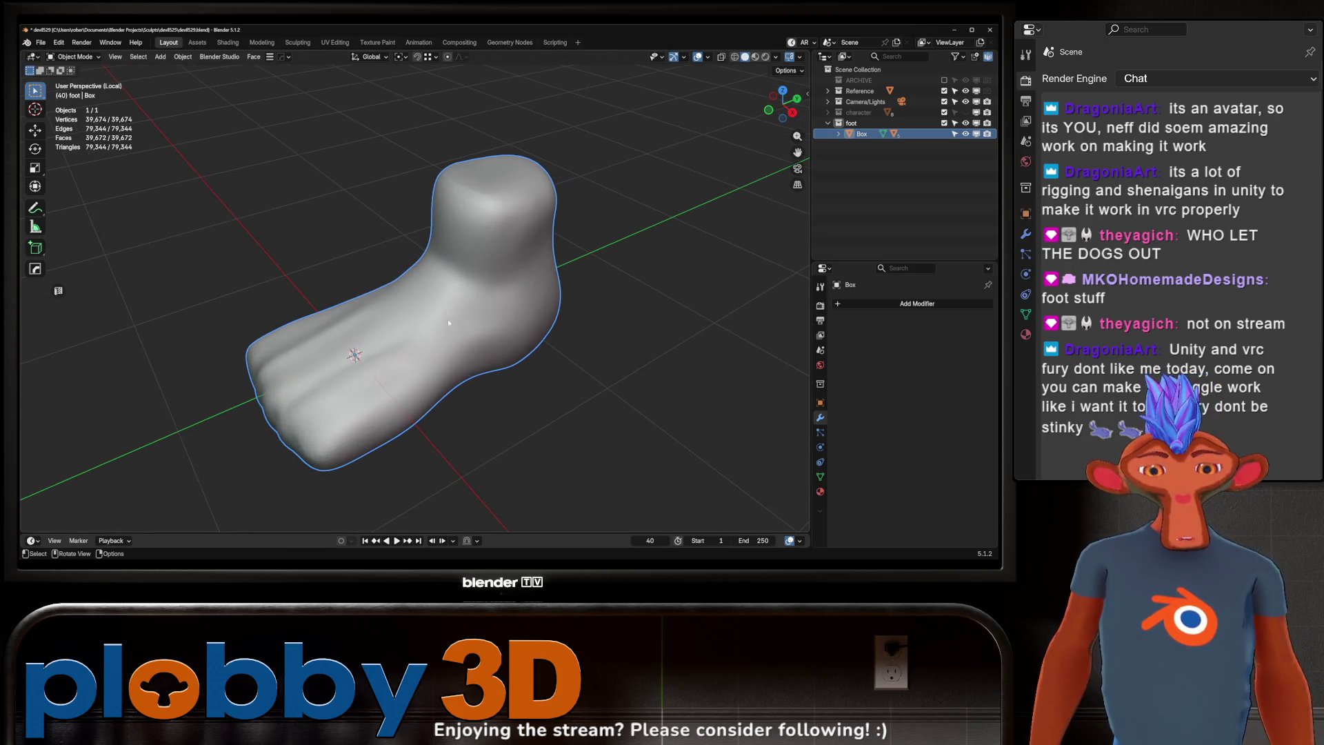
key(KP_Divide)
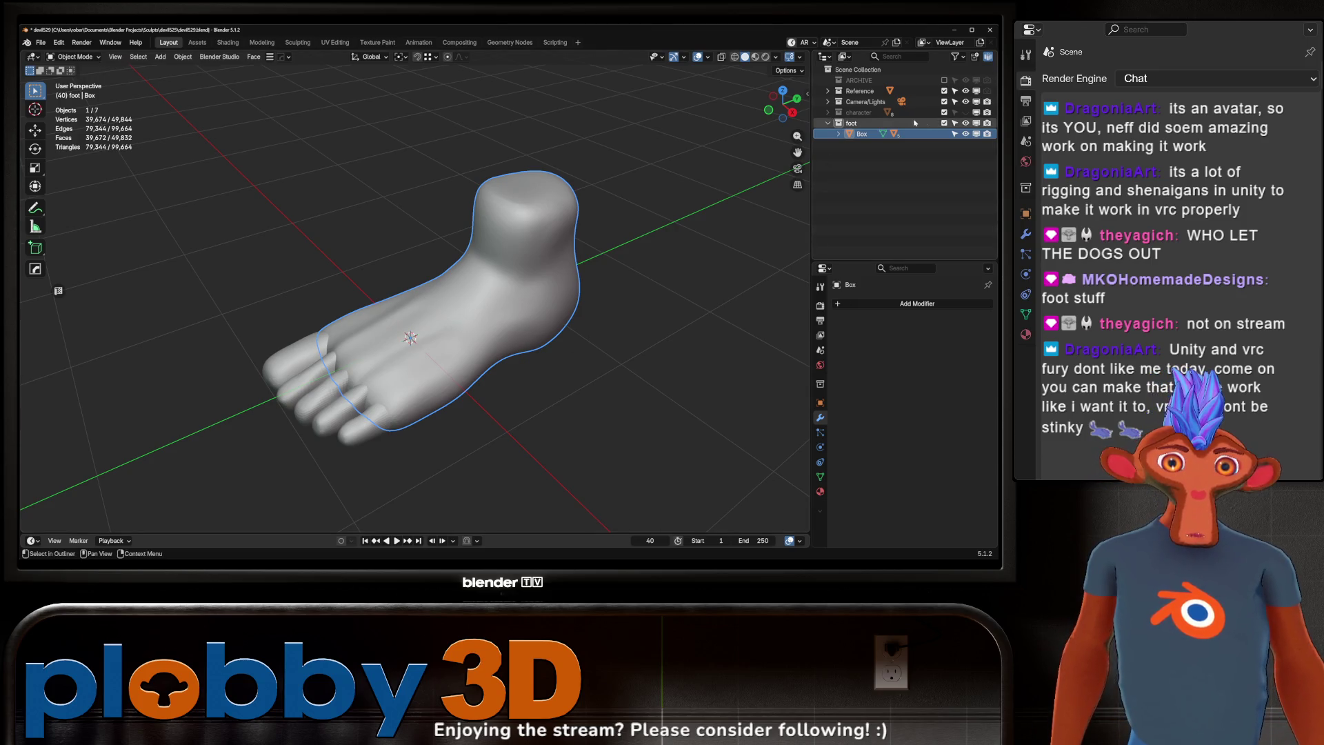
click(966, 112)
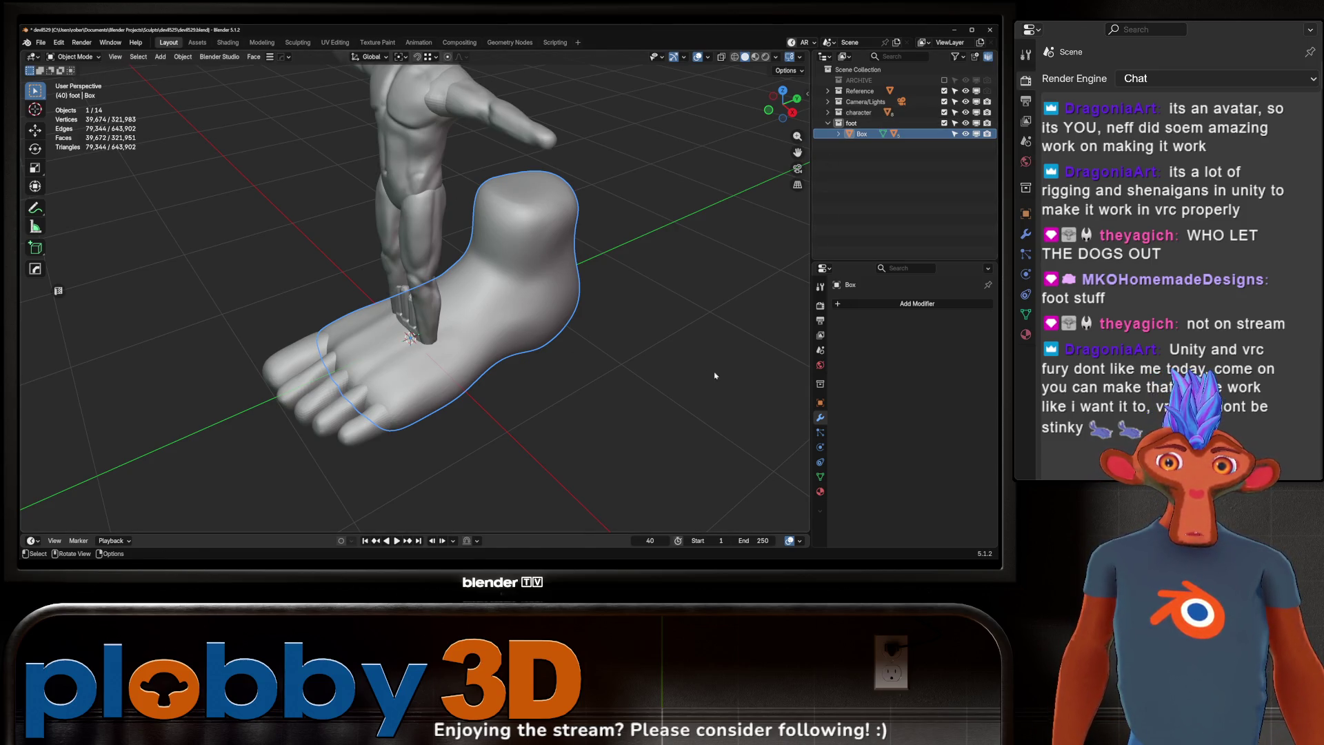
Step: Scale the foot down to 0.231 and reselect only the foot
key(s)
click(473, 379)
key(b)
drag(432, 338, 394, 297)
middle_drag(393, 297, 389, 253)
click(449, 346)
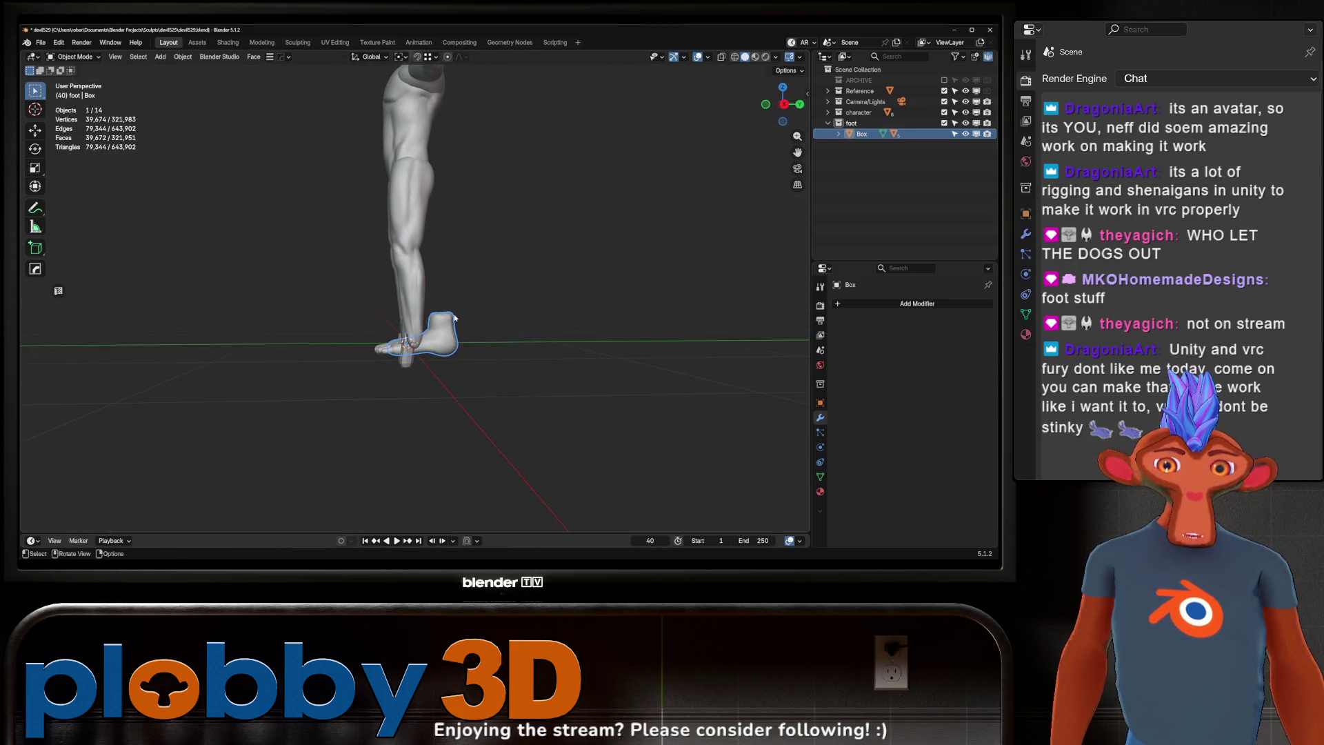
mouse_move(449, 346)
middle_down()
mouse_move(528, 329)
mouse_move(469, 316)
mouse_move(481, 310)
mouse_move(531, 338)
middle_up()
Step: Shorten the foot along Y and move it back 0.198 m
key(s)
key(y)
click(525, 326)
key(g)
key(y)
click(469, 313)
key(g)
key(x)
right_click(525, 385)
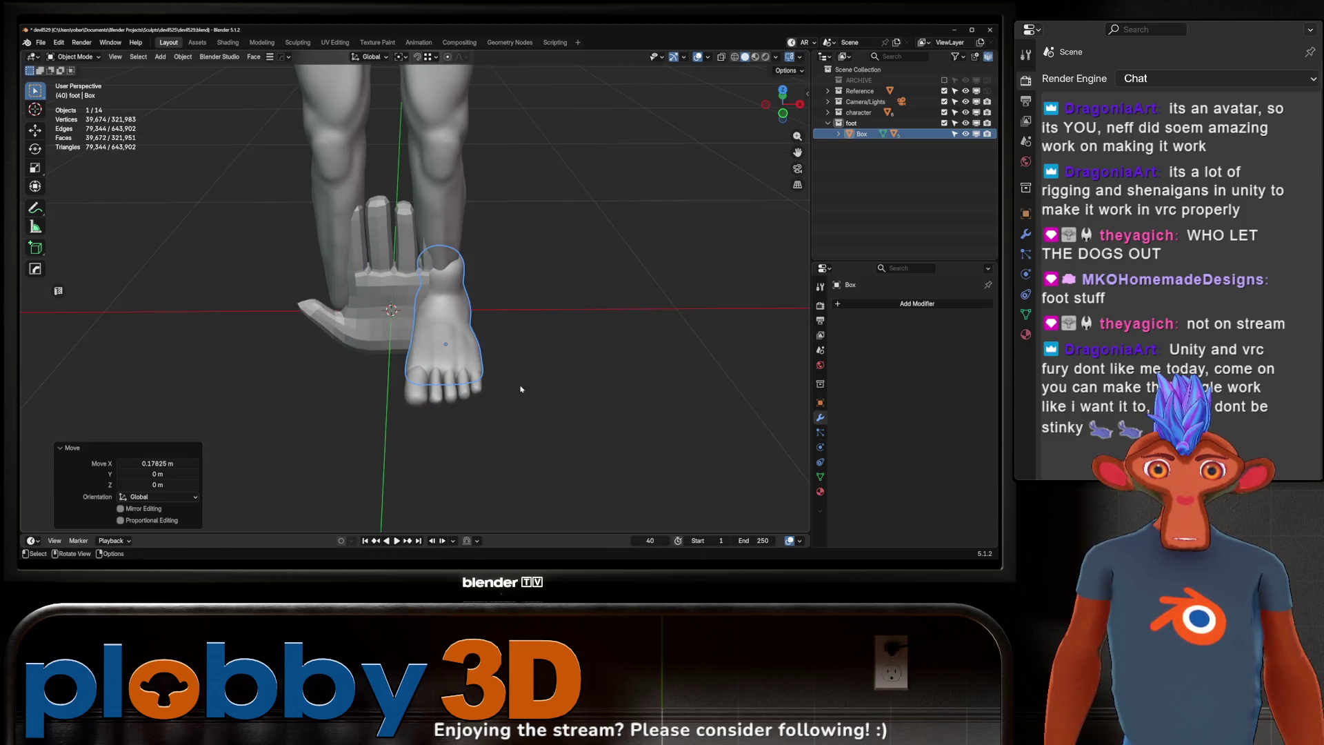
Step: Scale the foot to 0.639 and lower it 0.115 m along Z
key(s)
click(520, 376)
mouse_move(520, 375)
middle_down()
mouse_move(483, 376)
mouse_move(607, 373)
middle_up()
key(g)
key(y)
key(z)
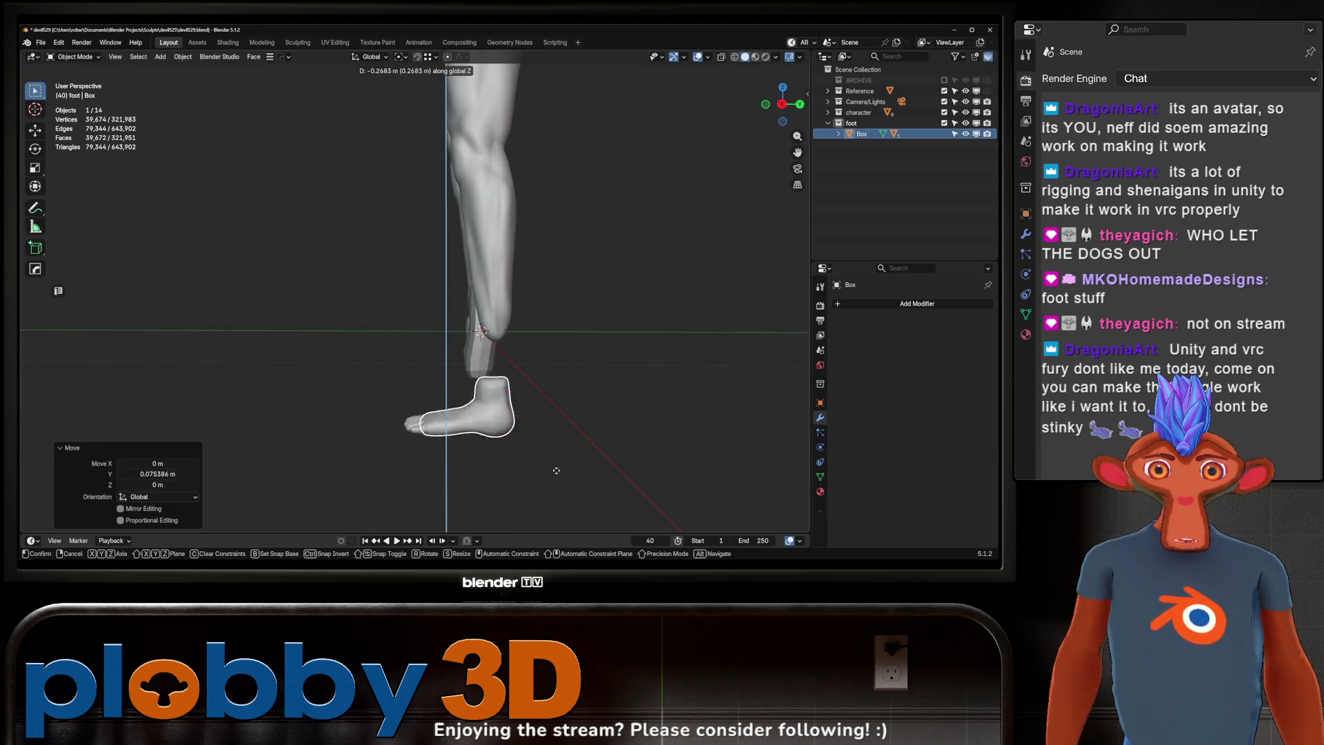
click(555, 406)
Step: Nudge the foot 0.009082 m along Y beneath the ankle and check its placement
key(g)
key(y)
click(559, 405)
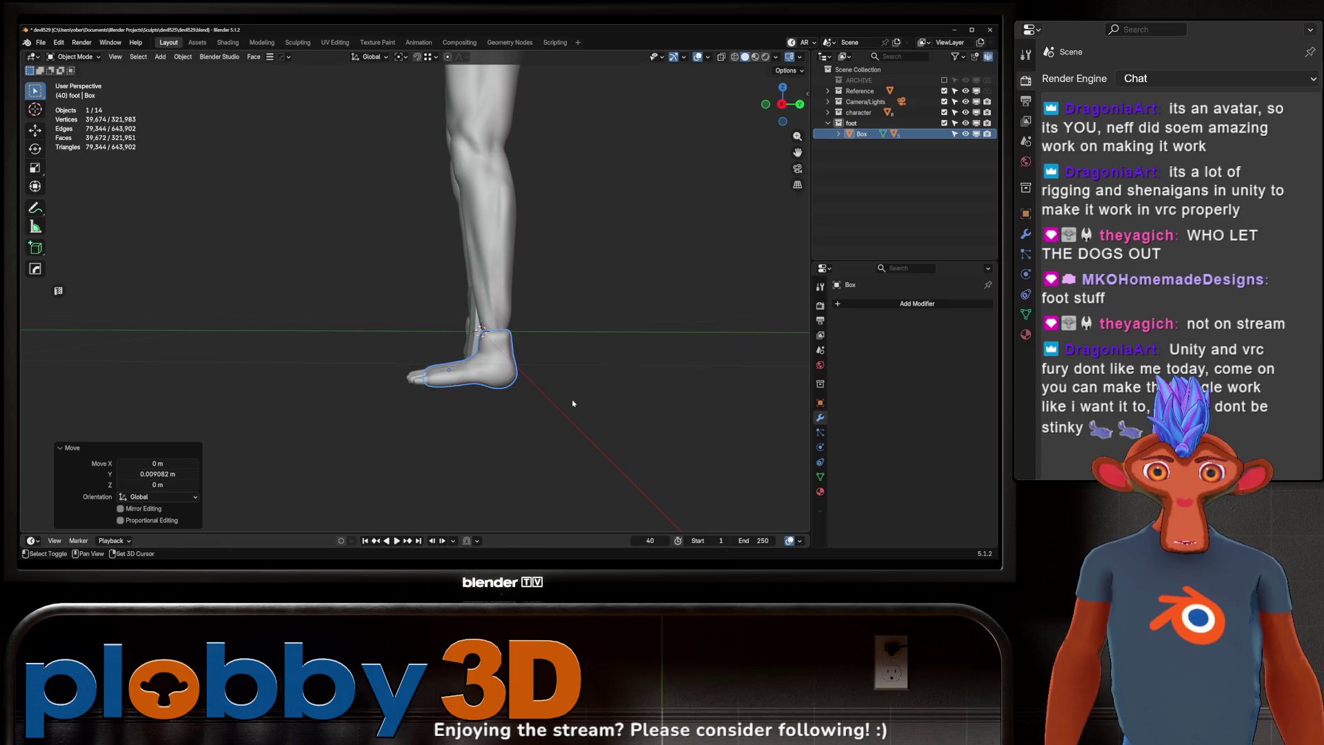
middle_drag(558, 405, 620, 389)
key(r)
key(z)
right_click(526, 404)
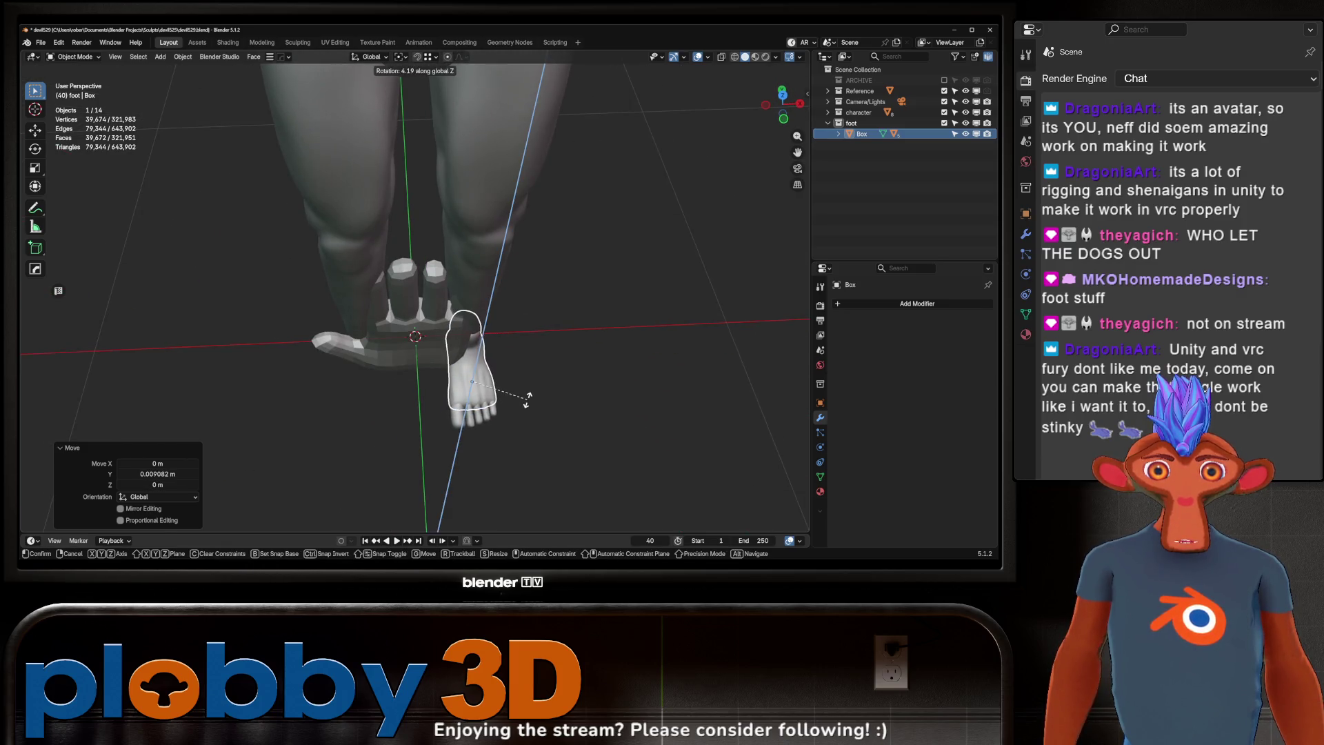
mouse_move(526, 403)
middle_down()
mouse_move(424, 330)
mouse_move(333, 382)
mouse_move(358, 390)
mouse_move(420, 326)
middle_up()
scroll(426, 408, up, 5)
scroll(425, 408, down, 5)
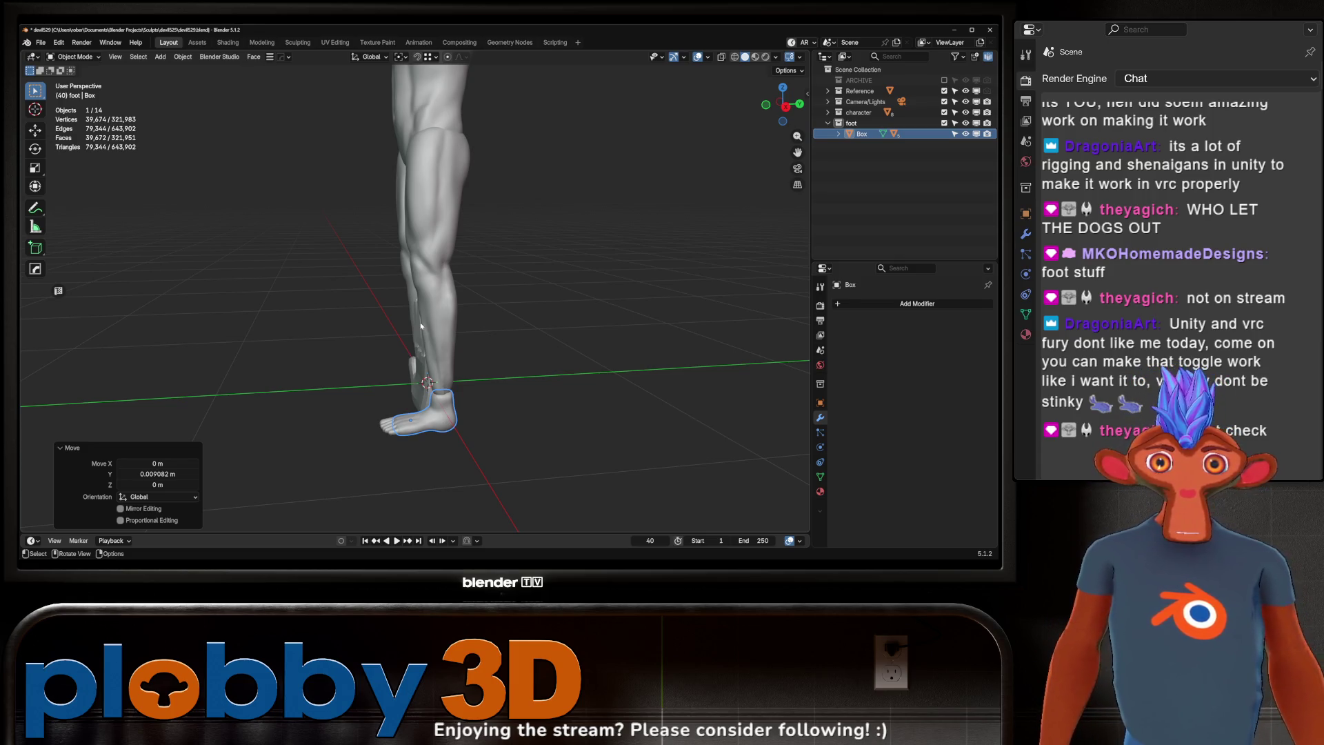
Step: In Sculpt Mode, enlarge the Grab brush to 508 px and pull the foot's ankle rim toward the leg
mouse_move(421, 325)
ctrl+middle_down()
mouse_move(338, 377)
mouse_move(376, 318)
ctrl+middle_up()
key(ctrl+Tab)
click(400, 387)
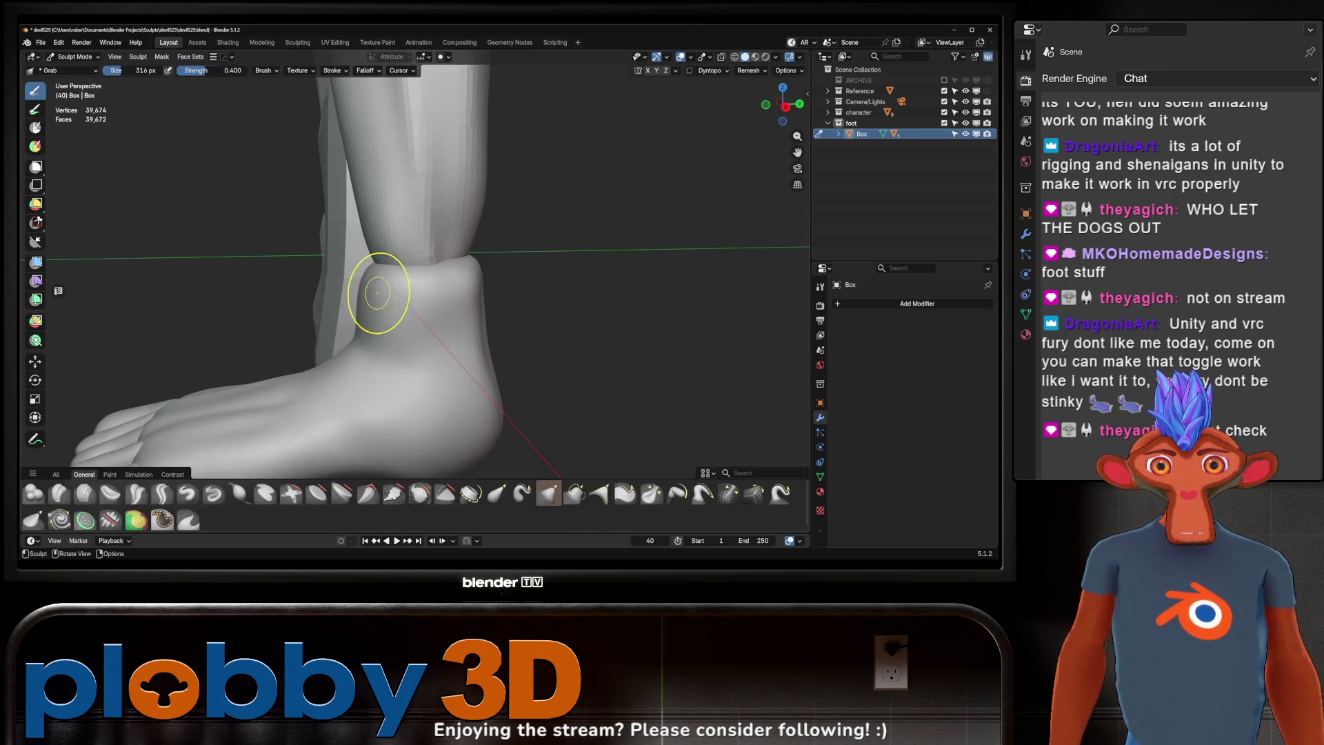
key(f)
right_click(372, 290)
middle_drag(372, 290, 334, 265)
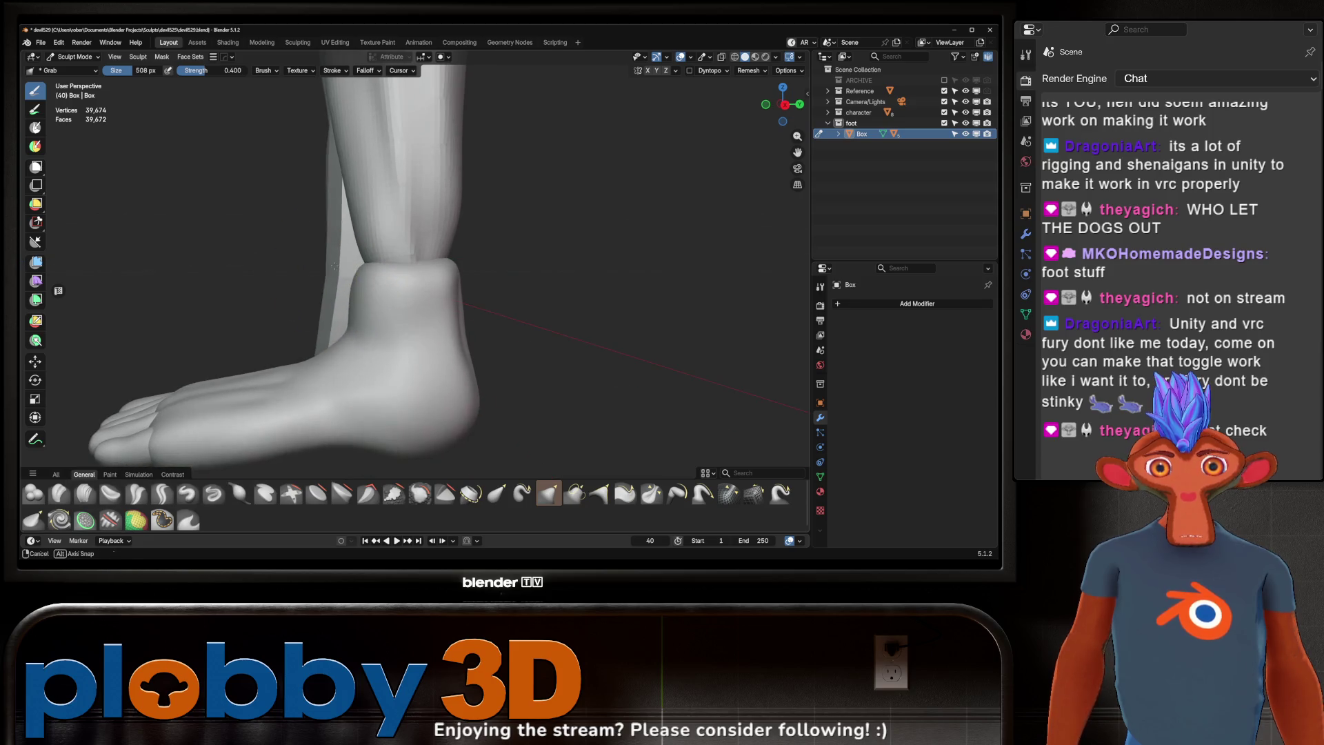
drag(353, 276, 364, 274)
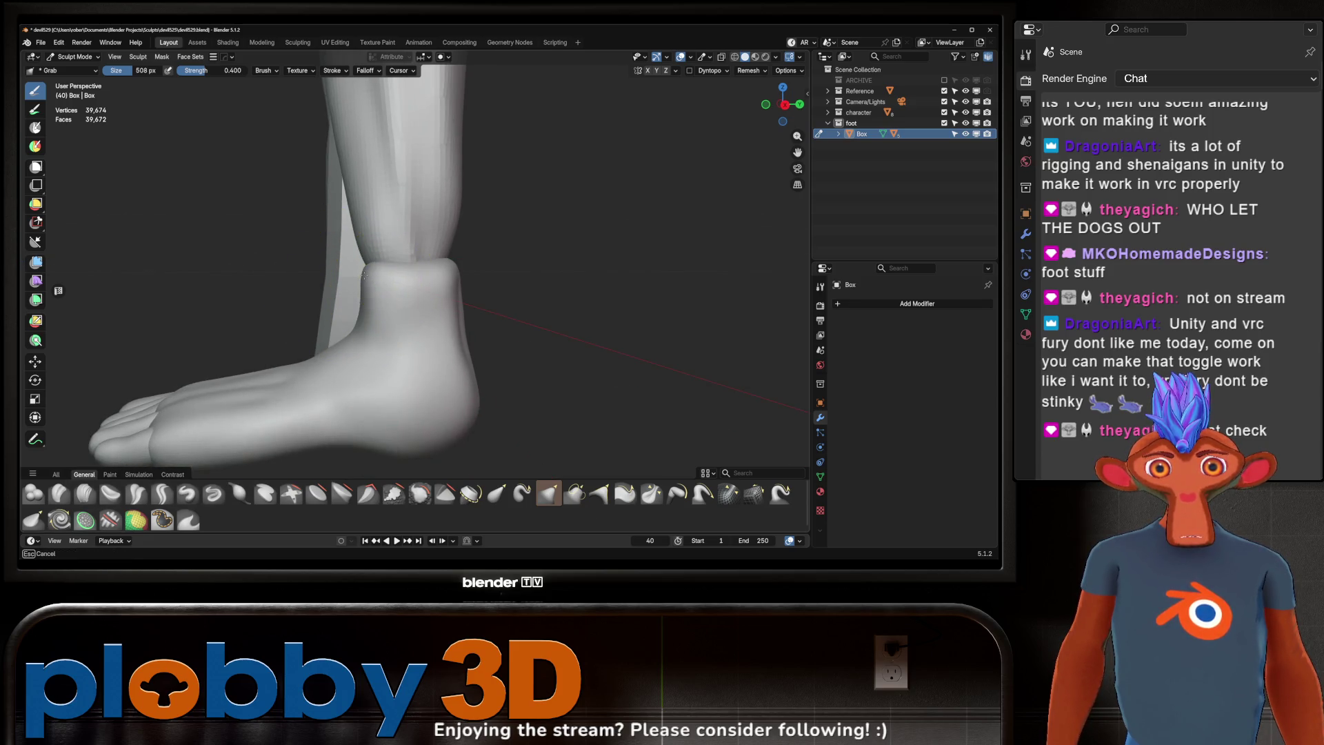
drag(352, 222, 355, 228)
Step: Turn on X-ray and inspect the ankle blend from the side and other angles
middle_drag(370, 327, 339, 273)
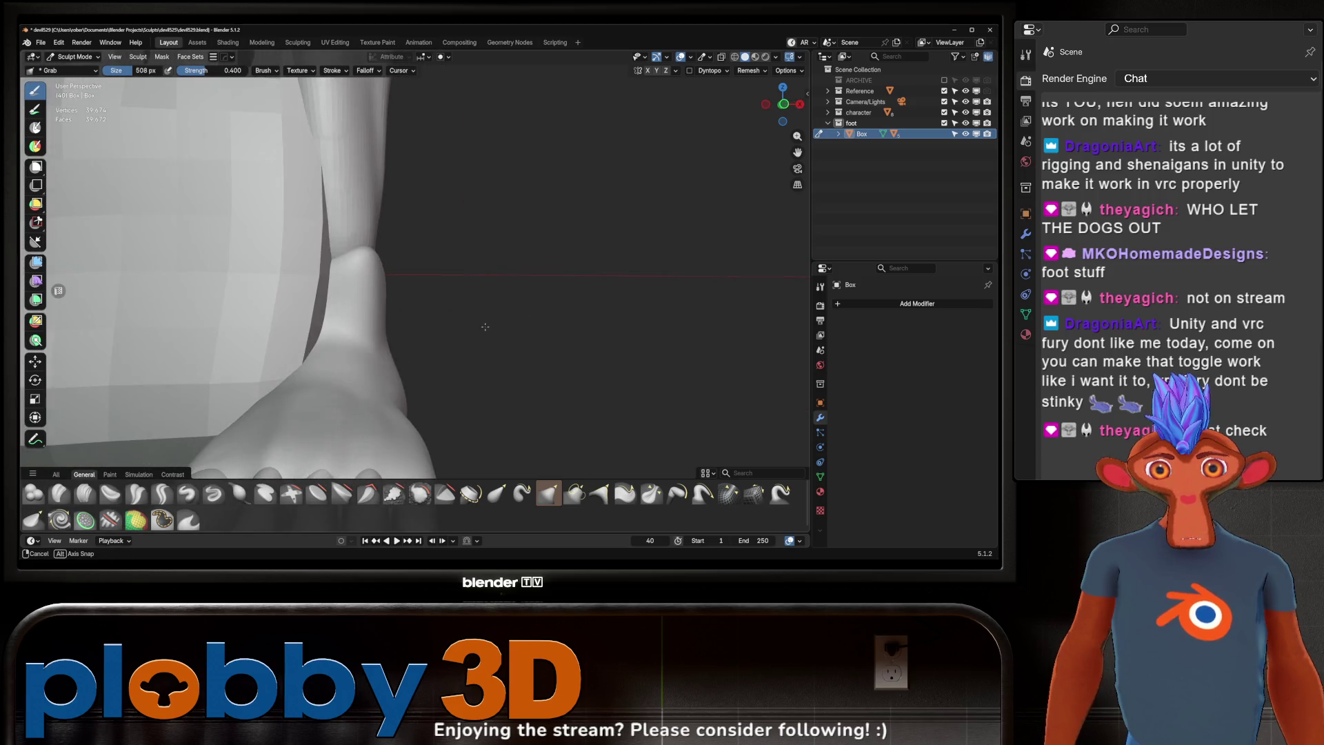
key(alt+z)
drag(295, 279, 286, 283)
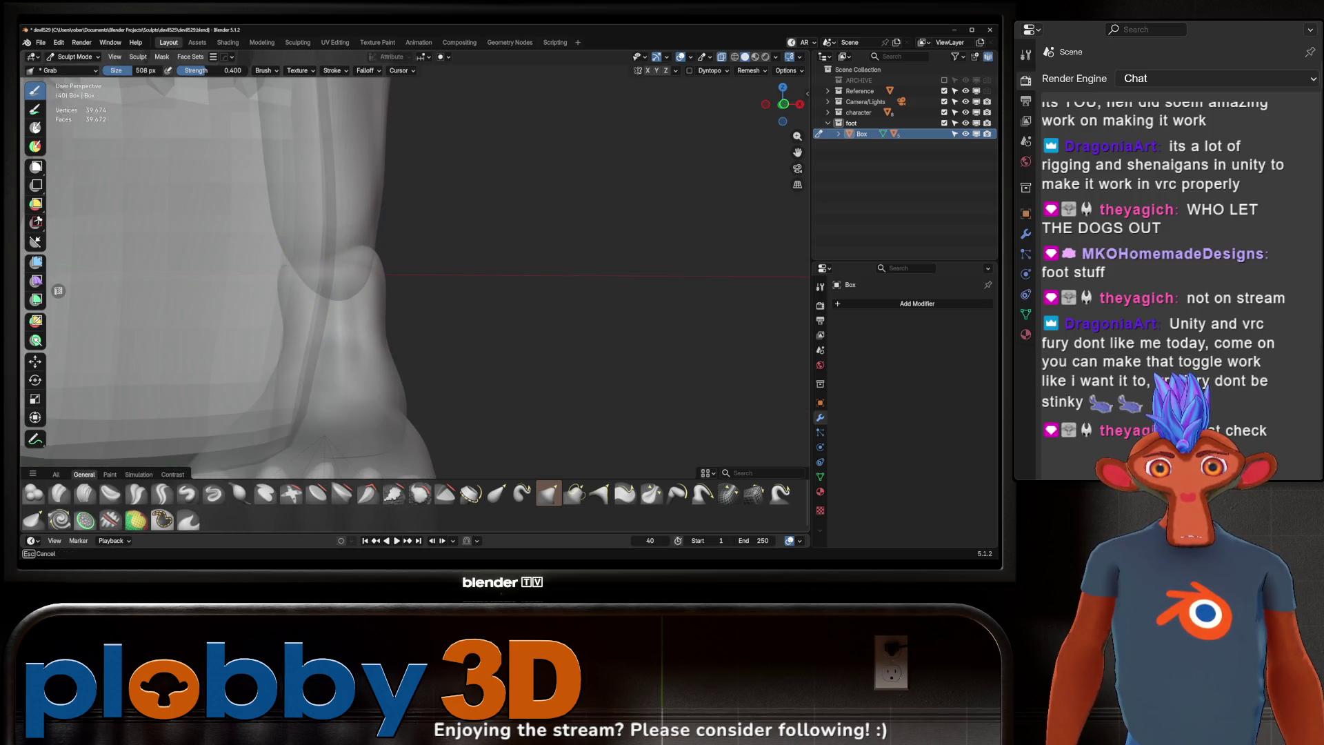
mouse_move(275, 219)
middle_down()
mouse_move(266, 296)
mouse_move(310, 266)
mouse_move(310, 242)
mouse_move(266, 266)
mouse_move(320, 203)
mouse_move(400, 276)
middle_up()
scroll(414, 295, down, 10)
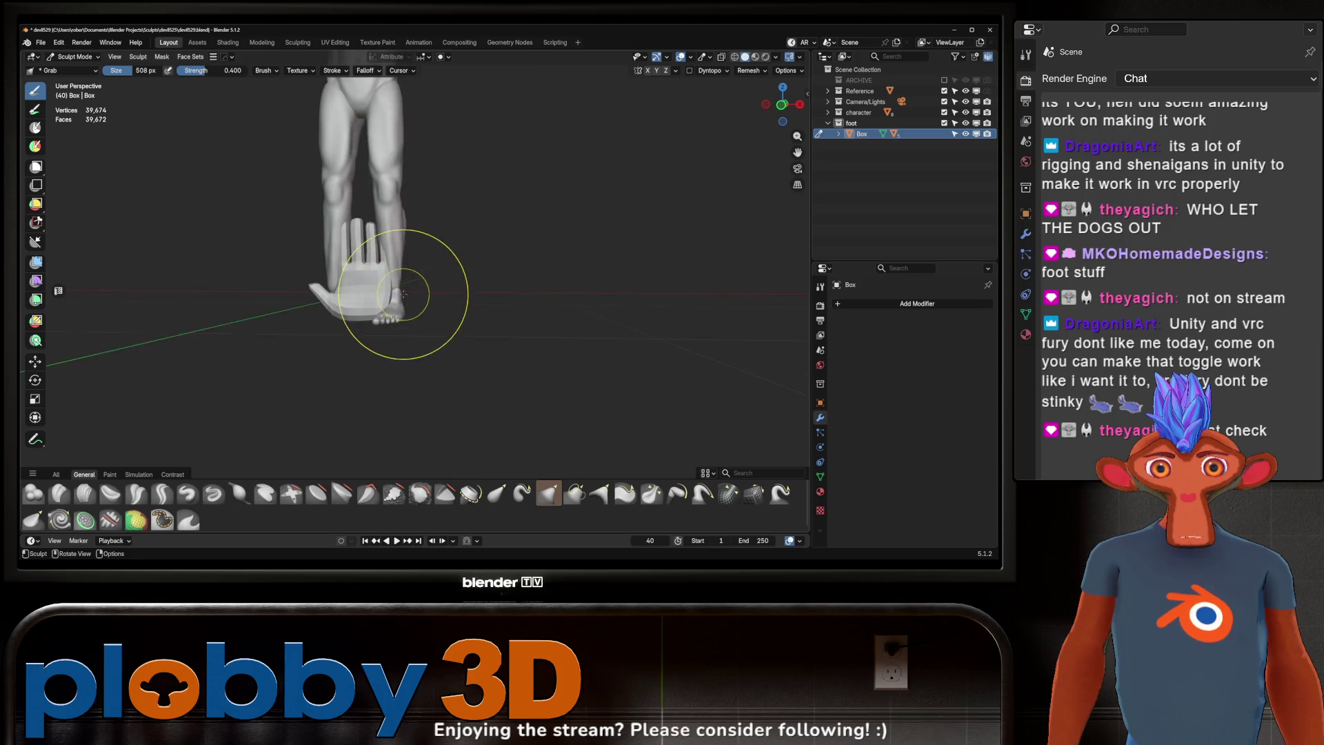
middle_drag(478, 371, 417, 380)
scroll(416, 380, up, 10)
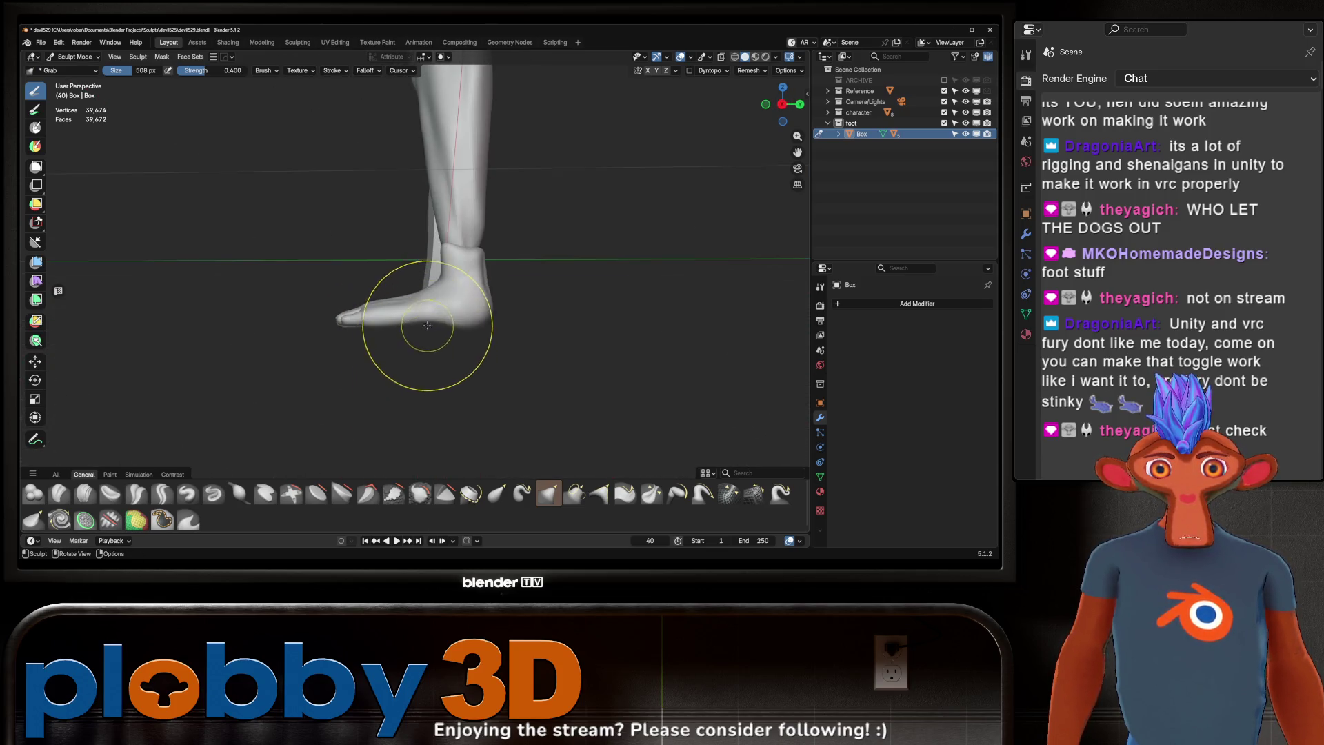
mouse_move(414, 311)
middle_down()
mouse_move(532, 237)
mouse_move(354, 221)
mouse_move(642, 294)
mouse_move(524, 304)
mouse_move(427, 338)
middle_up()
scroll(413, 318, down, 10)
Step: In Object Mode, move the hand away from the foot along the Y axis
key(ctrl+Tab)
click(308, 245)
click(442, 358)
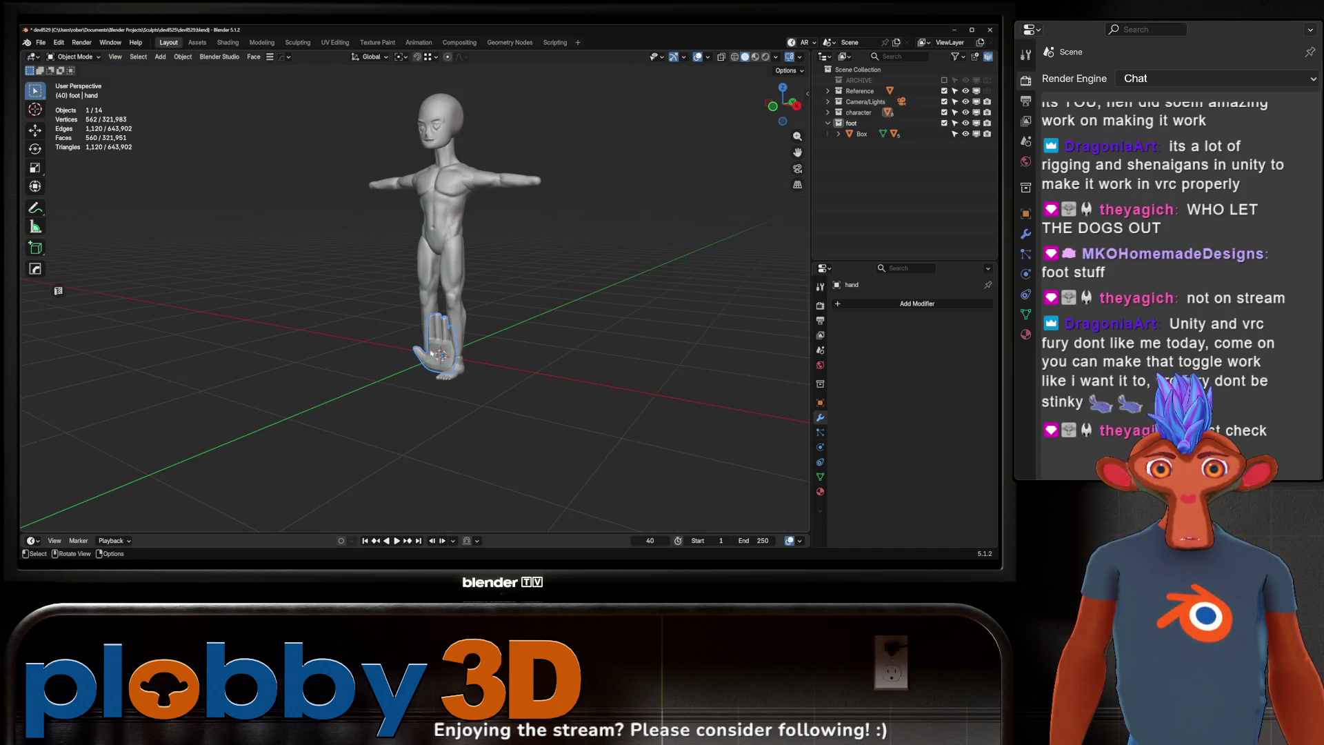
scroll(442, 358, up, 4)
key(g)
key(y)
click(297, 386)
Step: Reselect the foot, return it to Sculpt Mode, and check the ankle from front, side and behind
mouse_move(297, 386)
middle_down()
mouse_move(560, 453)
mouse_move(473, 331)
mouse_move(350, 296)
mouse_move(456, 302)
mouse_move(450, 319)
middle_up()
scroll(560, 452, down, 3)
click(458, 407)
key(ctrl+Tab)
click(542, 487)
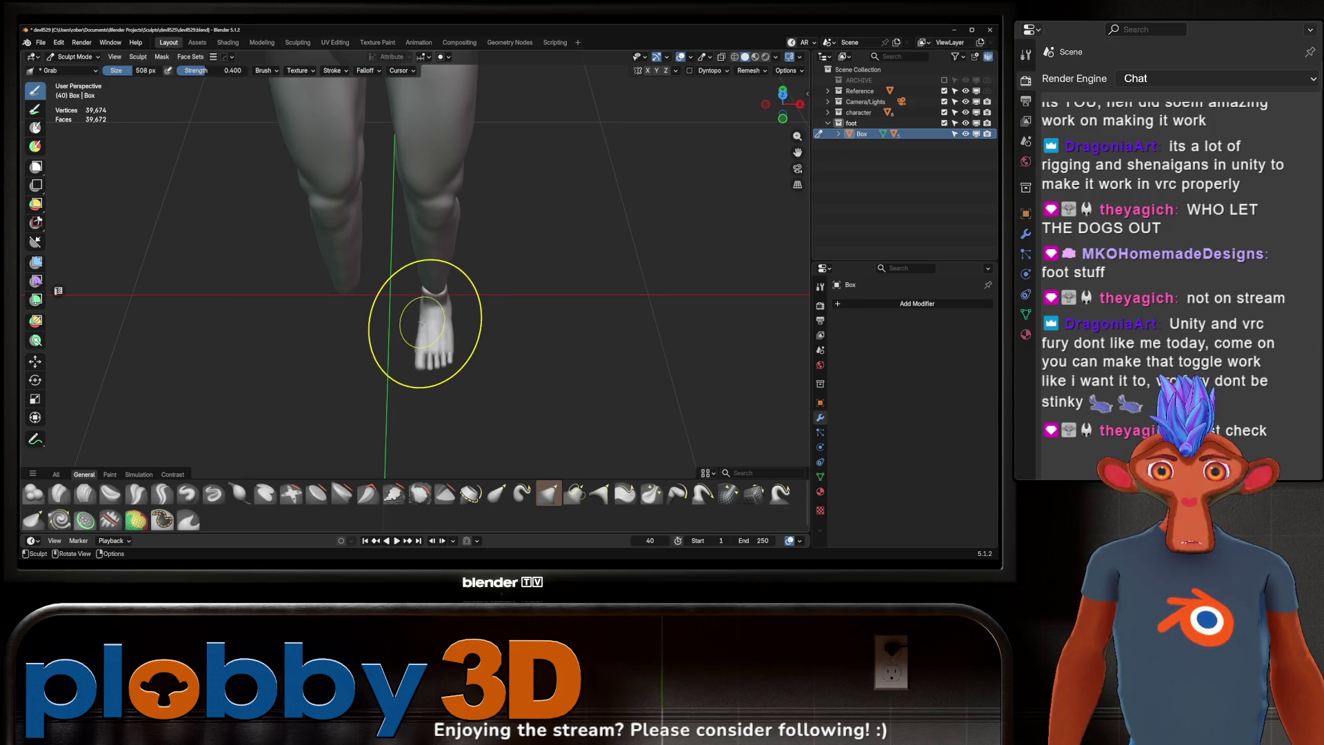
scroll(422, 323, up, 6)
mouse_move(386, 455)
middle_down()
mouse_move(473, 295)
mouse_move(492, 337)
mouse_move(556, 349)
middle_up()
mouse_move(414, 281)
middle_down()
mouse_move(439, 302)
mouse_move(395, 271)
mouse_move(363, 221)
mouse_move(394, 261)
mouse_move(454, 278)
mouse_move(325, 340)
mouse_move(314, 331)
middle_up()
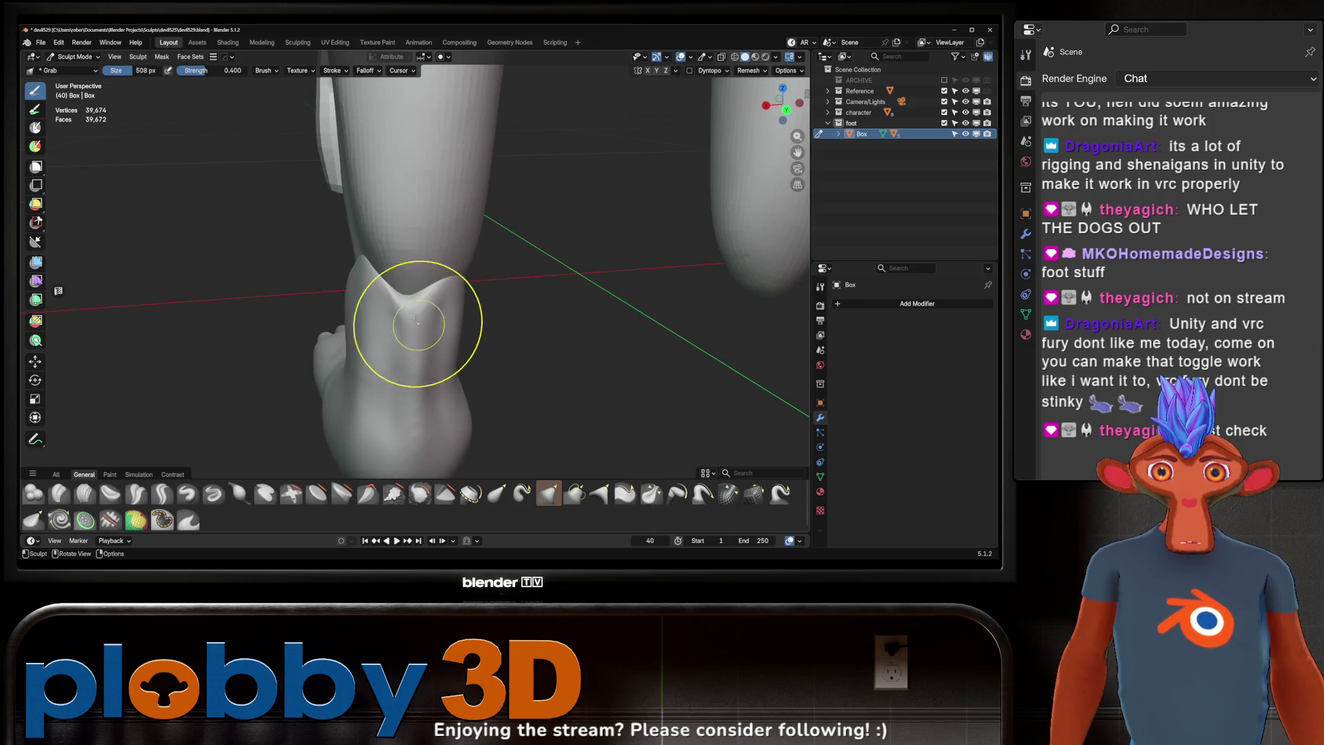
middle_drag(419, 199, 467, 201)
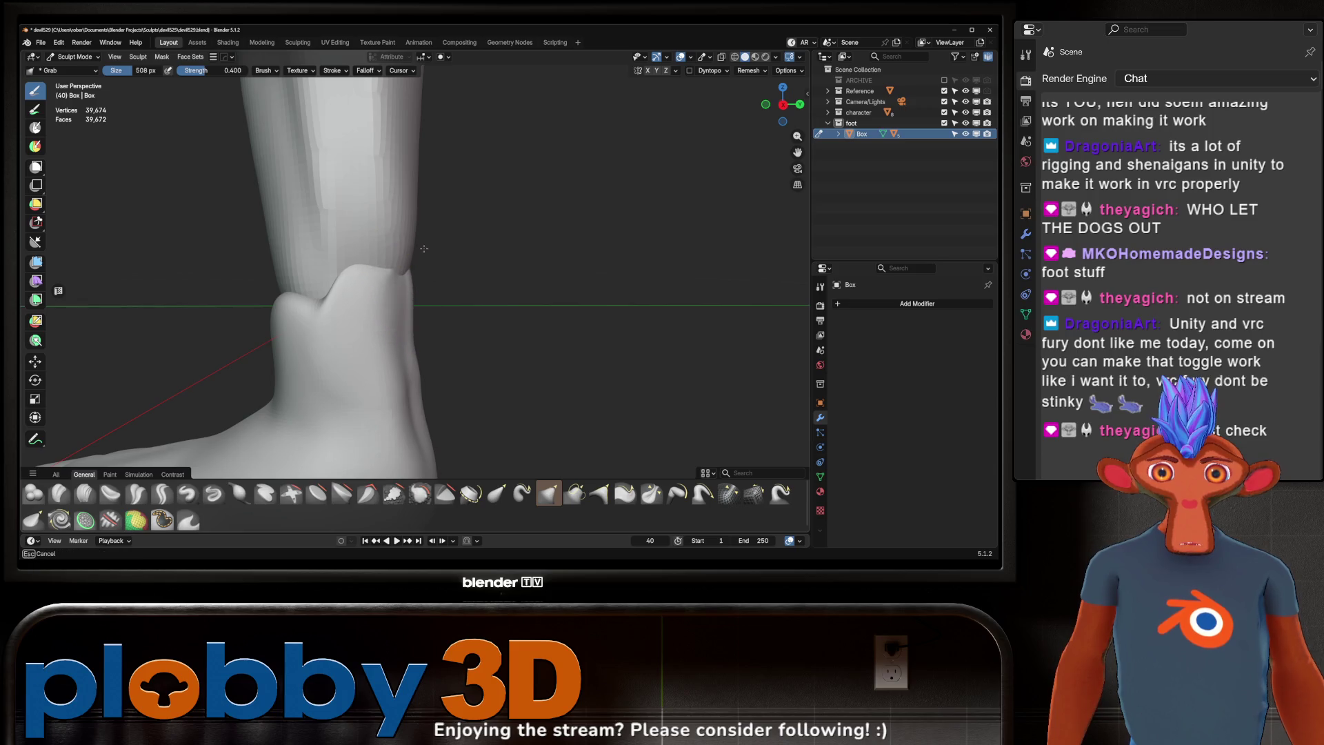
scroll(428, 228, down, 4)
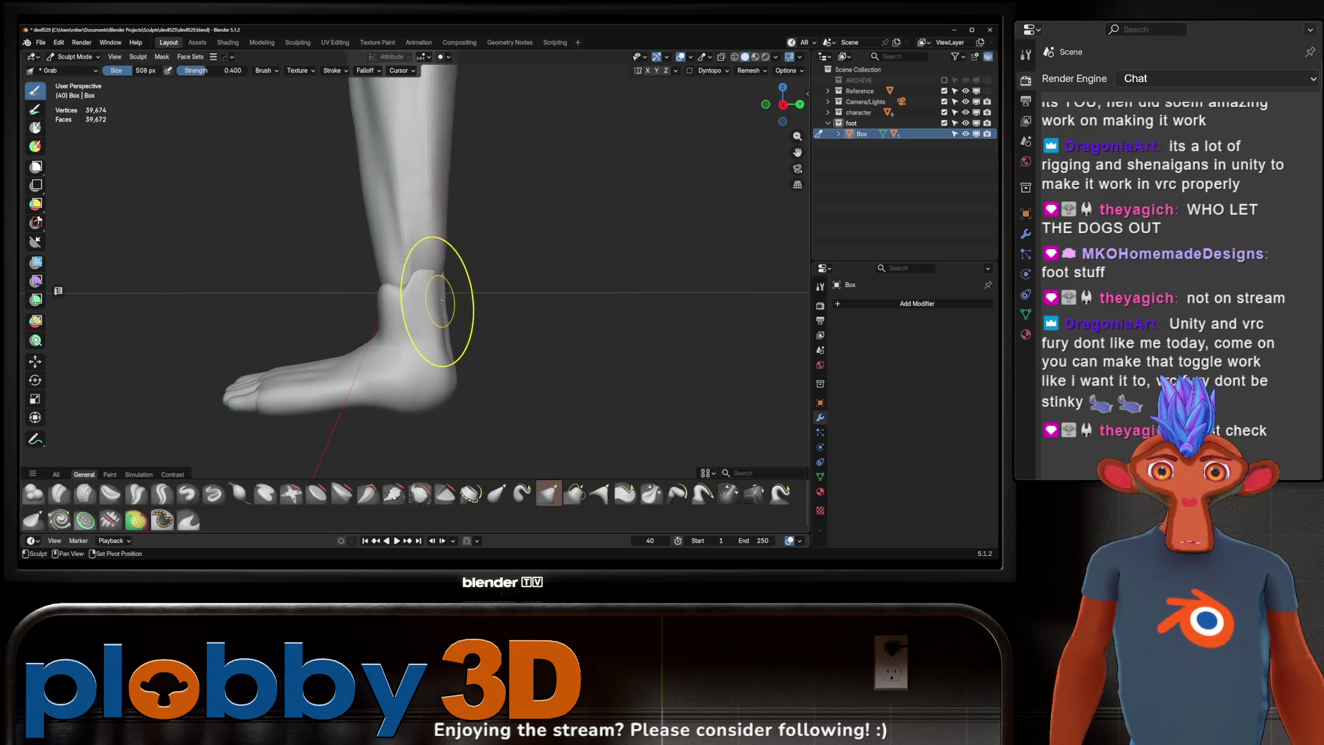
mouse_move(441, 300)
middle_down()
mouse_move(607, 294)
mouse_move(422, 290)
middle_up()
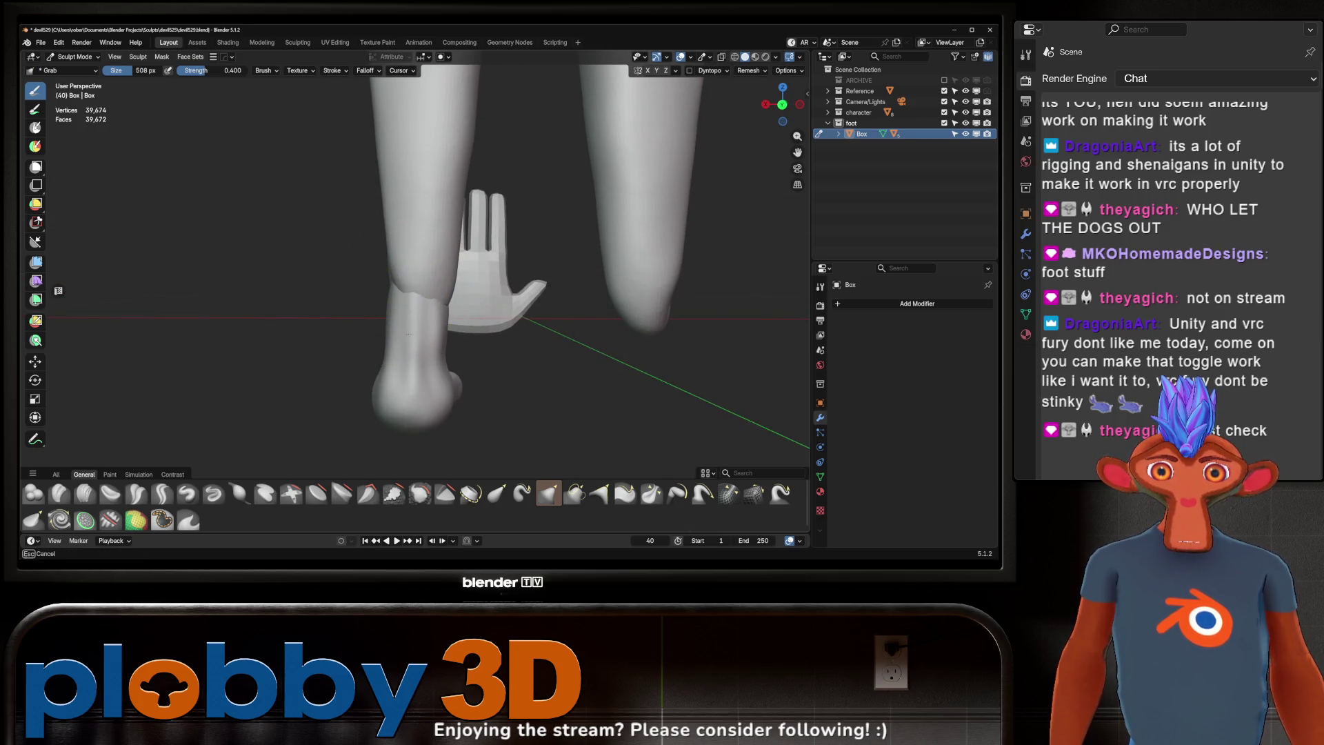
mouse_move(422, 277)
middle_down()
mouse_move(414, 304)
mouse_move(346, 287)
mouse_move(351, 324)
mouse_move(332, 277)
middle_up()
scroll(352, 324, up, 3)
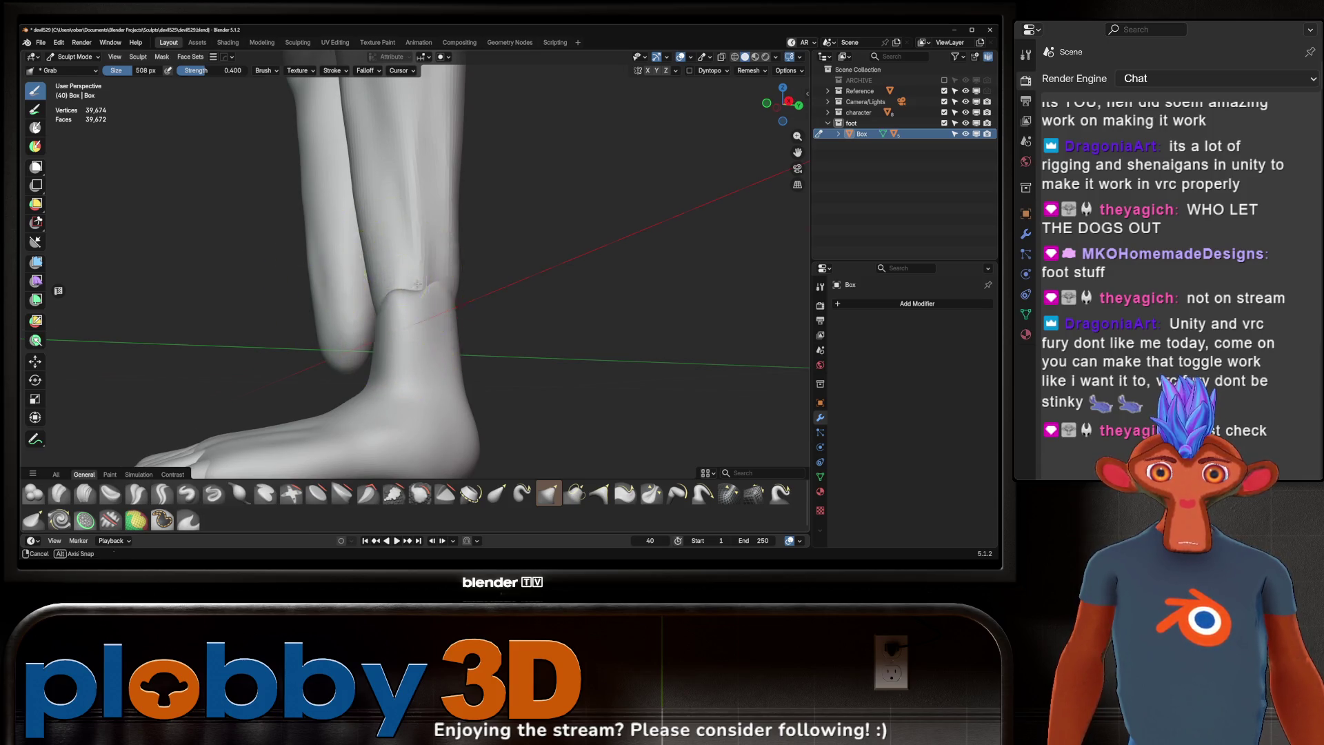
middle_drag(418, 283, 364, 314)
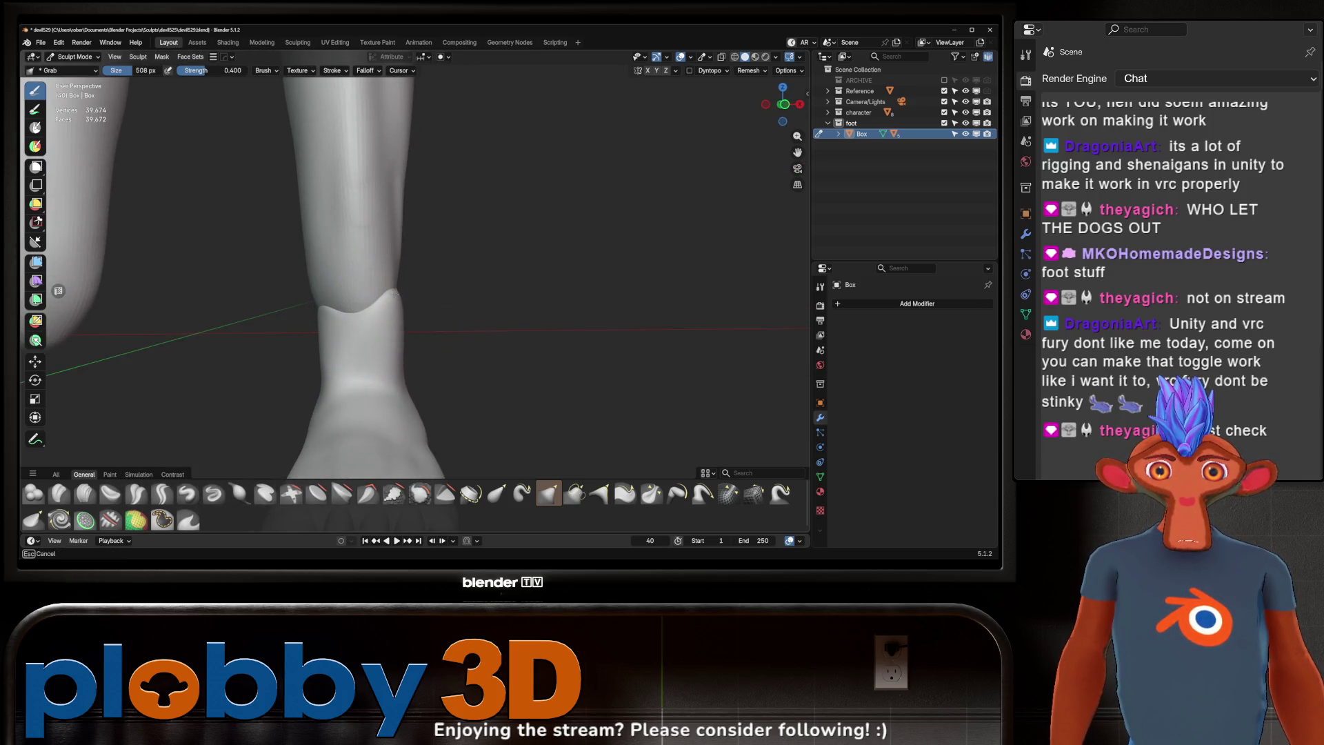
mouse_move(403, 376)
middle_down()
mouse_move(393, 301)
mouse_move(532, 296)
mouse_move(484, 284)
mouse_move(572, 356)
mouse_move(540, 354)
mouse_move(549, 345)
middle_up()
scroll(541, 355, down, 3)
scroll(517, 222, up, 3)
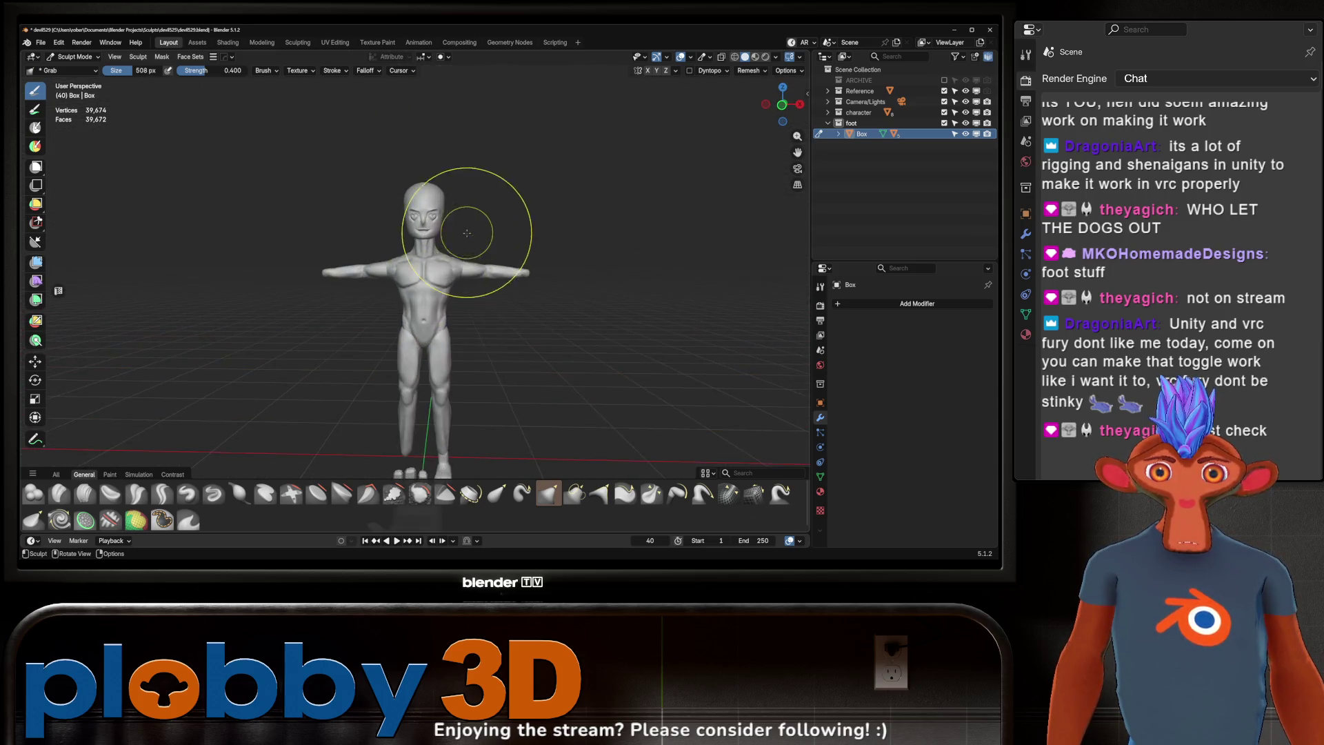
mouse_move(517, 221)
middle_down()
mouse_move(311, 390)
mouse_move(424, 265)
mouse_move(448, 204)
middle_up()
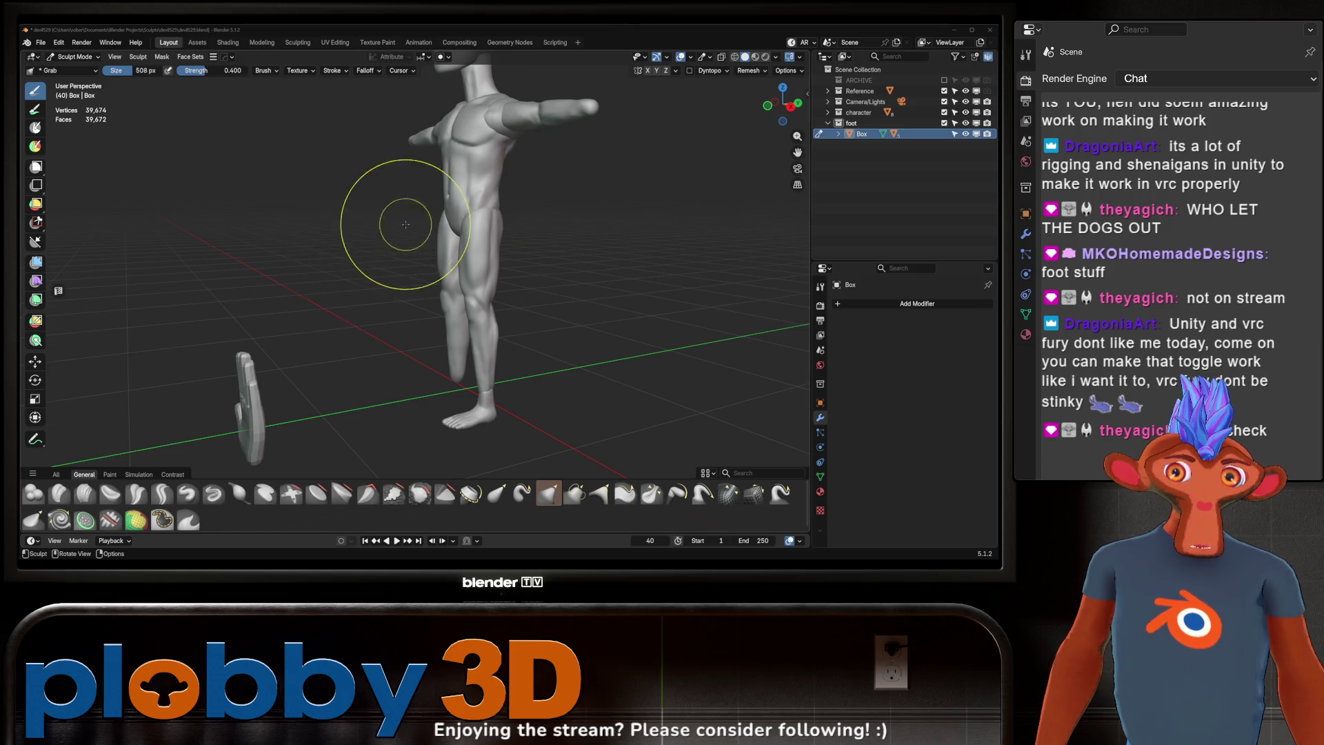
mouse_move(384, 228)
middle_down()
mouse_move(503, 287)
mouse_move(480, 223)
mouse_move(552, 217)
mouse_move(507, 220)
mouse_move(566, 200)
mouse_move(514, 184)
mouse_move(625, 167)
mouse_move(547, 163)
mouse_move(579, 148)
mouse_move(457, 149)
mouse_move(571, 184)
mouse_move(645, 182)
mouse_move(562, 133)
mouse_move(567, 178)
mouse_move(651, 80)
mouse_move(503, 97)
mouse_move(517, 41)
mouse_move(508, 89)
mouse_move(556, 172)
mouse_move(572, 166)
middle_up()
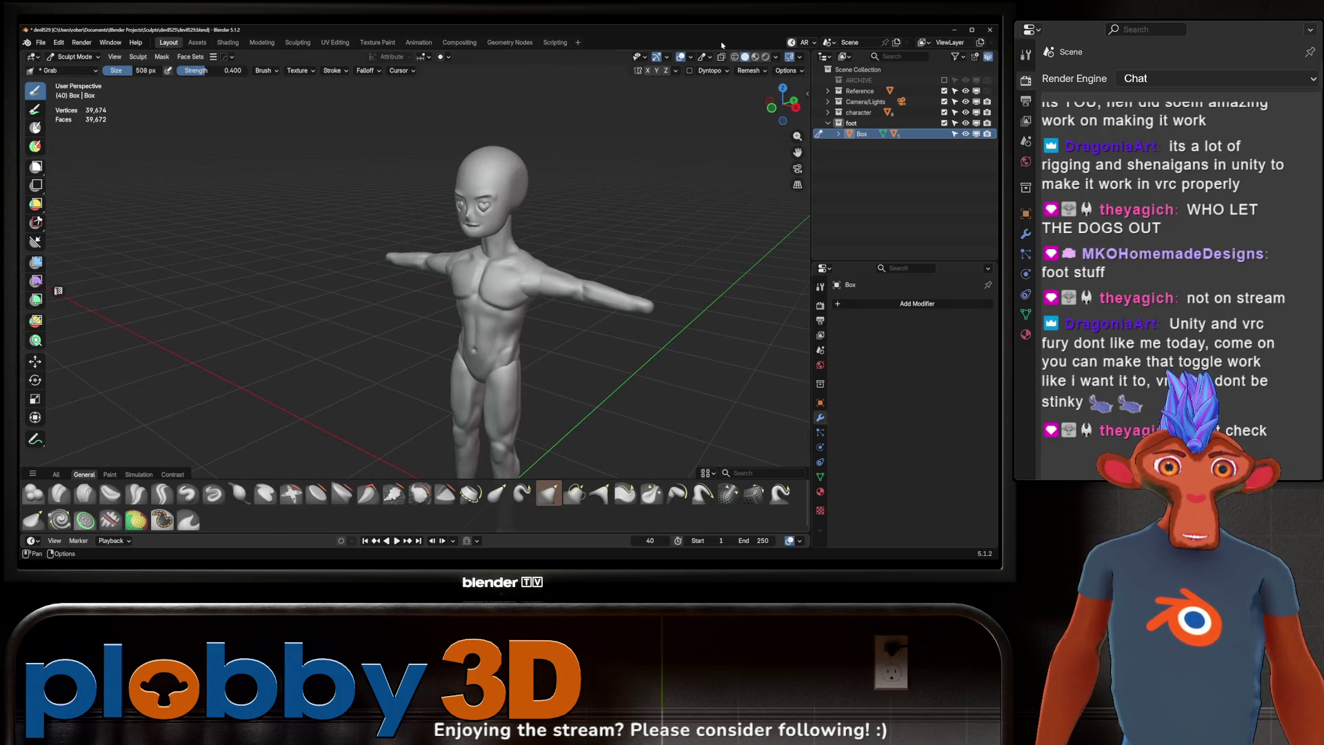
click(761, 59)
mouse_move(709, 134)
middle_down()
mouse_move(590, 217)
mouse_move(463, 229)
middle_up()
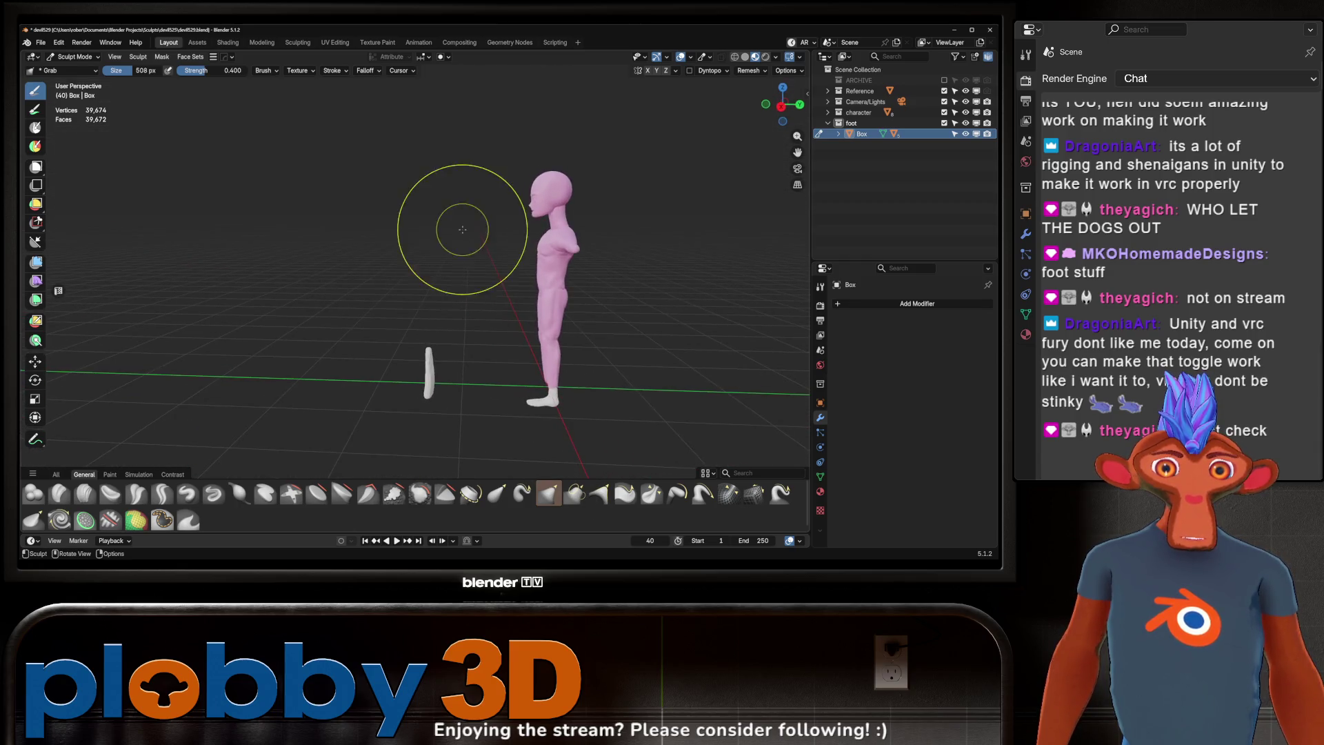
scroll(545, 404, up, 4)
middle_drag(544, 404, 556, 401)
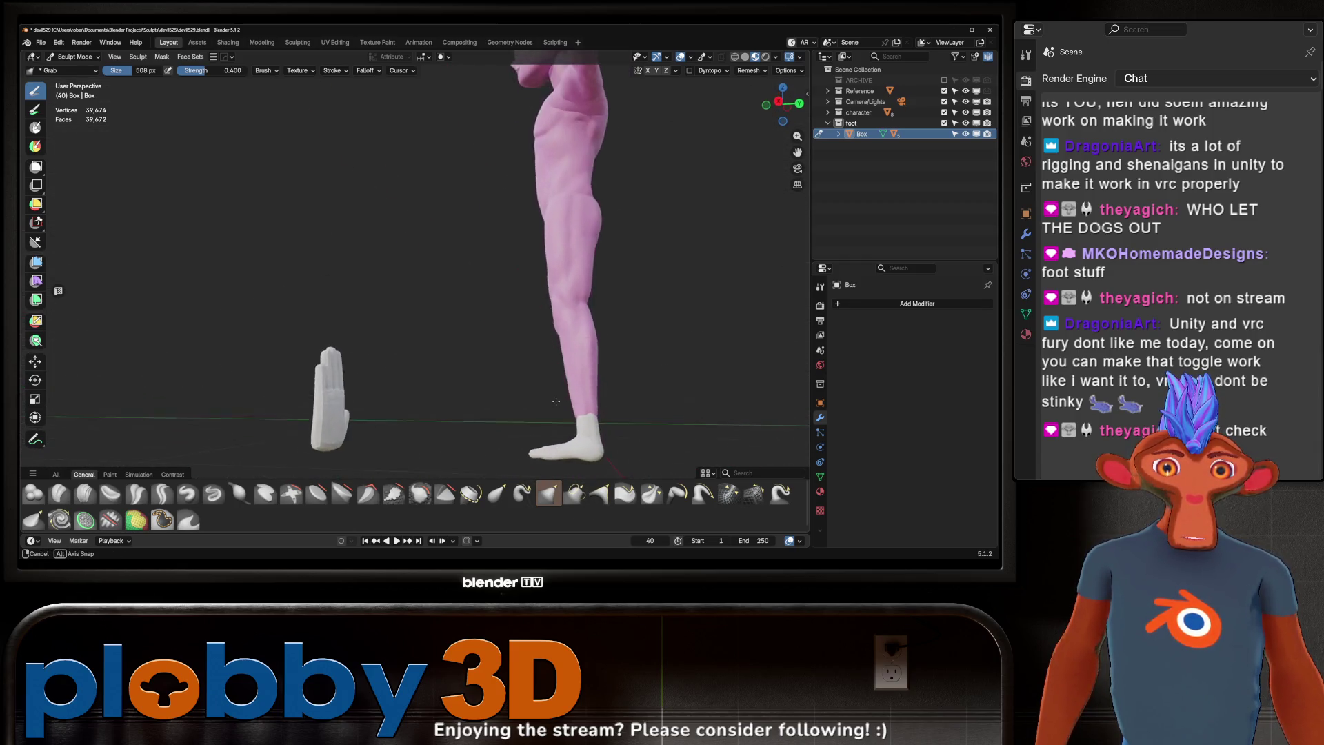
scroll(556, 401, down, 5)
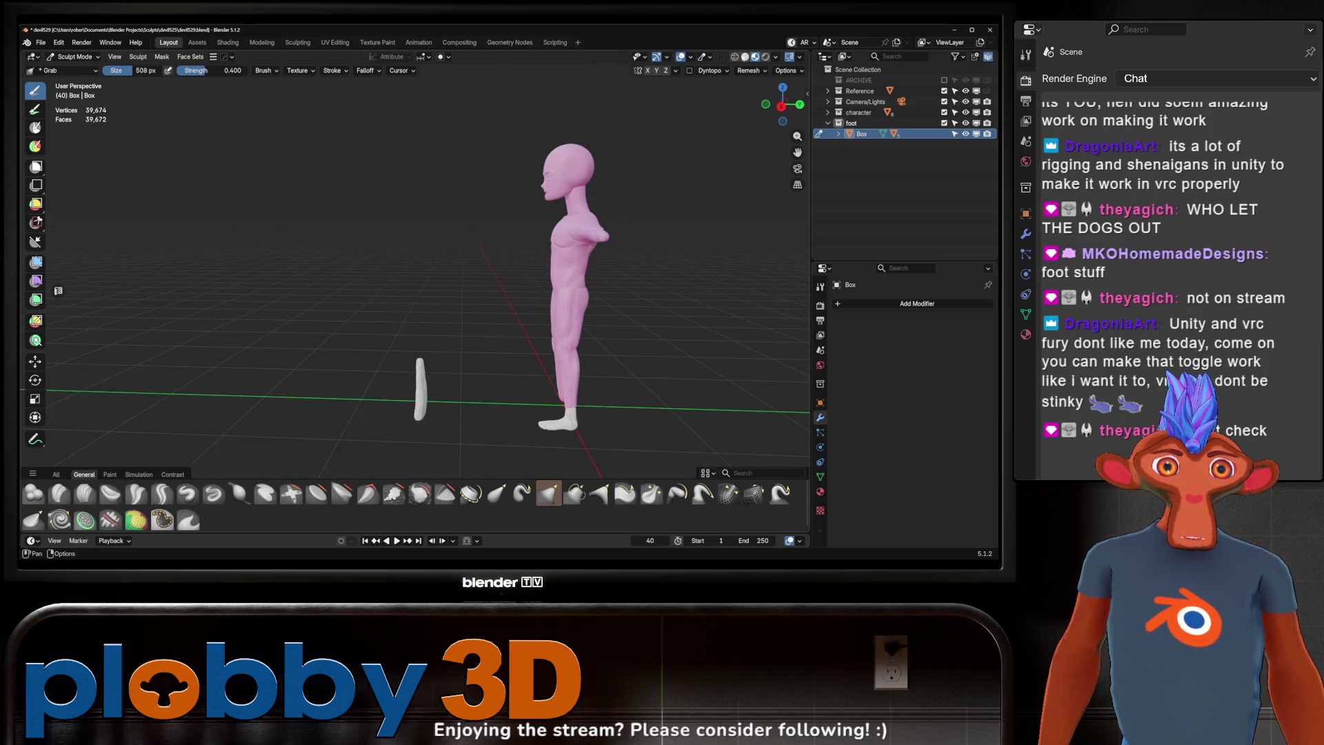
click(746, 58)
mouse_move(679, 148)
middle_down()
mouse_move(572, 276)
mouse_move(538, 289)
mouse_move(730, 267)
mouse_move(561, 231)
mouse_move(592, 118)
mouse_move(561, 163)
mouse_move(567, 266)
mouse_move(621, 118)
mouse_move(441, 138)
mouse_move(467, 182)
mouse_move(577, 177)
mouse_move(532, 222)
mouse_move(547, 228)
mouse_move(592, 207)
mouse_move(547, 214)
mouse_move(465, 191)
mouse_move(532, 178)
mouse_move(400, 193)
middle_up()
scroll(572, 276, up, 4)
scroll(572, 282, down, 2)
scroll(399, 133, up, 3)
scroll(488, 173, down, 5)
scroll(481, 196, up, 3)
scroll(532, 222, down, 3)
scroll(546, 229, up, 5)
scroll(532, 177, down, 5)
scroll(476, 224, up, 5)
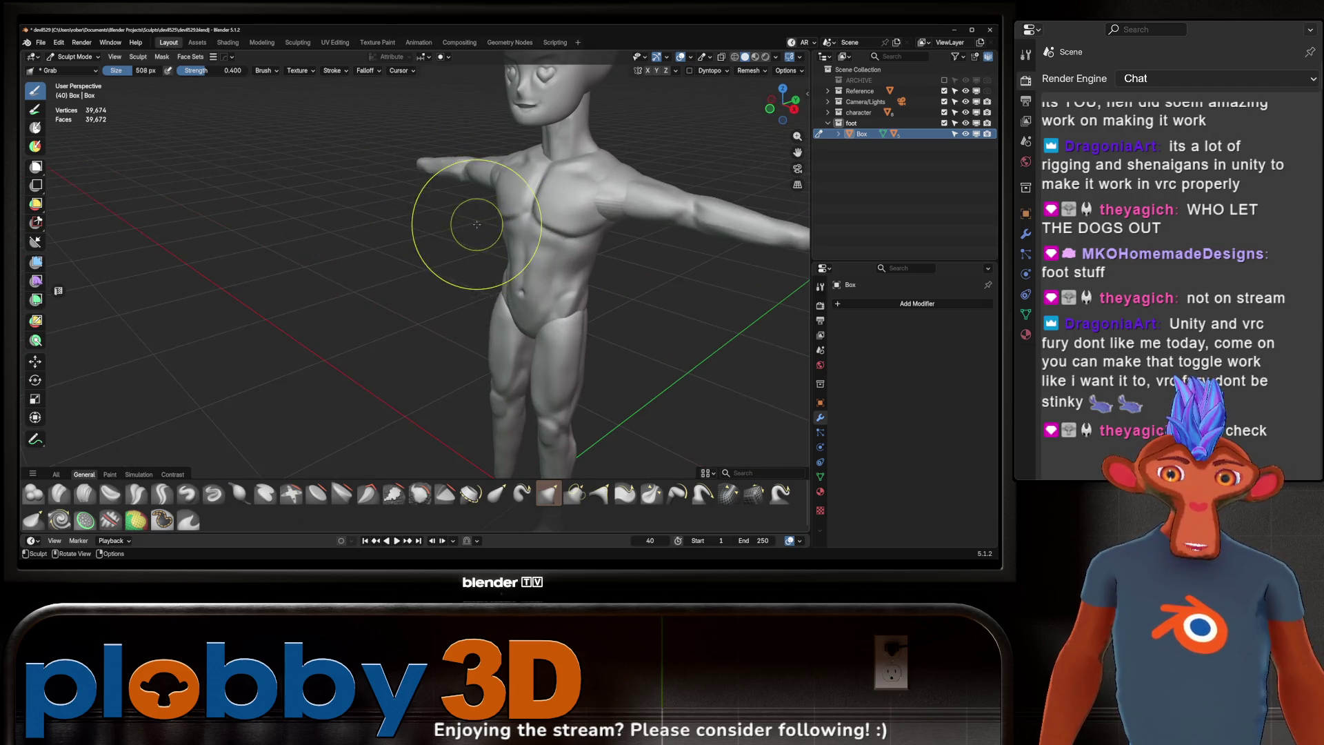
middle_drag(477, 224, 547, 222)
scroll(547, 221, down, 3)
scroll(532, 133, up, 5)
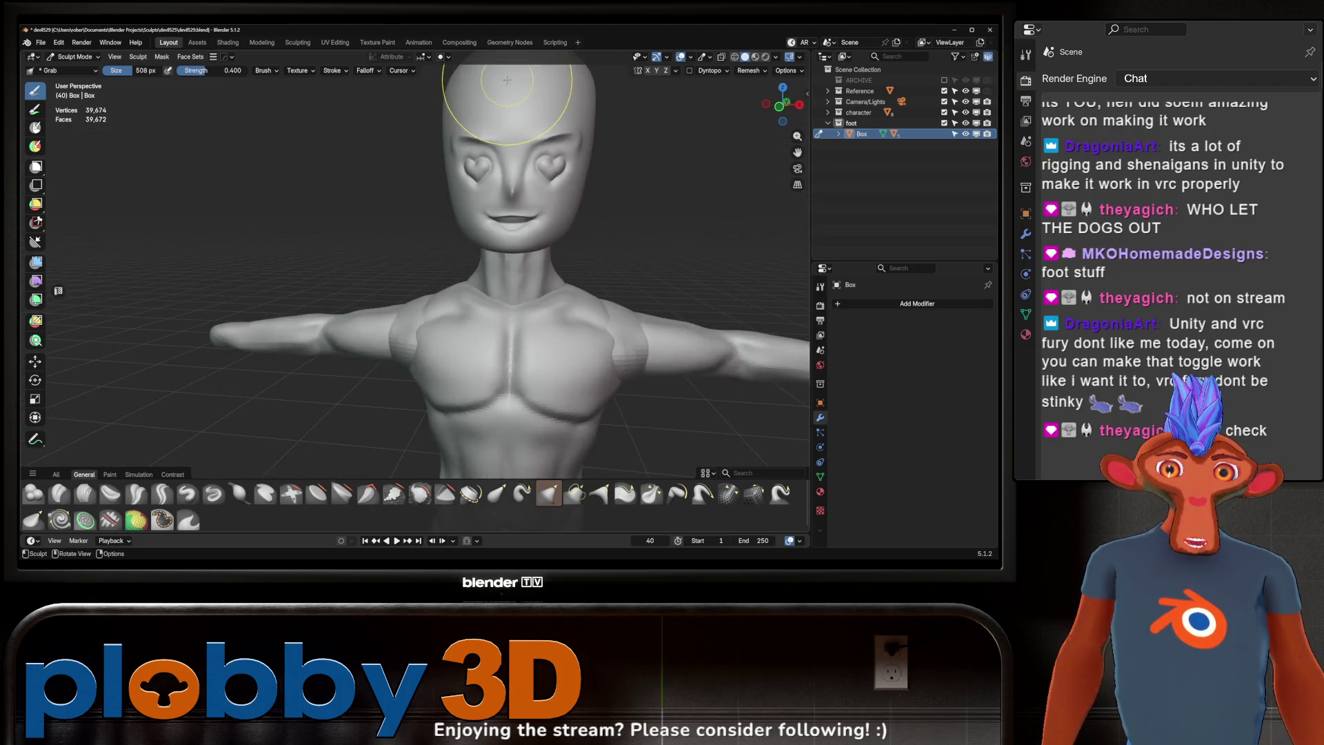
scroll(507, 80, up, 3)
scroll(507, 80, down, 6)
scroll(516, 195, up, 6)
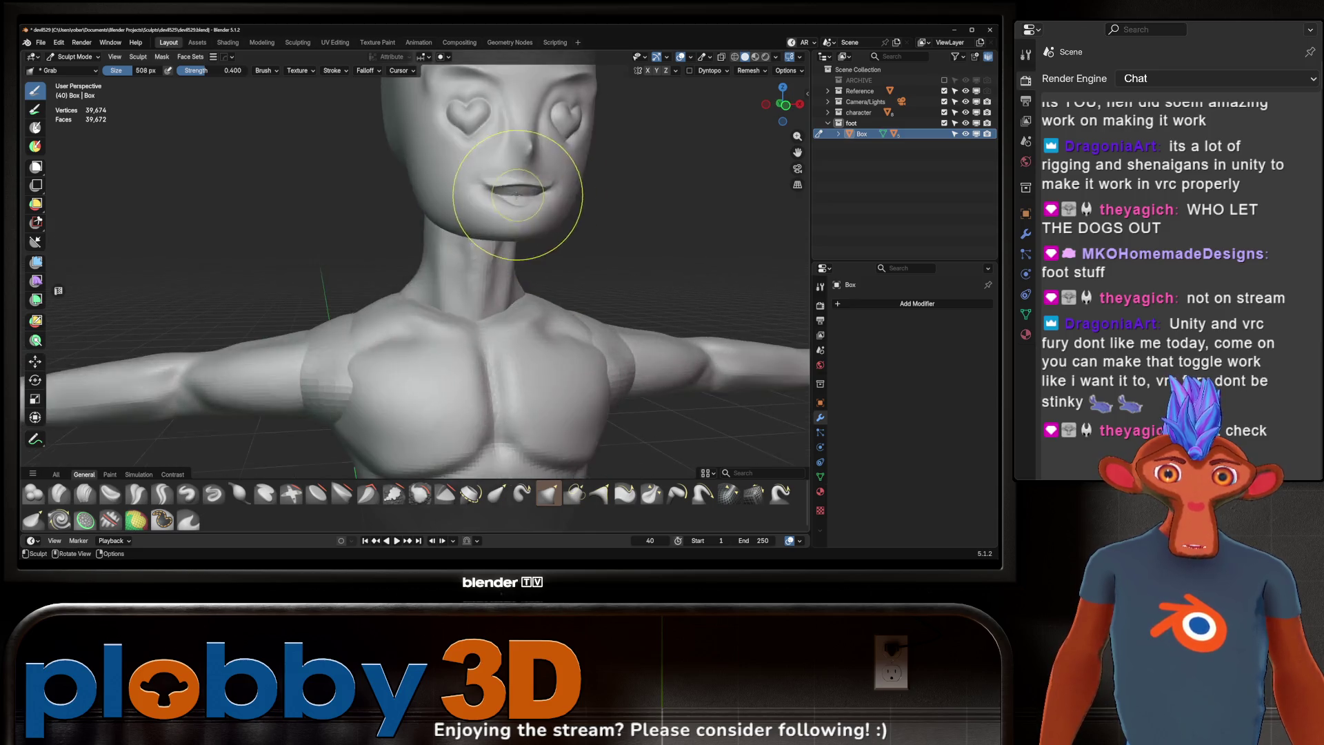
scroll(517, 194, up, 2)
scroll(441, 165, down, 3)
mouse_move(526, 148)
middle_down()
mouse_move(310, 177)
mouse_move(390, 198)
mouse_move(717, 213)
middle_up()
scroll(444, 182, down, 4)
scroll(390, 198, down, 2)
scroll(390, 198, up, 4)
scroll(501, 203, down, 2)
scroll(566, 166, up, 7)
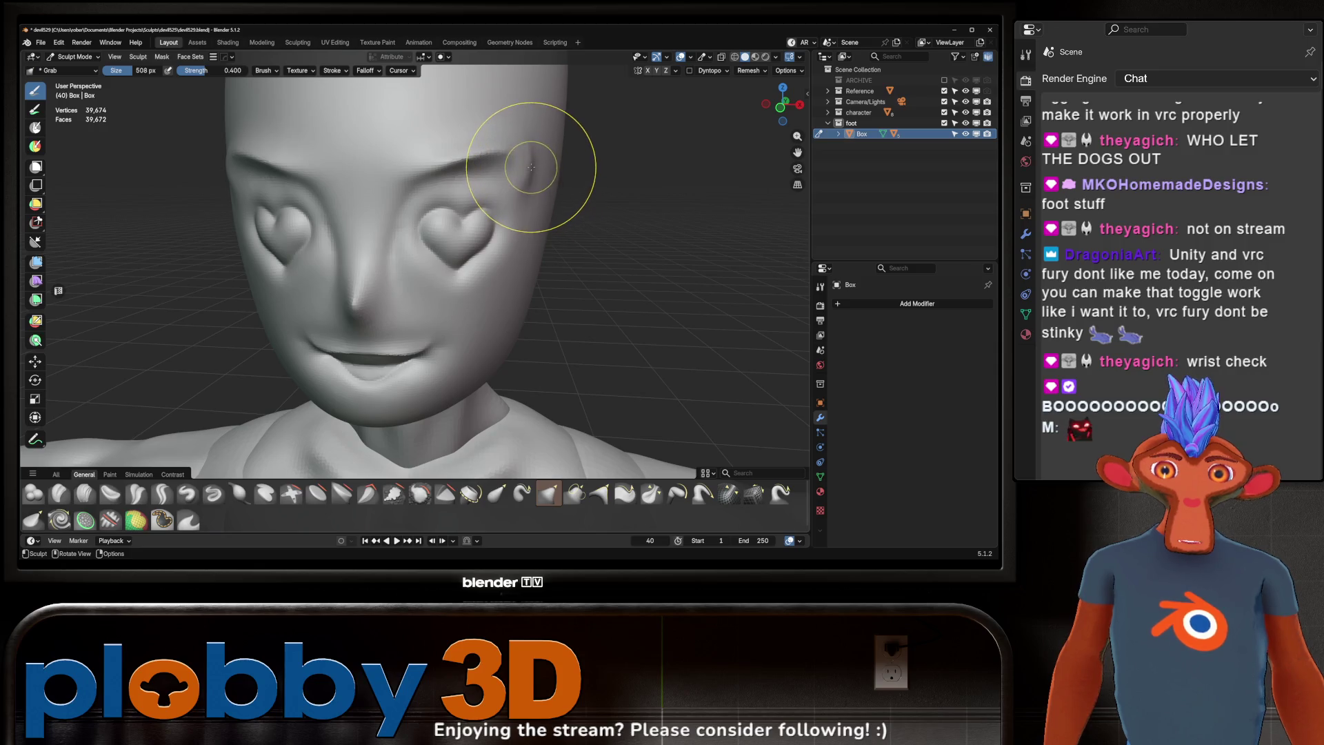
scroll(532, 163, down, 2)
mouse_move(532, 167)
middle_down()
mouse_move(414, 221)
mouse_move(538, 231)
mouse_move(414, 265)
mouse_move(483, 262)
middle_up()
scroll(458, 163, up, 2)
scroll(461, 190, down, 2)
scroll(461, 190, down, 5)
scroll(561, 133, up, 3)
scroll(481, 193, down, 3)
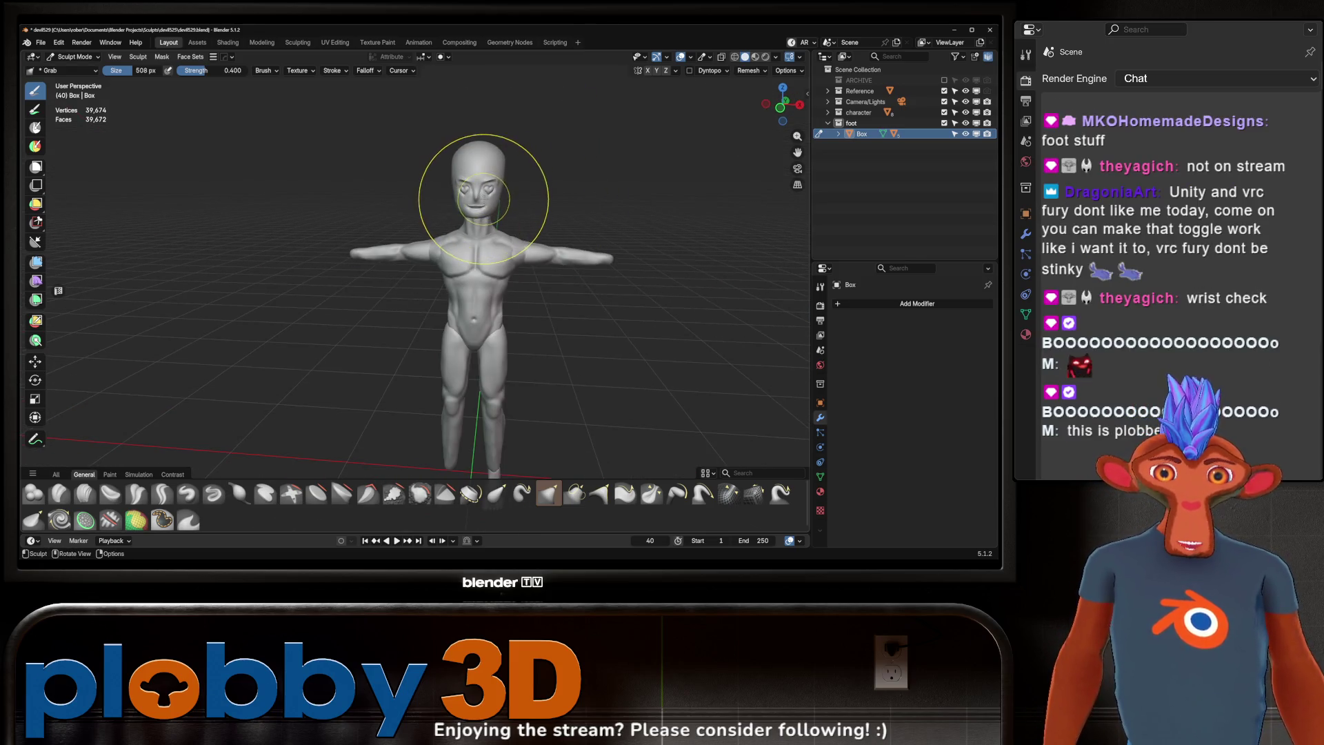
mouse_move(483, 198)
middle_down()
mouse_move(506, 188)
mouse_move(513, 159)
middle_up()
scroll(506, 188, up, 4)
scroll(517, 133, down, 3)
scroll(524, 104, up, 4)
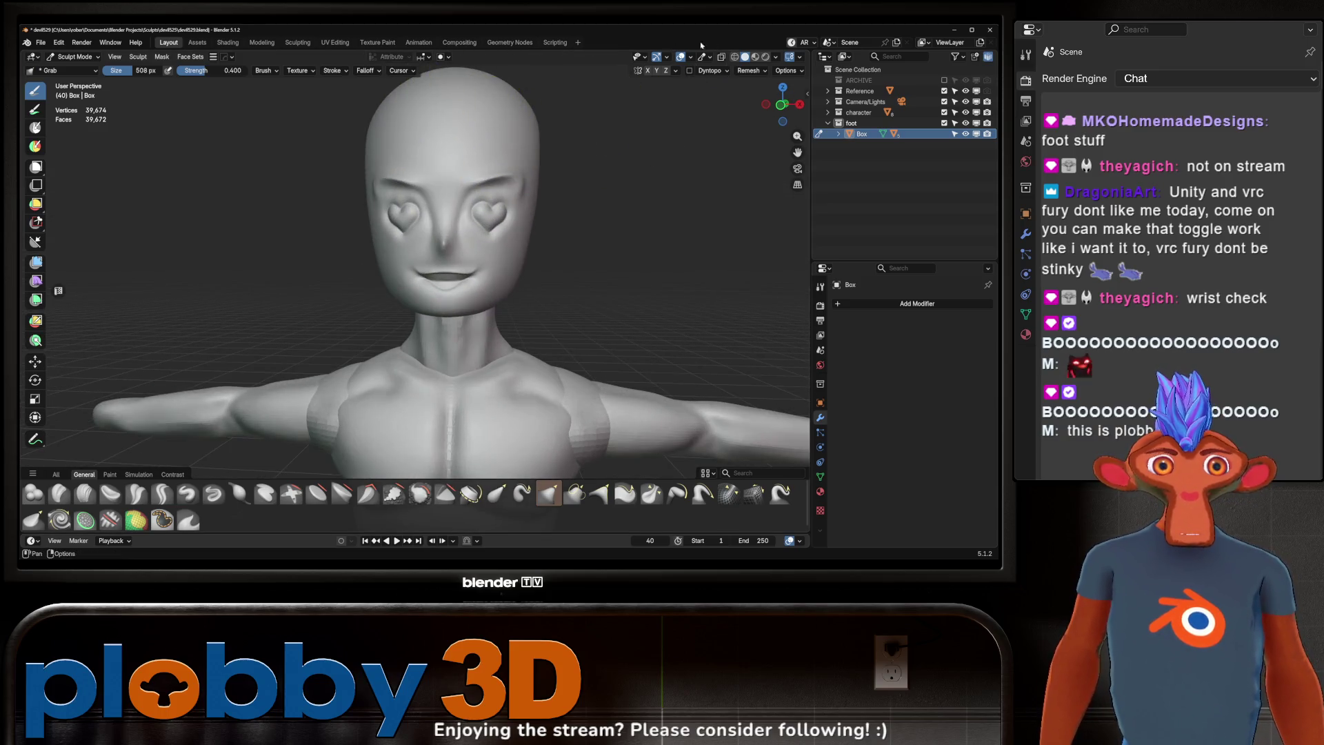
click(756, 56)
mouse_move(593, 179)
middle_down()
mouse_move(573, 172)
mouse_move(604, 167)
mouse_move(556, 193)
middle_up()
scroll(603, 166, down, 3)
scroll(586, 172, down, 4)
middle_drag(500, 355, 482, 198)
scroll(476, 138, up, 3)
mouse_move(474, 118)
middle_down()
mouse_move(538, 165)
mouse_move(518, 192)
middle_up()
scroll(569, 184, down, 2)
scroll(517, 192, up, 6)
scroll(444, 222, down, 6)
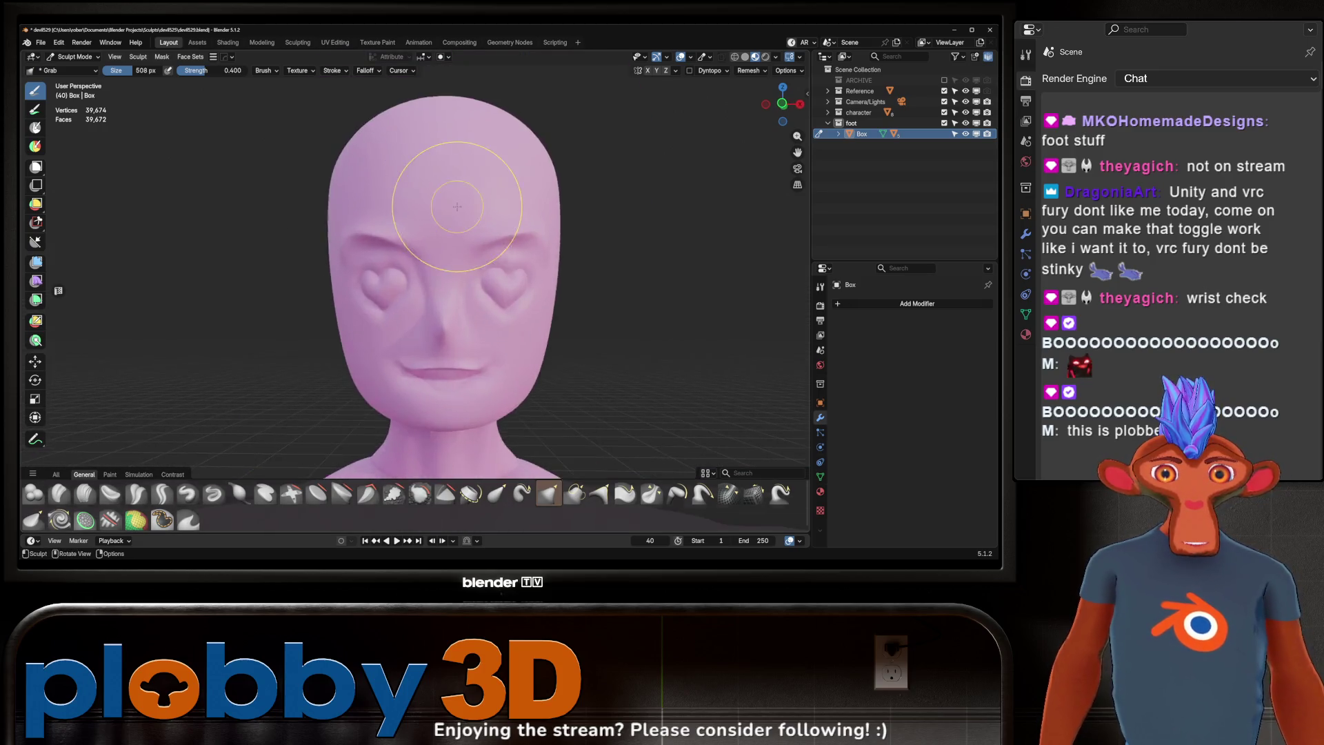
mouse_move(429, 168)
middle_down()
mouse_move(544, 220)
mouse_move(577, 139)
middle_up()
scroll(576, 138, down, 5)
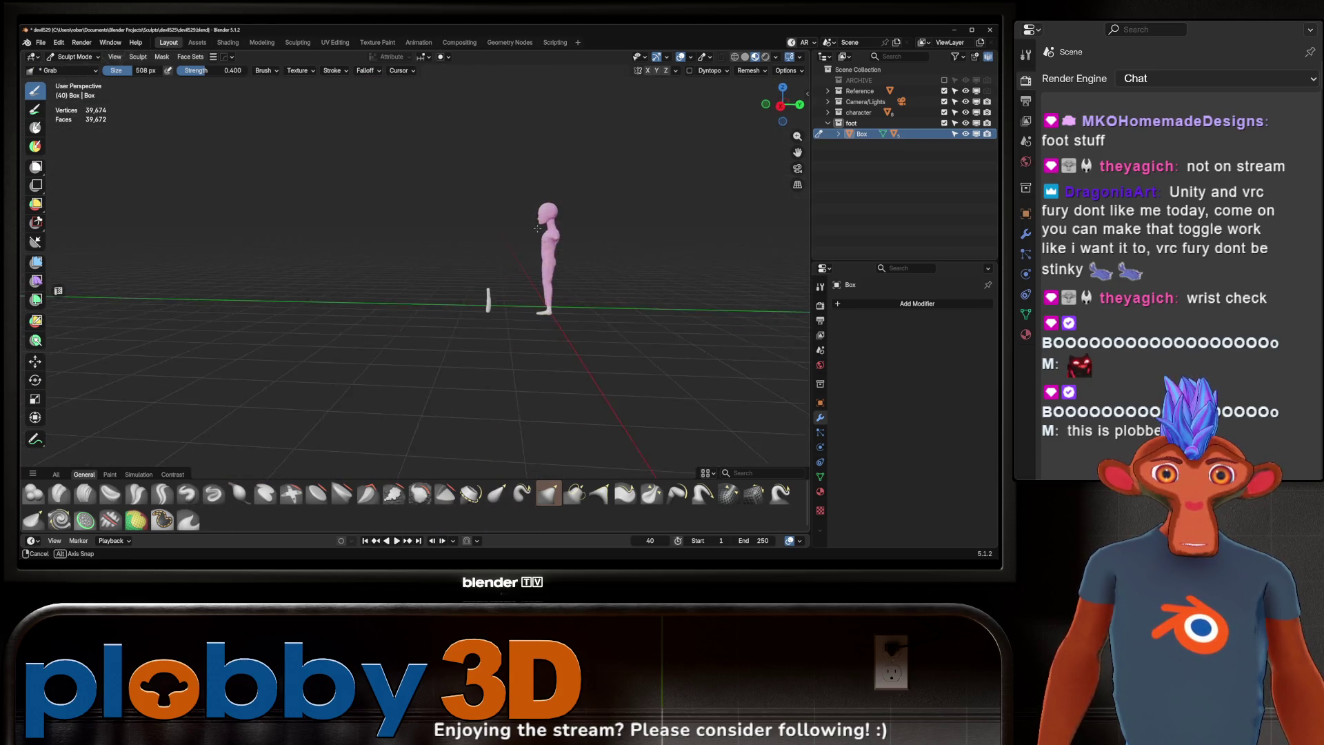
scroll(560, 279, up, 4)
mouse_move(559, 279)
middle_down()
mouse_move(623, 264)
mouse_move(623, 223)
mouse_move(543, 80)
mouse_move(774, 41)
middle_up()
scroll(544, 80, up, 4)
scroll(522, 71, down, 4)
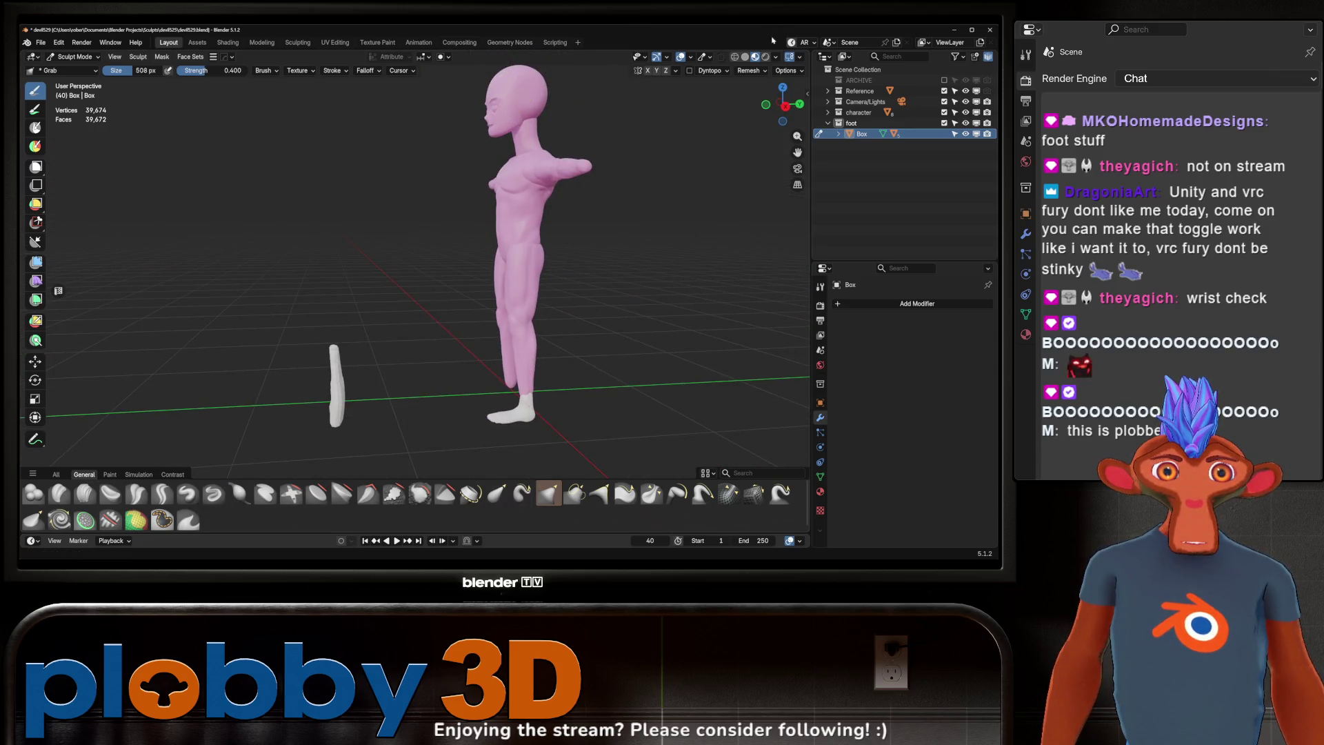
mouse_move(458, 168)
middle_down()
mouse_move(556, 173)
mouse_move(531, 162)
mouse_move(338, 187)
middle_up()
scroll(547, 296, up, 8)
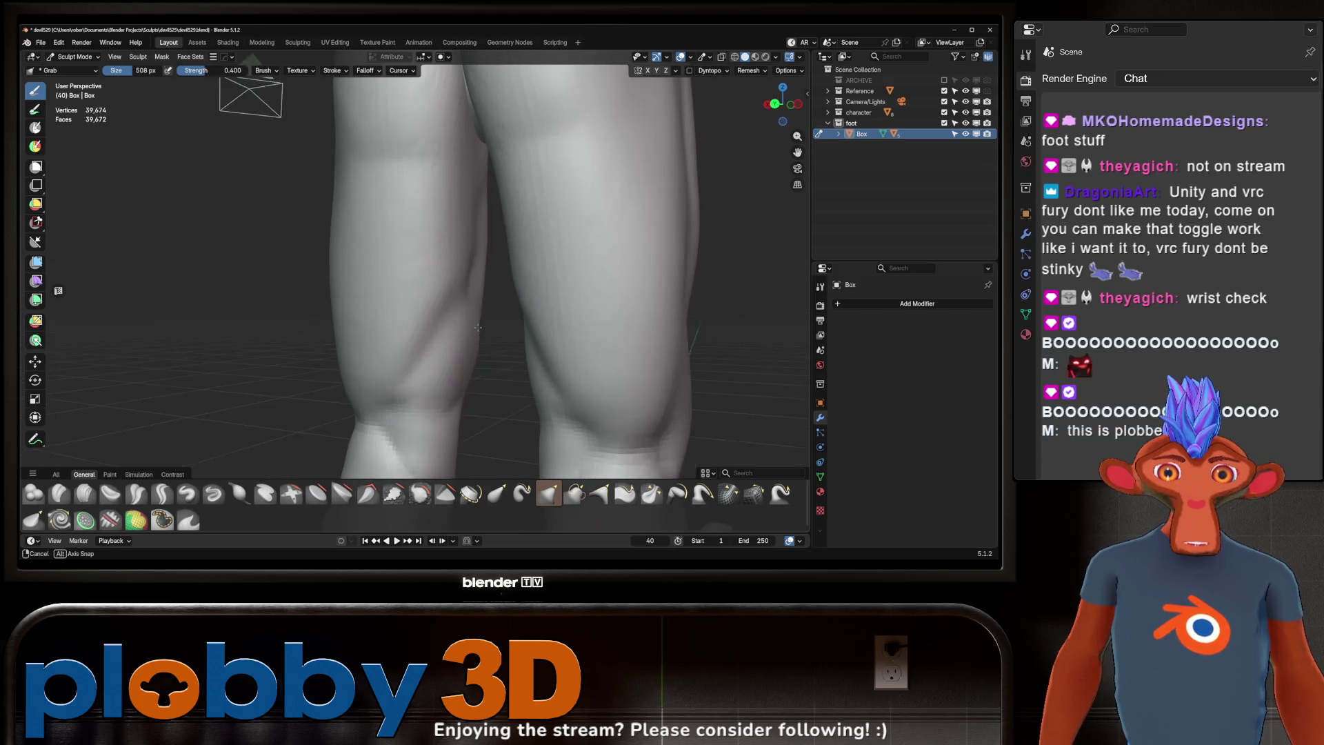
scroll(449, 370, down, 6)
mouse_move(449, 370)
middle_down()
mouse_move(531, 266)
mouse_move(601, 240)
mouse_move(594, 207)
mouse_move(503, 231)
middle_up()
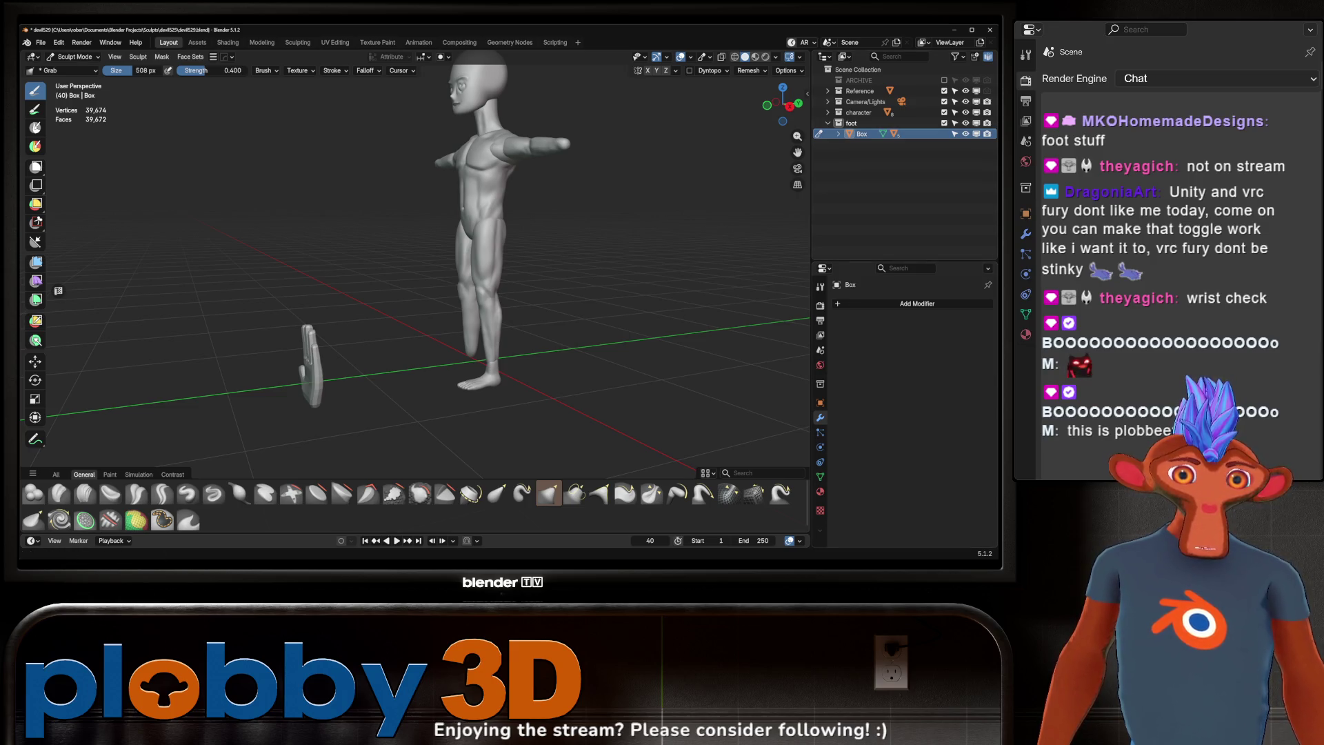
middle_drag(580, 170, 635, 148)
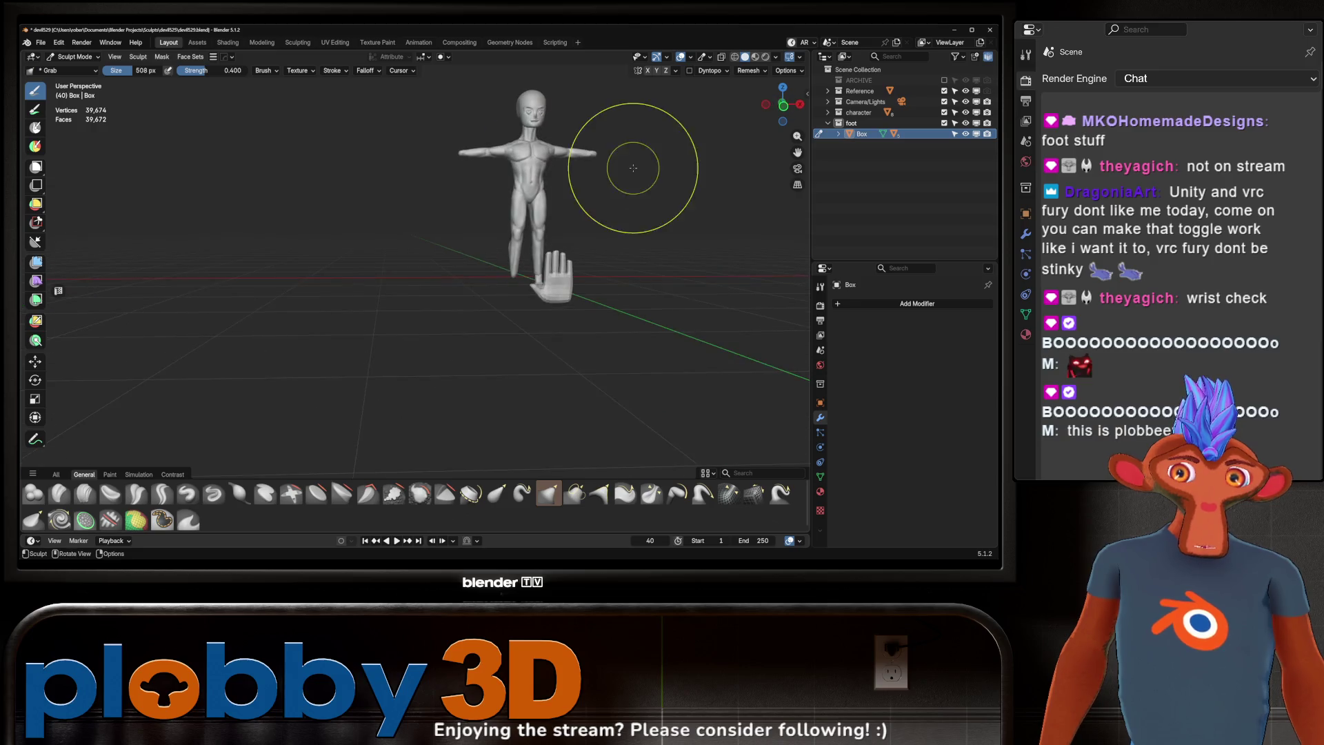
scroll(518, 118, up, 8)
scroll(533, 194, down, 6)
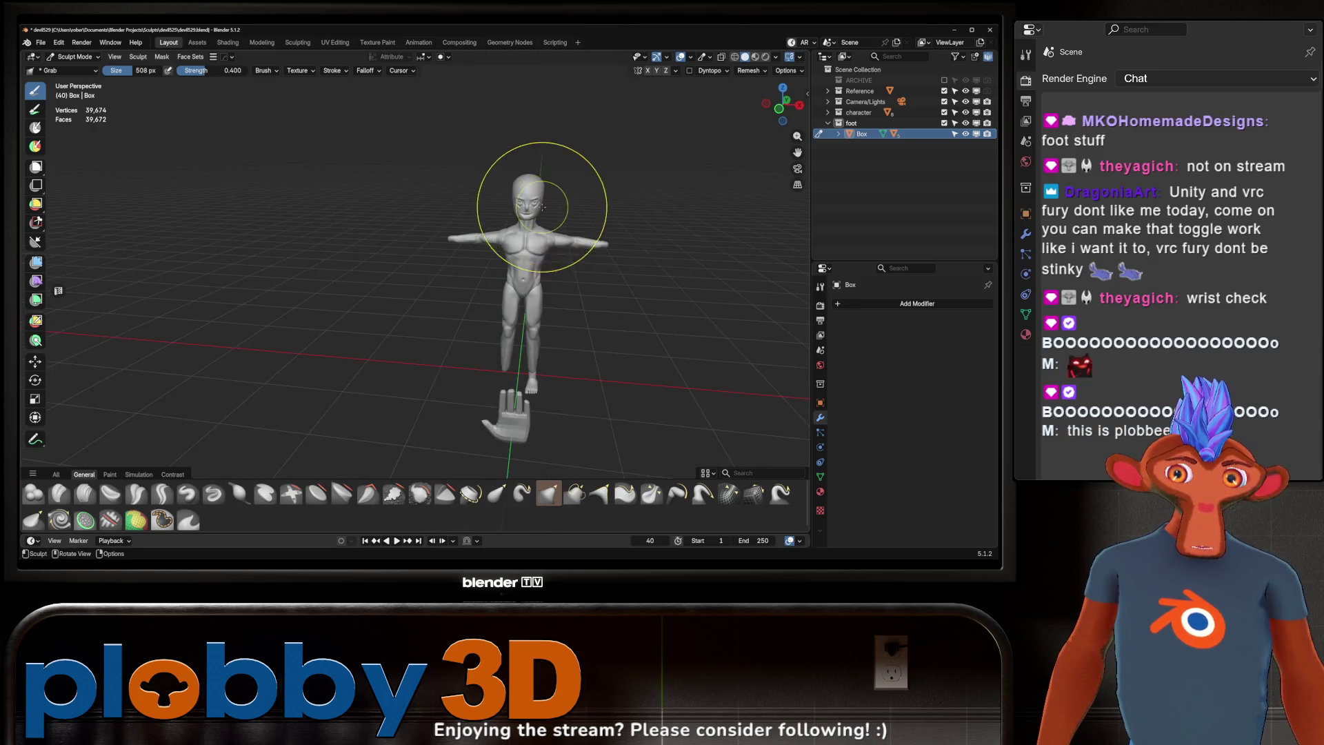
mouse_move(519, 177)
middle_down()
mouse_move(561, 295)
mouse_move(231, 172)
middle_up()
scroll(562, 295, down, 3)
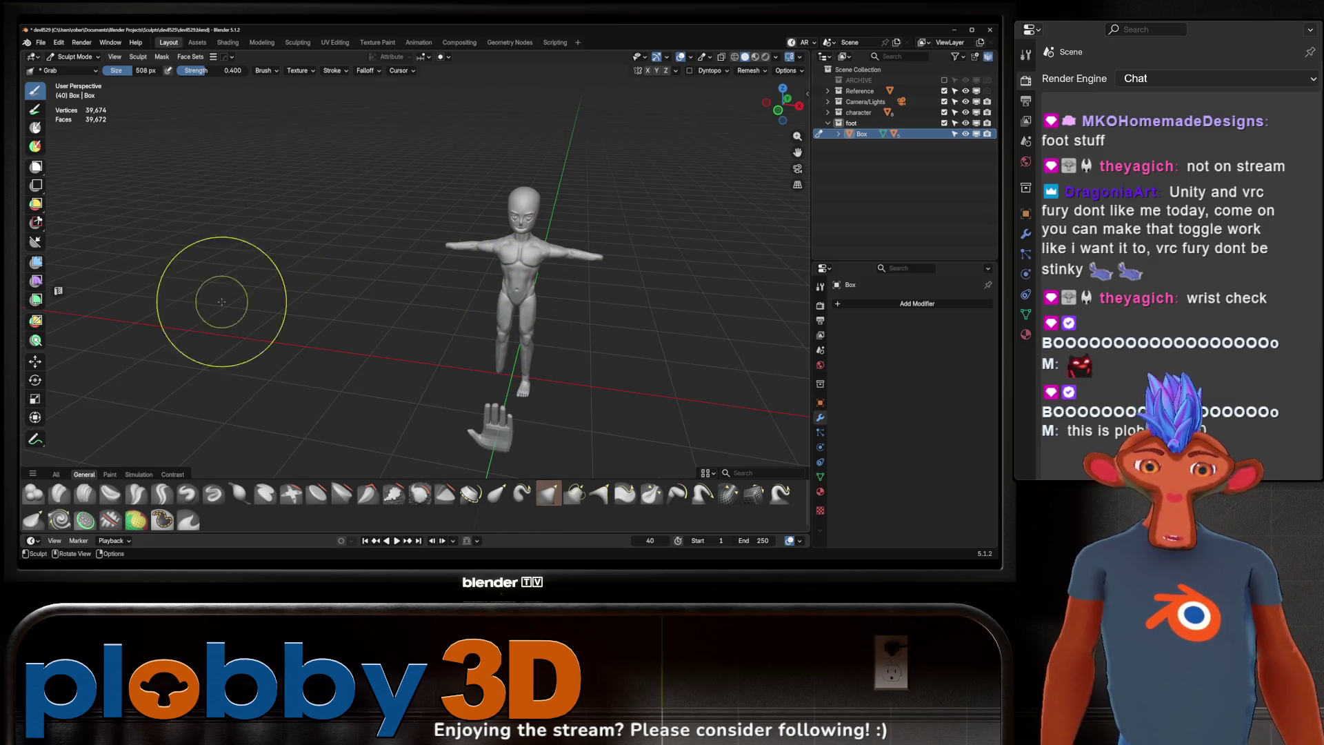
middle_drag(344, 456, 407, 358)
scroll(443, 281, up, 5)
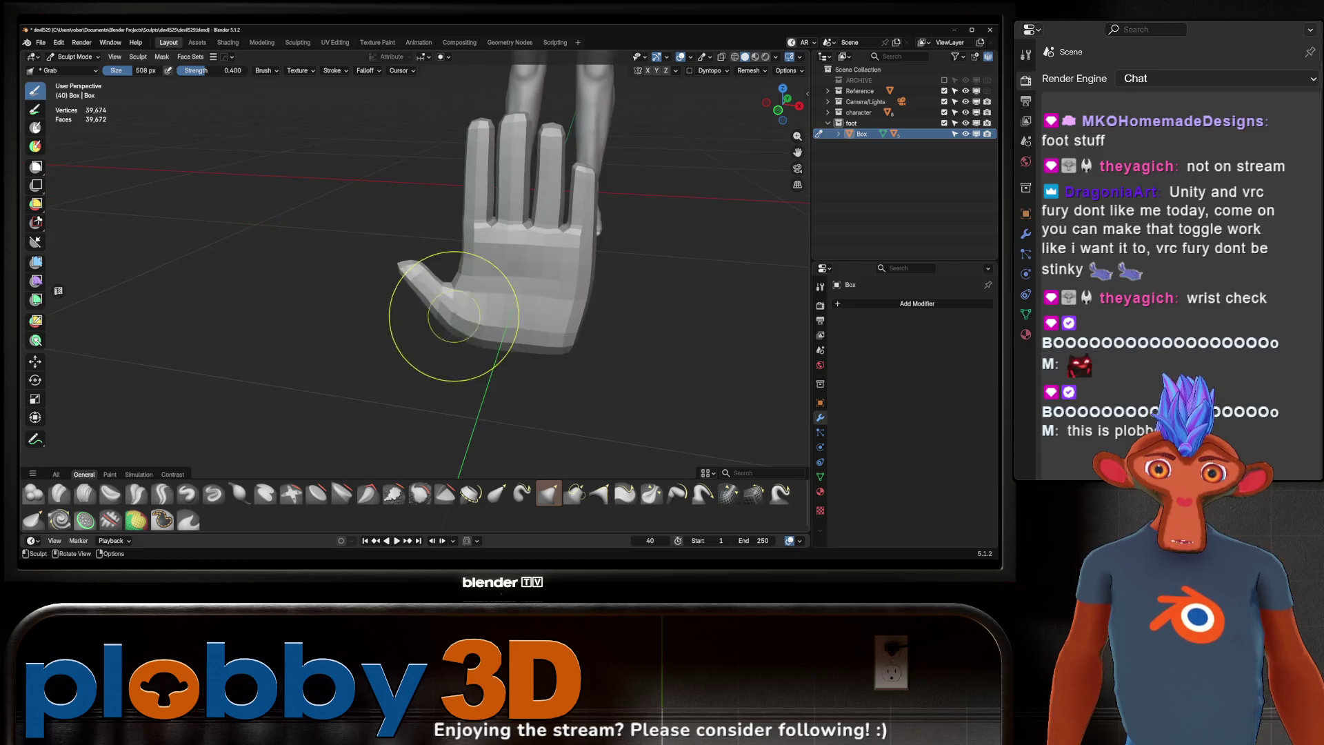
middle_drag(443, 281, 452, 277)
scroll(452, 278, down, 6)
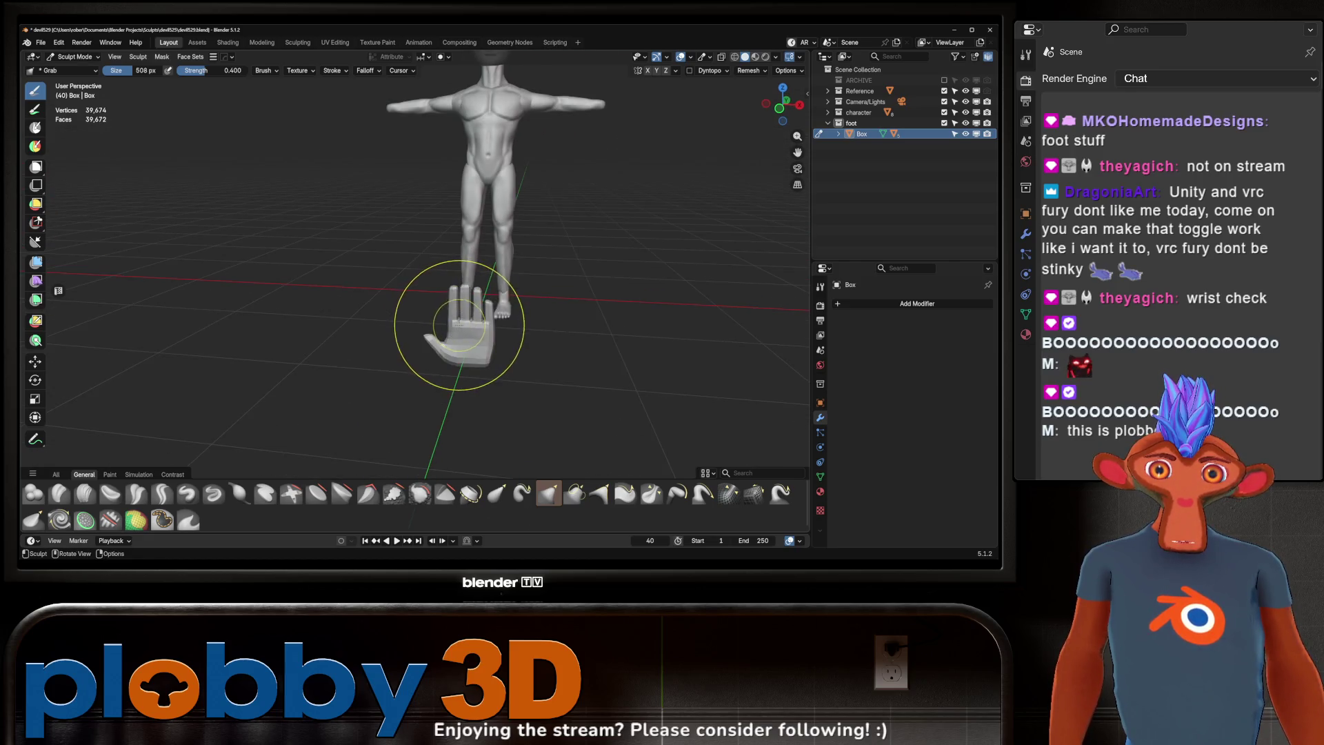
key(ctrl+Tab)
click(448, 359)
Step: Shrink the hand to about half size and rotate it 90 degrees around Y
click(447, 360)
key(s)
click(440, 363)
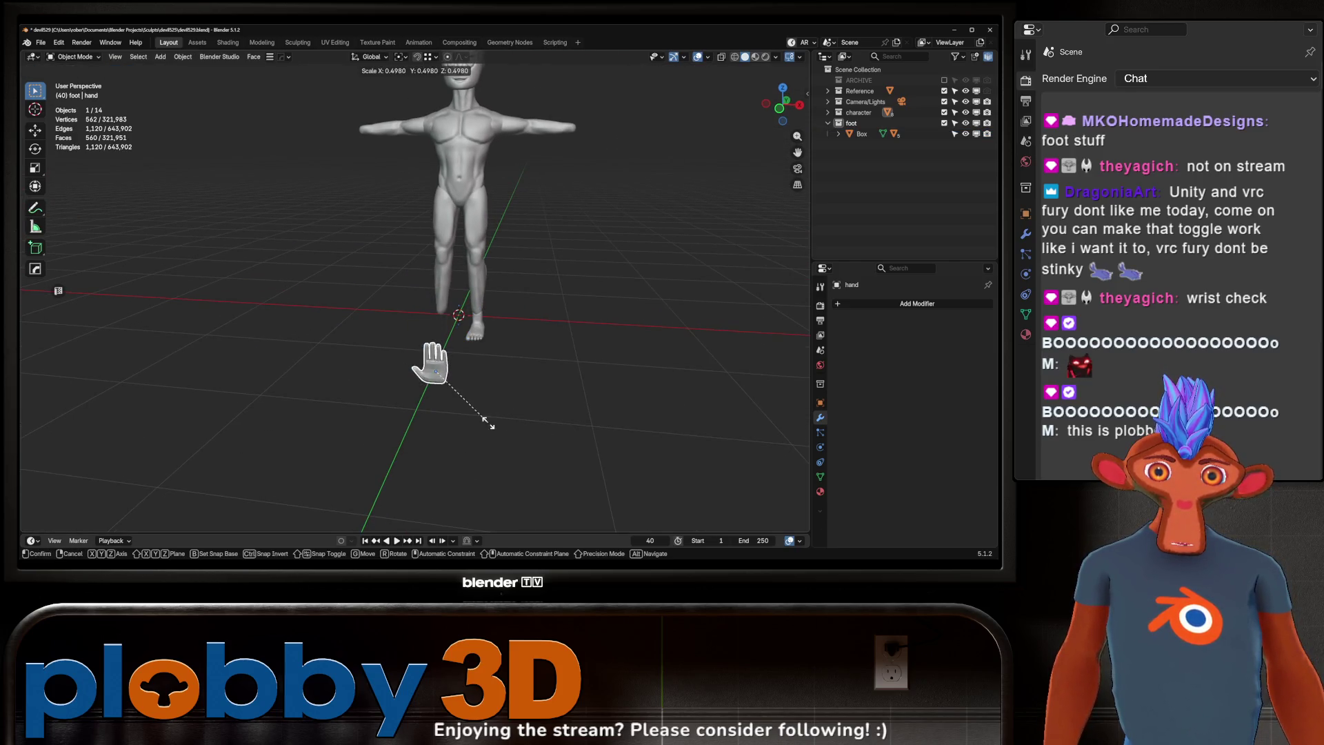
shift+middle_drag(480, 428, 486, 474)
key(r)
key(y)
text(90)
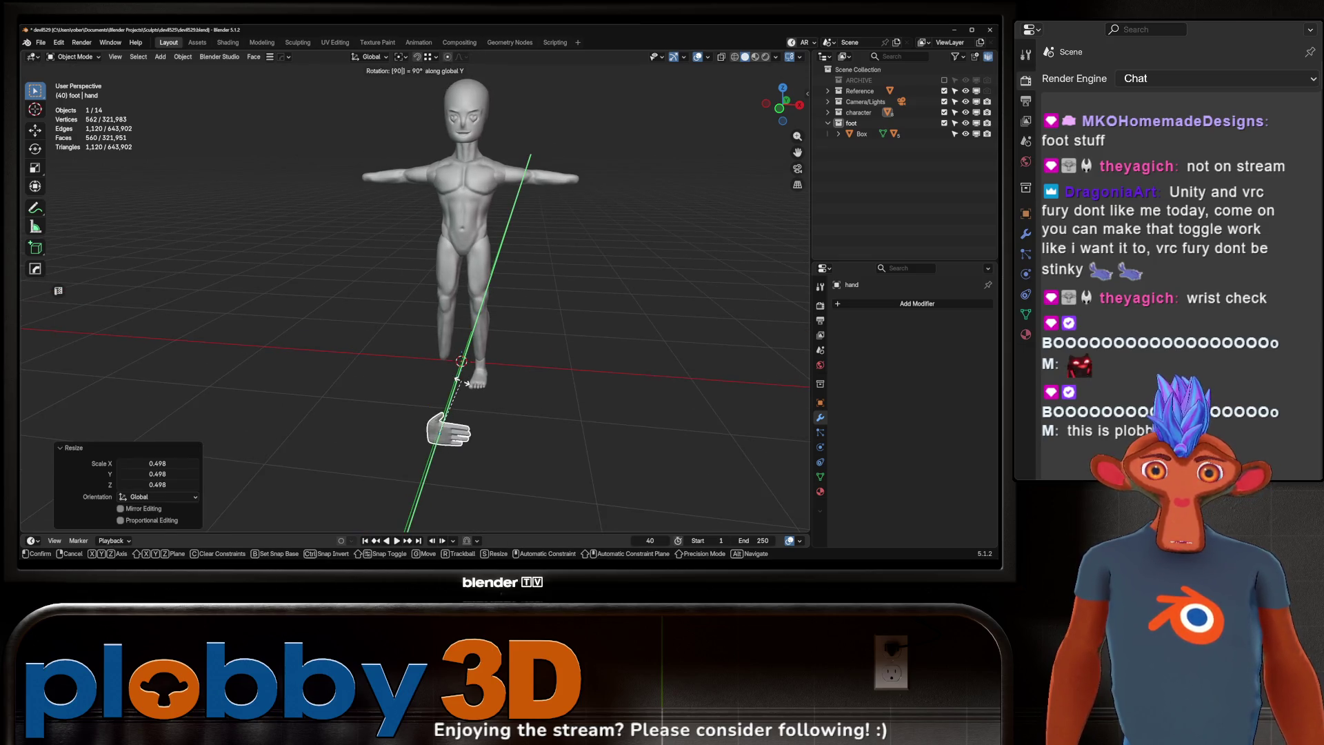
key(Return)
key(KP_1)
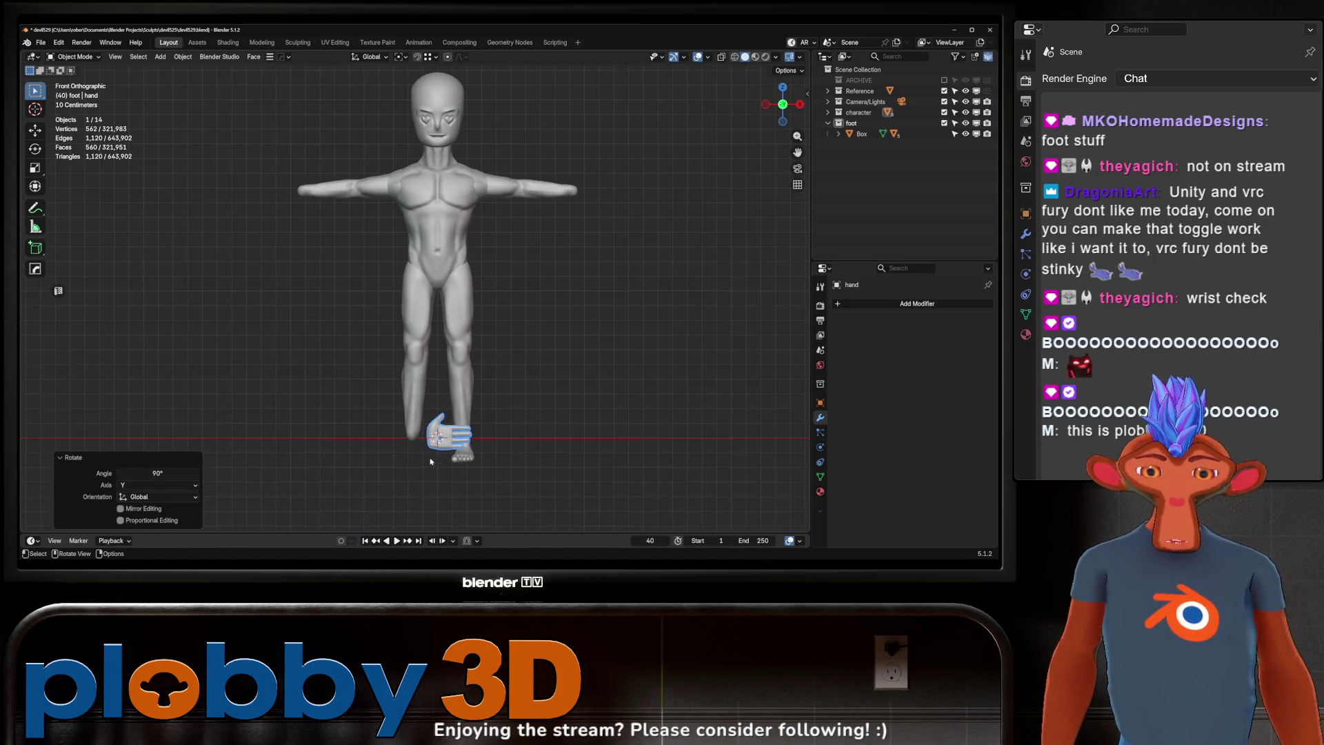
Step: Move the hand beside the arm's end, then slide it 0.0607 m along Y onto the wrist
key(g)
click(632, 222)
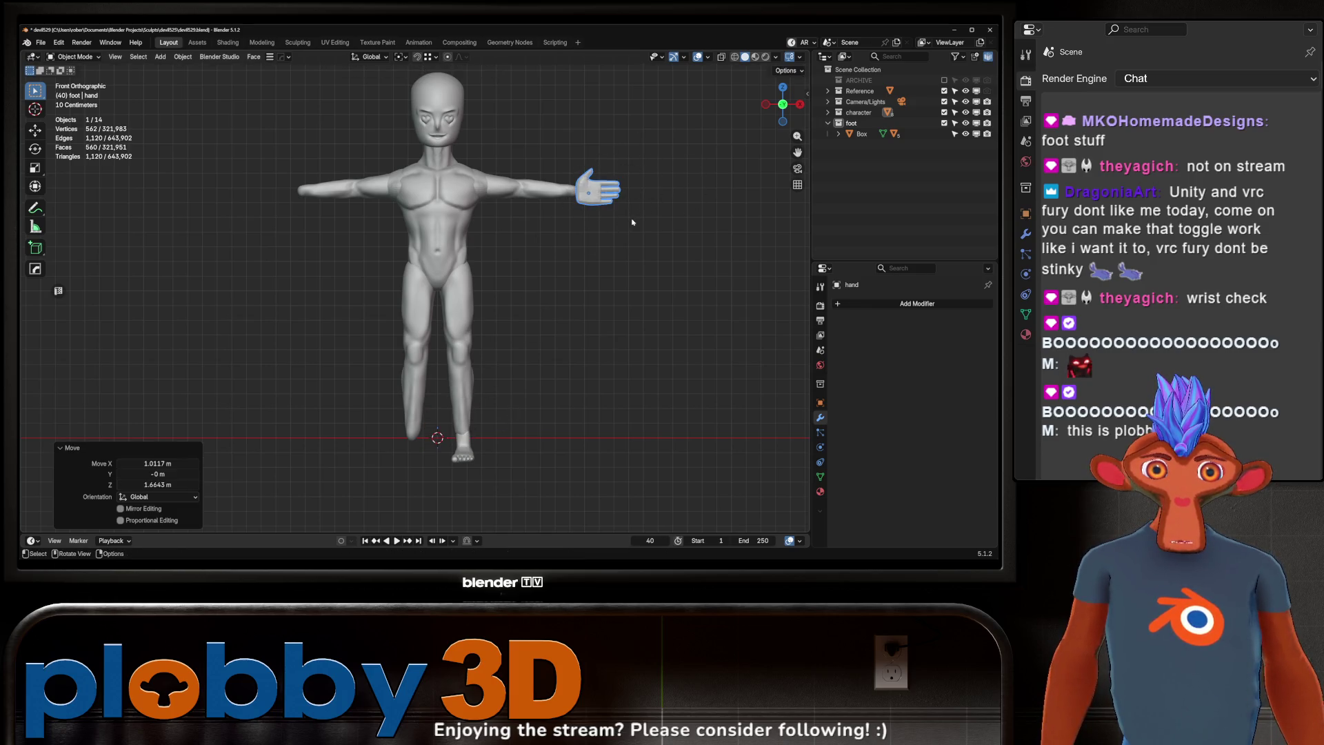
middle_drag(632, 222, 617, 238)
scroll(612, 249, up, 4)
key(g)
key(y)
key(Escape)
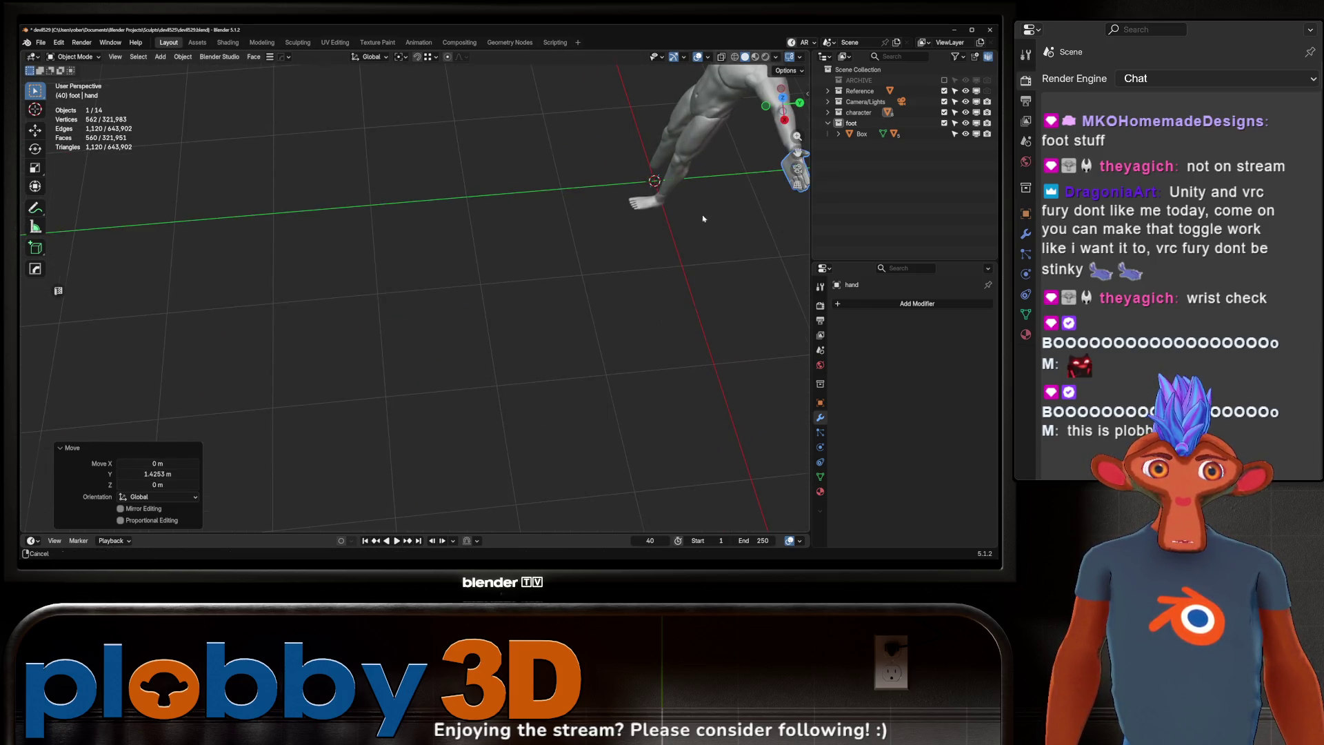
middle_drag(701, 216, 607, 228)
key(g)
key(y)
click(612, 230)
scroll(612, 231, up, 3)
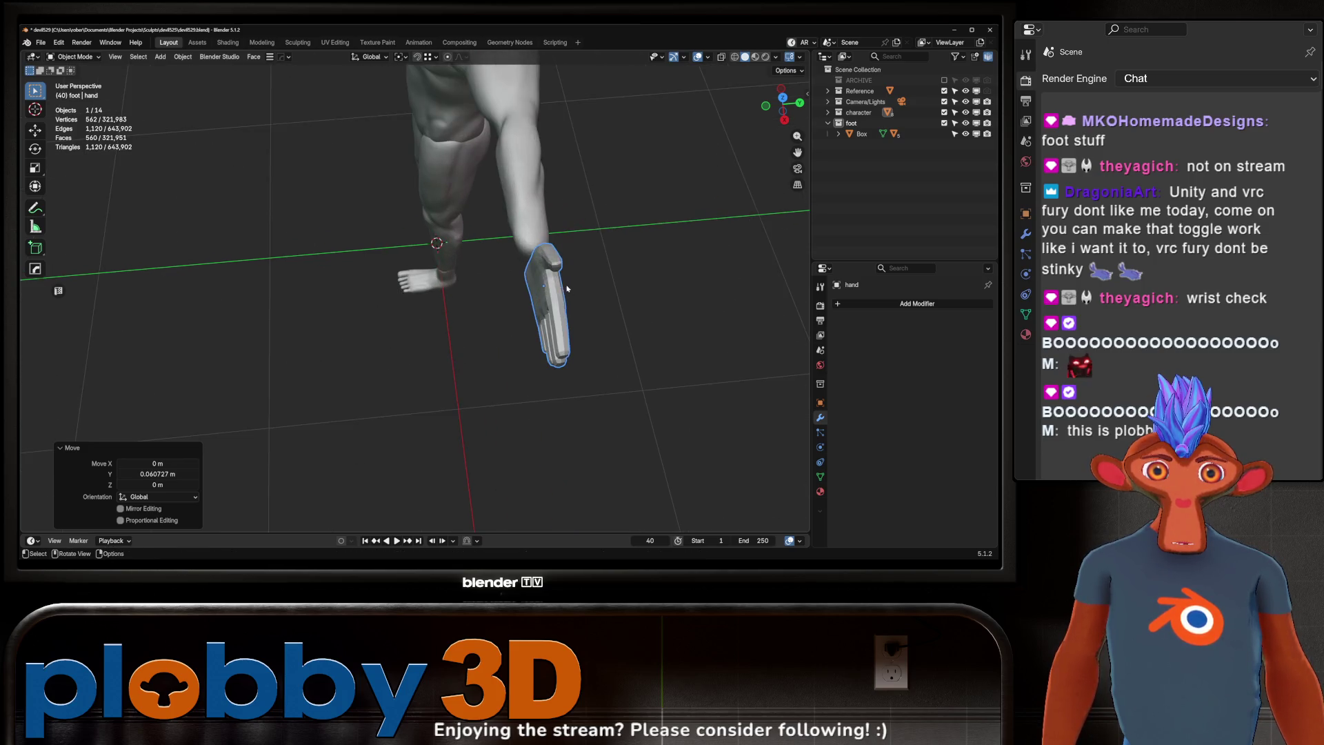
Step: In Edit Mode, lengthen the hand's mesh along the Y axis
key(Tab)
key(s)
key(y)
click(605, 290)
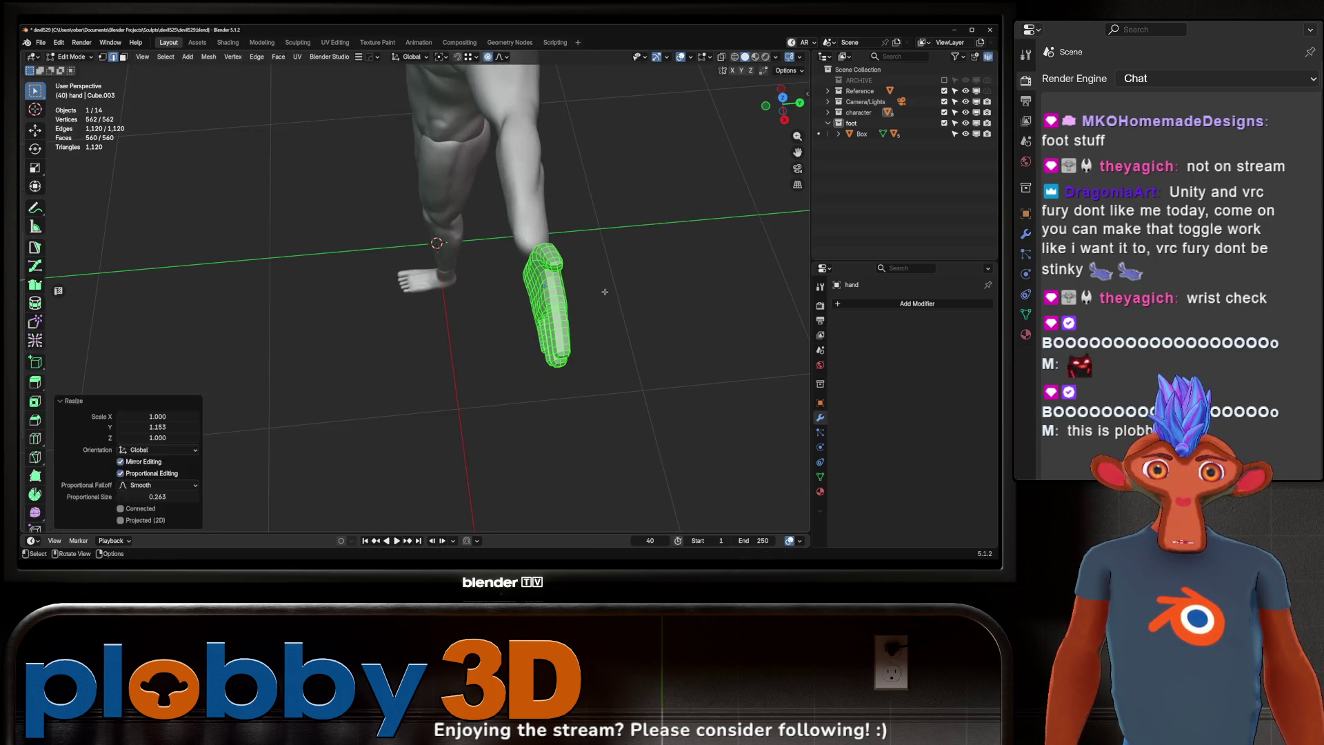
key(Tab)
Step: Nudge the hand slightly up along Z and flatten it to 0.856 in Z
mouse_move(594, 279)
middle_down()
mouse_move(411, 221)
mouse_move(532, 313)
middle_up()
key(g)
key(z)
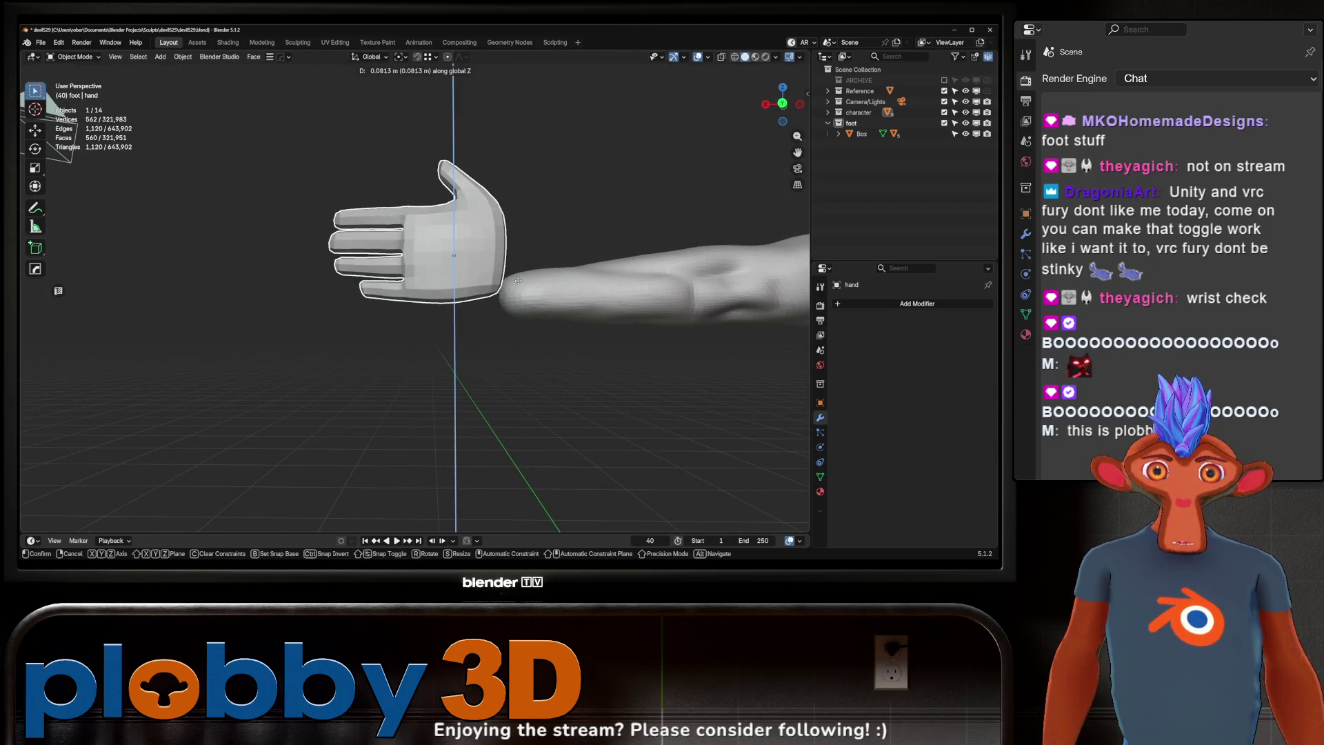
click(526, 325)
key(s)
key(z)
click(544, 338)
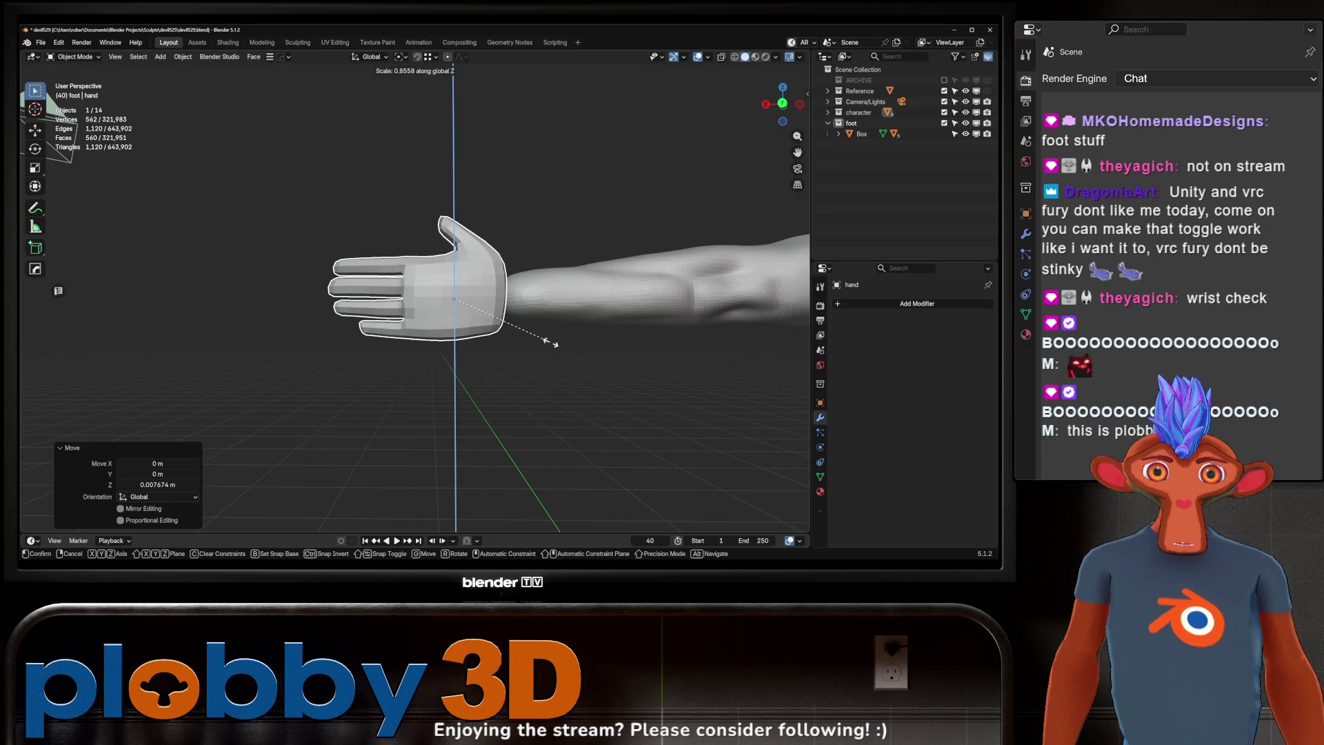
Step: Nudge the hand slightly along Y to seat it at the wrist, leaving its rotation unchanged
mouse_move(545, 338)
middle_down()
mouse_move(483, 324)
mouse_move(521, 319)
mouse_move(458, 327)
middle_up()
key(g)
key(y)
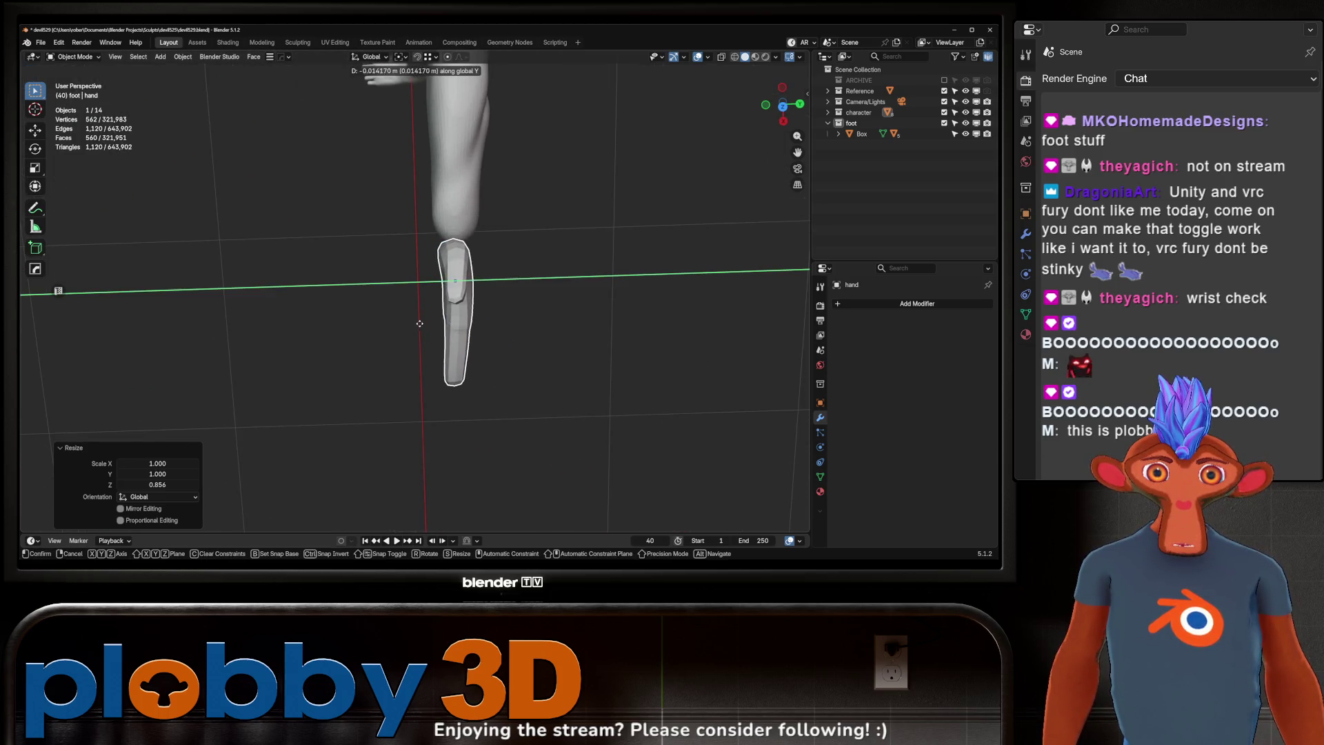
click(461, 327)
key(r)
key(z)
right_click(489, 319)
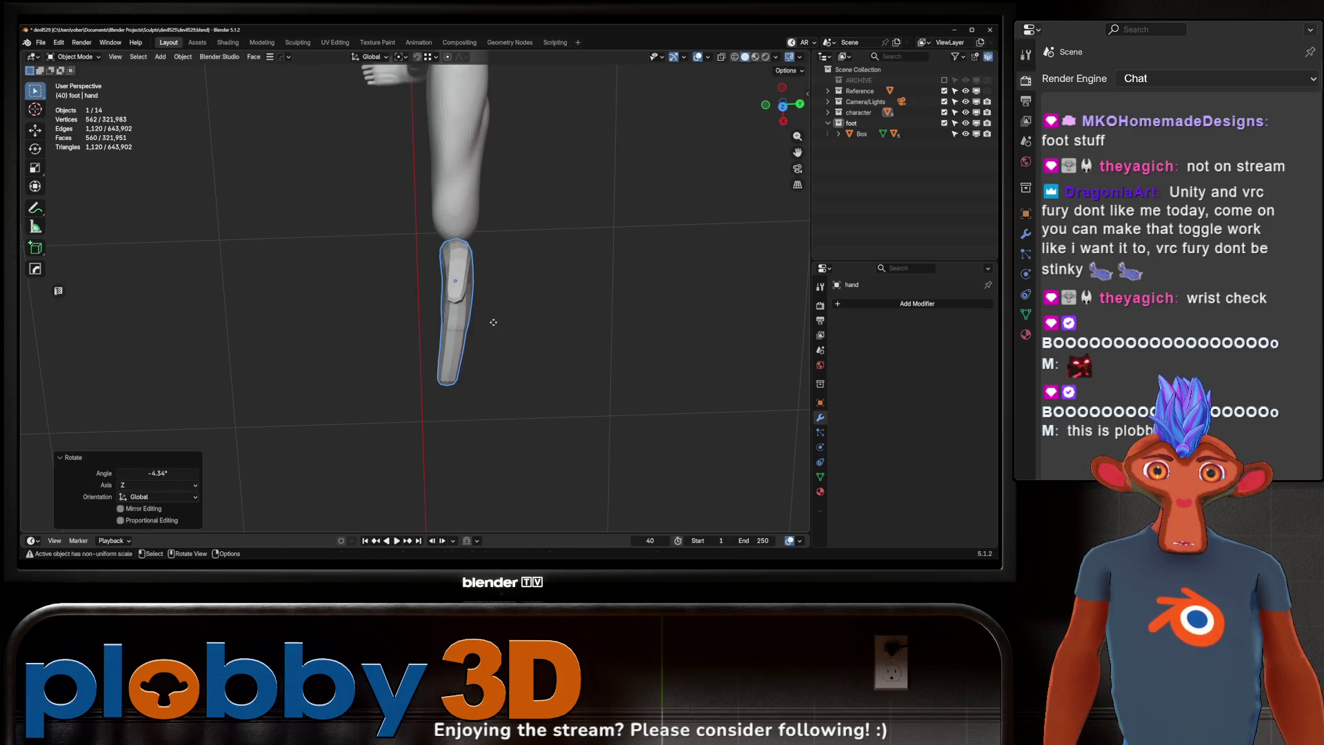
mouse_move(489, 317)
middle_down()
mouse_move(329, 171)
mouse_move(429, 169)
mouse_move(474, 335)
middle_up()
key(ctrl+tab)
scroll(474, 335, down, 5)
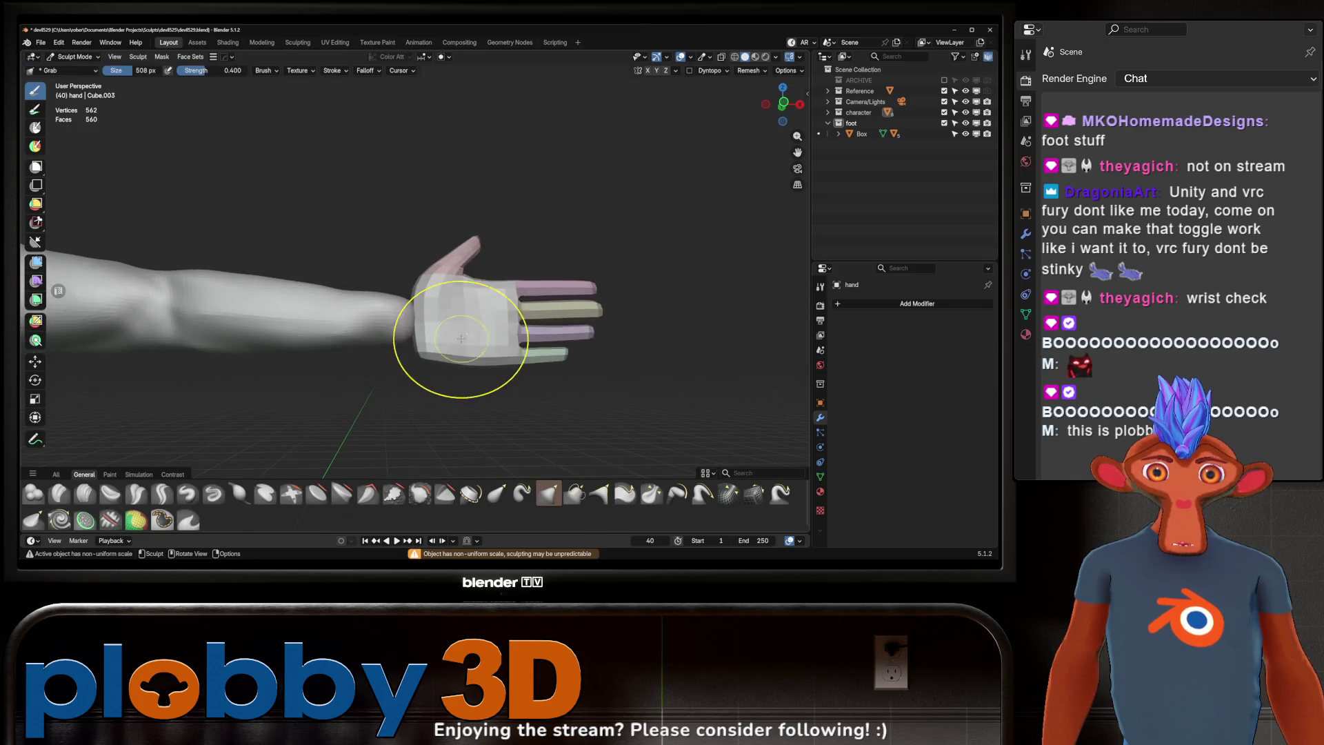
Step: Apply the hand's scale, then Grab-sculpt its wrist region up toward the arm
key(ctrl+tab)
key(ctrl+a)
click(544, 358)
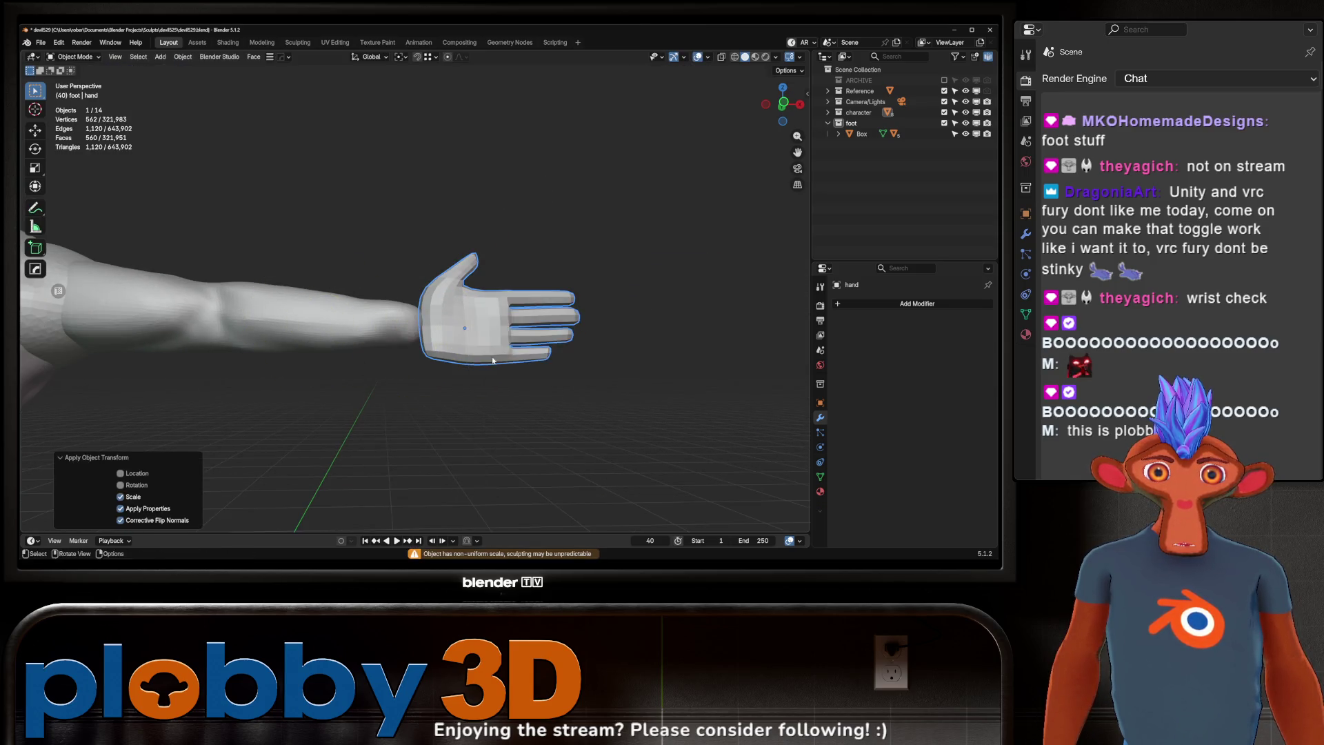
key(ctrl+tab)
scroll(504, 348, up, 4)
drag(504, 348, 435, 298)
mouse_move(447, 299)
middle_down()
mouse_move(481, 322)
mouse_move(469, 329)
mouse_move(479, 340)
mouse_move(429, 307)
middle_up()
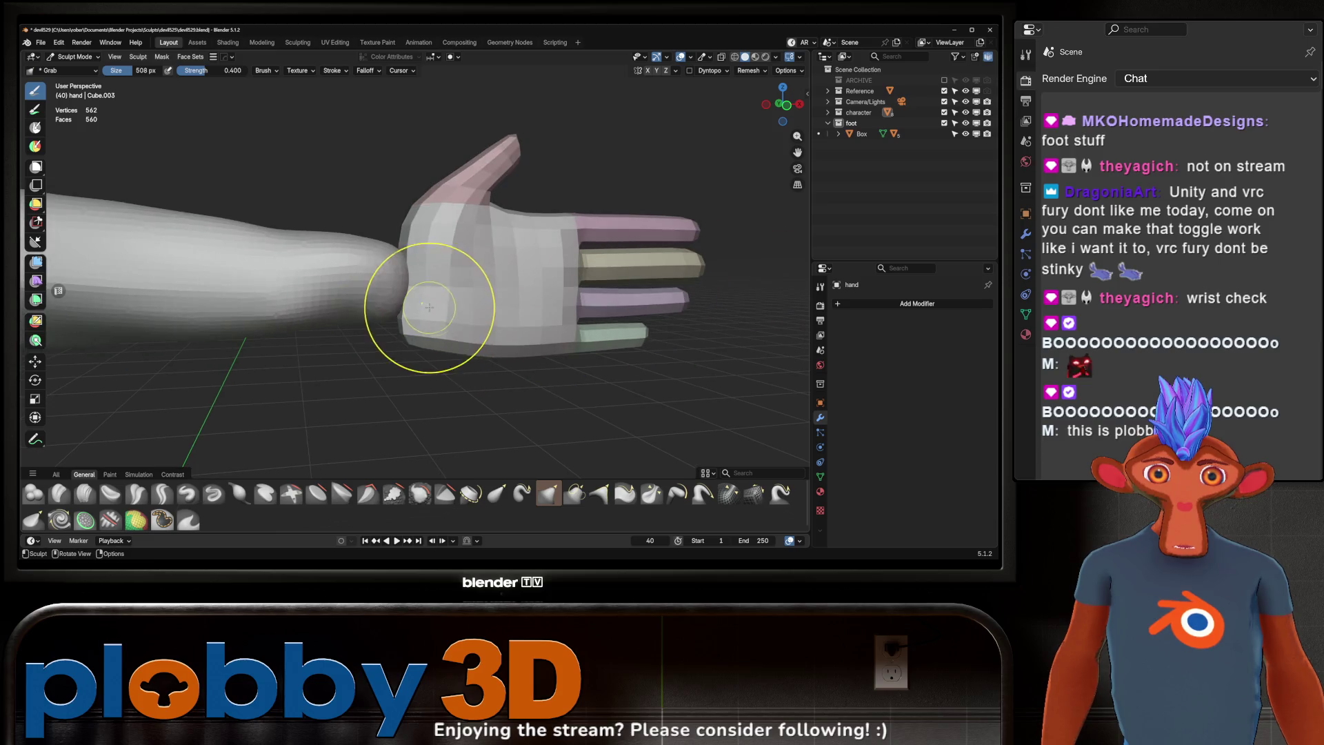
Step: Add and apply one Subdivision level to the hand, then return to Sculpt Mode
key(ctrl+Tab)
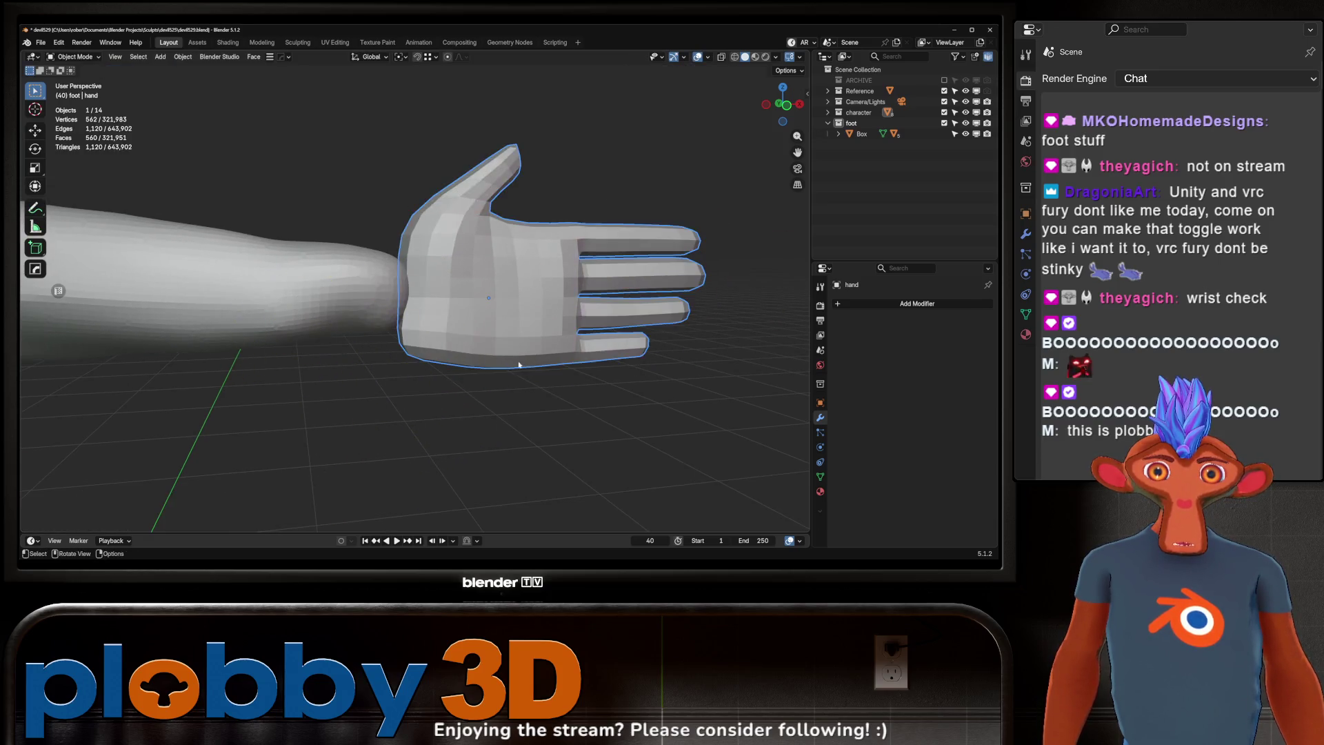
key(ctrl+1)
key(ctrl+a)
middle_drag(491, 324, 466, 338)
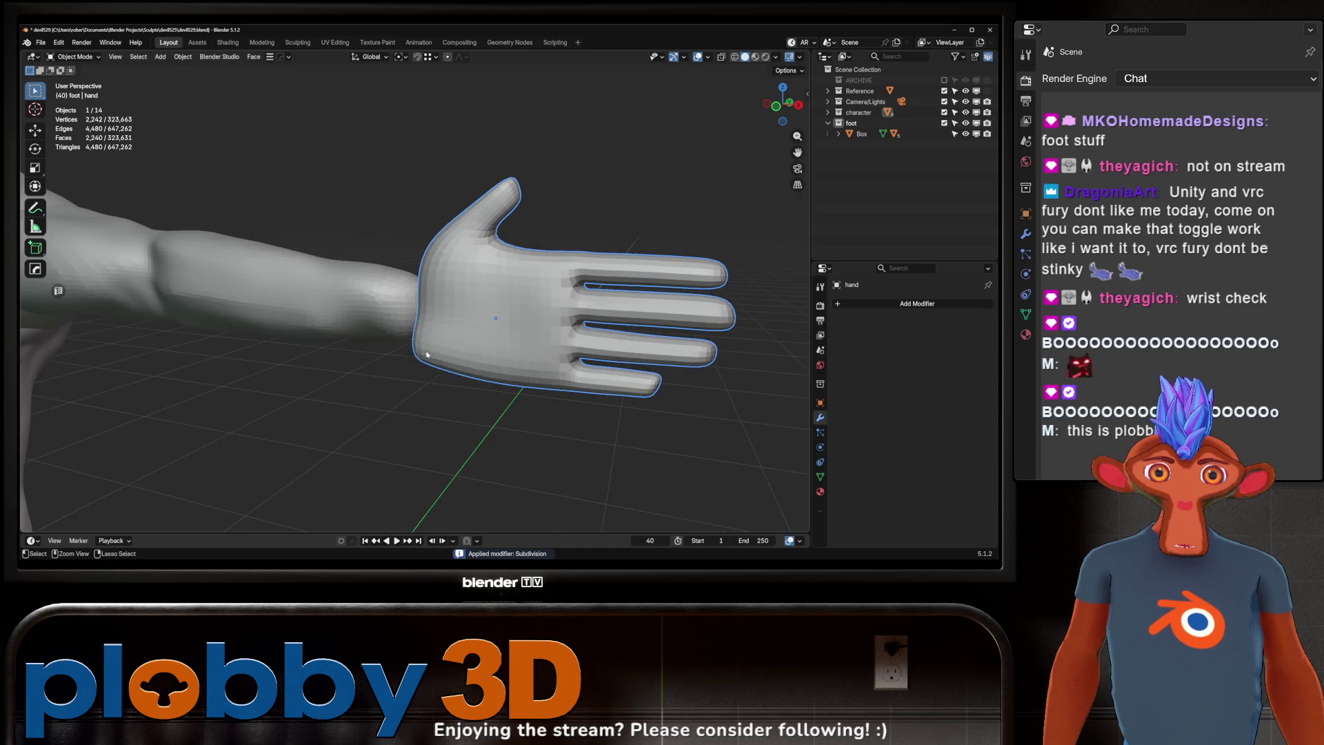
key(ctrl+Tab)
middle_drag(513, 398, 510, 335)
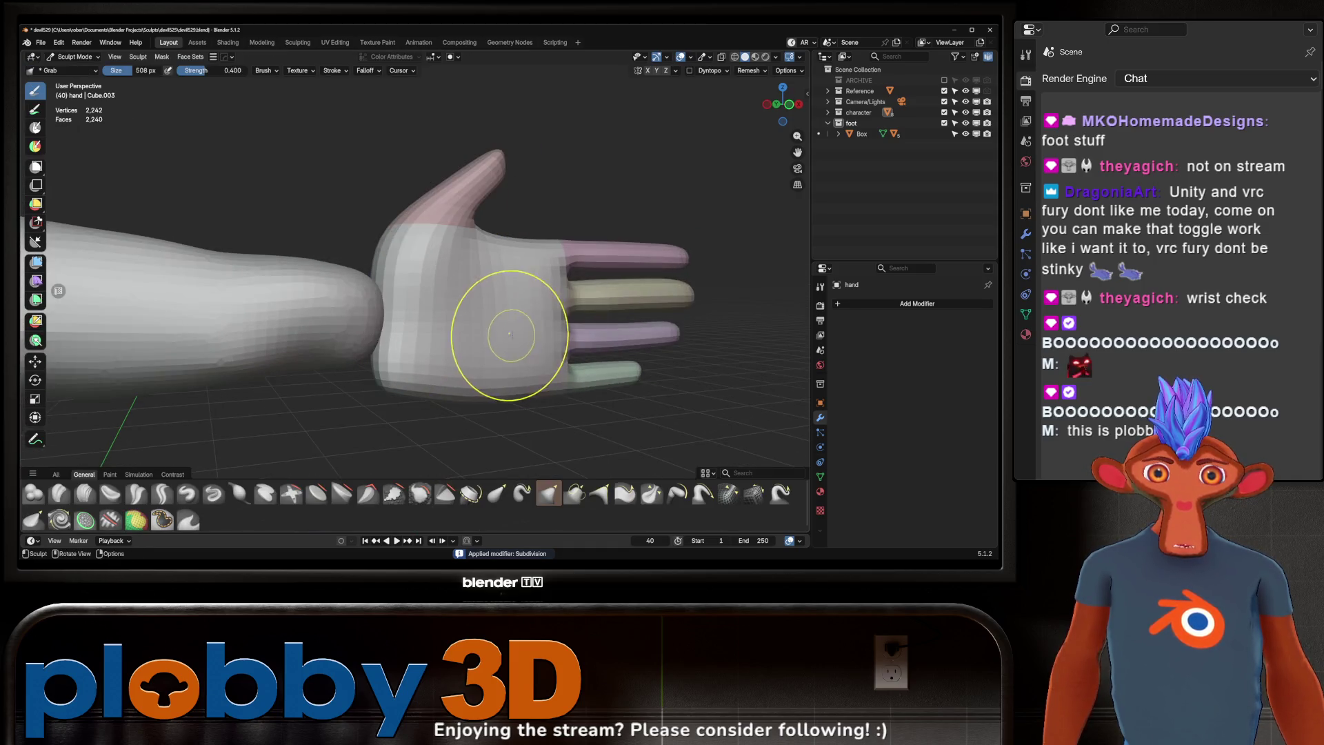
middle_drag(629, 303, 412, 332)
mouse_move(583, 306)
middle_down()
mouse_move(412, 352)
mouse_move(458, 414)
mouse_move(494, 331)
middle_up()
scroll(458, 414, down, 3)
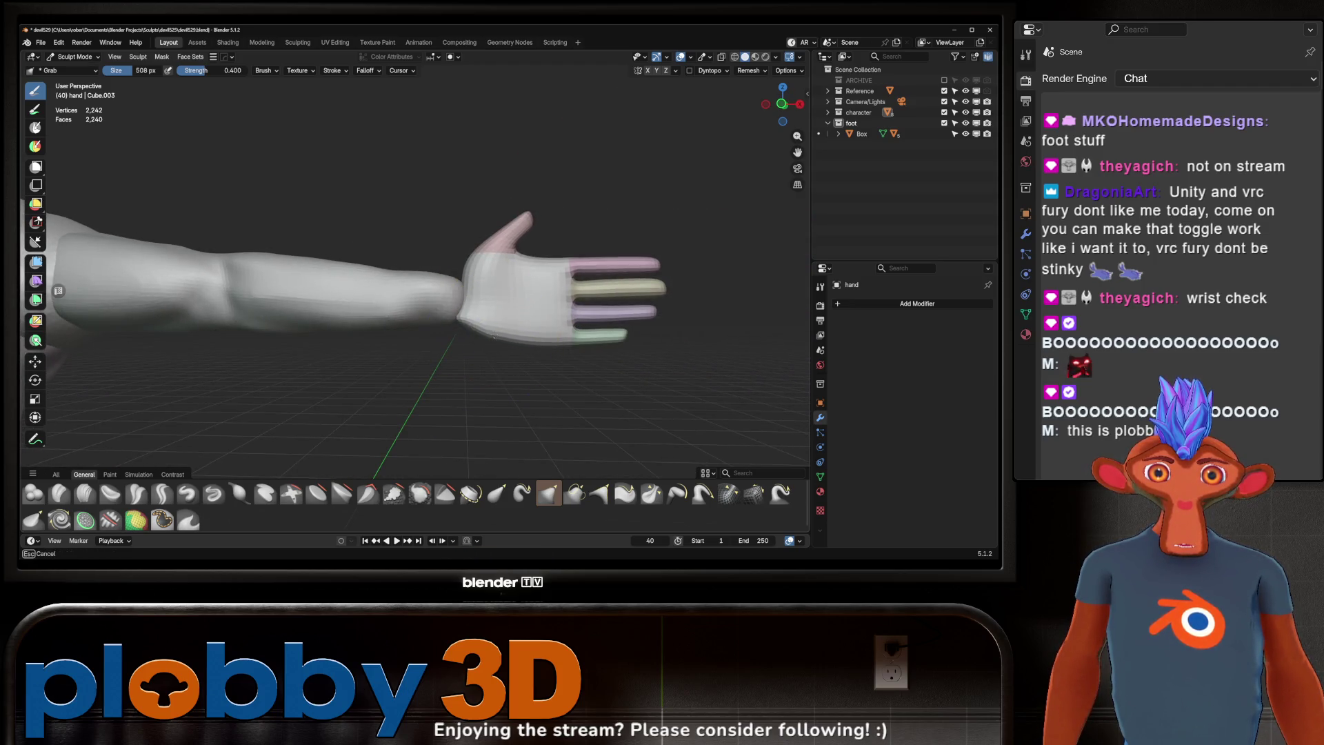
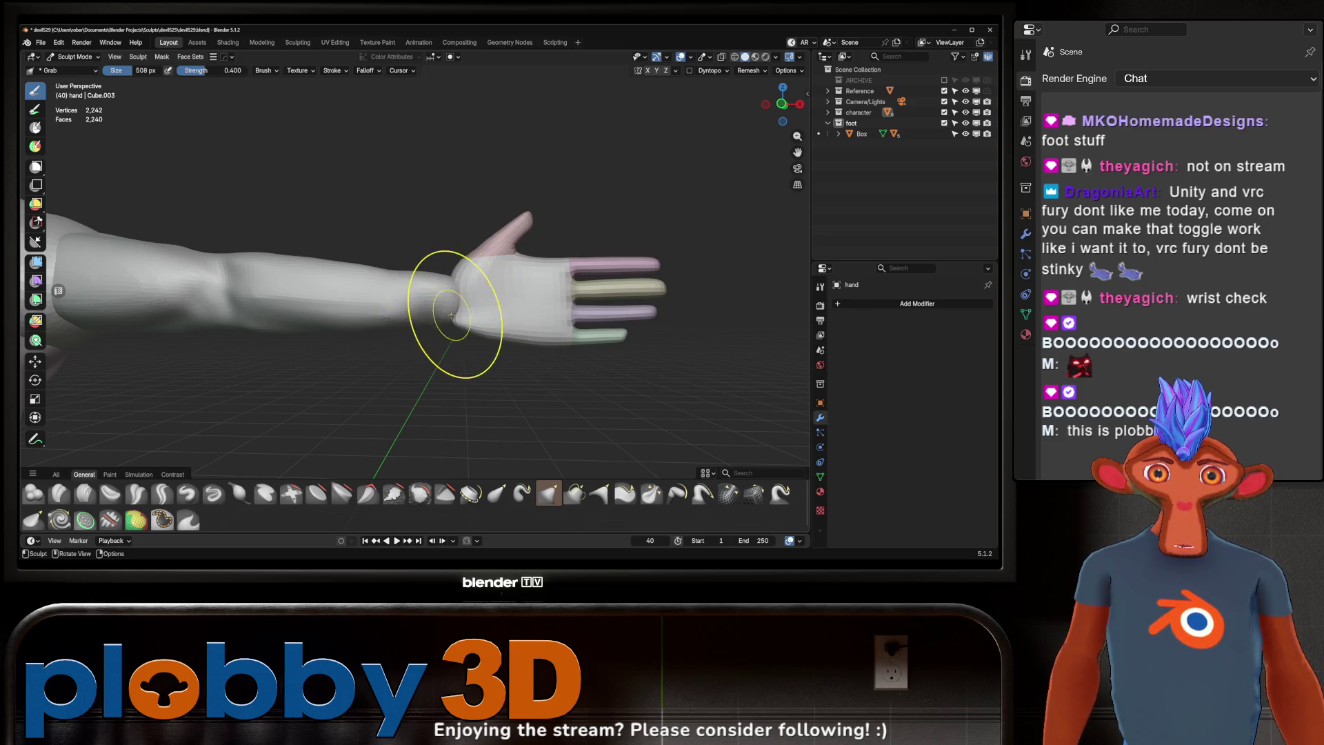
Step: Inspect the arm and hand up close, switching the sculpt target to the arms mesh
mouse_move(458, 322)
middle_down()
mouse_move(675, 379)
mouse_move(532, 428)
mouse_move(471, 319)
mouse_move(449, 385)
mouse_move(491, 333)
mouse_move(465, 329)
mouse_move(526, 331)
mouse_move(496, 354)
mouse_move(571, 245)
mouse_move(490, 340)
middle_up()
key(alt+q)
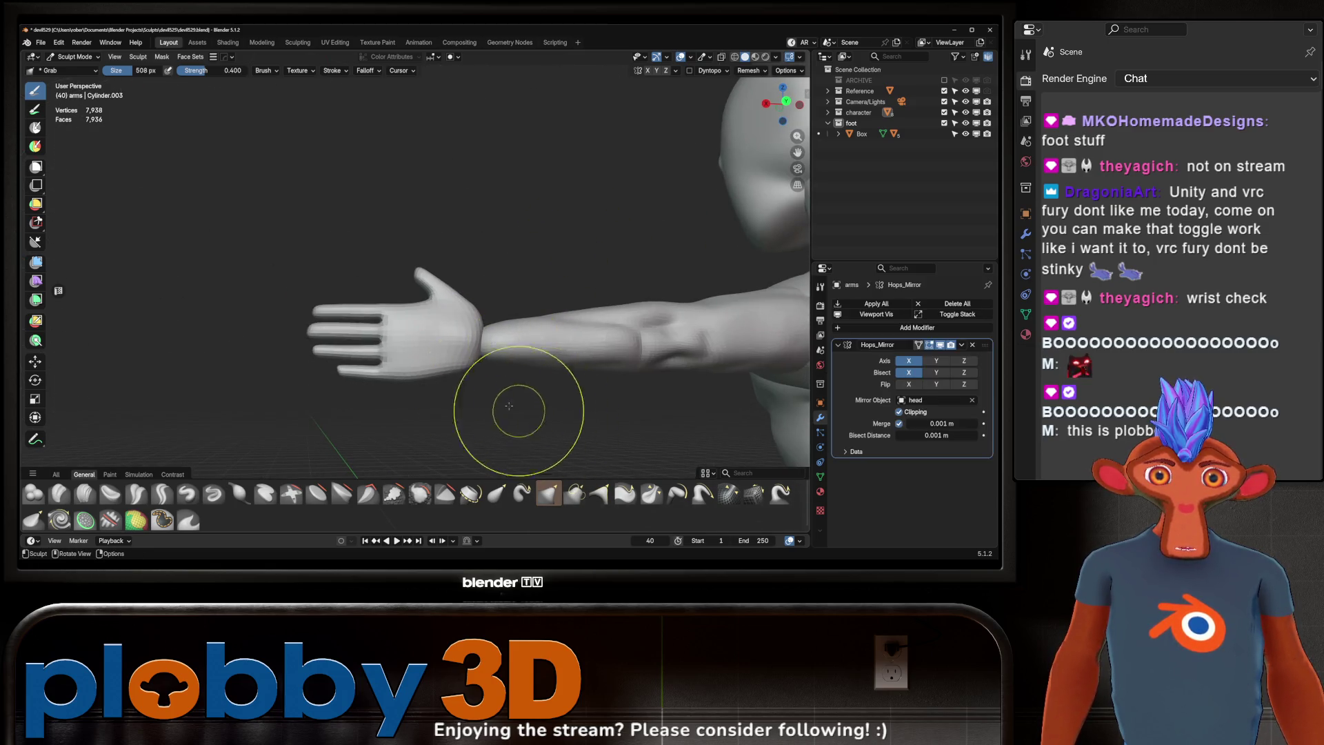
mouse_move(509, 406)
middle_down()
mouse_move(534, 346)
mouse_move(548, 350)
middle_up()
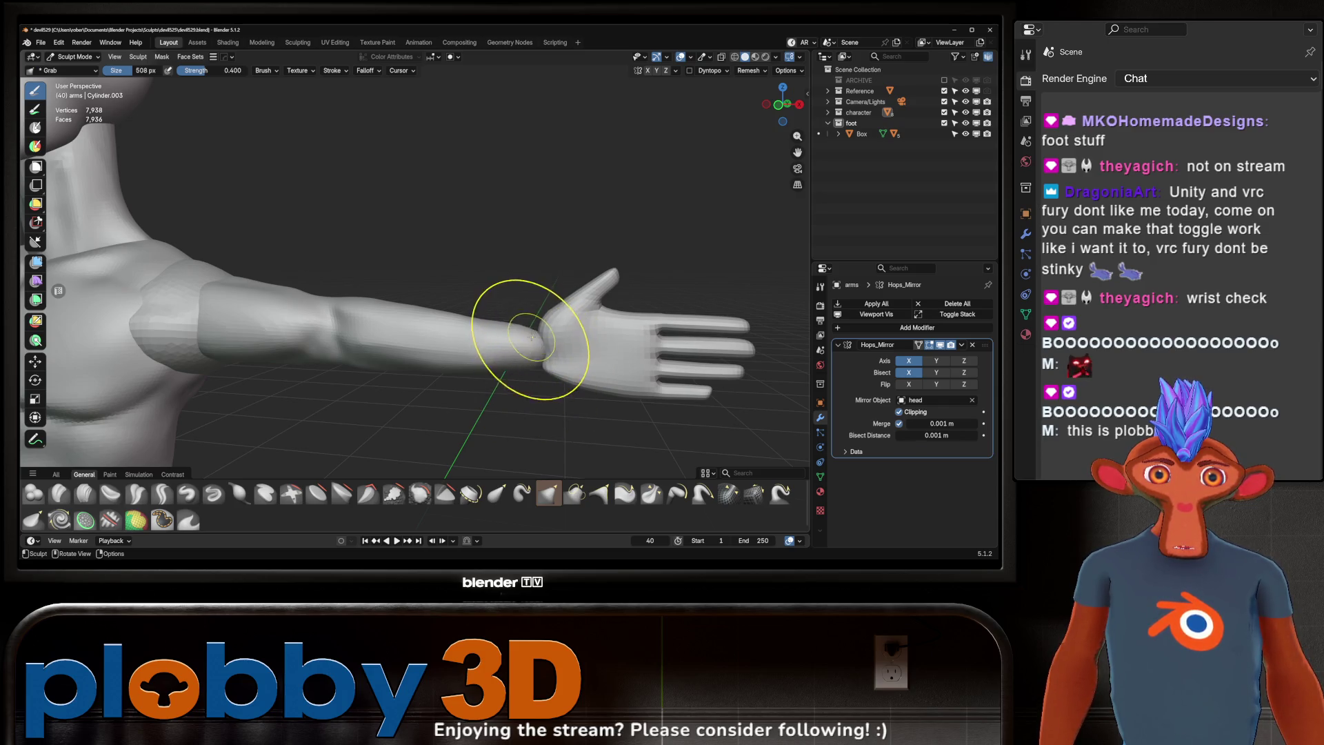
mouse_move(532, 338)
ctrl+middle_down()
mouse_move(535, 299)
mouse_move(507, 300)
ctrl+middle_up()
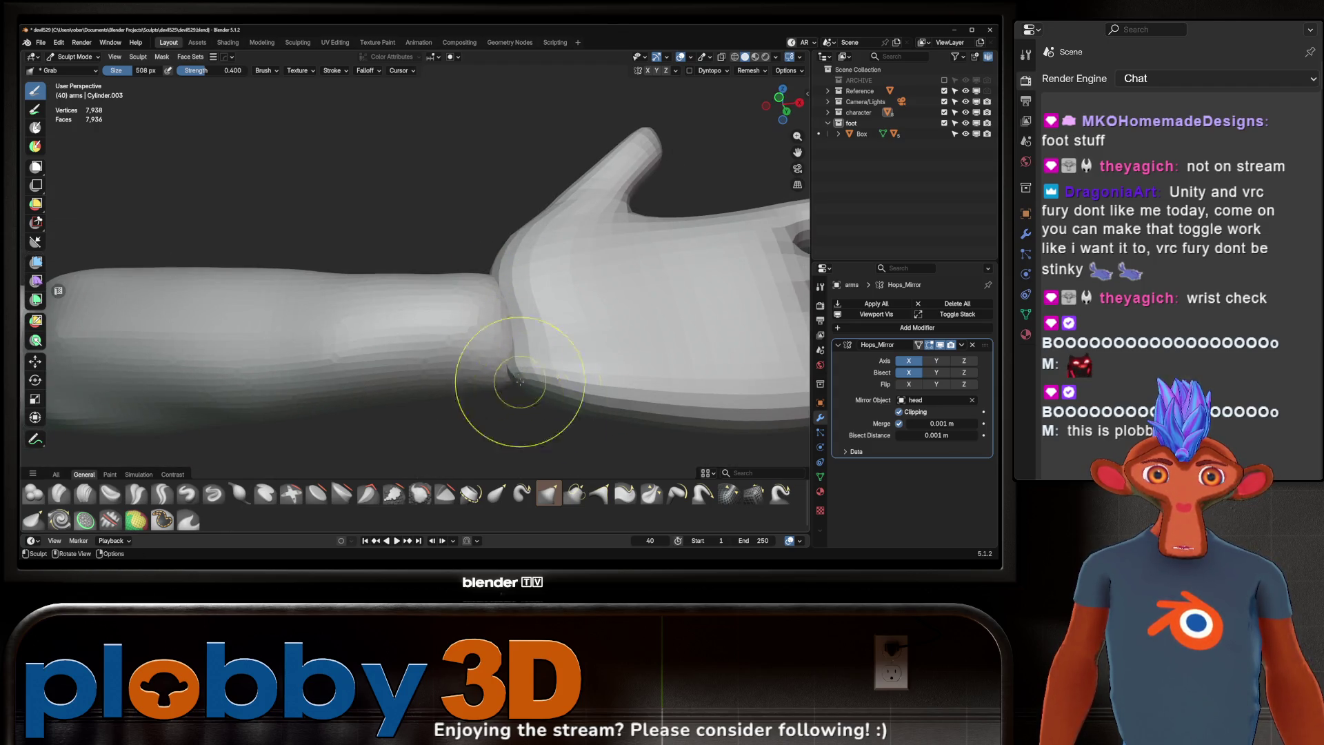
mouse_move(521, 380)
middle_down()
mouse_move(503, 384)
mouse_move(443, 331)
mouse_move(523, 372)
middle_up()
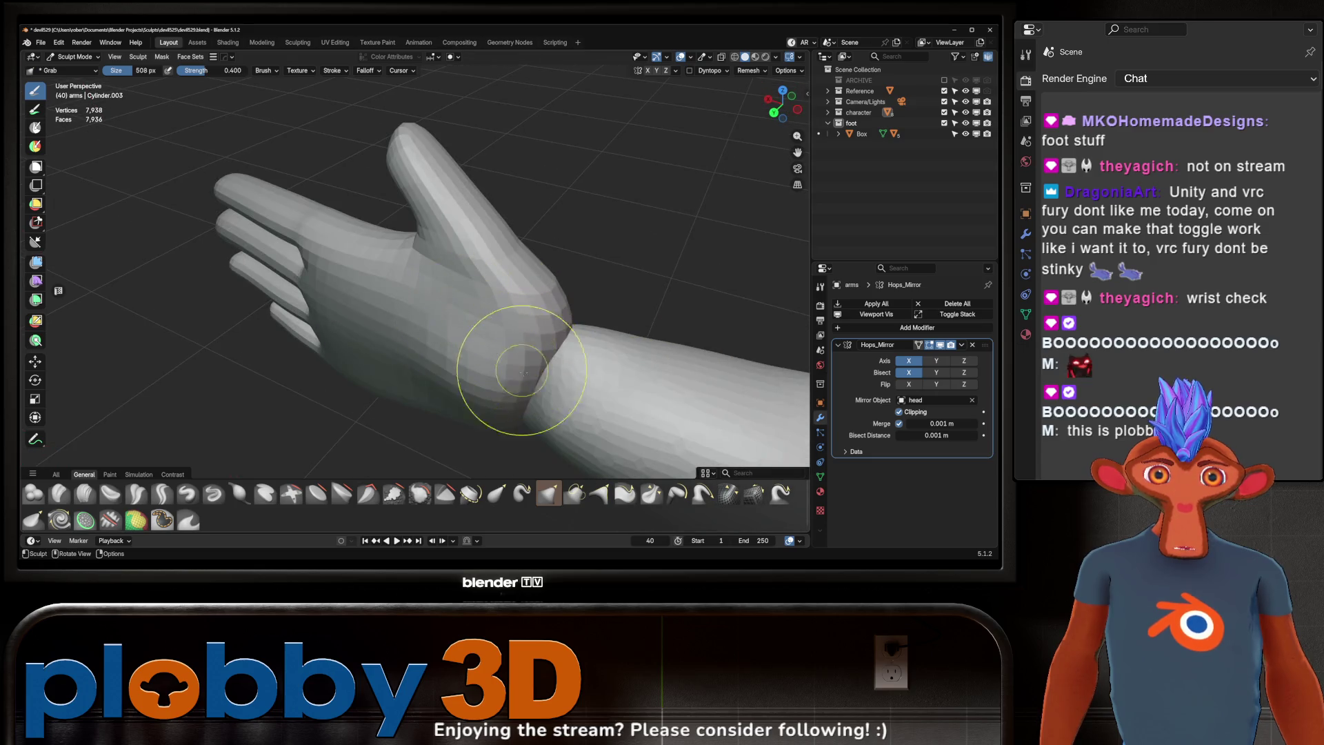
mouse_move(487, 421)
middle_down()
mouse_move(428, 324)
mouse_move(436, 337)
middle_up()
scroll(394, 281, up, 3)
scroll(404, 345, up, 1)
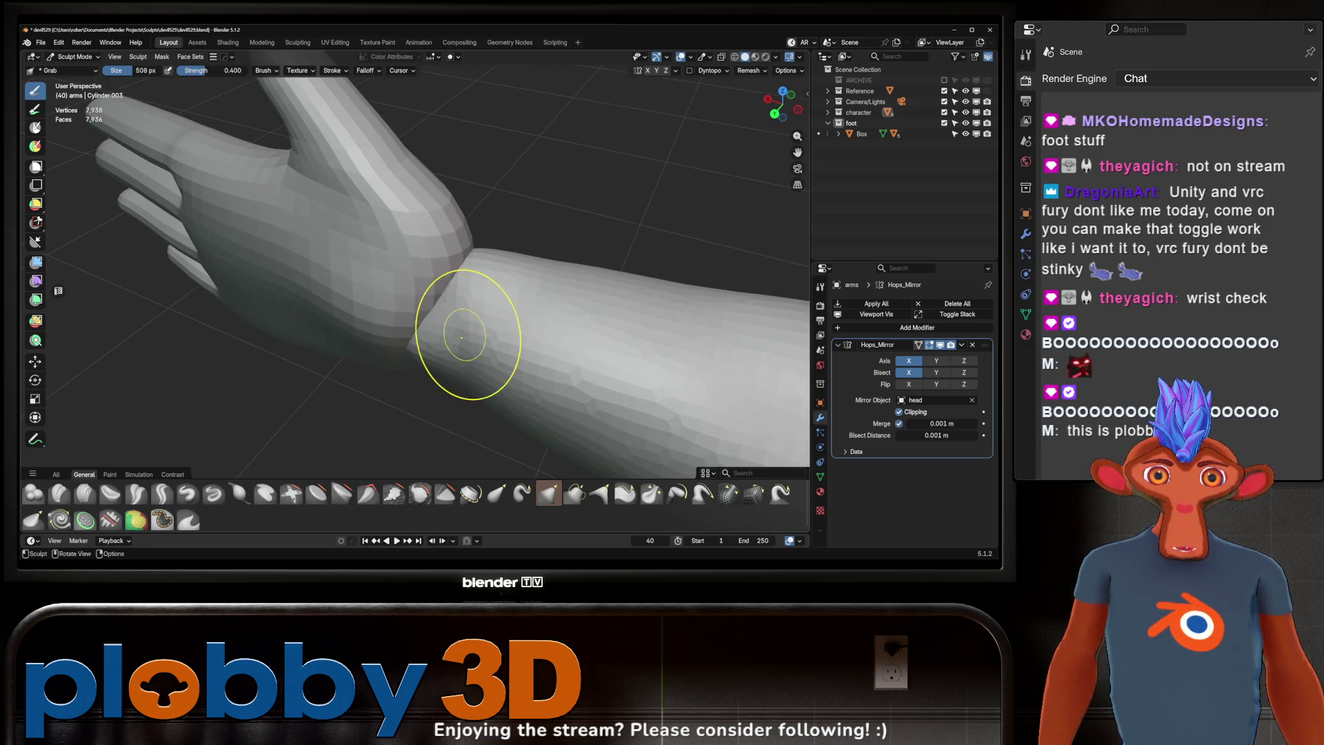
mouse_move(457, 381)
middle_down()
mouse_move(349, 370)
mouse_move(462, 347)
mouse_move(451, 311)
mouse_move(487, 276)
mouse_move(465, 303)
mouse_move(414, 269)
mouse_move(399, 230)
mouse_move(384, 349)
mouse_move(425, 318)
mouse_move(425, 365)
mouse_move(458, 200)
middle_up()
scroll(458, 199, up, 8)
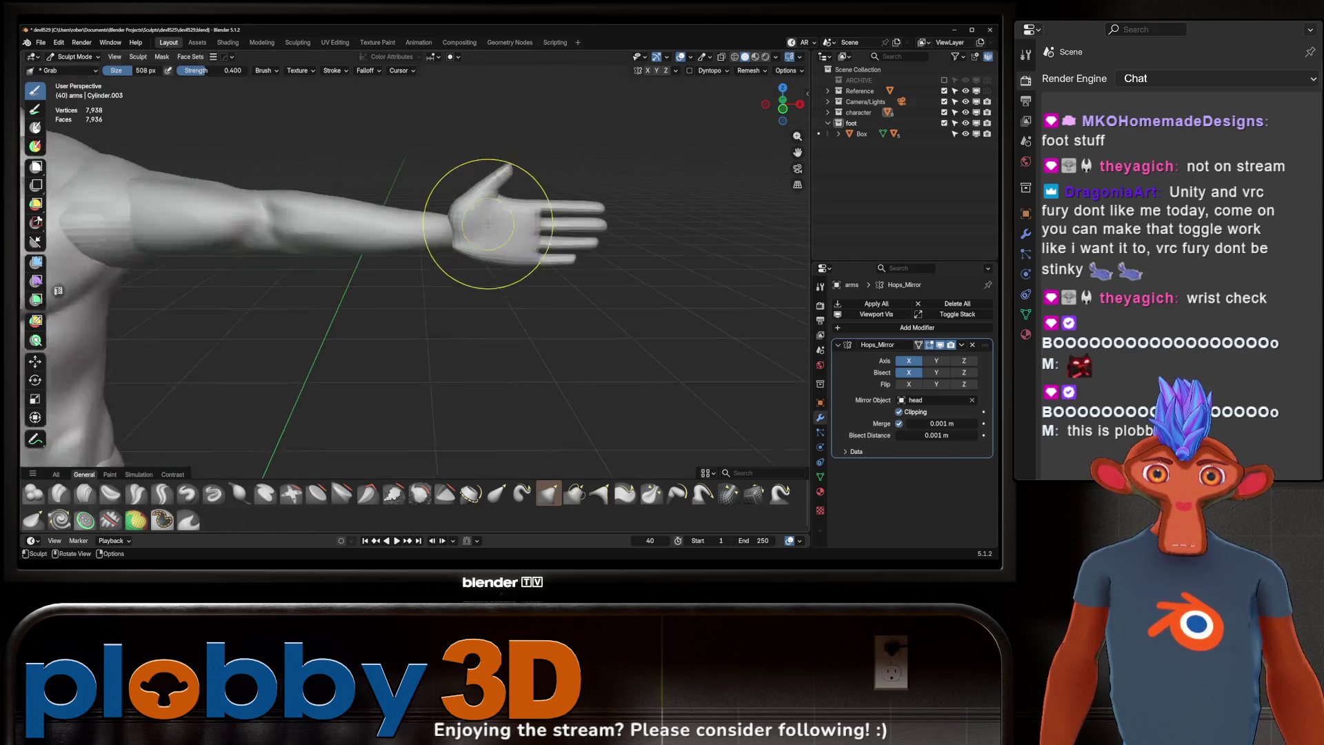
Step: Switch sculpting to the hand mesh, then return to Object Mode framing the arm
key(alt+q)
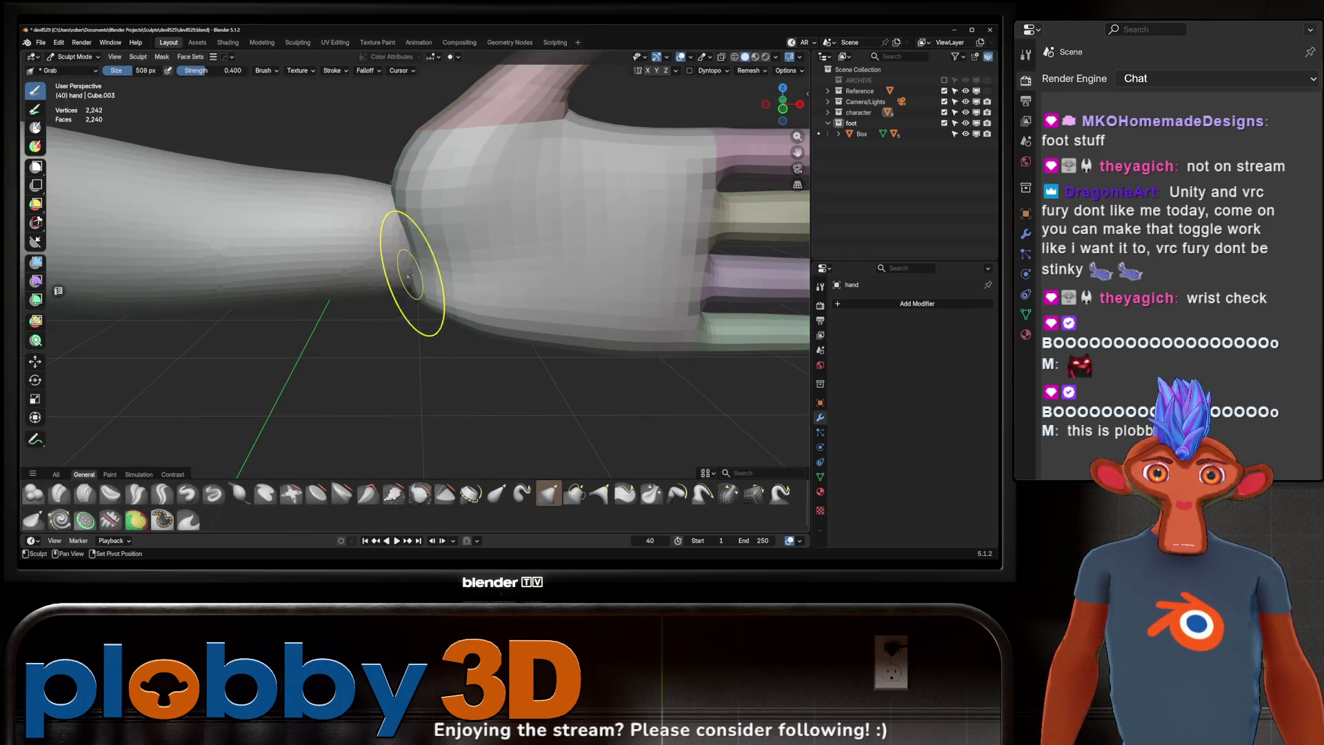
scroll(423, 251, down, 8)
shift+middle_drag(423, 252, 447, 205)
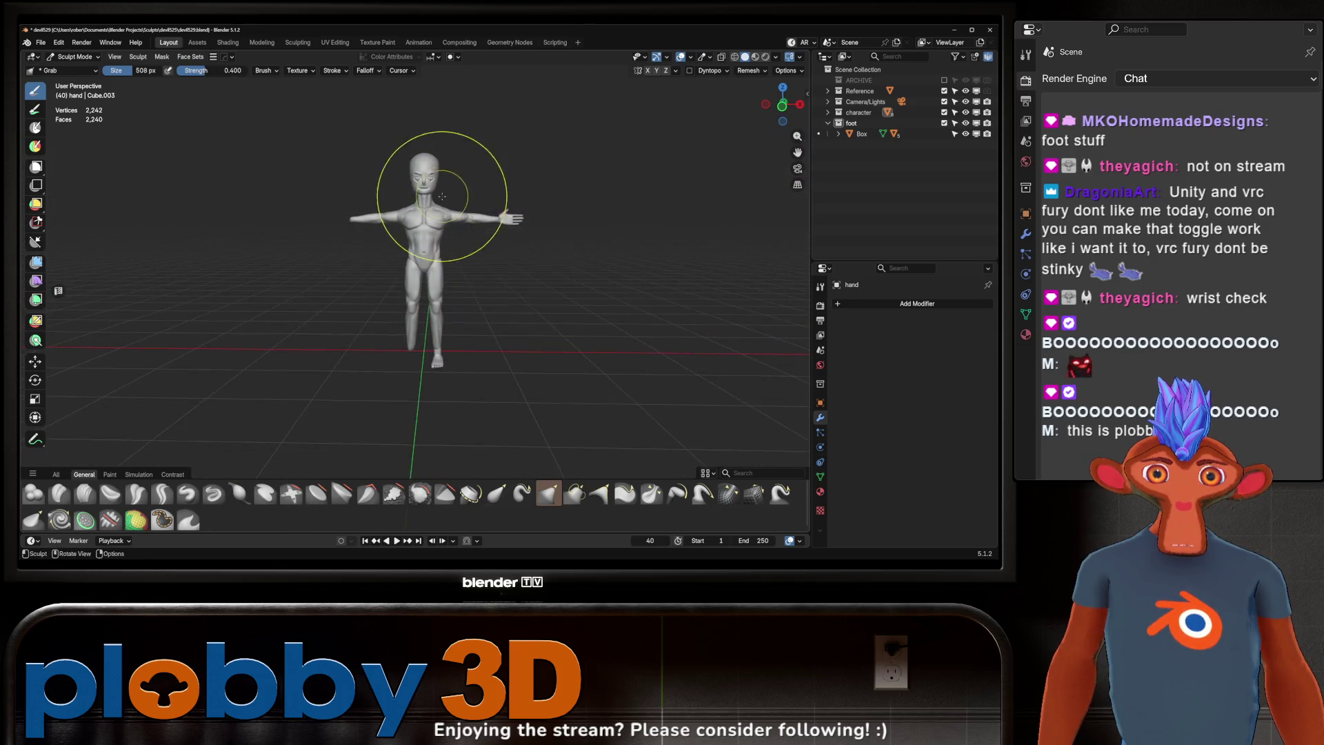
key(ctrl+Tab)
click(365, 221)
scroll(560, 204, up, 6)
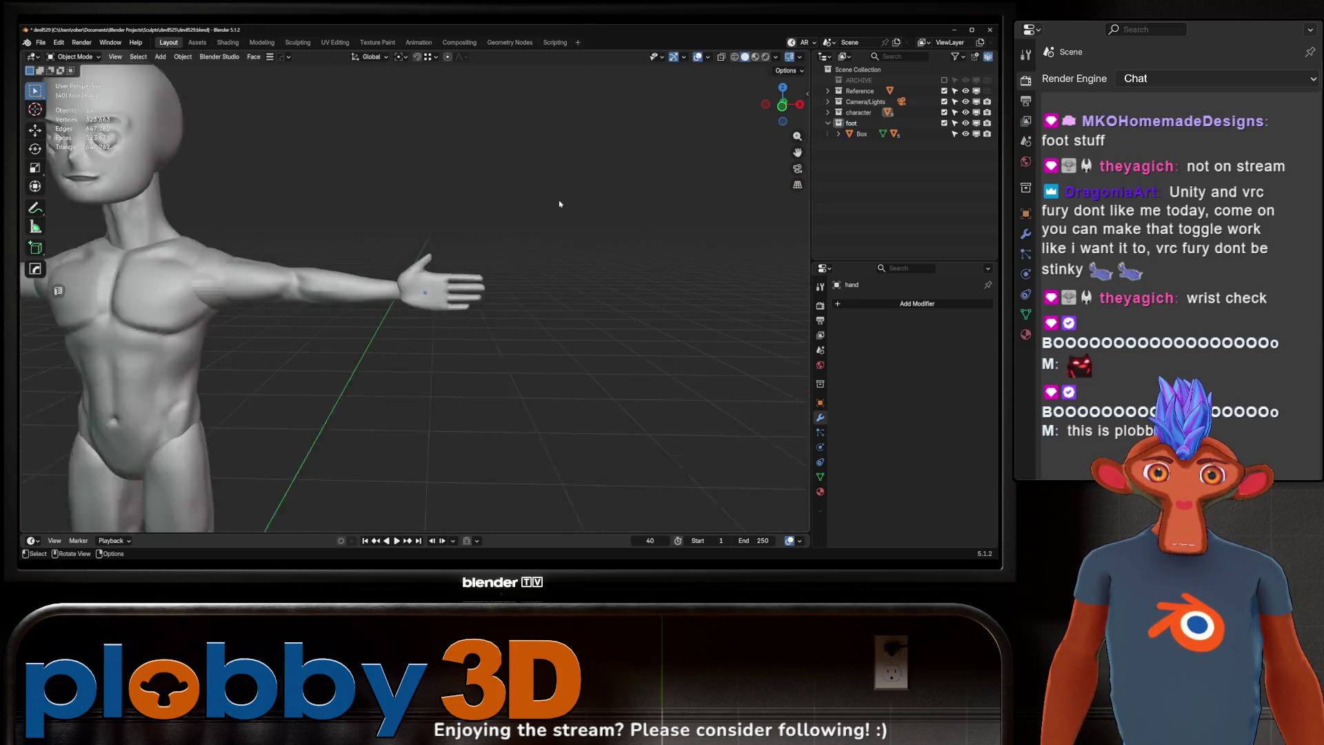
scroll(560, 203, up, 3)
mouse_move(560, 204)
middle_down()
mouse_move(510, 283)
mouse_move(570, 249)
mouse_move(511, 214)
middle_up()
scroll(571, 248, down, 6)
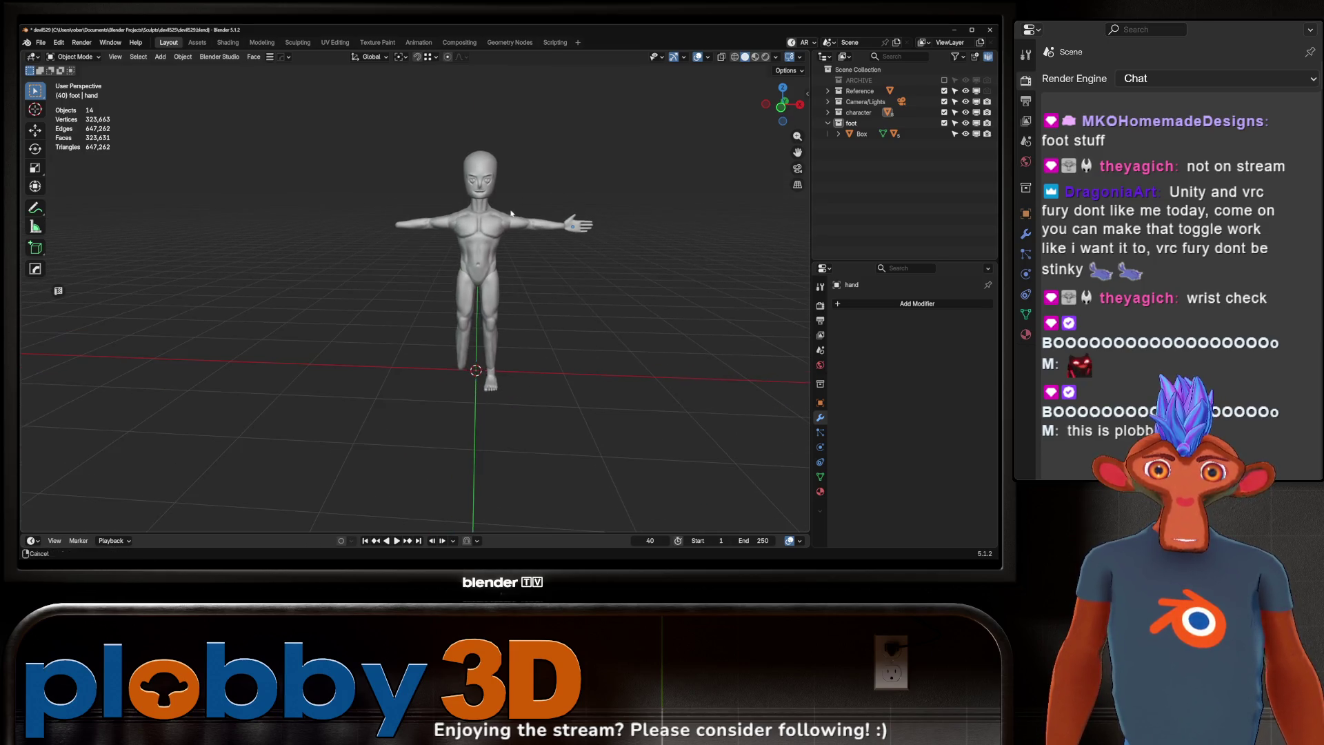
Step: Apply rotation and scale on the hand, undoing an accidental mirror first
click(571, 227)
click(655, 230)
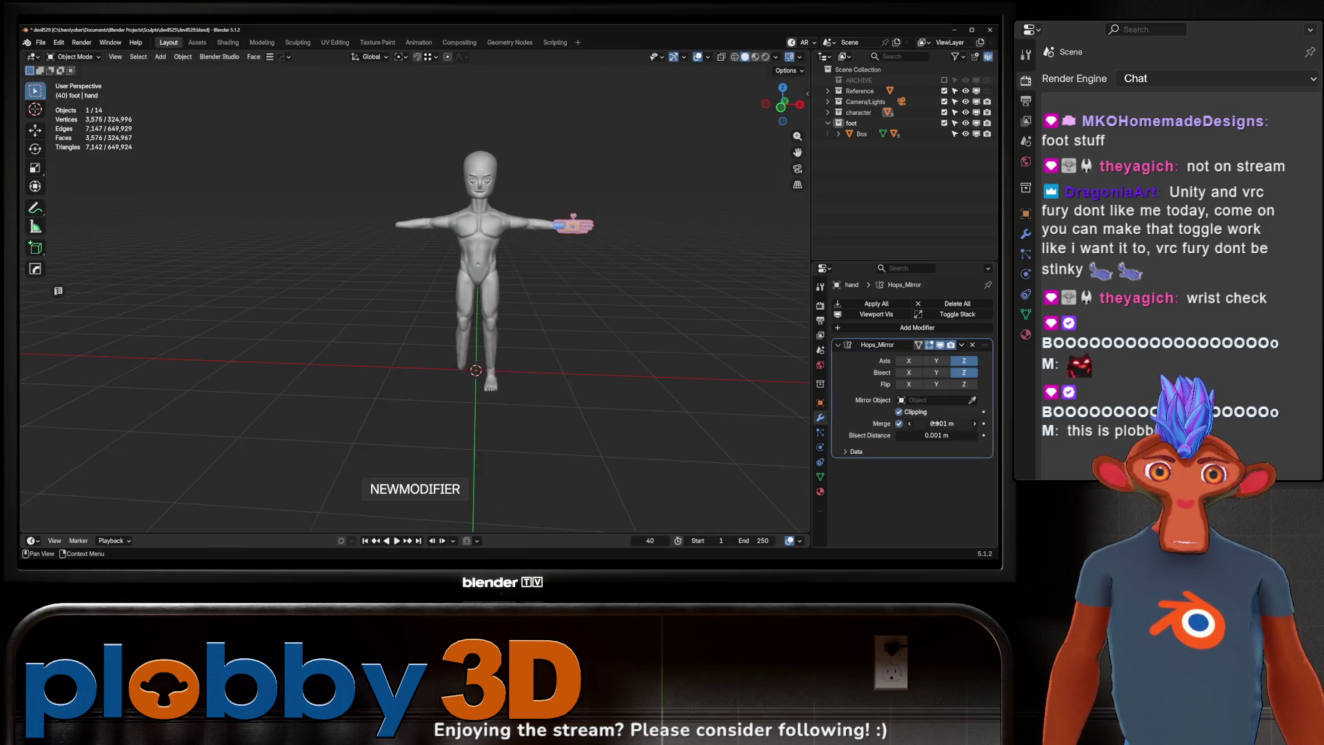
key(ctrl+z)
key(ctrl+a)
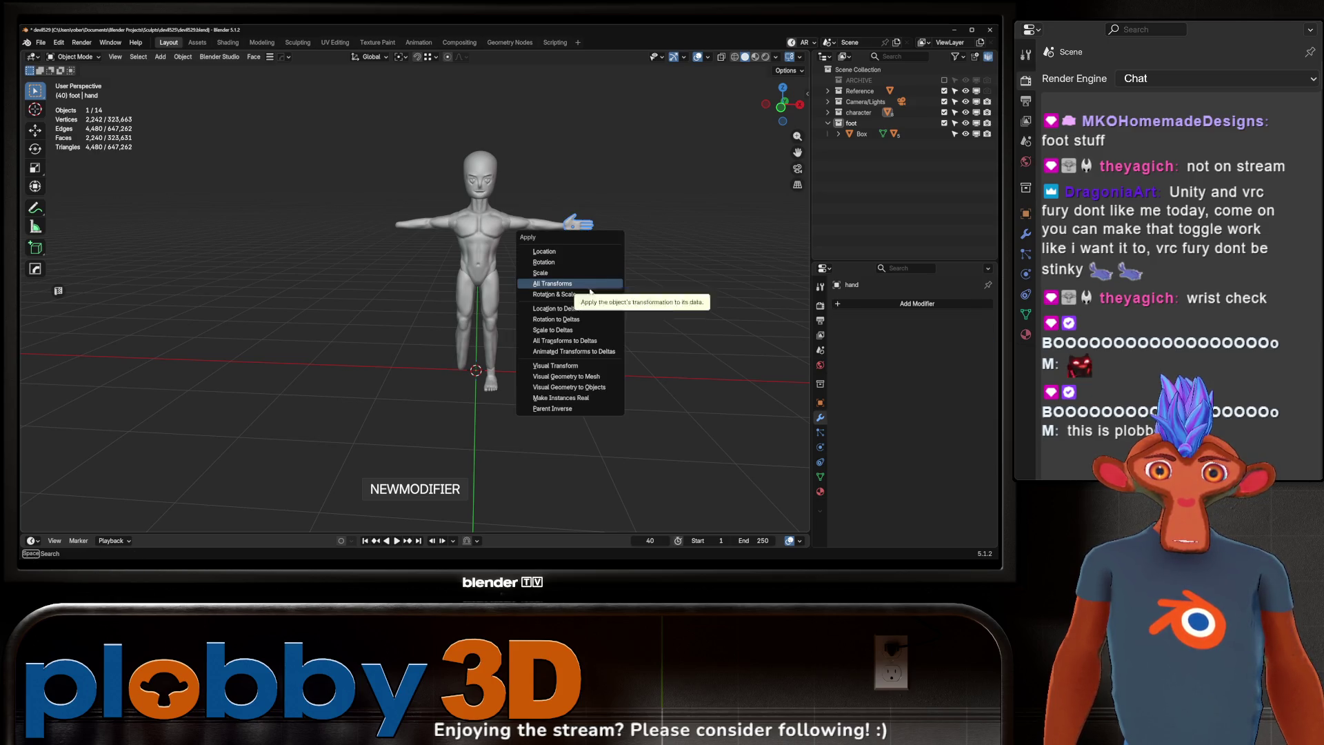
click(586, 295)
Step: Mirror the hand across X onto the other arm with the torso as mirror object
click(651, 217)
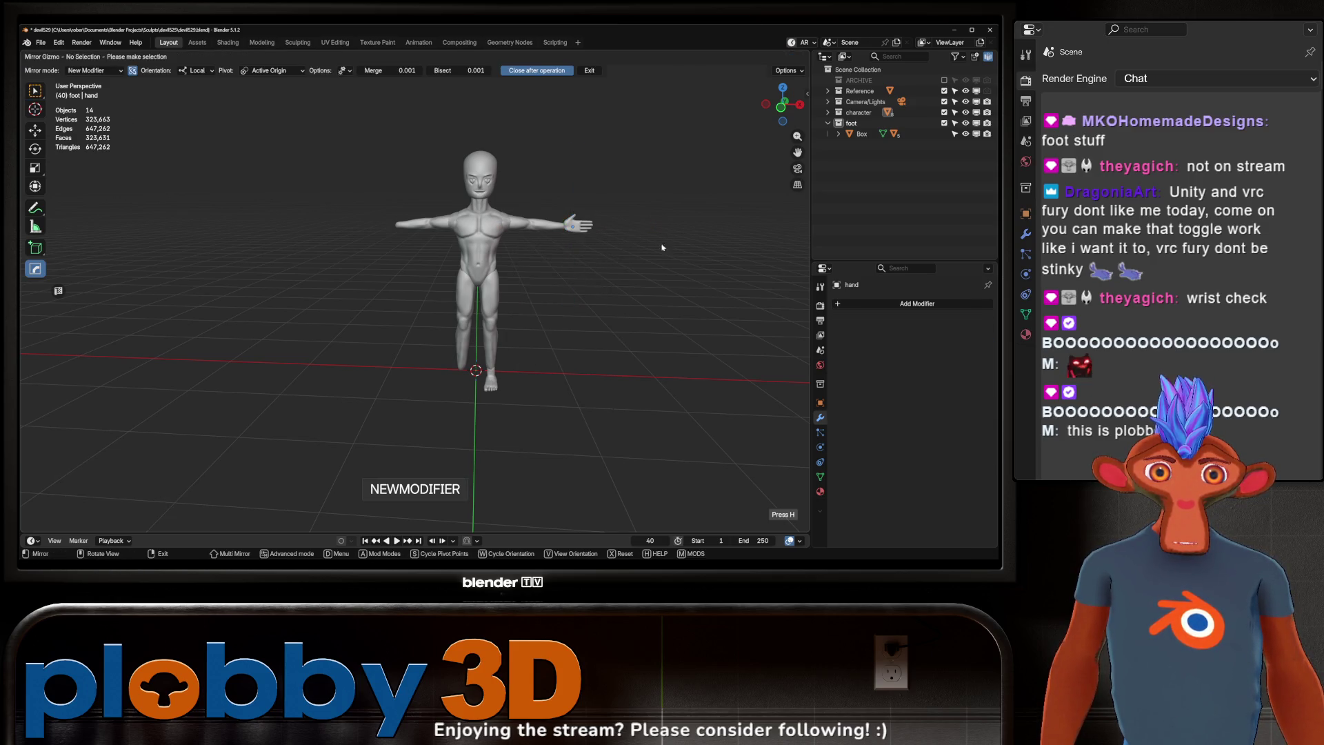
click(579, 225)
click(655, 231)
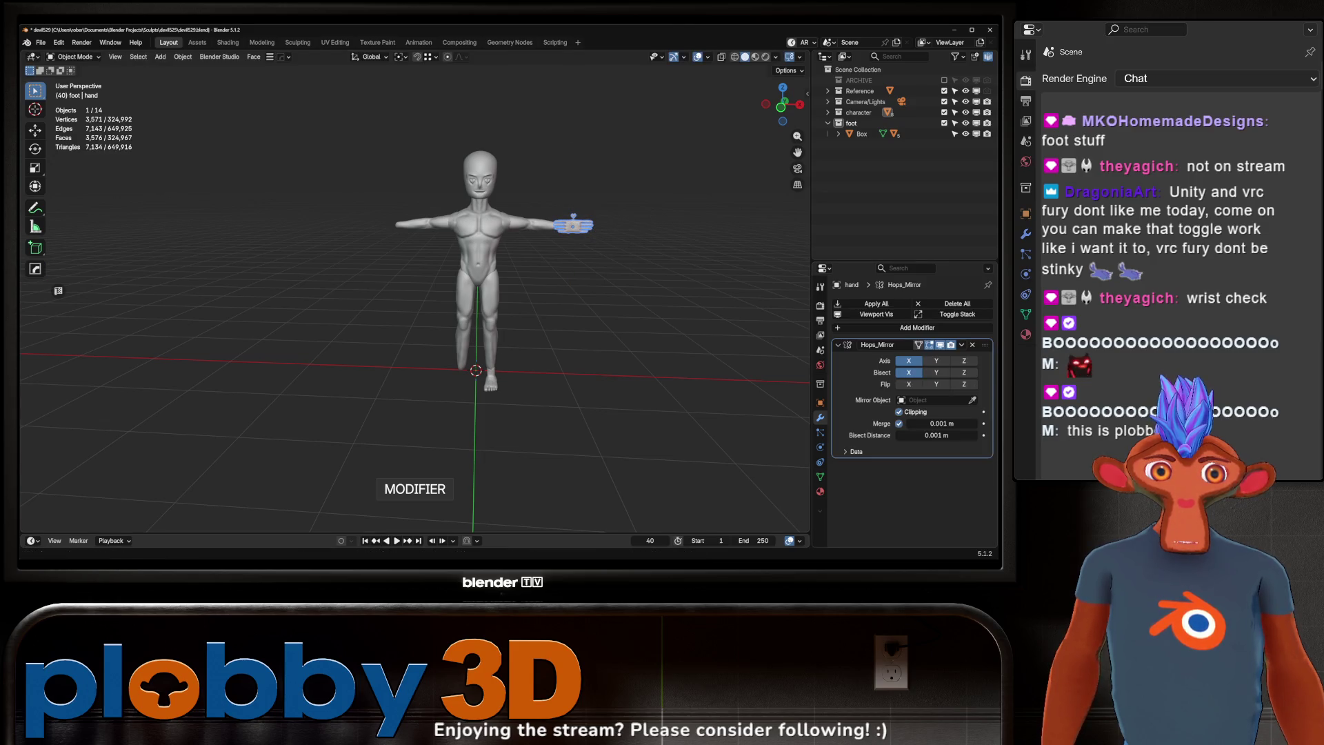
click(417, 220)
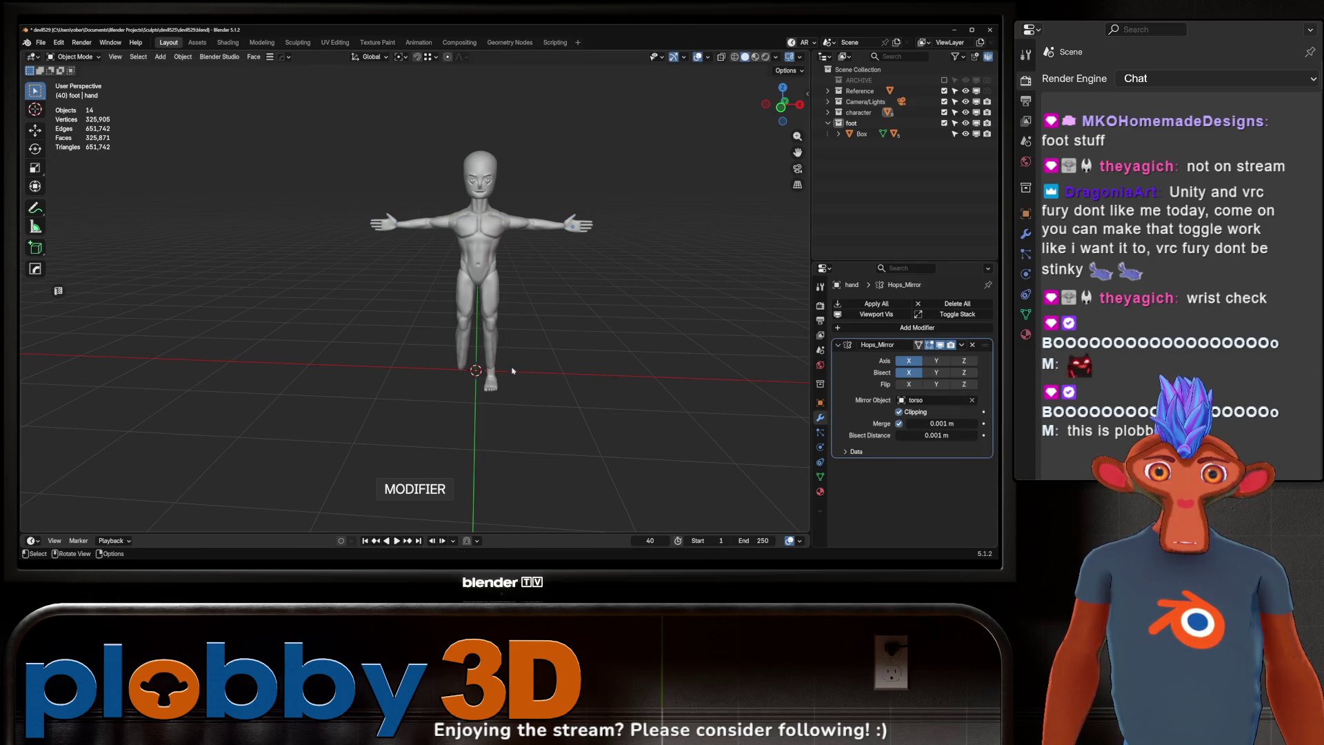
scroll(512, 371, up, 5)
Step: Mirror the foot on X using the head as mirror object, giving both legs a foot
click(528, 414)
mouse_move(512, 372)
middle_down()
mouse_move(531, 414)
mouse_move(660, 399)
middle_up()
click(500, 241)
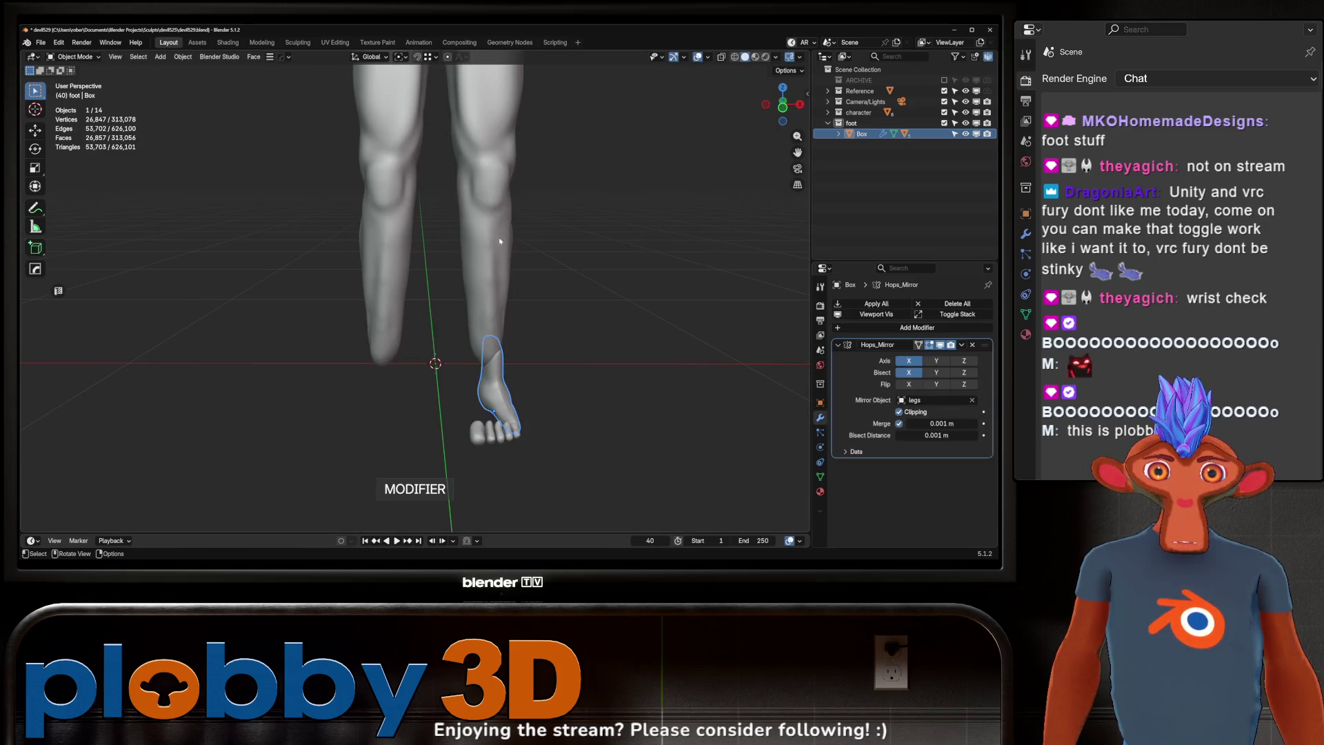
scroll(522, 347, down, 5)
click(972, 400)
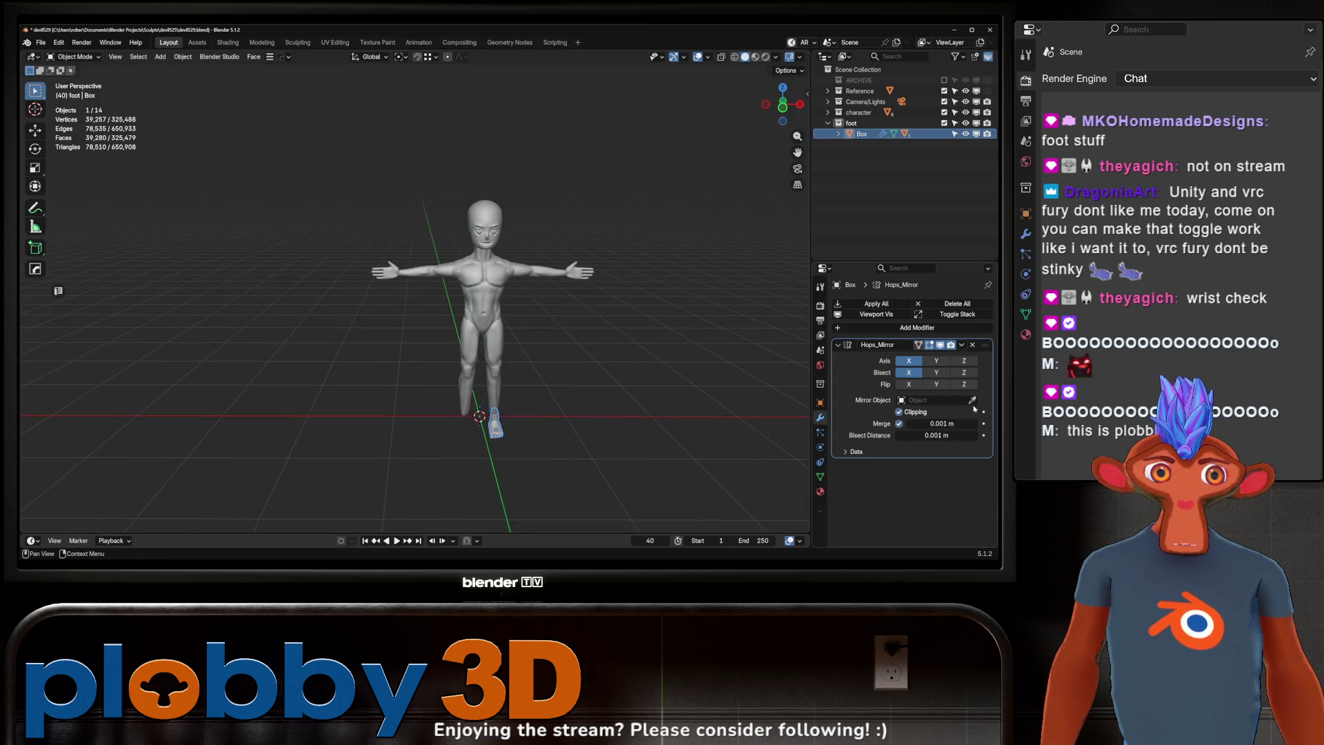
click(488, 216)
scroll(490, 426, up, 9)
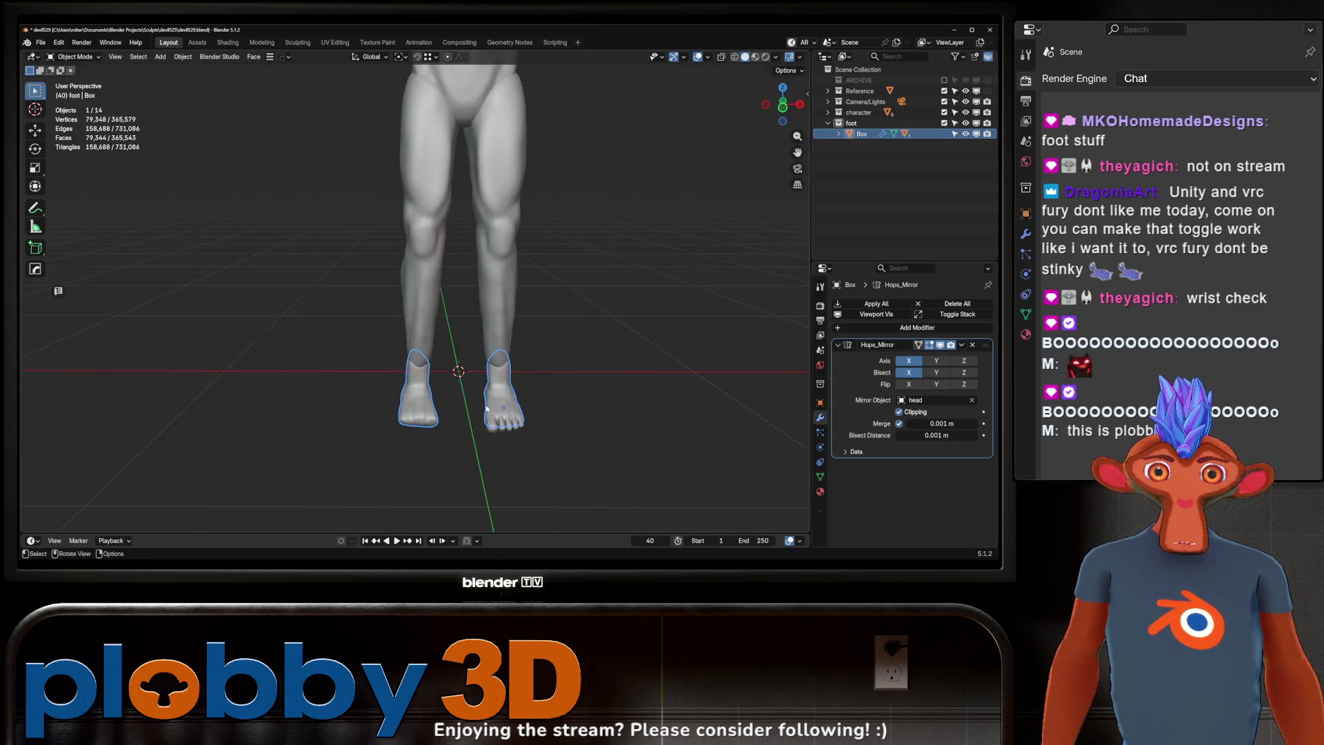
click(504, 421)
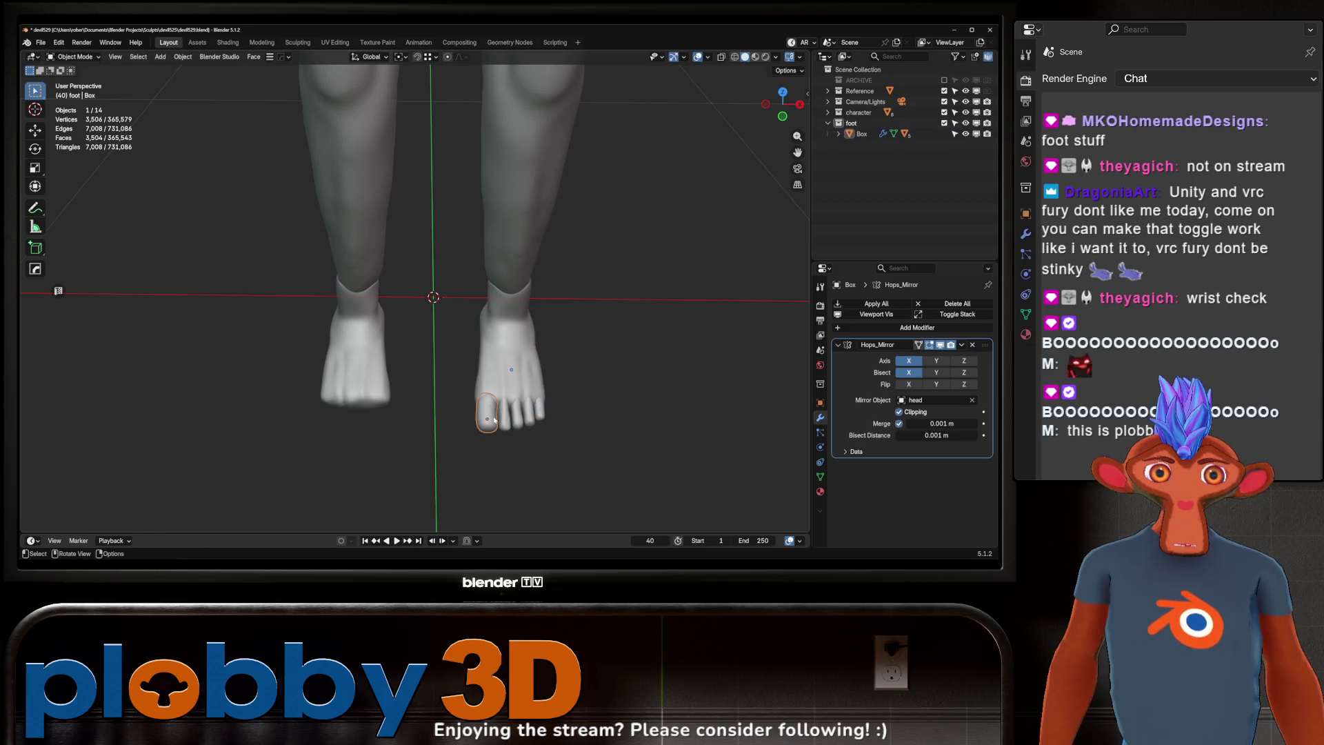
Step: Apply the Subdivision modifier on each toenail piece with Ctrl+A
click(488, 419)
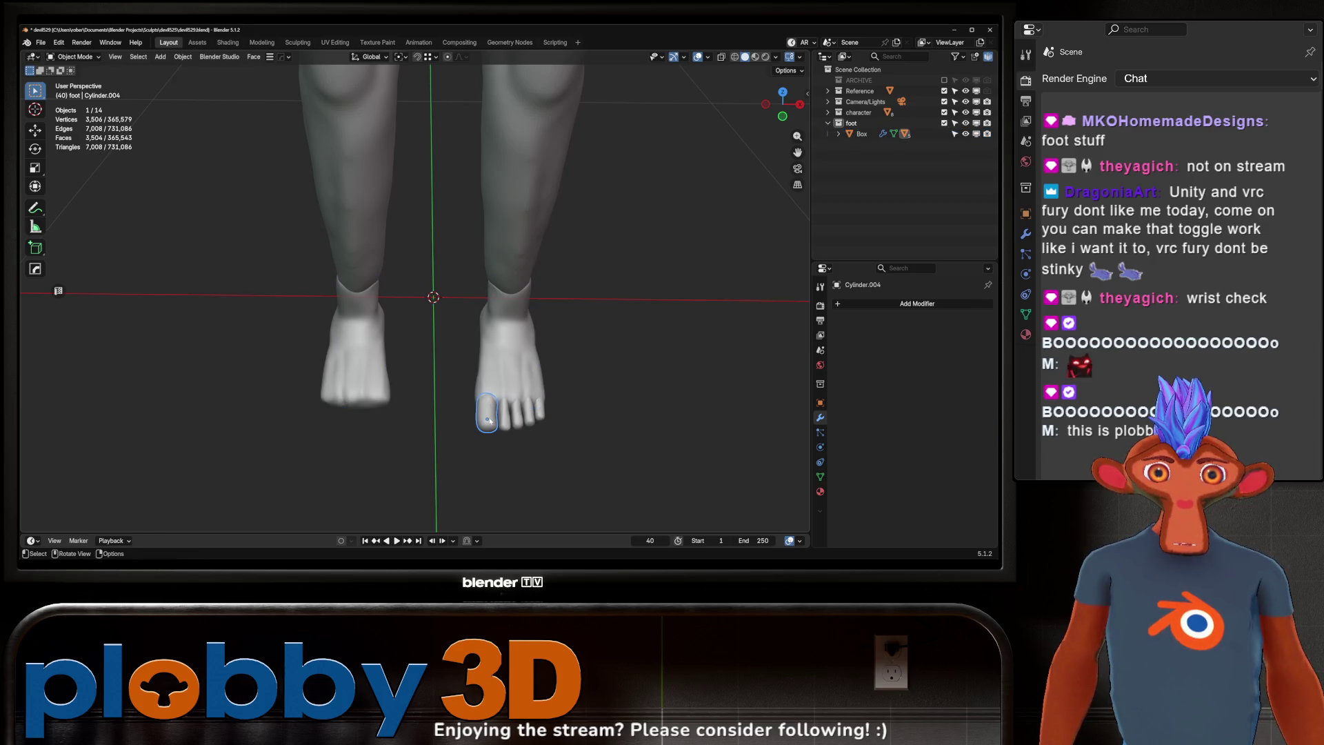
click(528, 421)
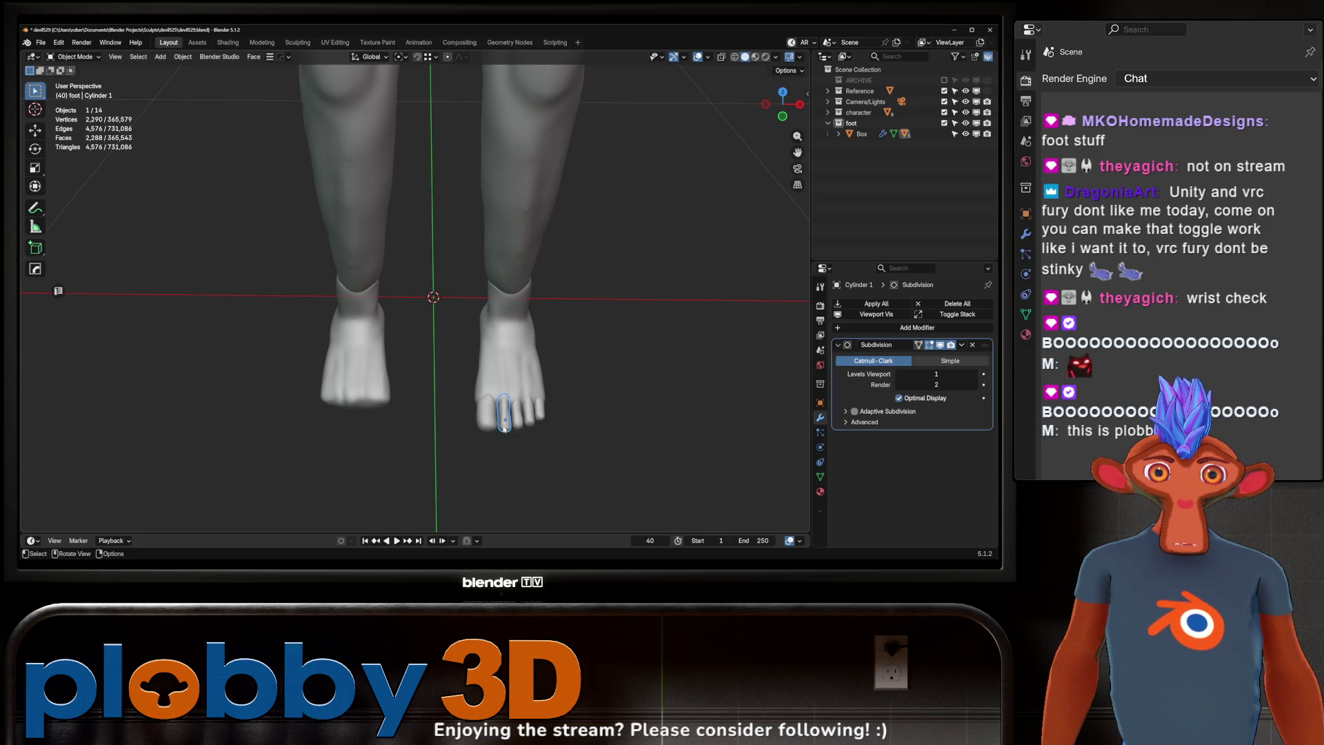
key(ctrl+a)
click(518, 413)
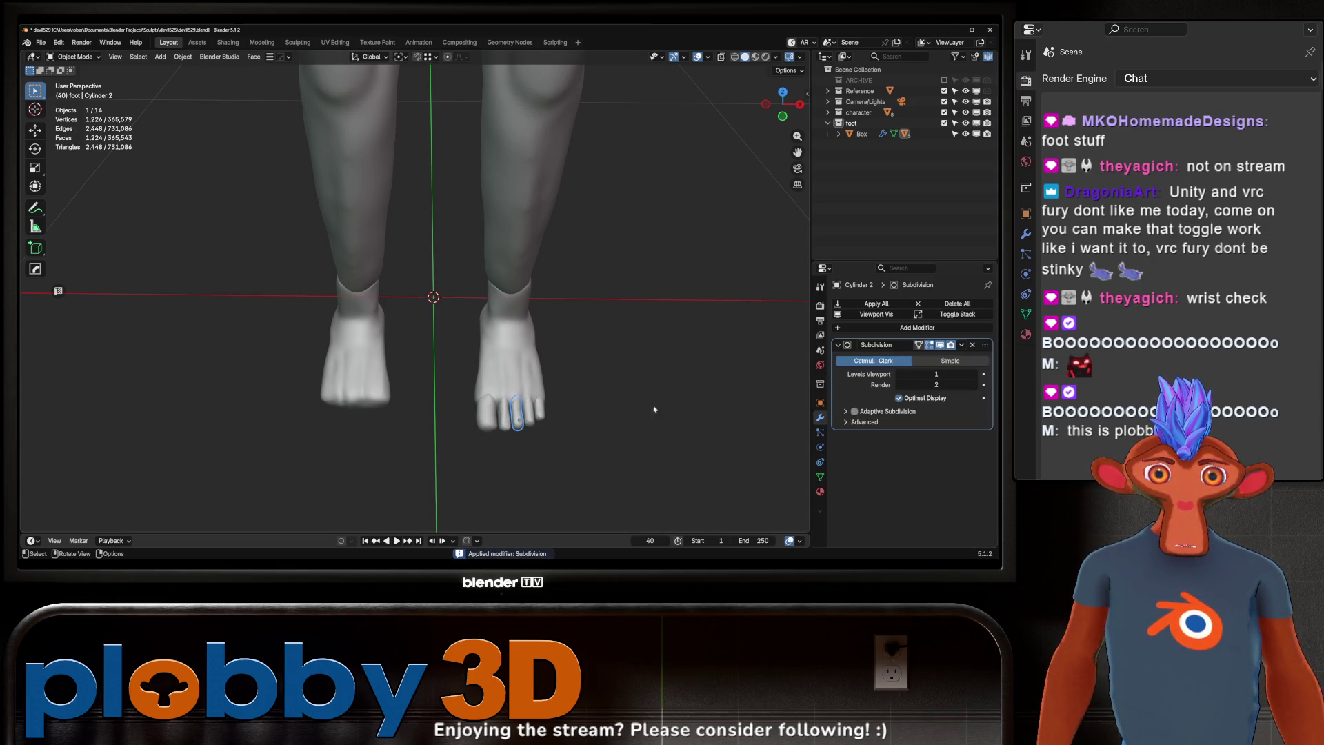
key(ctrl+a)
click(540, 413)
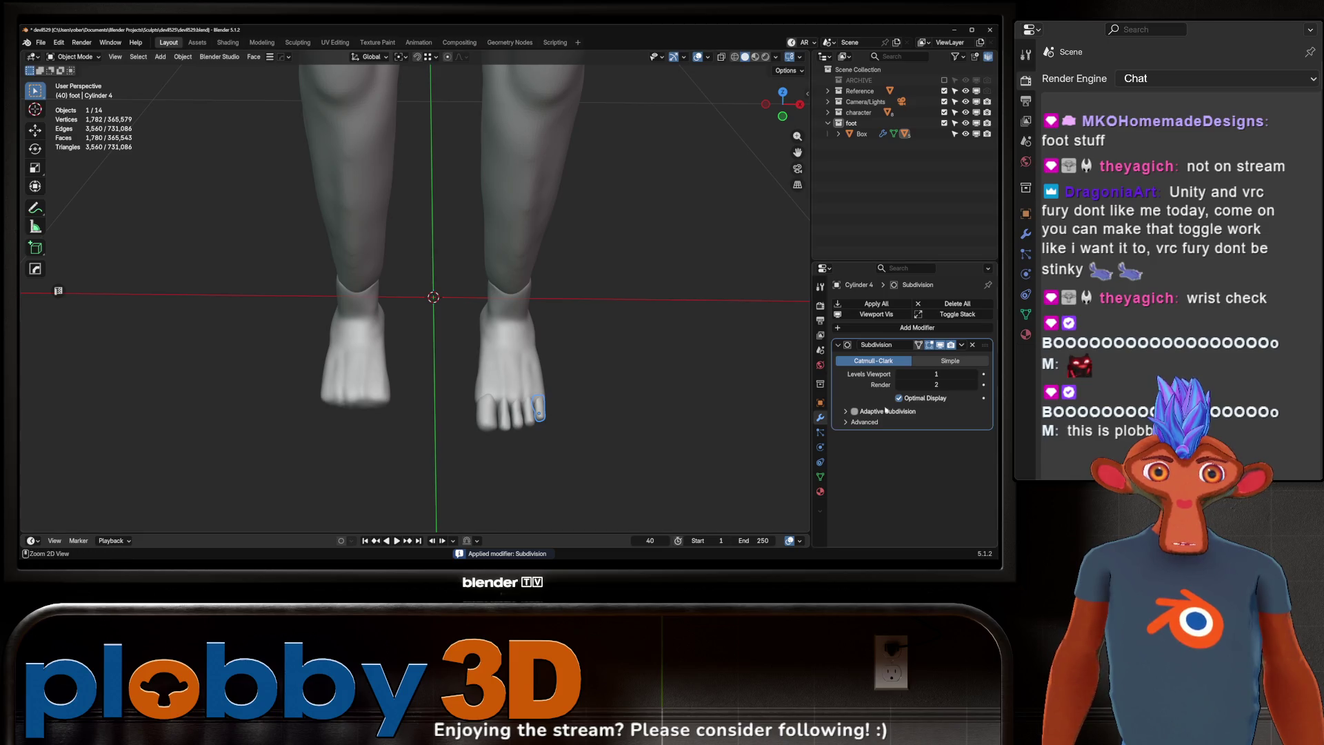
key(ctrl+a)
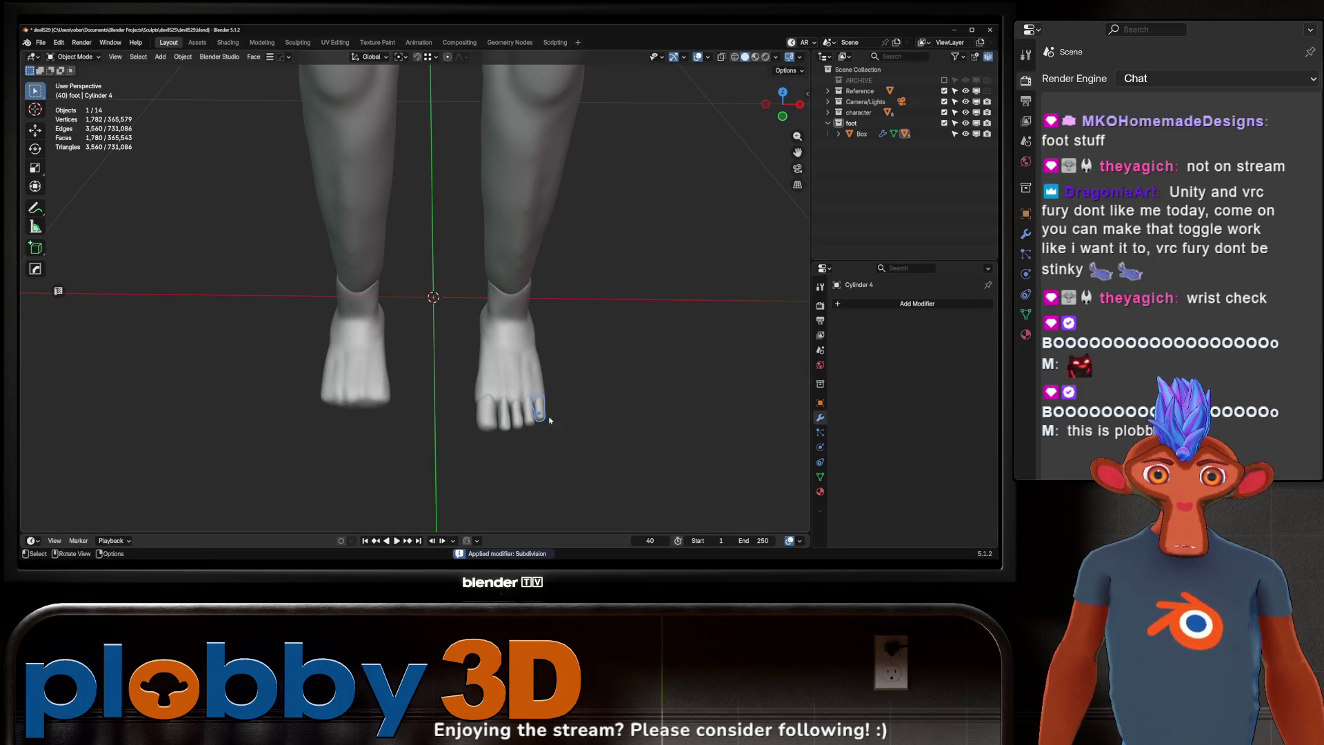
click(529, 412)
key(ctrl+a)
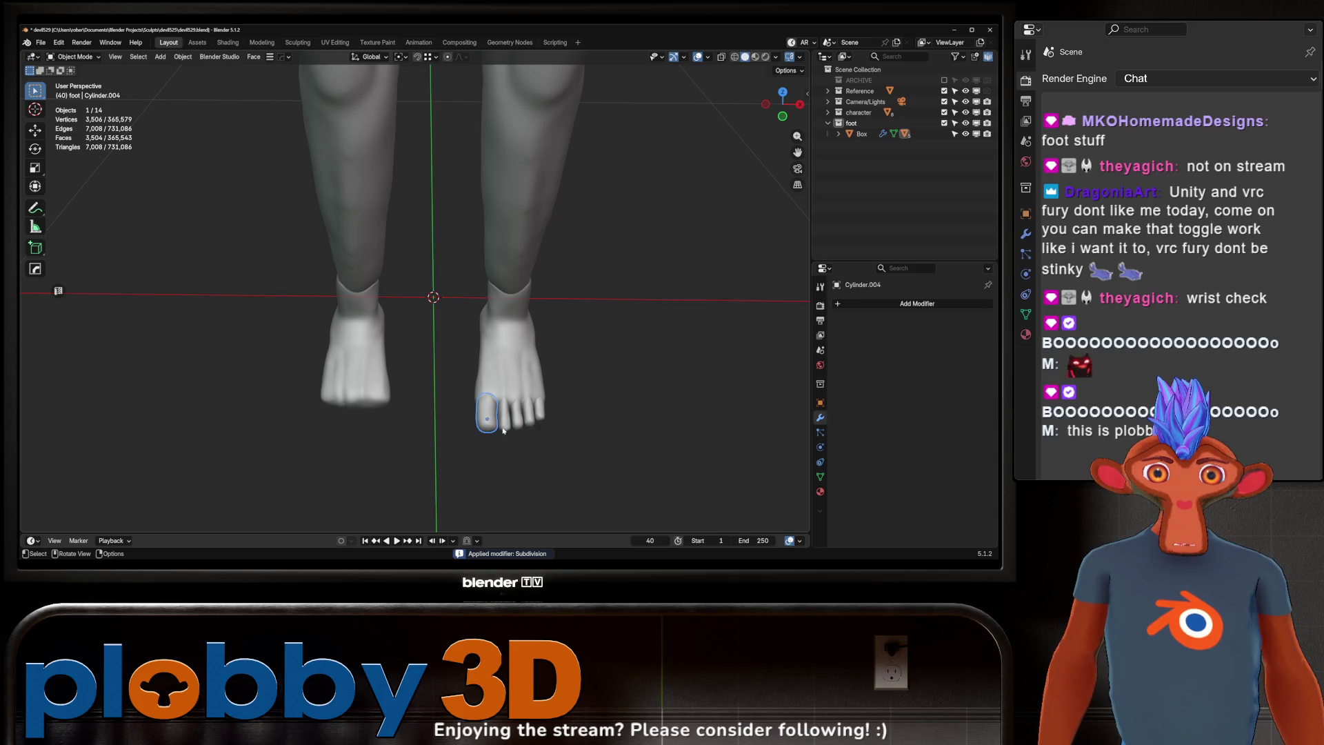
Step: Copy the foot's Mirror modifier onto the five toenails, then enter Edit Mode on the foot
click(524, 401)
mouse_move(564, 453)
shift+mouse_down()
mouse_move(463, 416)
mouse_move(461, 400)
shift+mouse_up()
key(ctrl+l)
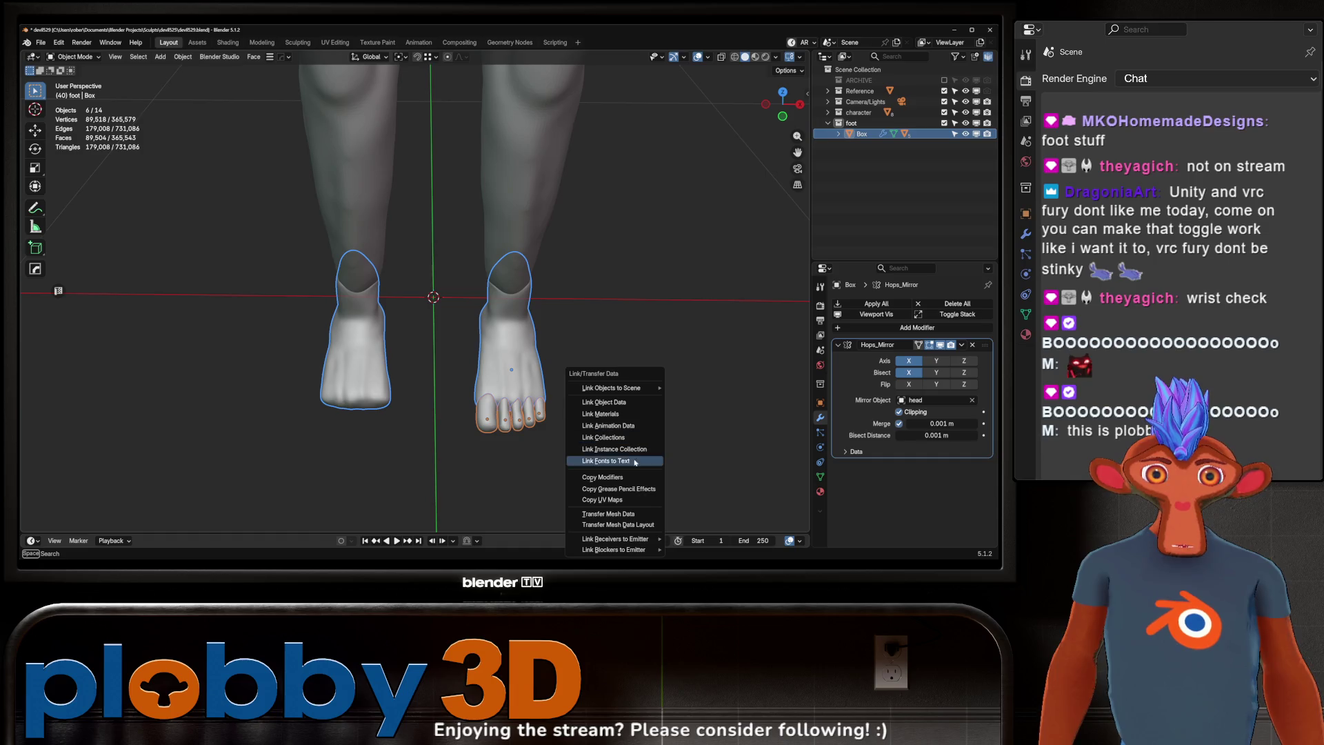
click(629, 476)
scroll(501, 418, down, 5)
middle_drag(501, 435, 501, 418)
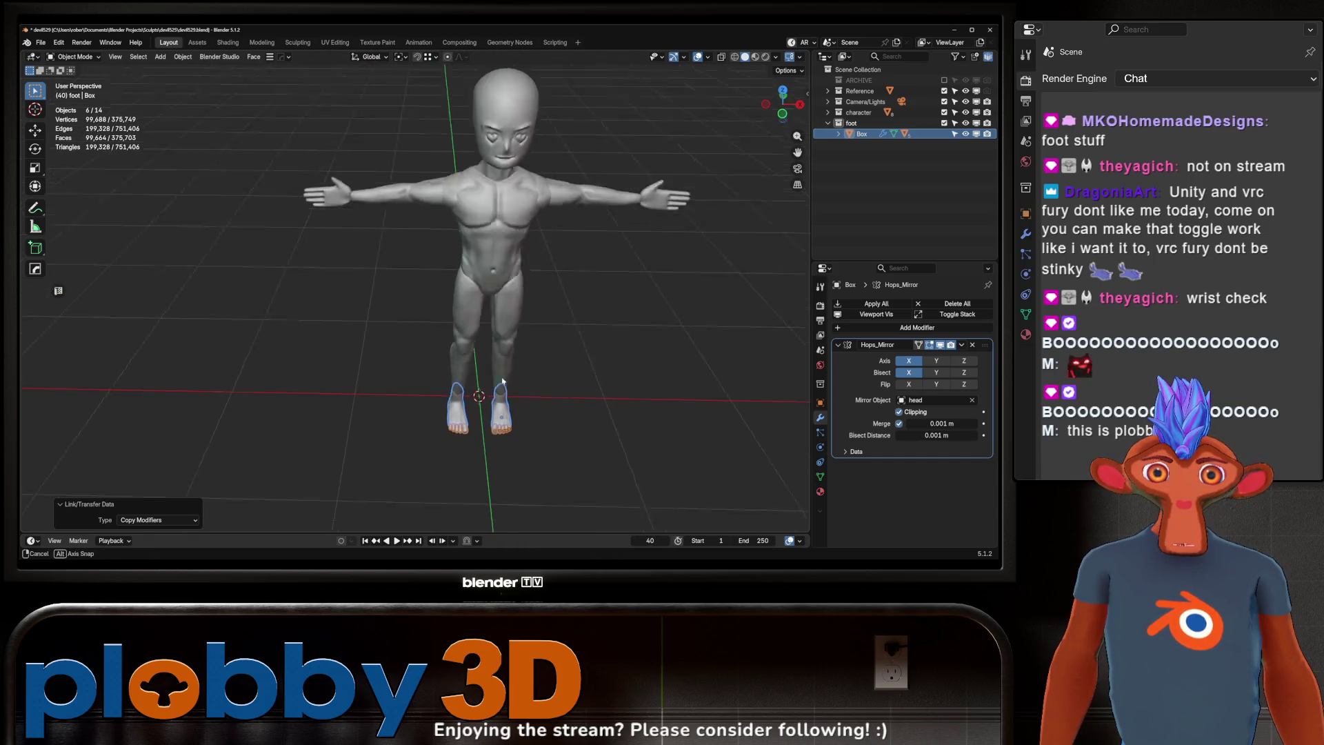
click(501, 418)
key(Tab)
scroll(514, 414, up, 8)
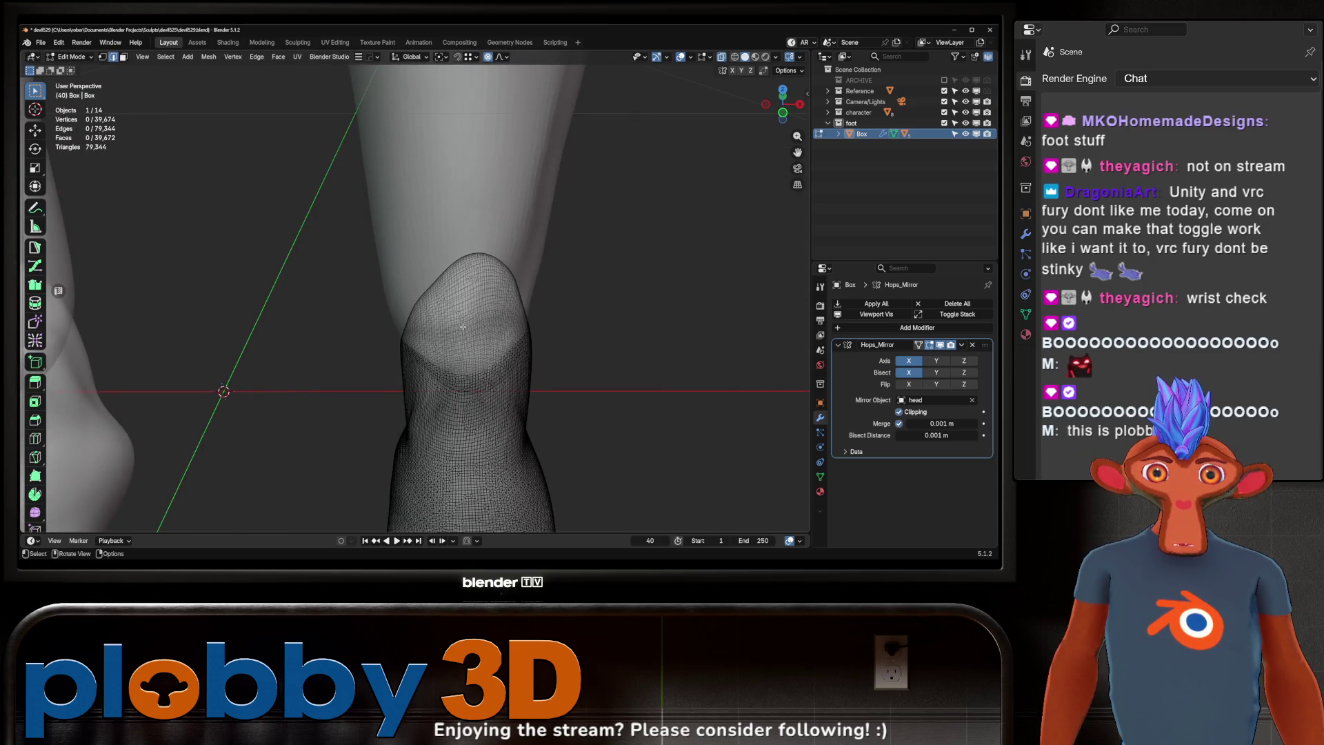
Step: Check the foot and ankle orientation in Edit Mode, then return to Object Mode
mouse_move(497, 406)
middle_down()
mouse_move(404, 308)
mouse_move(491, 326)
mouse_move(452, 348)
mouse_move(521, 410)
middle_up()
key(q)
key(Escape)
key(Tab)
Step: Deselect and zoom and pan until the whole T-pose figure is framed, then select the arms
scroll(521, 410, down, 5)
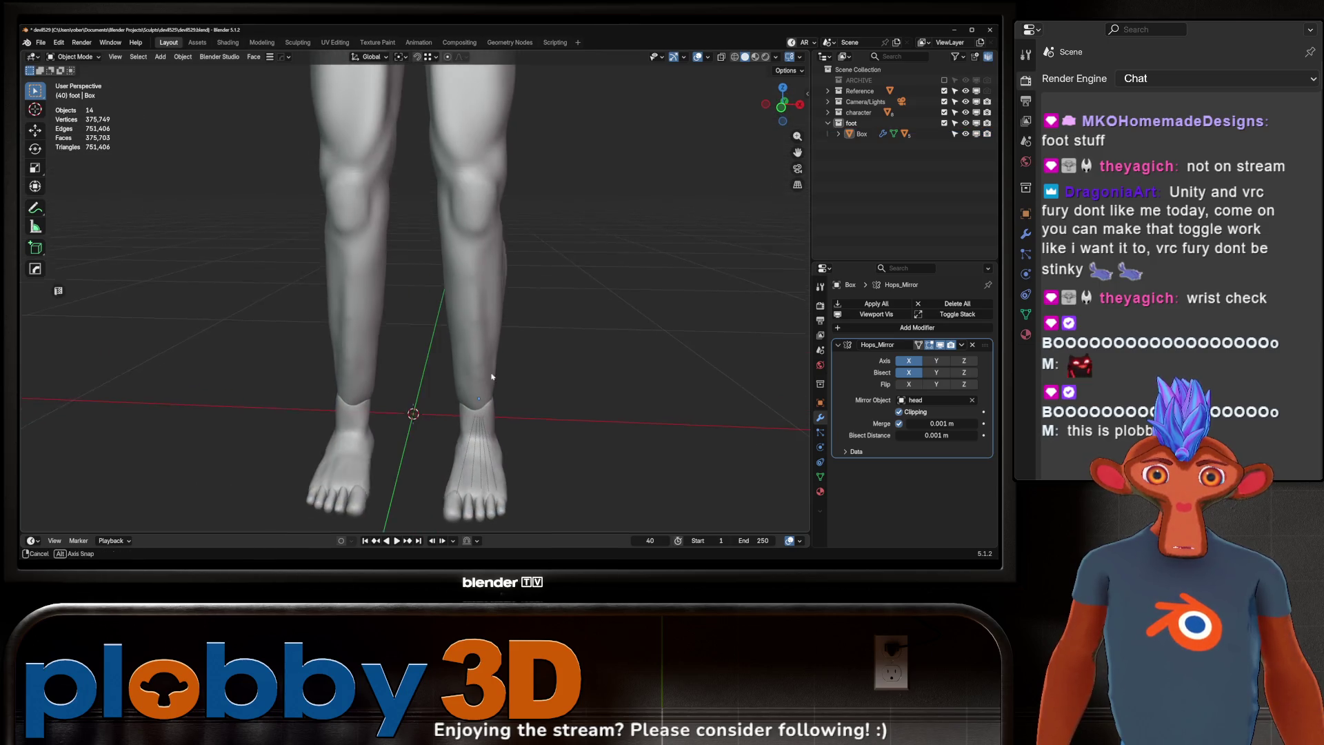
click(495, 428)
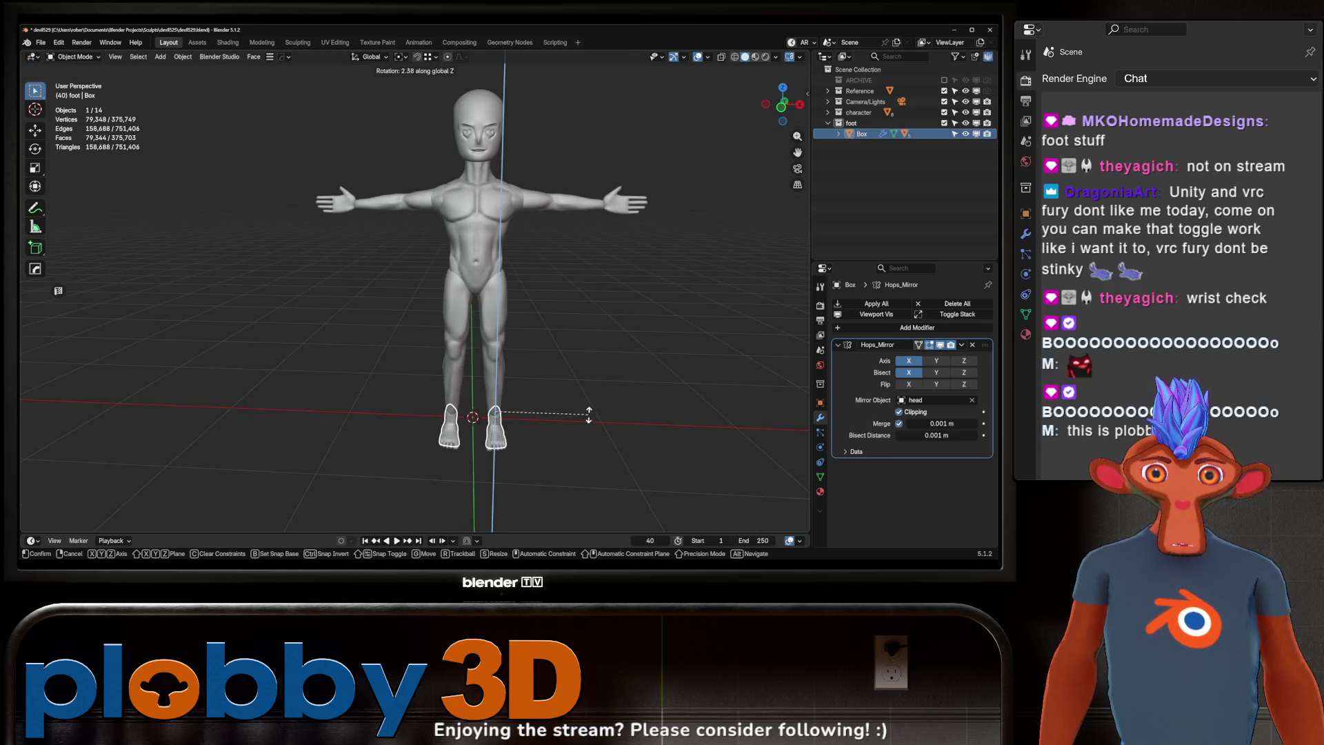
scroll(519, 402, down, 3)
click(519, 402)
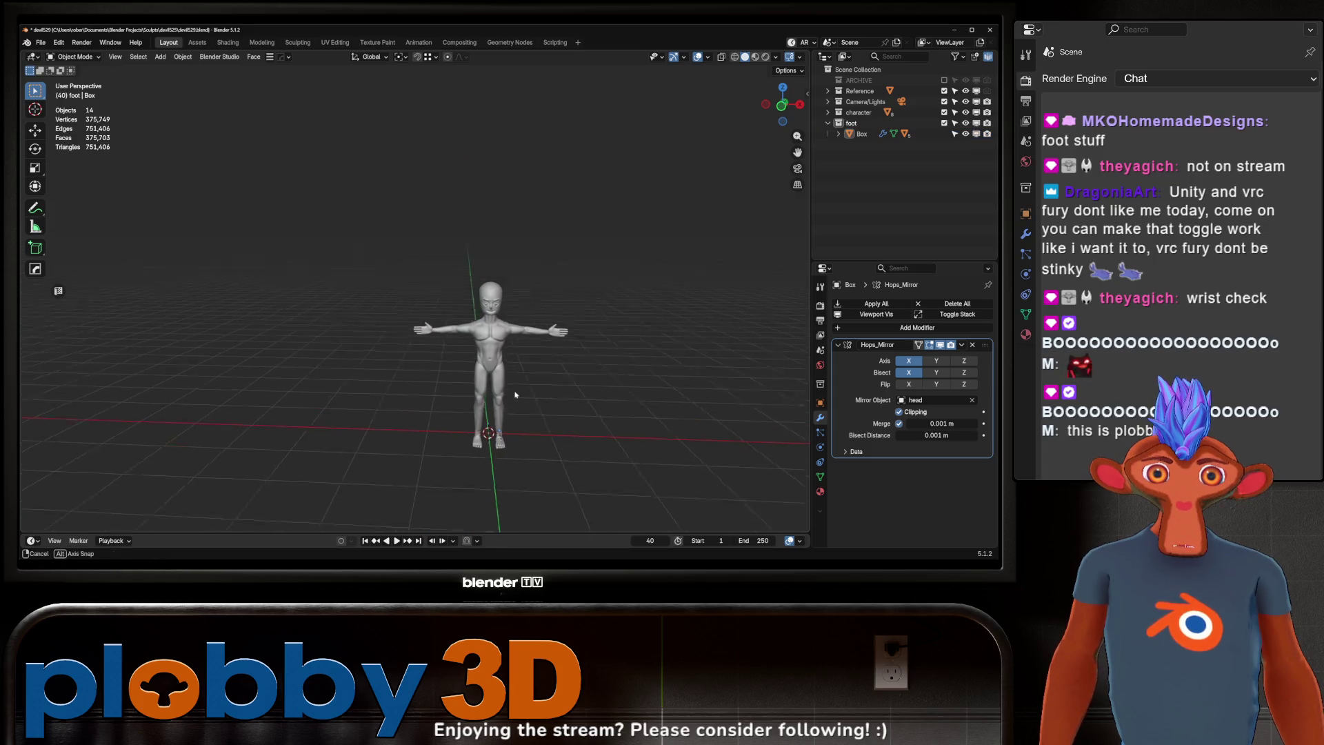
scroll(501, 333, up, 3)
scroll(501, 333, up, 1)
shift+middle_drag(501, 333, 503, 299)
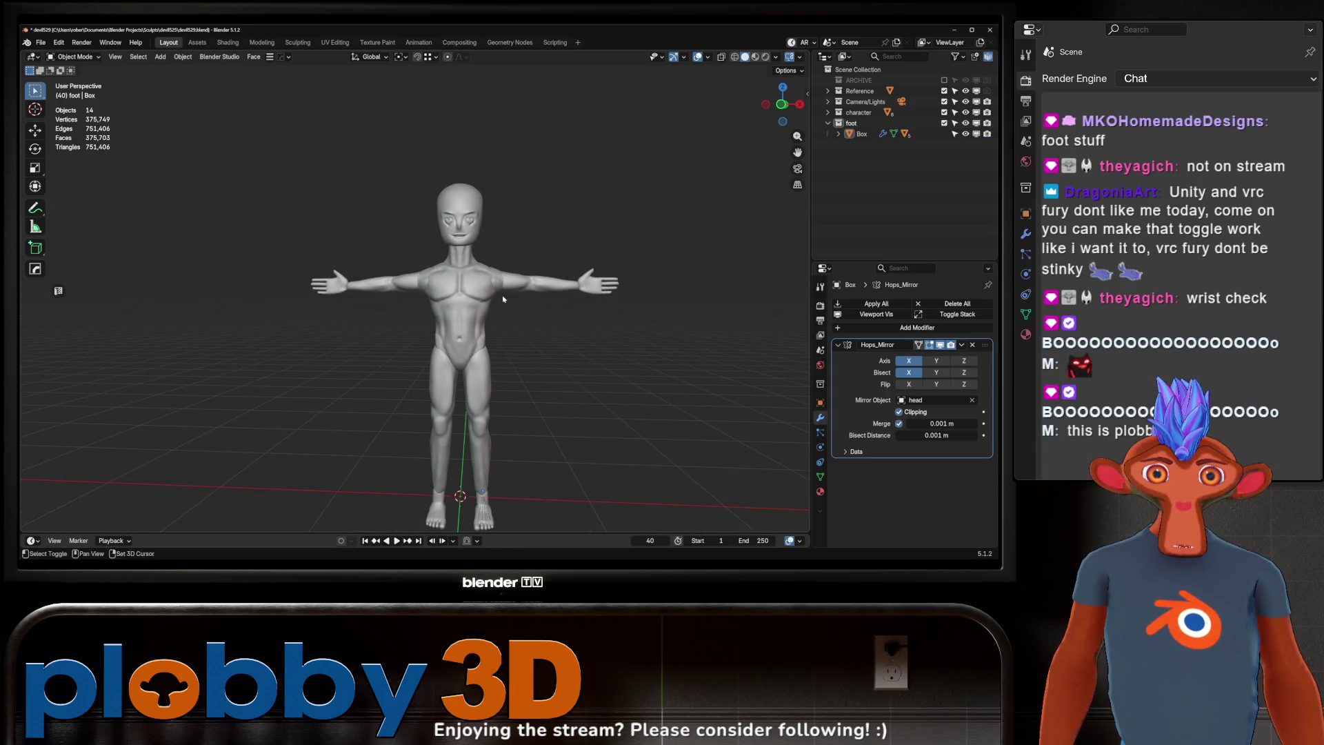
scroll(568, 331, down, 2)
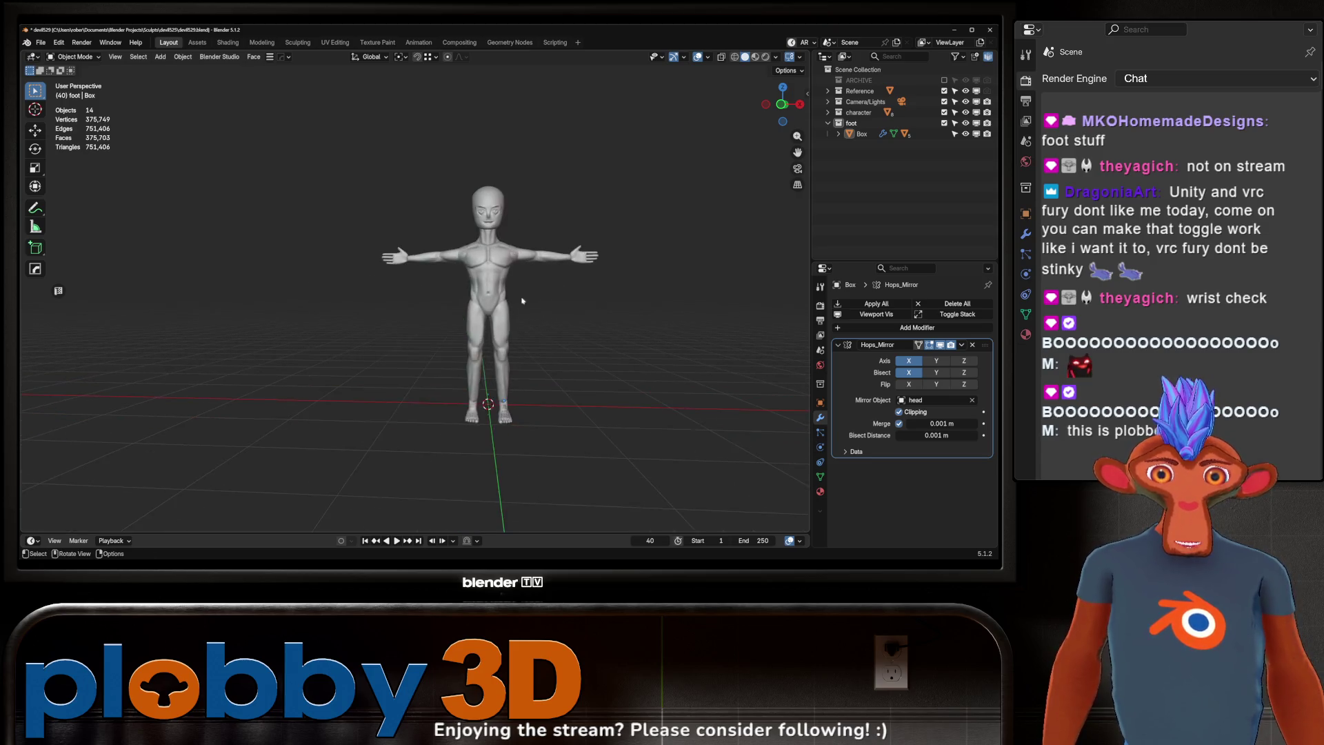
click(528, 291)
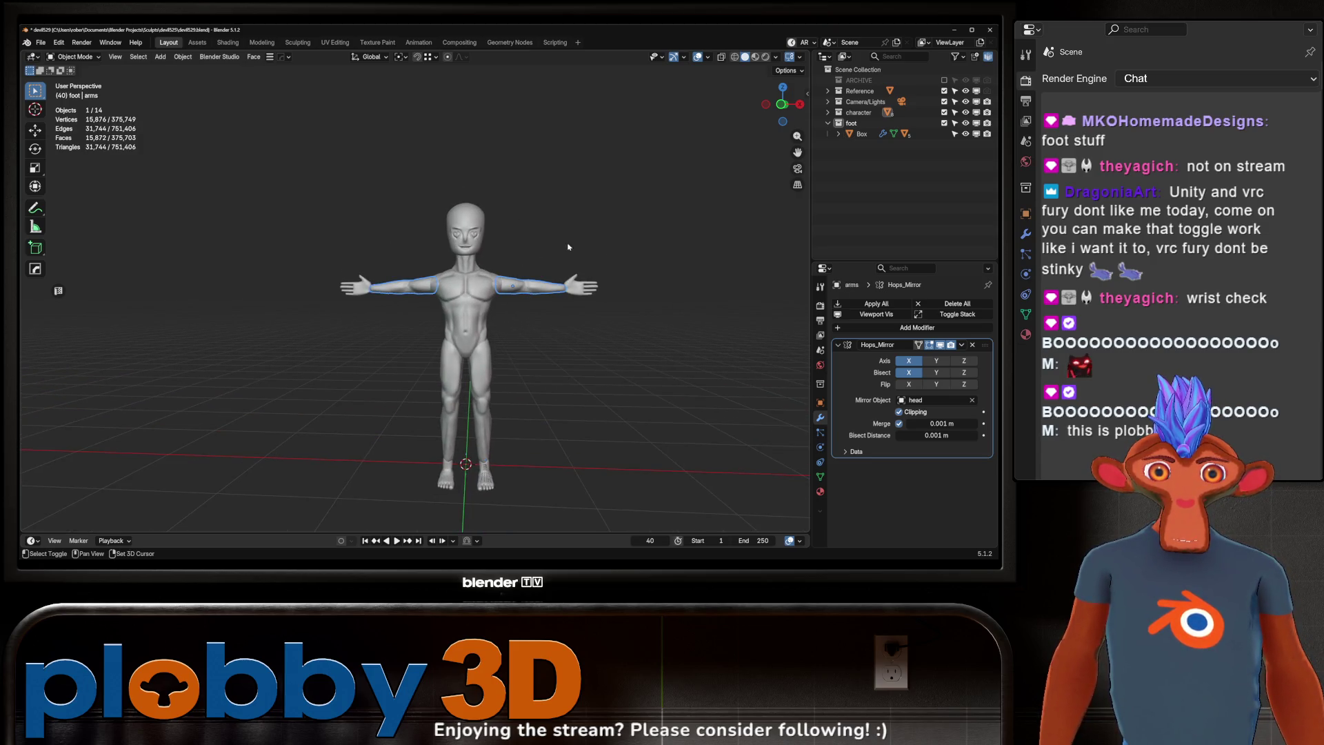
Step: Link the body's material to the arms, legs and feet with Link Materials
key(ctrl+l)
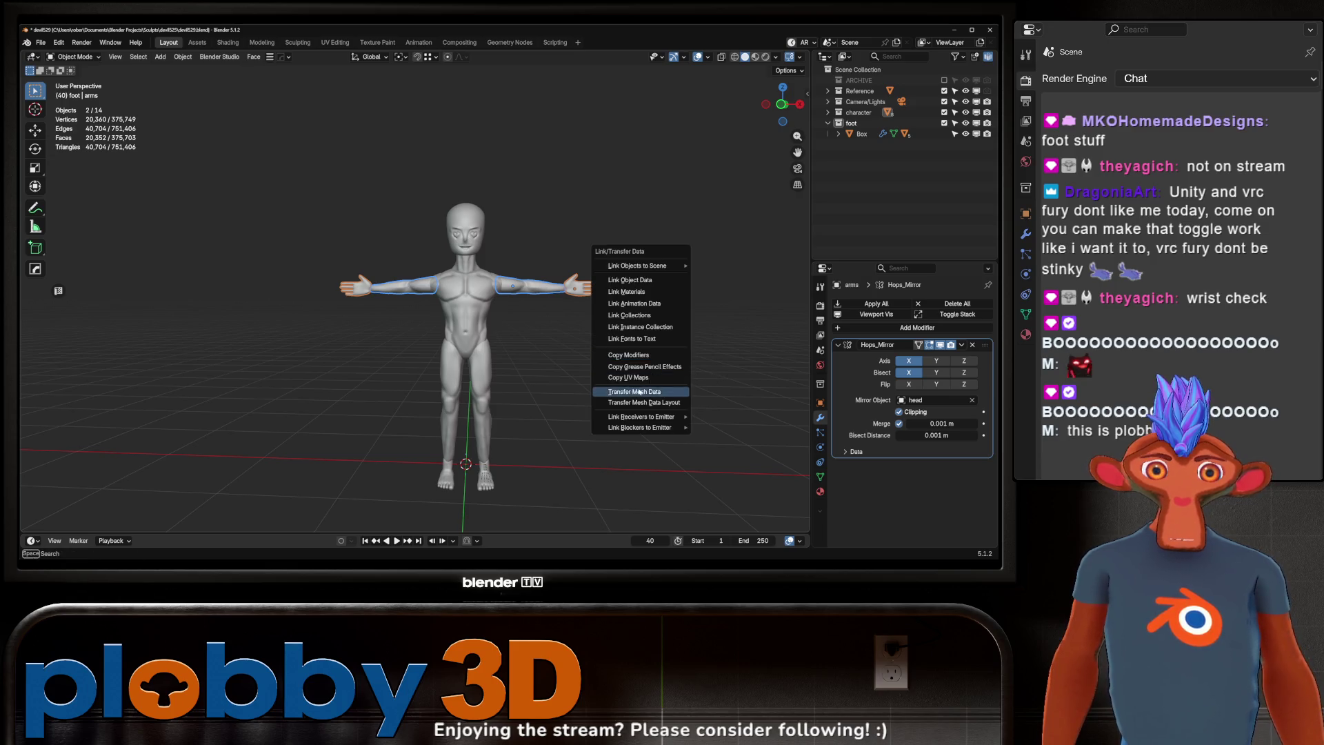
click(643, 292)
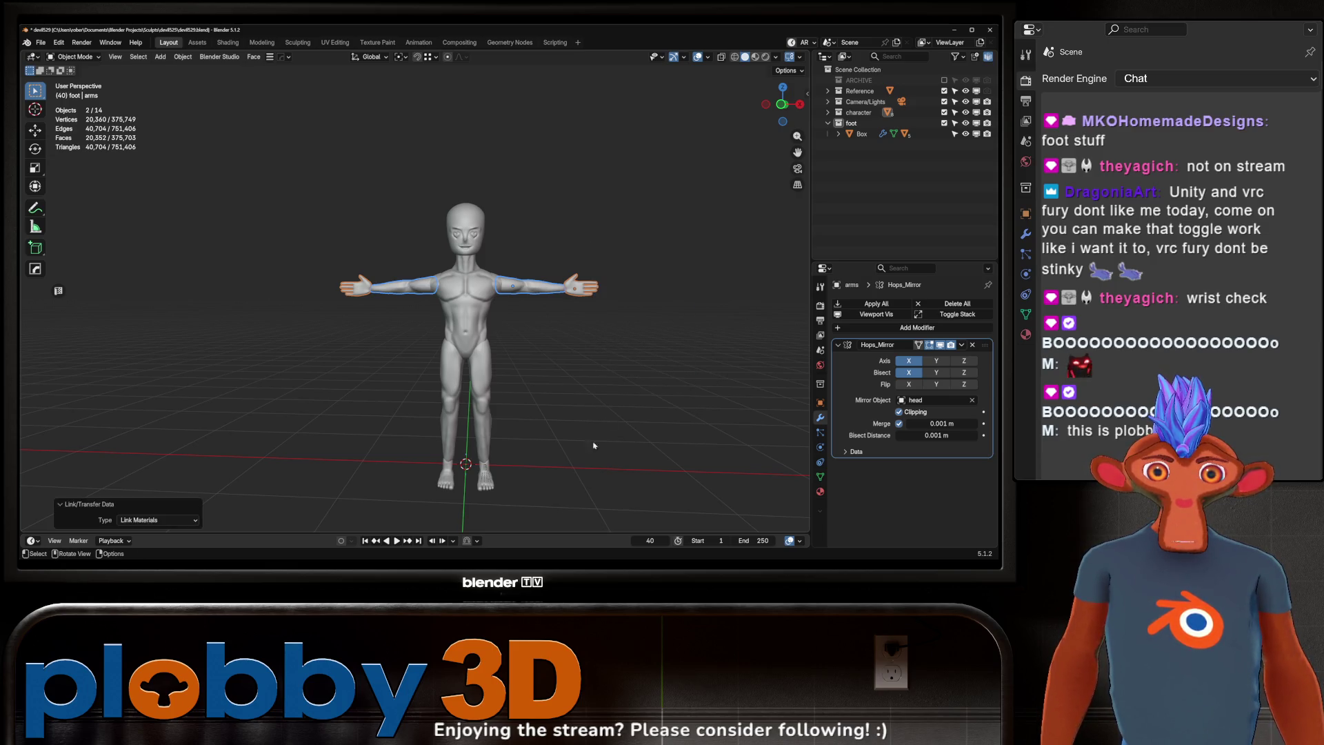
click(482, 414)
drag(546, 513, 418, 475)
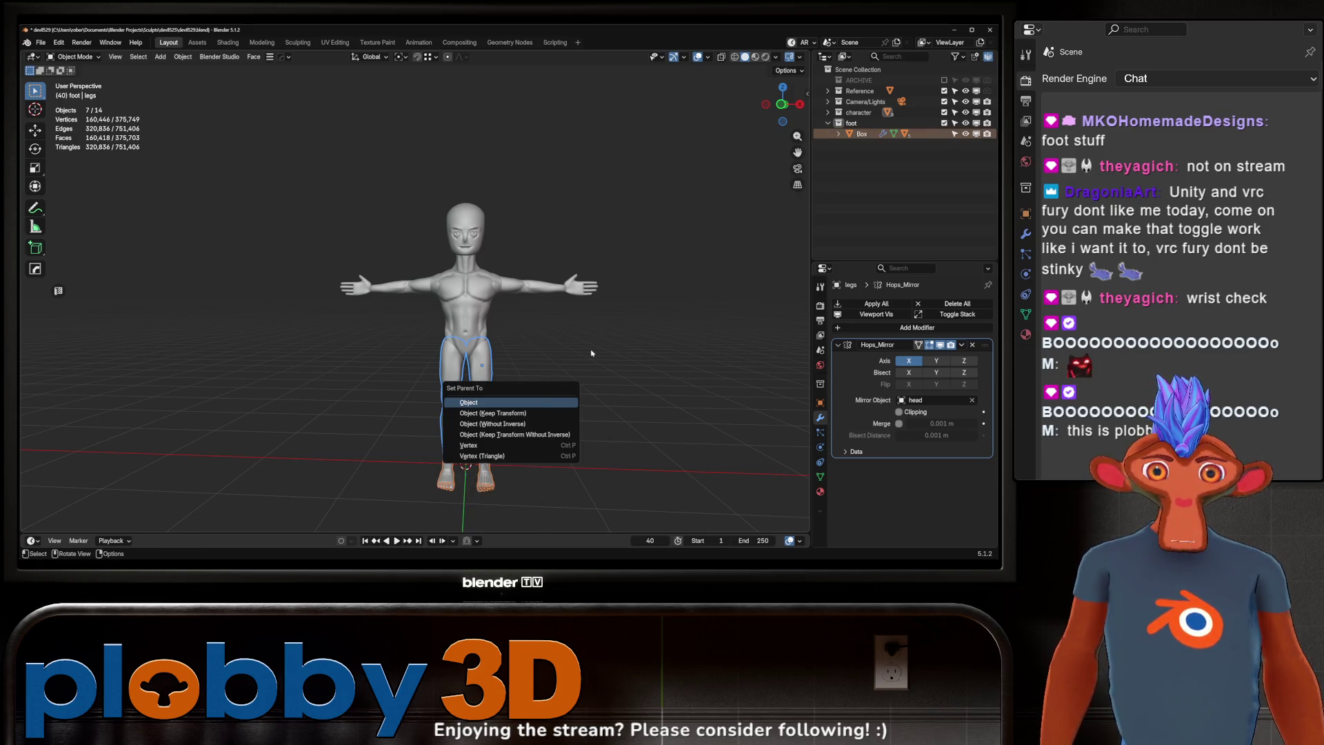
key(ctrl+l)
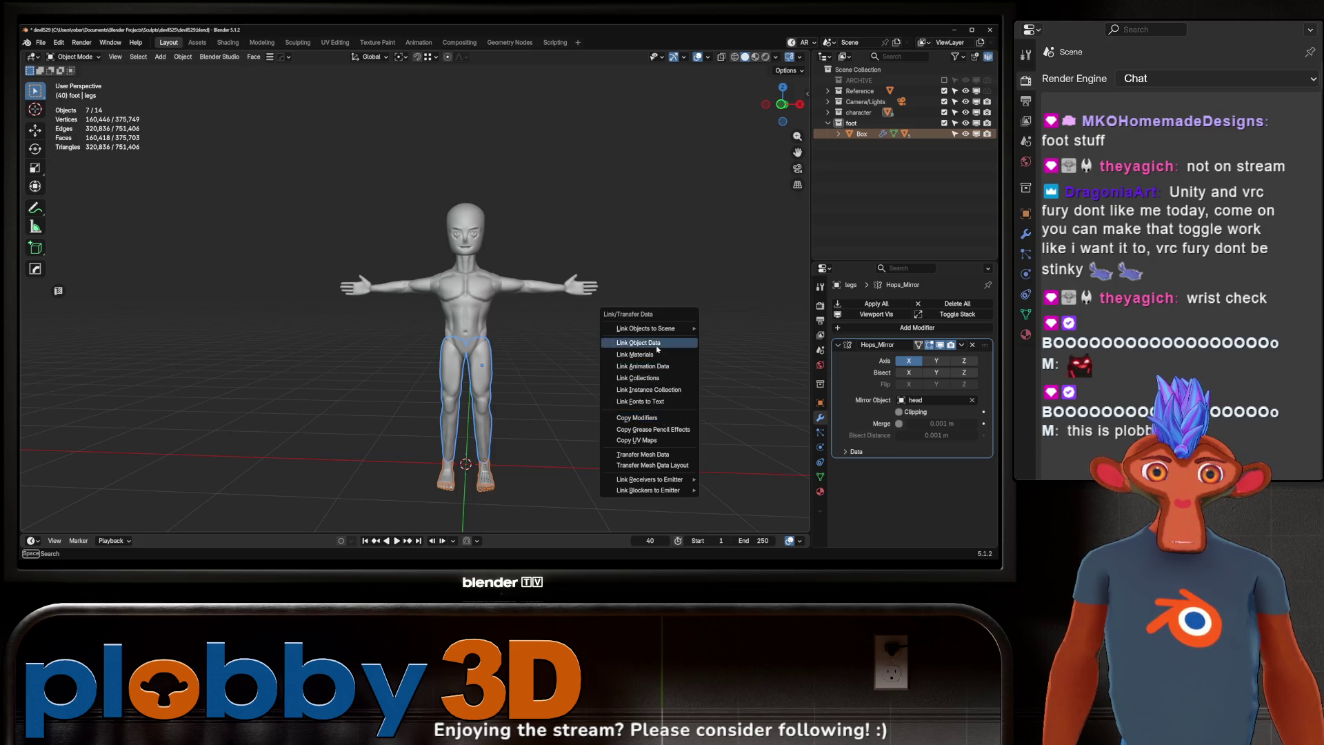
click(662, 343)
Step: Switch to Material Preview shading and orbit around the pink figure
click(590, 364)
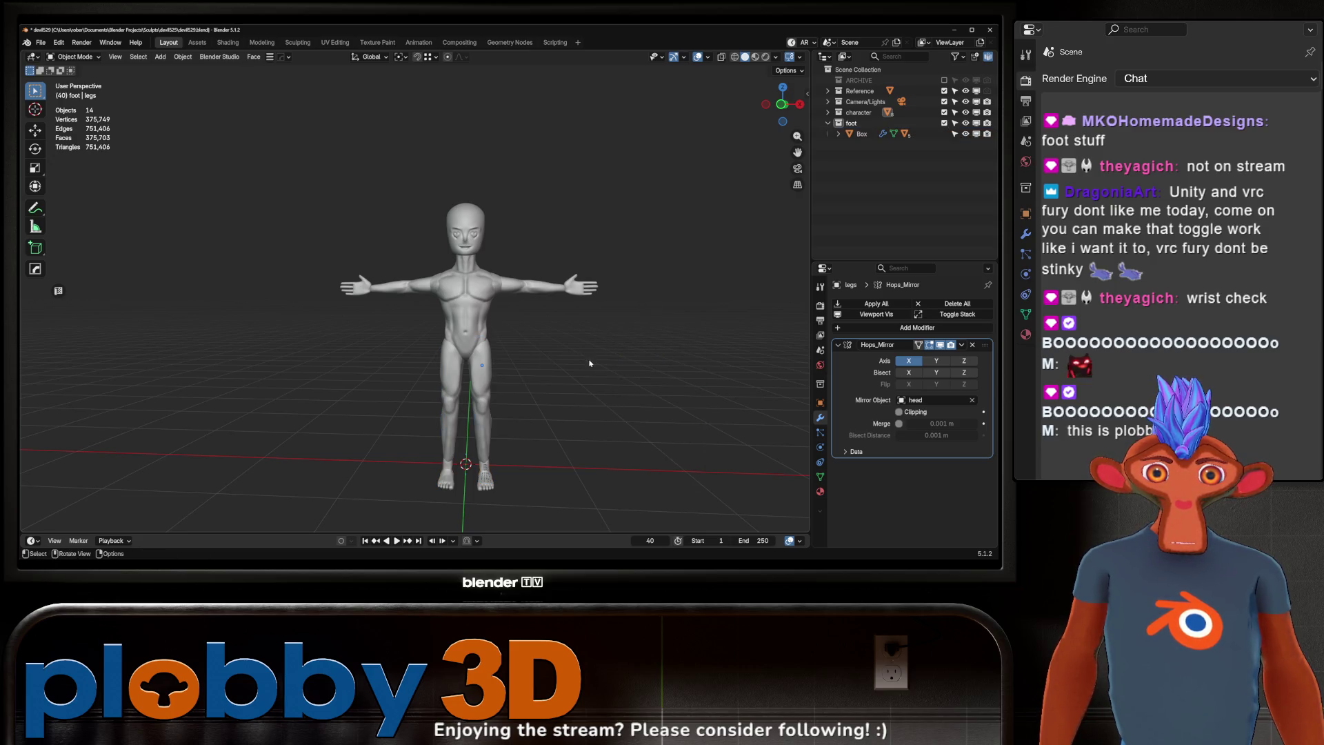
click(756, 57)
mouse_move(569, 322)
middle_down()
mouse_move(633, 299)
mouse_move(715, 307)
mouse_move(597, 269)
middle_up()
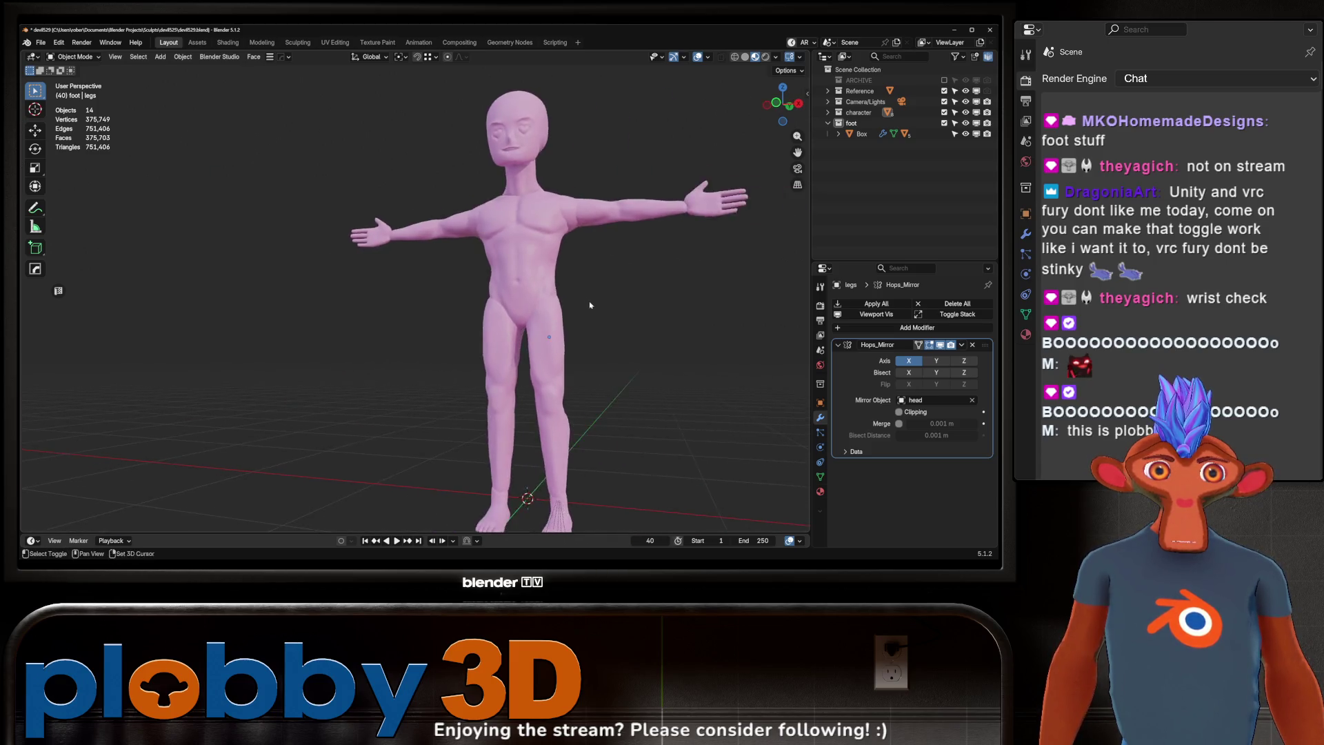
scroll(598, 269, down, 3)
scroll(521, 192, up, 6)
mouse_move(521, 191)
middle_down()
mouse_move(539, 224)
mouse_move(540, 181)
mouse_move(500, 207)
mouse_move(593, 193)
middle_up()
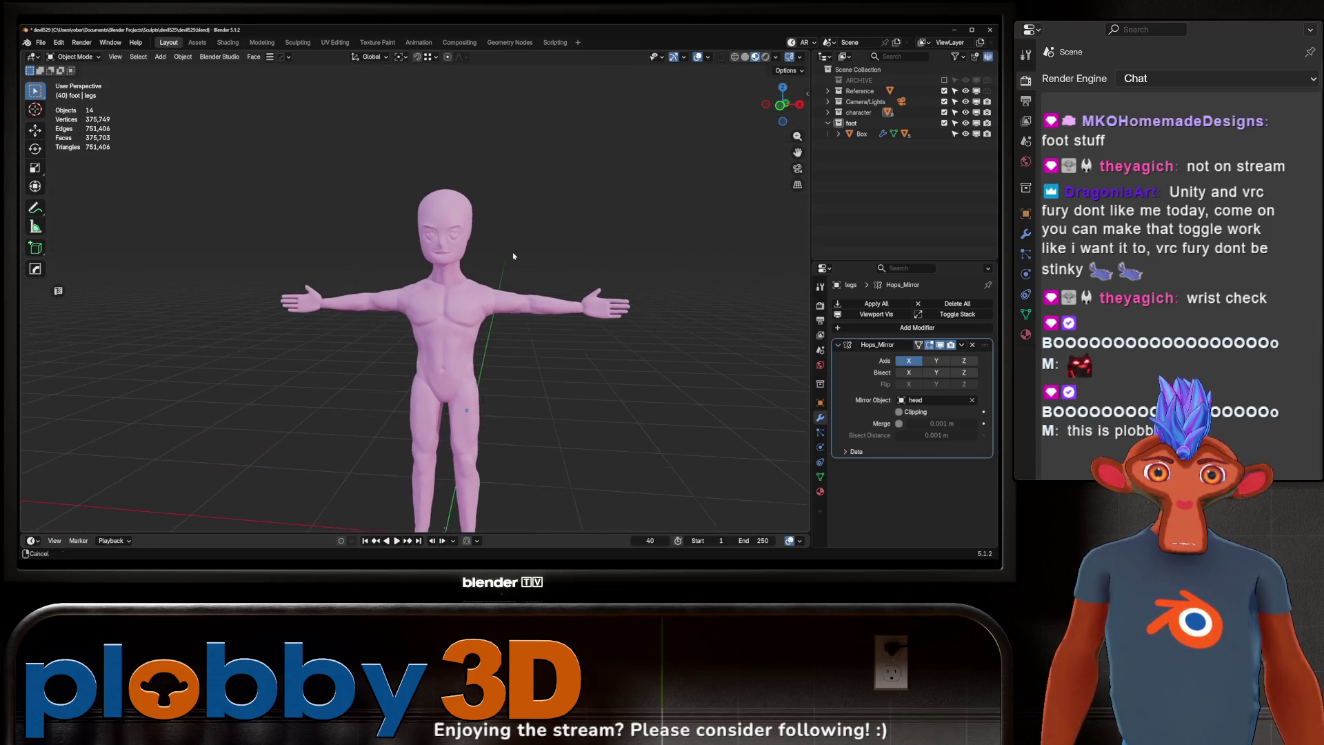
scroll(408, 299, up, 8)
mouse_move(408, 299)
middle_down()
mouse_move(524, 293)
mouse_move(414, 289)
mouse_move(492, 274)
mouse_move(497, 288)
mouse_move(543, 298)
mouse_move(520, 264)
mouse_move(324, 273)
mouse_move(479, 269)
middle_up()
scroll(410, 289, down, 6)
scroll(410, 289, down, 4)
scroll(478, 285, up, 5)
Step: Paste the pink Base Color hex into the material's Viewport Display Color and return to Solid shading
scroll(519, 263, up, 5)
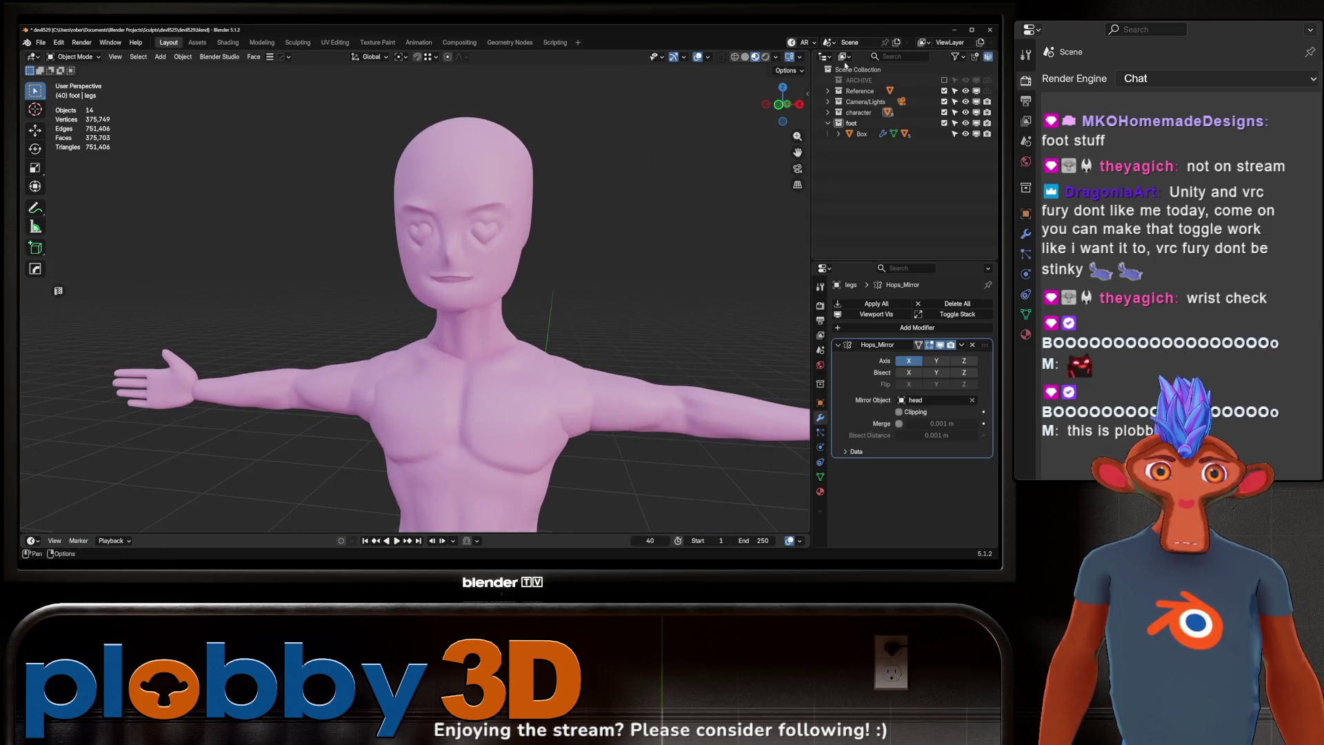
click(820, 491)
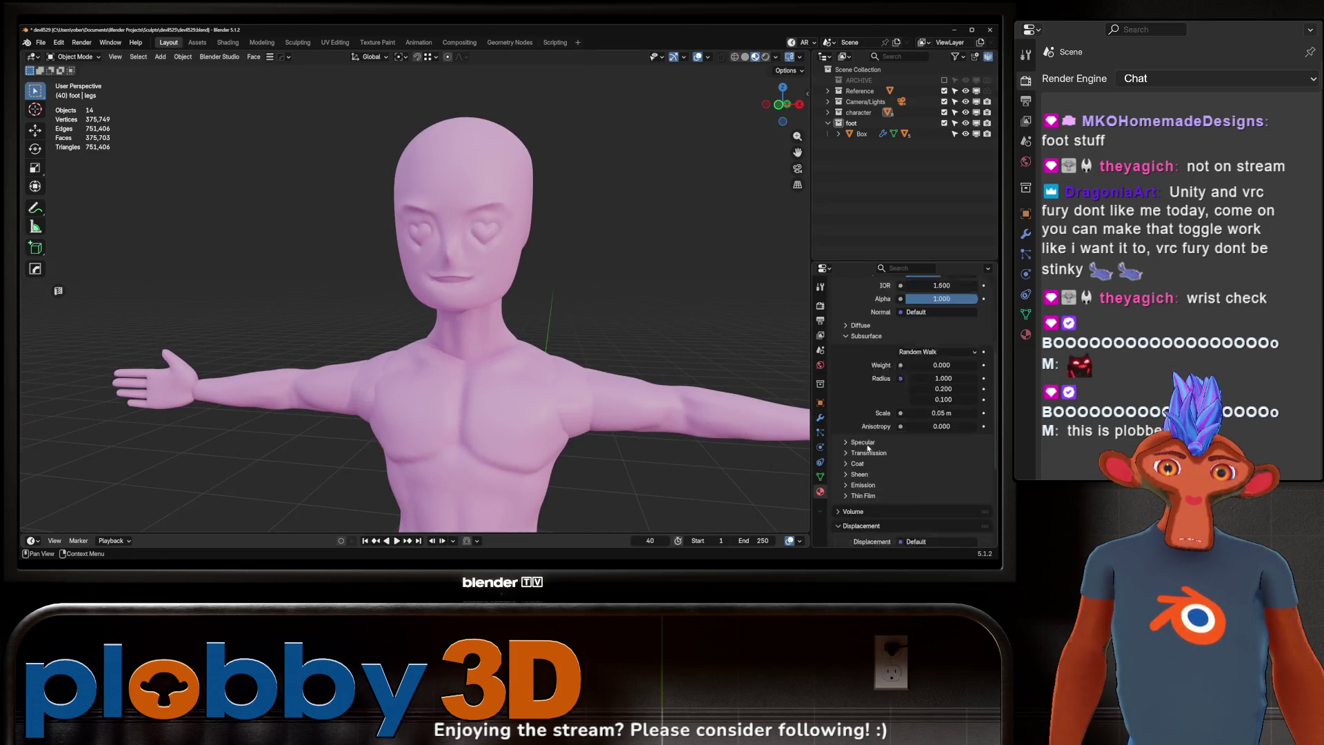
click(912, 351)
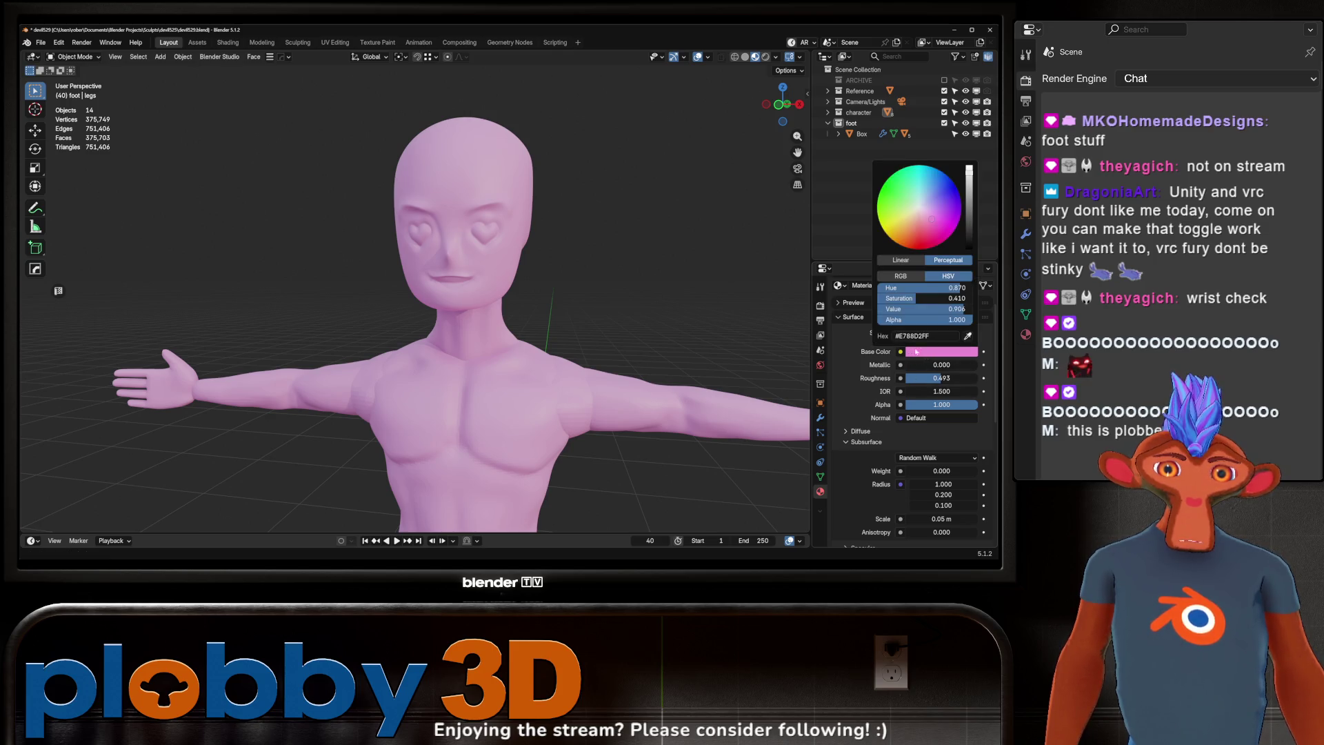
scroll(869, 512, down, 10)
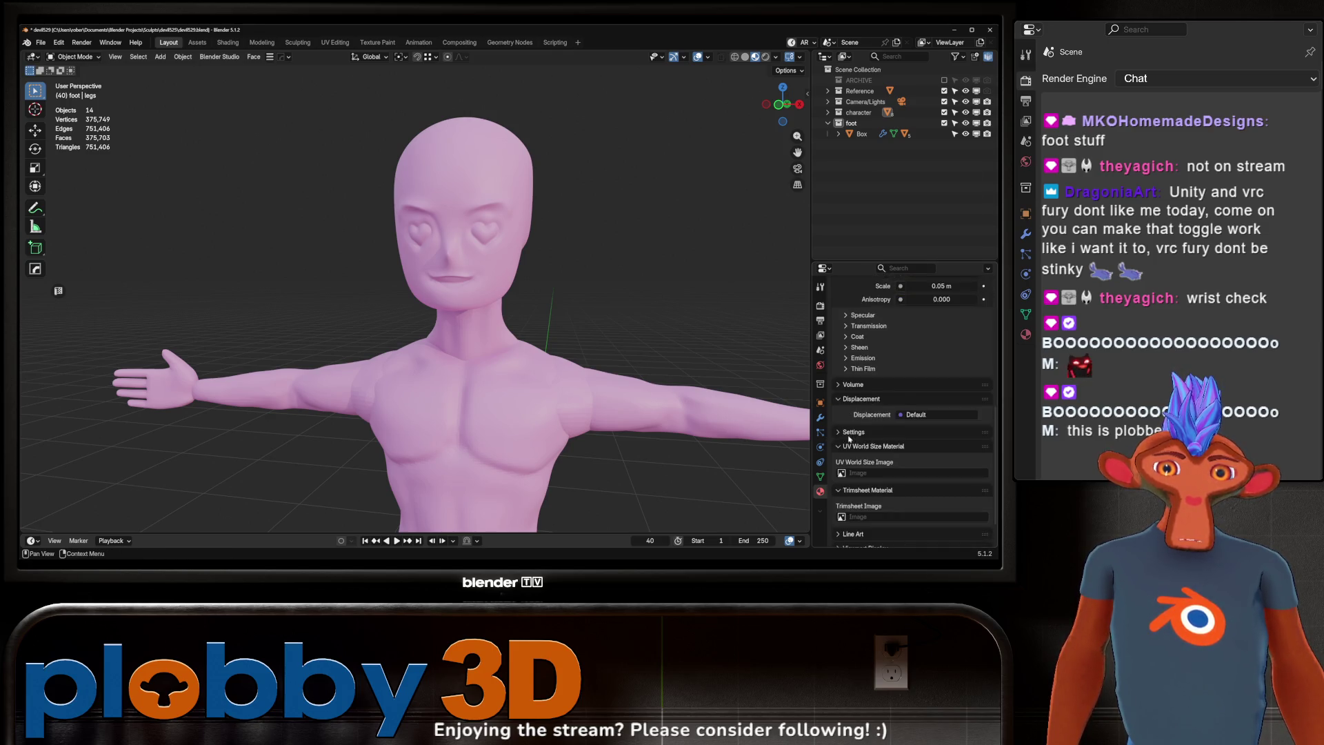
scroll(882, 481, down, 5)
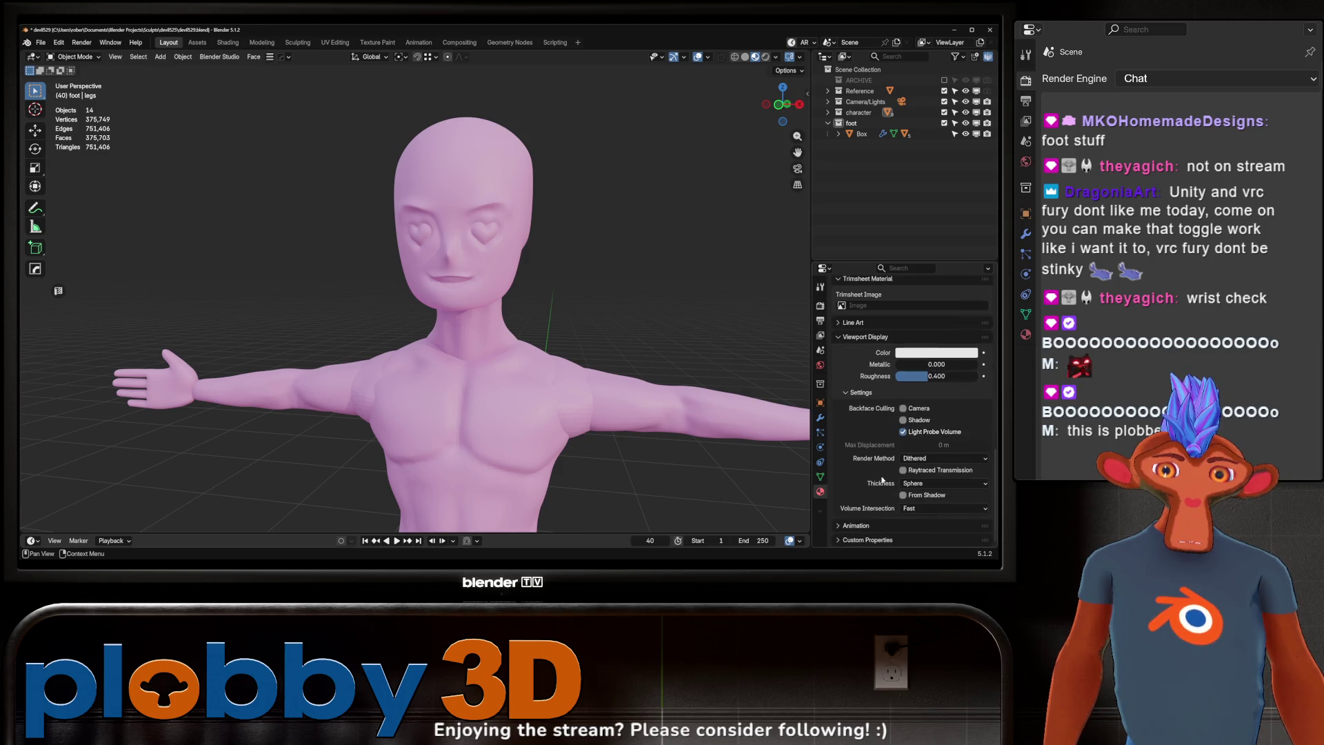
click(927, 355)
text(#E788D2FF)
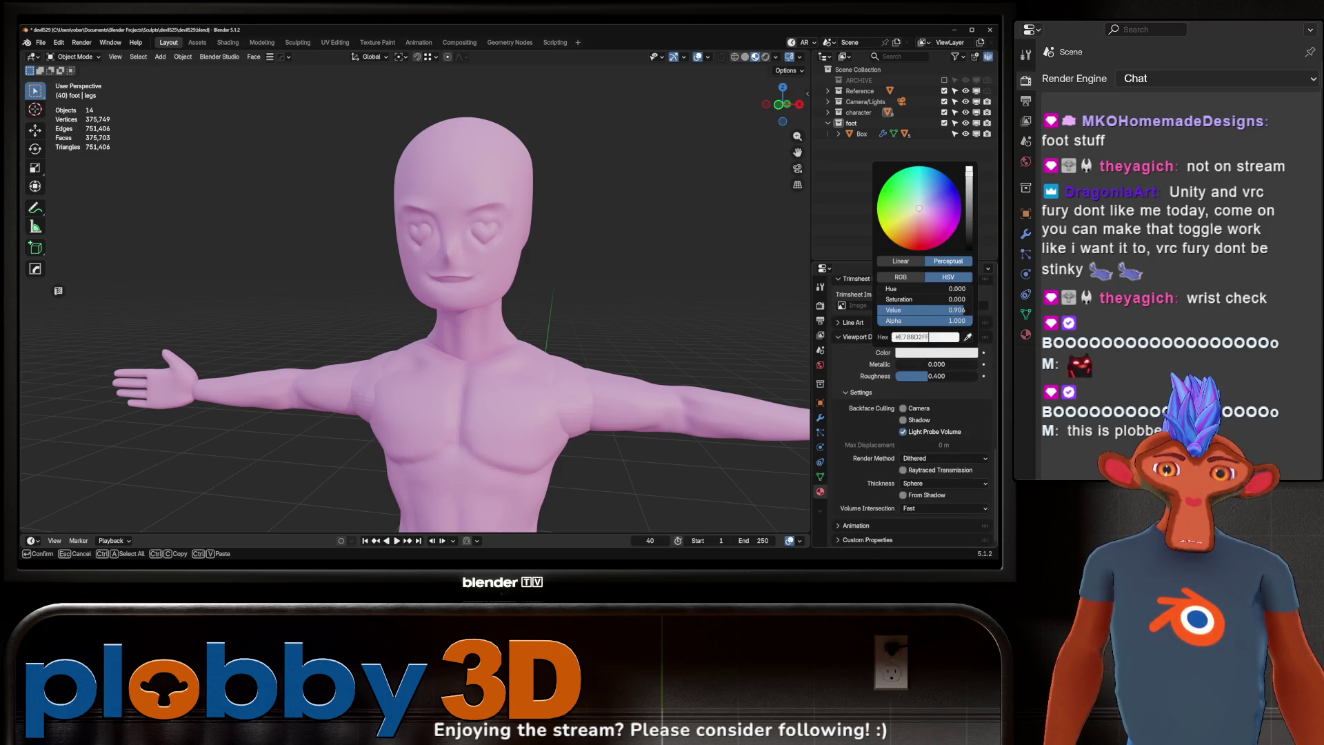
key(Return)
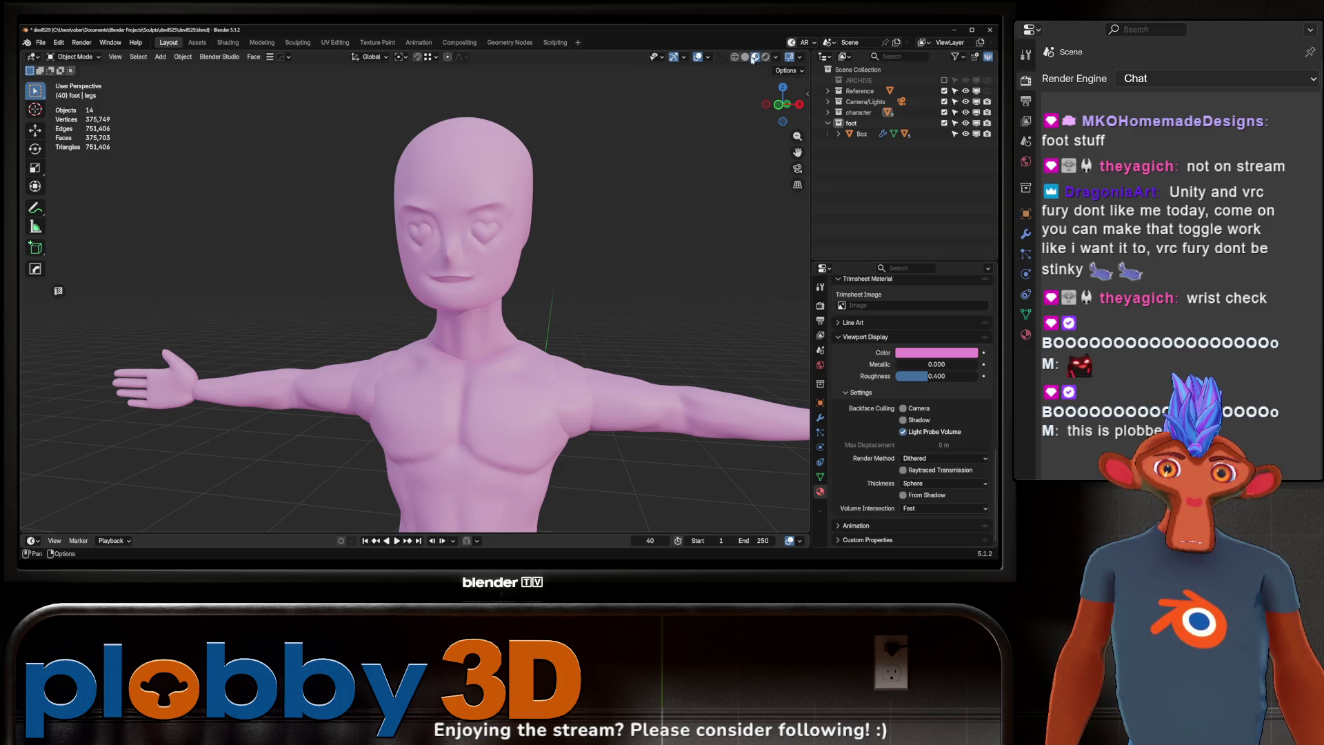
click(745, 58)
scroll(563, 281, down, 4)
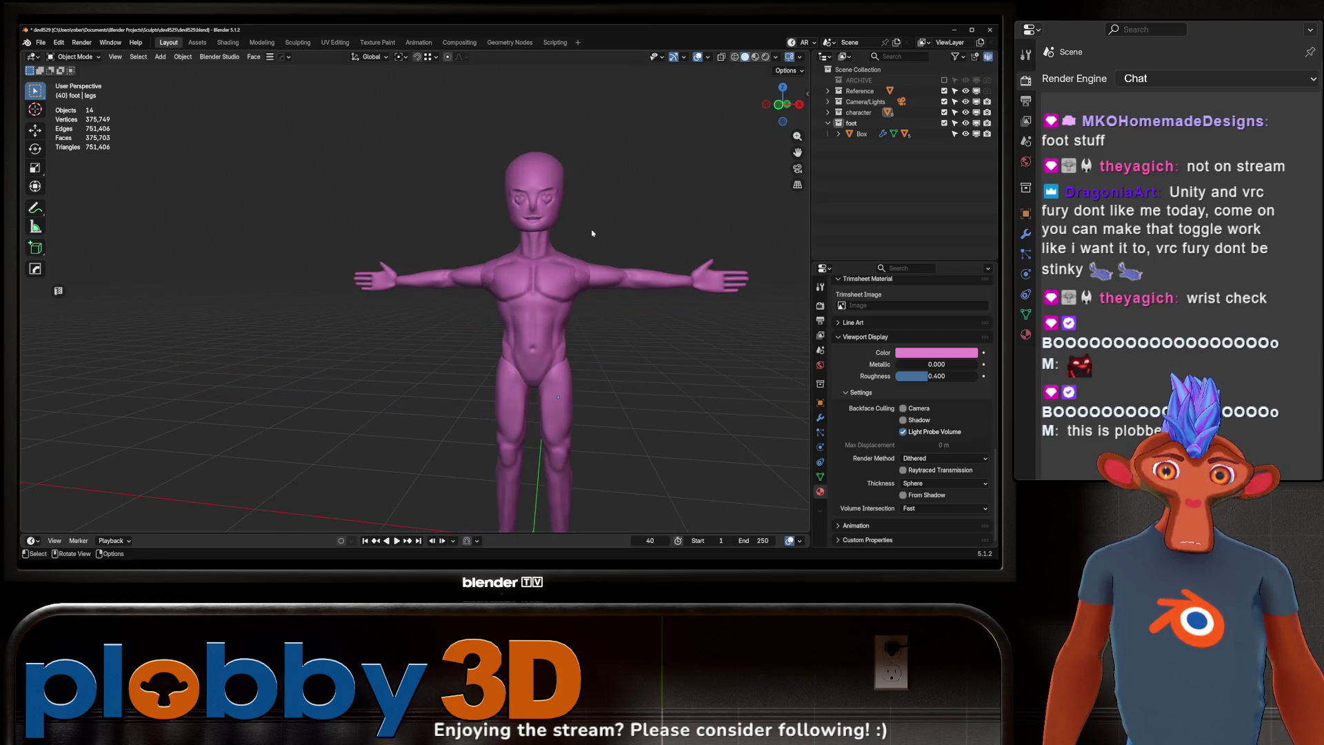
Step: Set the solid viewport shading to a toon-style MatCap
scroll(564, 280, up, 6)
click(564, 281)
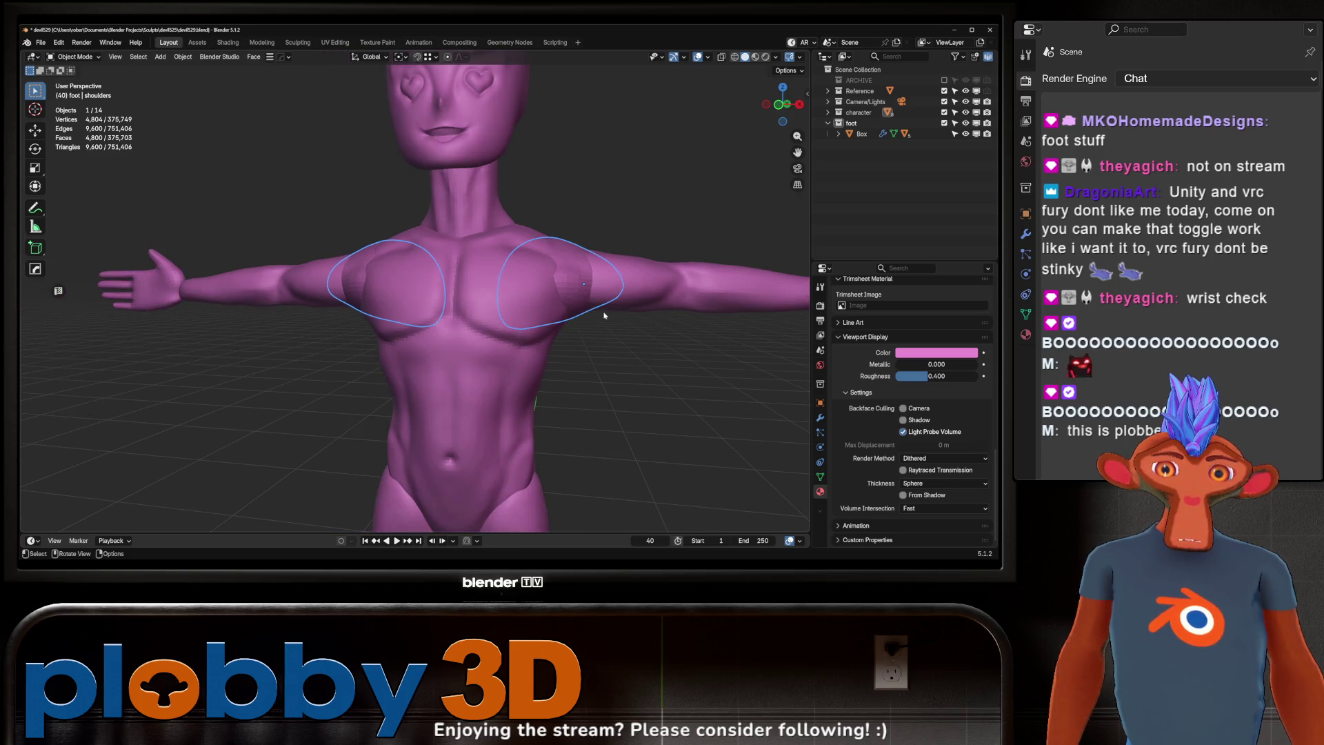
scroll(604, 315, down, 5)
mouse_move(600, 314)
middle_down()
mouse_move(381, 270)
mouse_move(545, 269)
mouse_move(599, 206)
mouse_move(600, 138)
middle_up()
scroll(598, 205, up, 3)
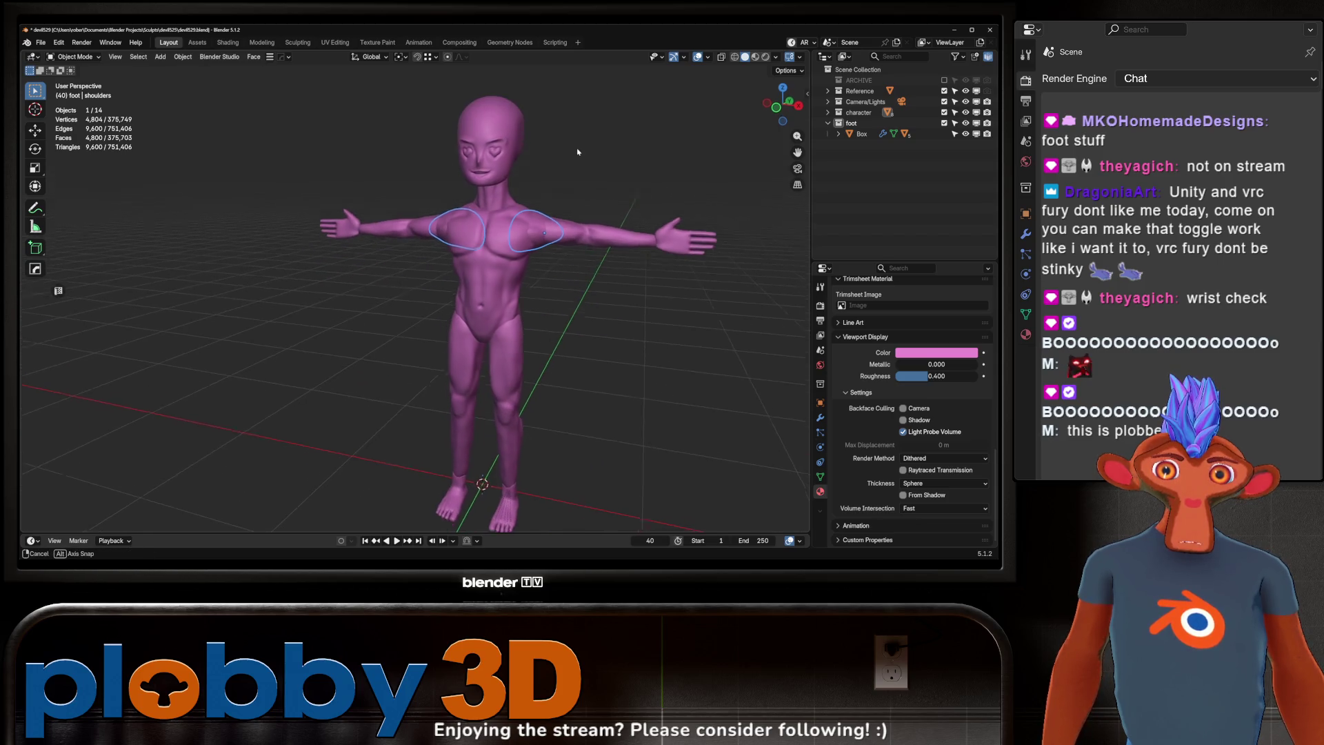
click(776, 58)
click(776, 140)
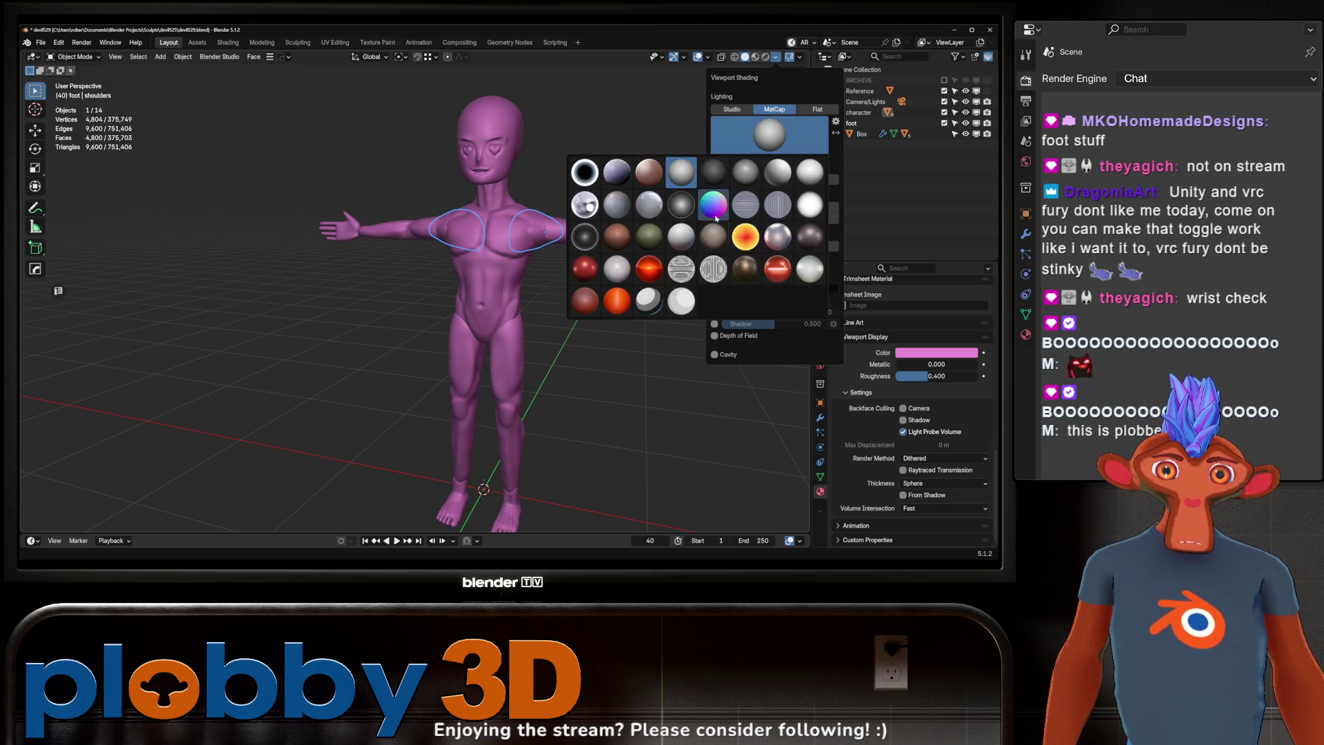
click(660, 302)
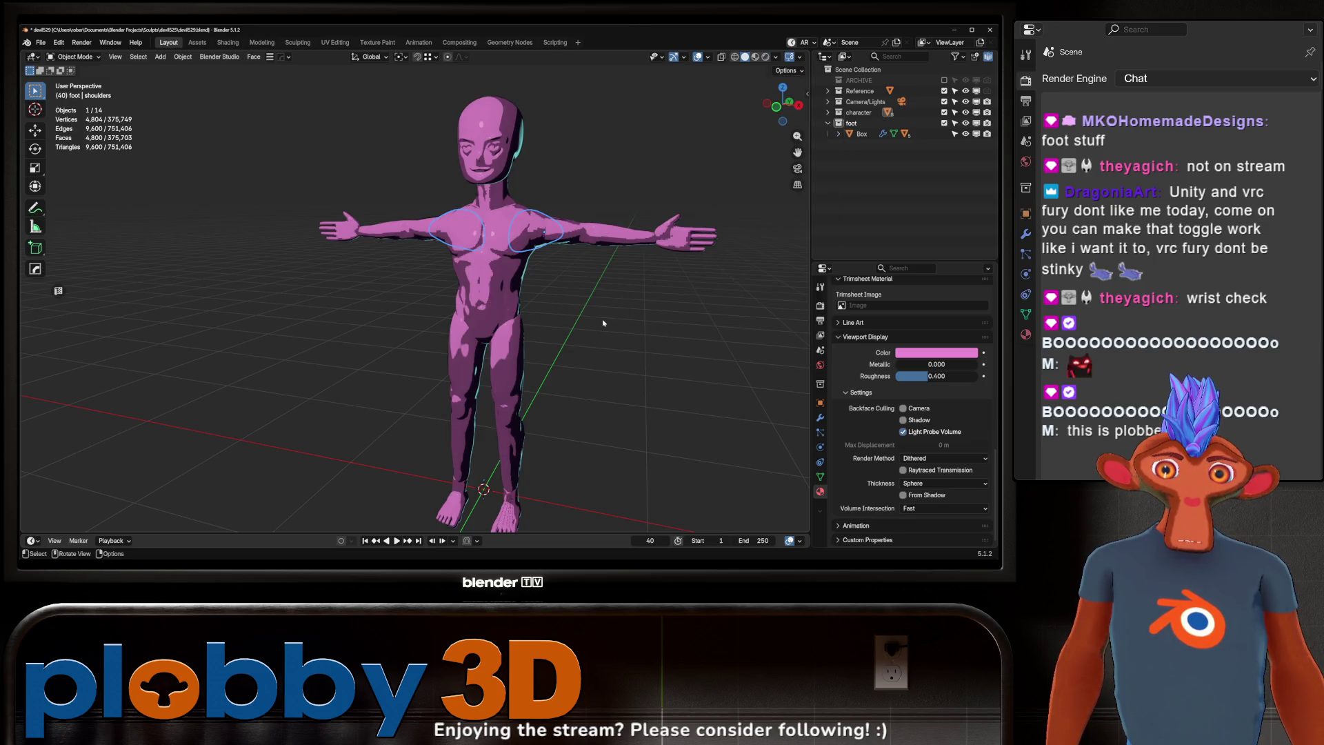
mouse_move(607, 289)
middle_down()
mouse_move(384, 118)
mouse_move(512, 245)
mouse_move(483, 268)
middle_up()
scroll(518, 195, up, 5)
scroll(518, 195, down, 5)
scroll(483, 268, up, 3)
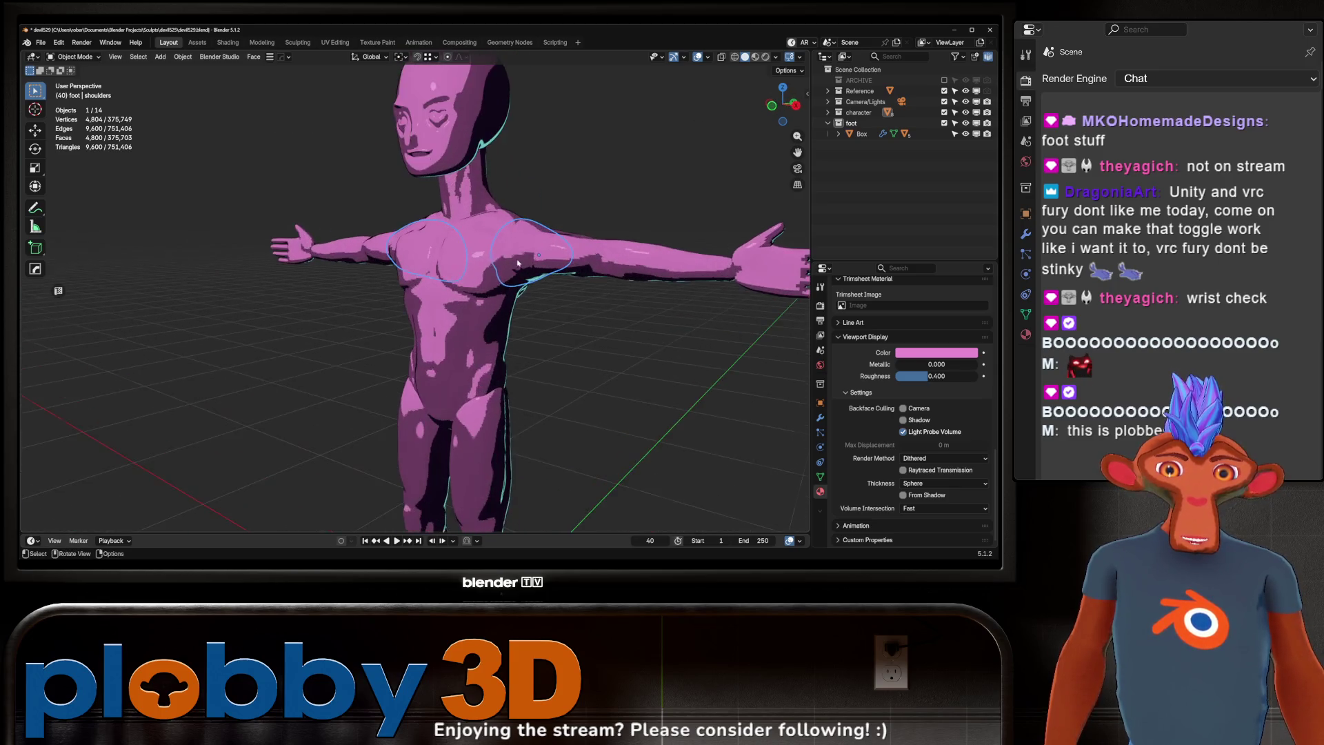
Step: Apply Shade Auto Smooth to the torso
click(483, 268)
right_click(483, 267)
click(456, 258)
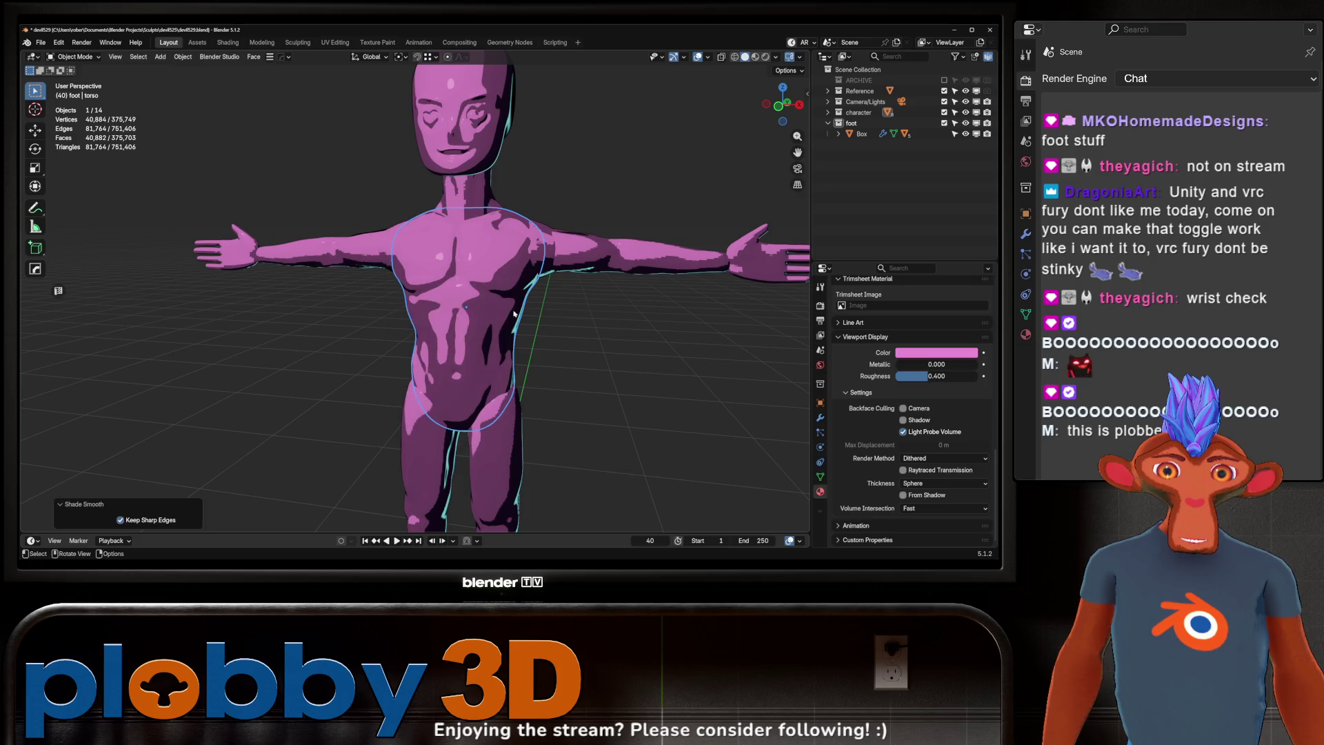
key(alt+a)
scroll(469, 276, down, 5)
mouse_move(449, 276)
middle_down()
mouse_move(559, 269)
mouse_move(486, 260)
middle_up()
scroll(524, 276, up, 3)
scroll(563, 237, down, 5)
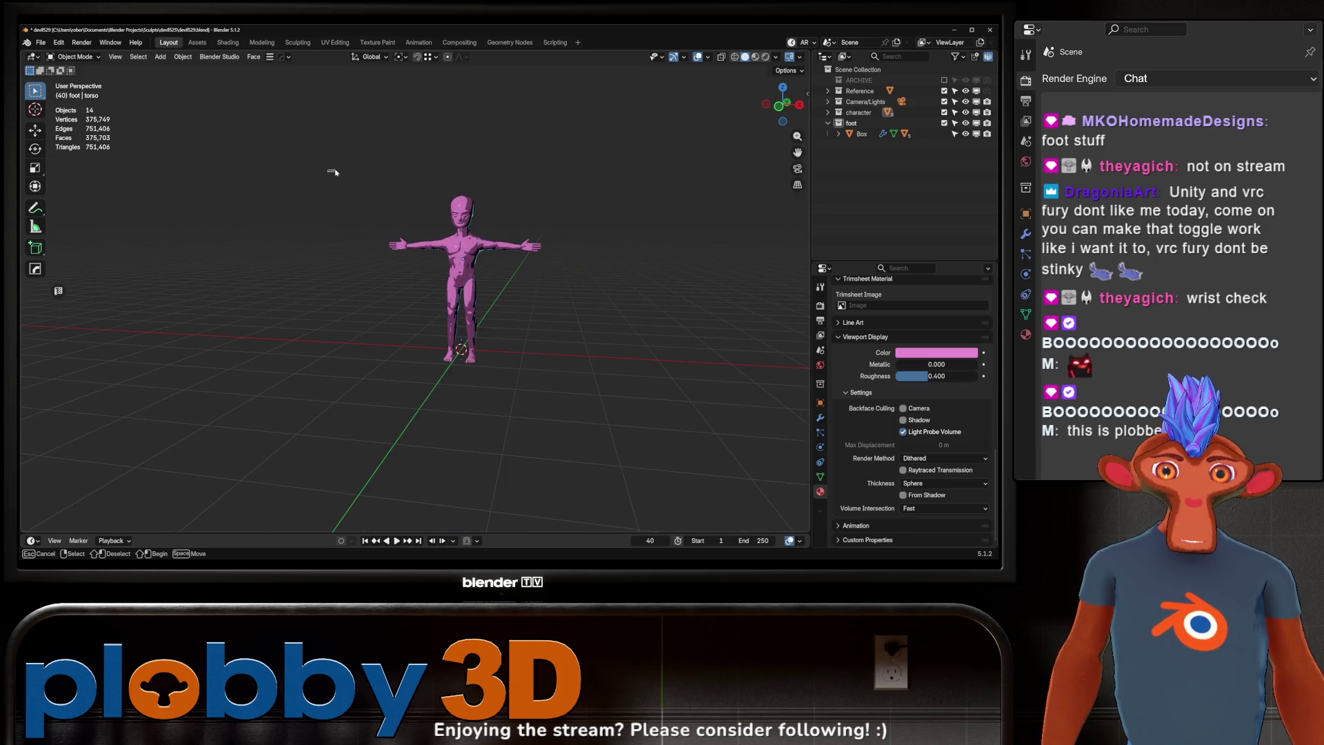
Step: Select all body parts and apply Shade Smooth to them
key(a)
right_click(448, 276)
click(442, 286)
key(alt+a)
scroll(531, 306, up, 5)
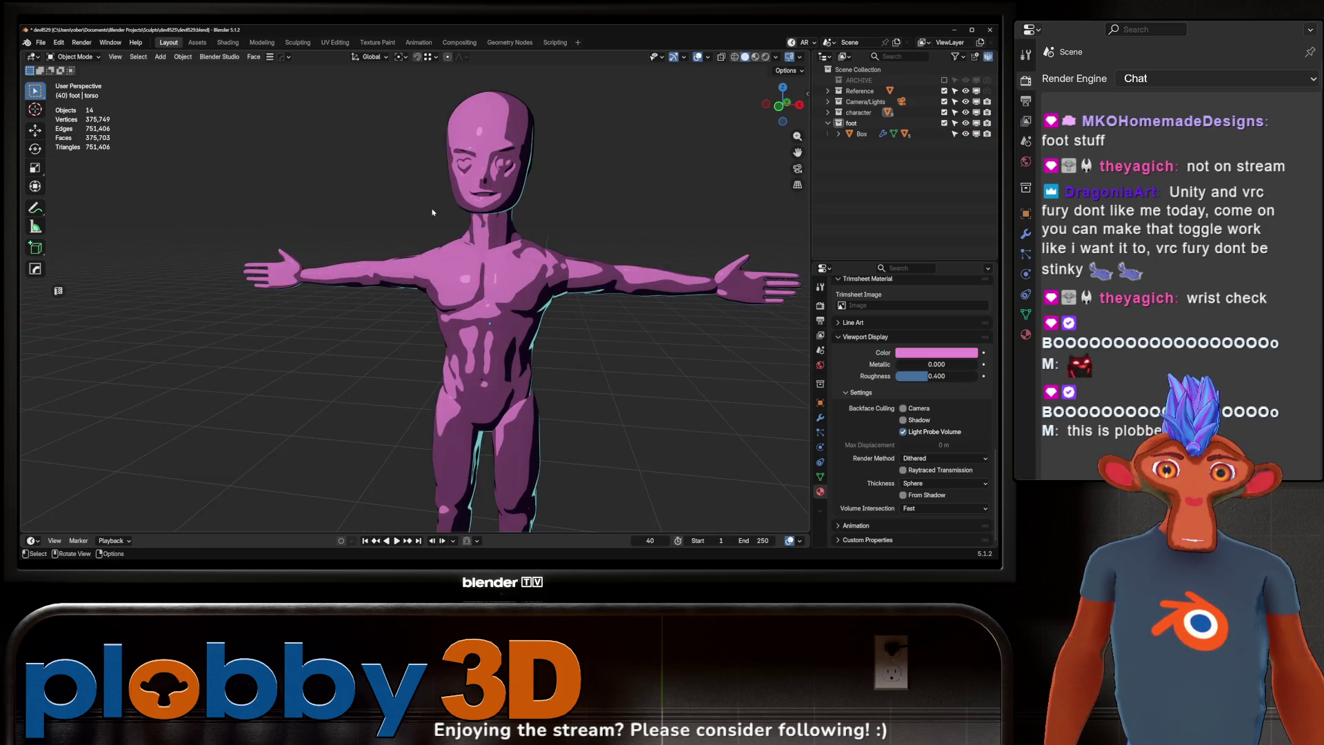
mouse_move(532, 307)
middle_down()
mouse_move(445, 332)
mouse_move(547, 259)
mouse_move(483, 270)
middle_up()
scroll(445, 332, up, 2)
scroll(510, 289, down, 5)
scroll(510, 289, up, 2)
Step: Brighten the viewport display pink to value 1.000 and saturation 0.432
click(924, 353)
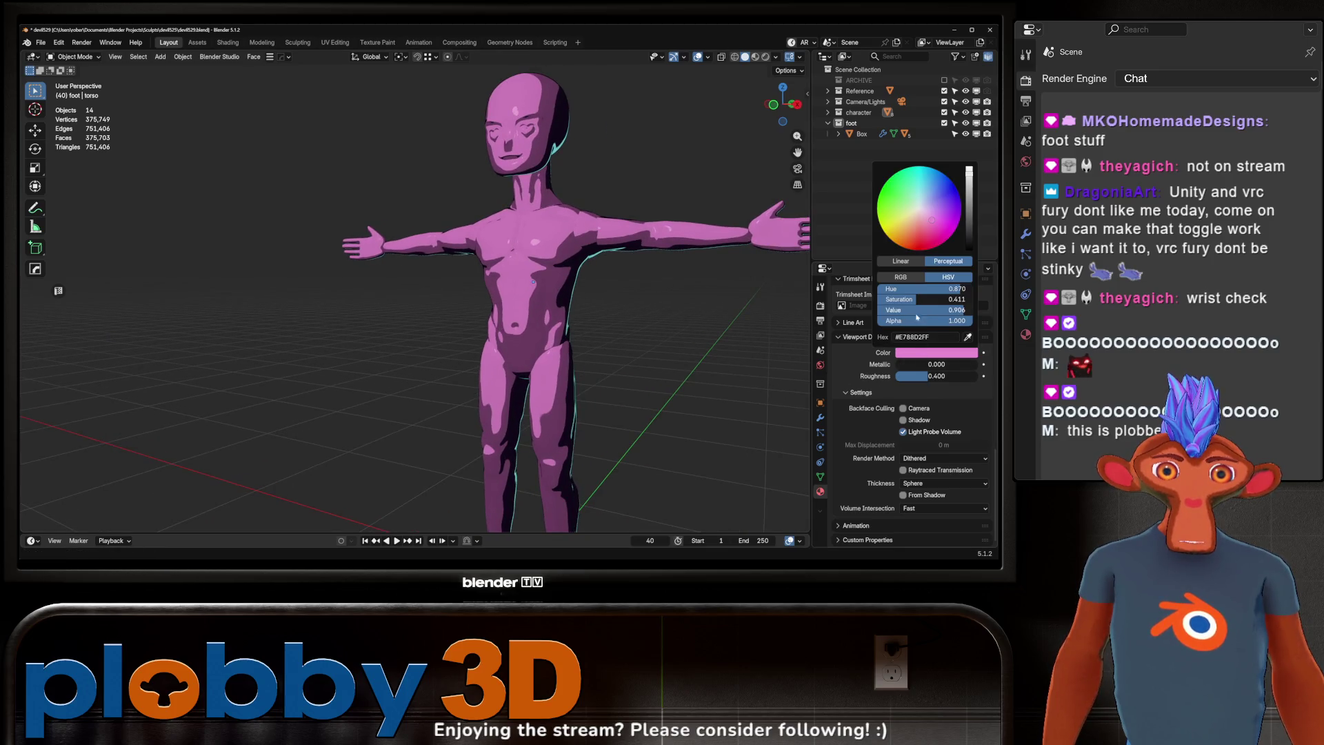
mouse_move(921, 314)
mouse_down()
mouse_move(933, 302)
mouse_move(917, 299)
mouse_up()
middle_drag(793, 307, 756, 312)
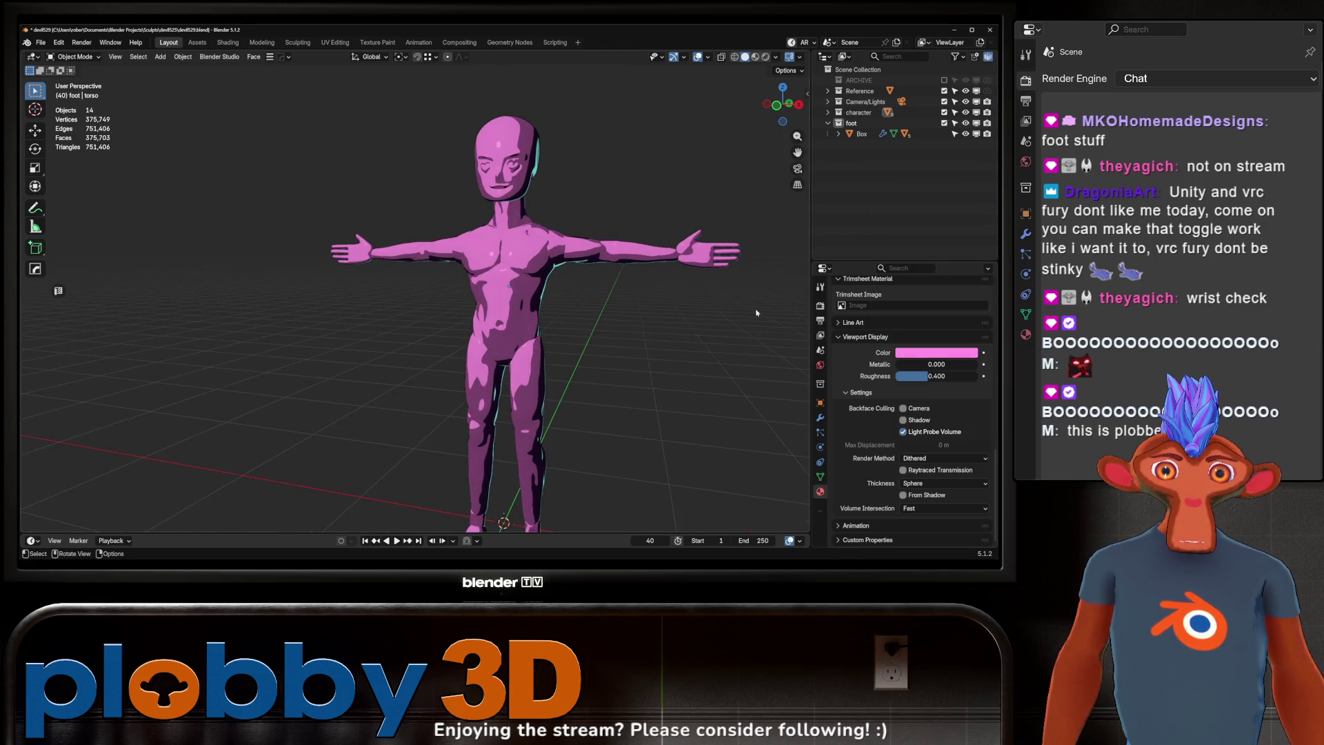
Step: Set the Color Management view transform to Standard
click(821, 306)
click(861, 540)
scroll(883, 498, down, 4)
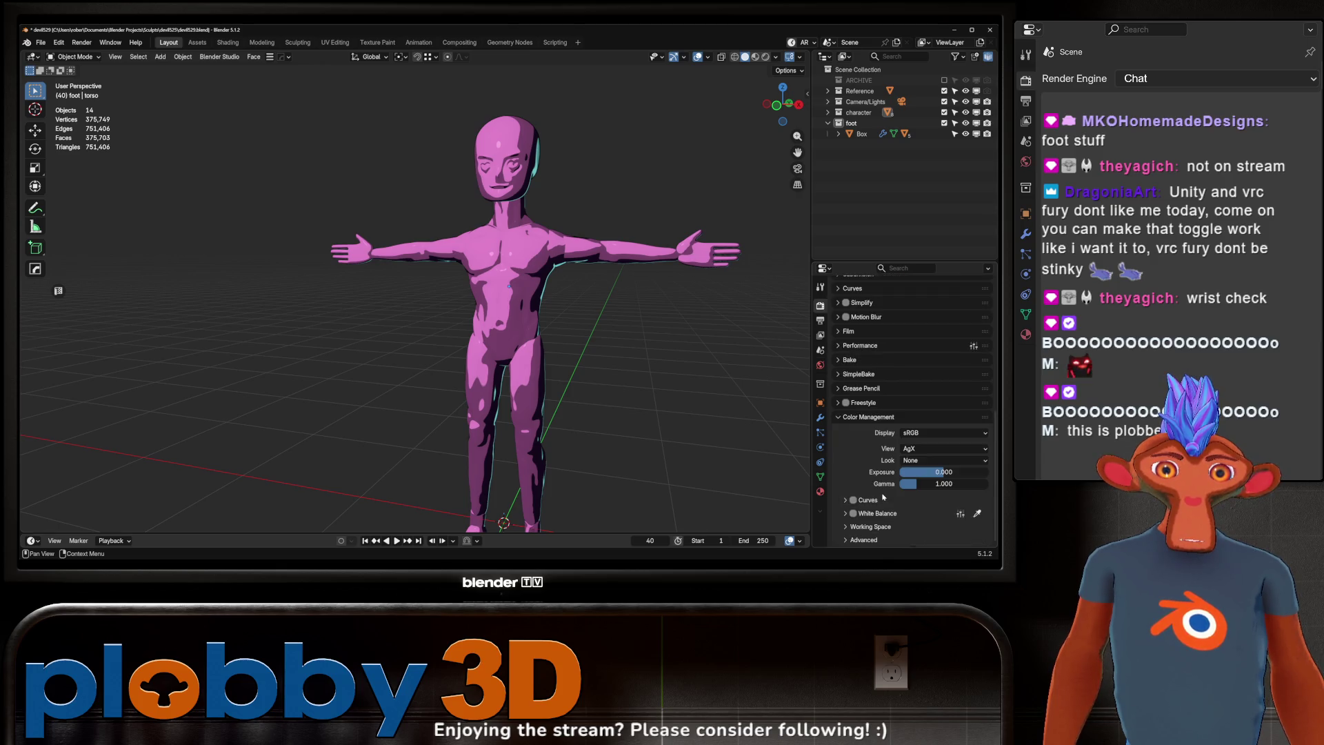
click(910, 450)
click(920, 344)
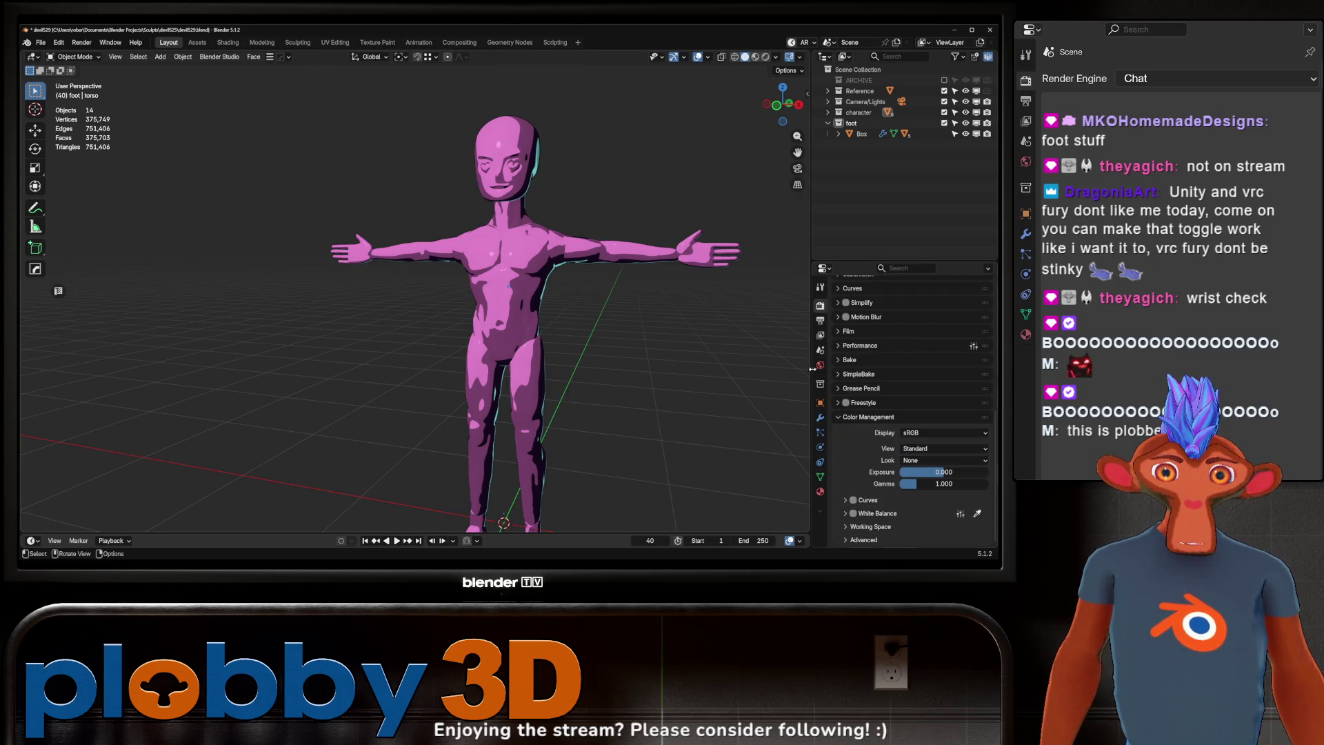
Step: Turn the figure to face front and switch the solid-shading MatCap to a different sphere
mouse_move(645, 384)
middle_down()
mouse_move(530, 330)
mouse_move(655, 323)
mouse_move(607, 303)
middle_up()
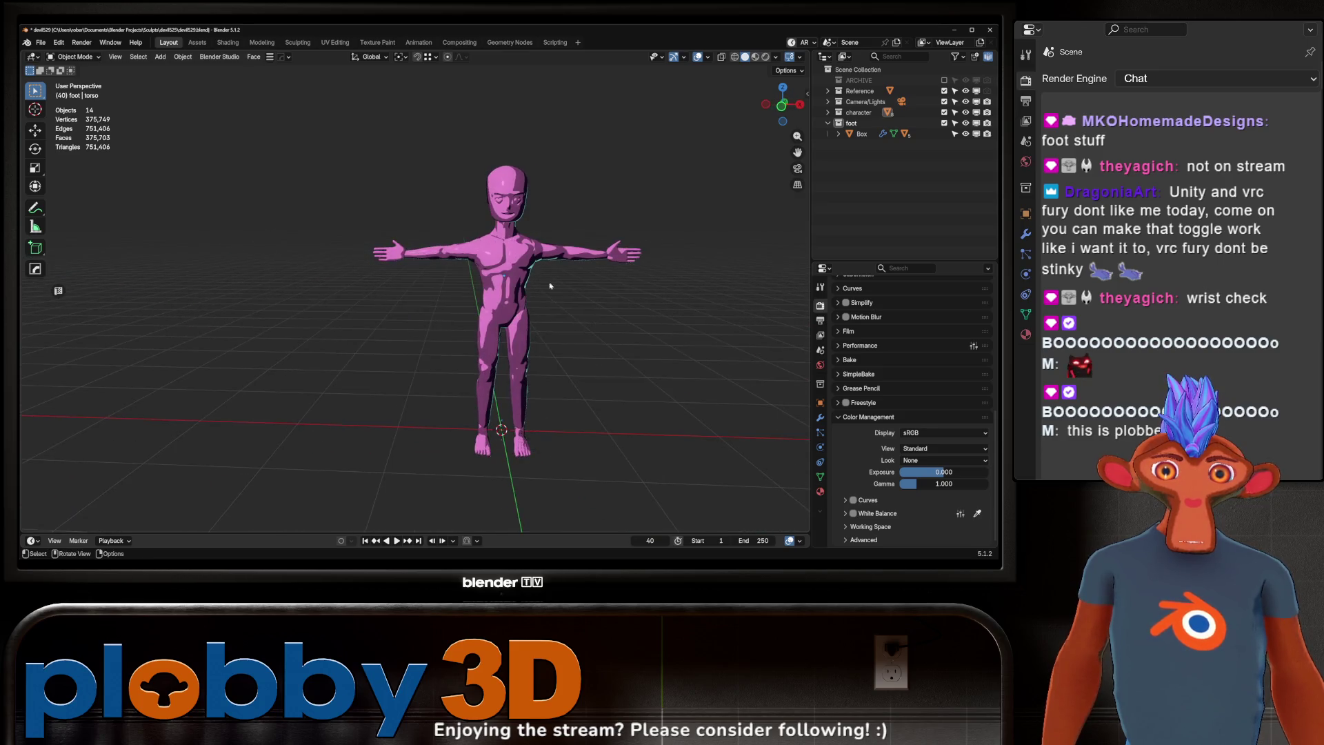
scroll(452, 238, up, 10)
scroll(452, 238, down, 6)
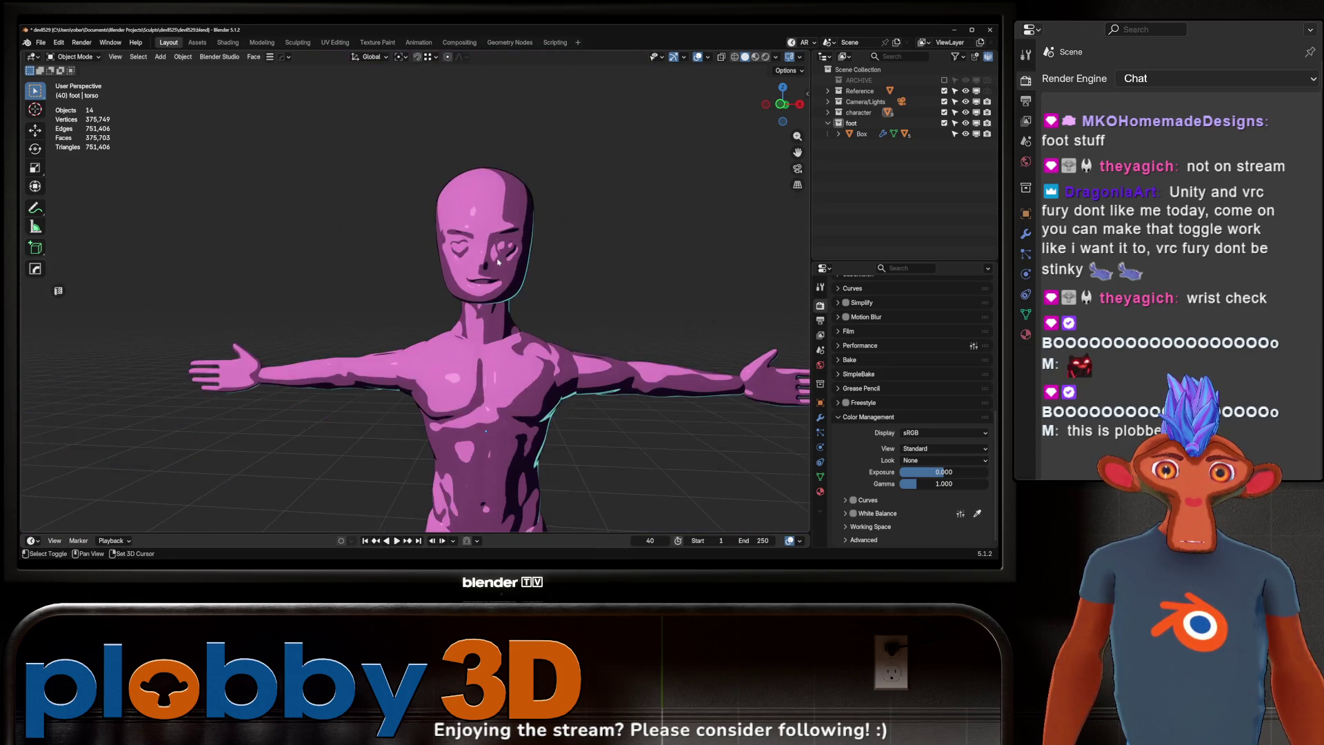
mouse_move(476, 244)
middle_down()
mouse_move(524, 265)
mouse_move(316, 267)
mouse_move(618, 297)
mouse_move(487, 299)
middle_up()
scroll(525, 264, up, 2)
scroll(525, 265, down, 4)
scroll(487, 299, up, 5)
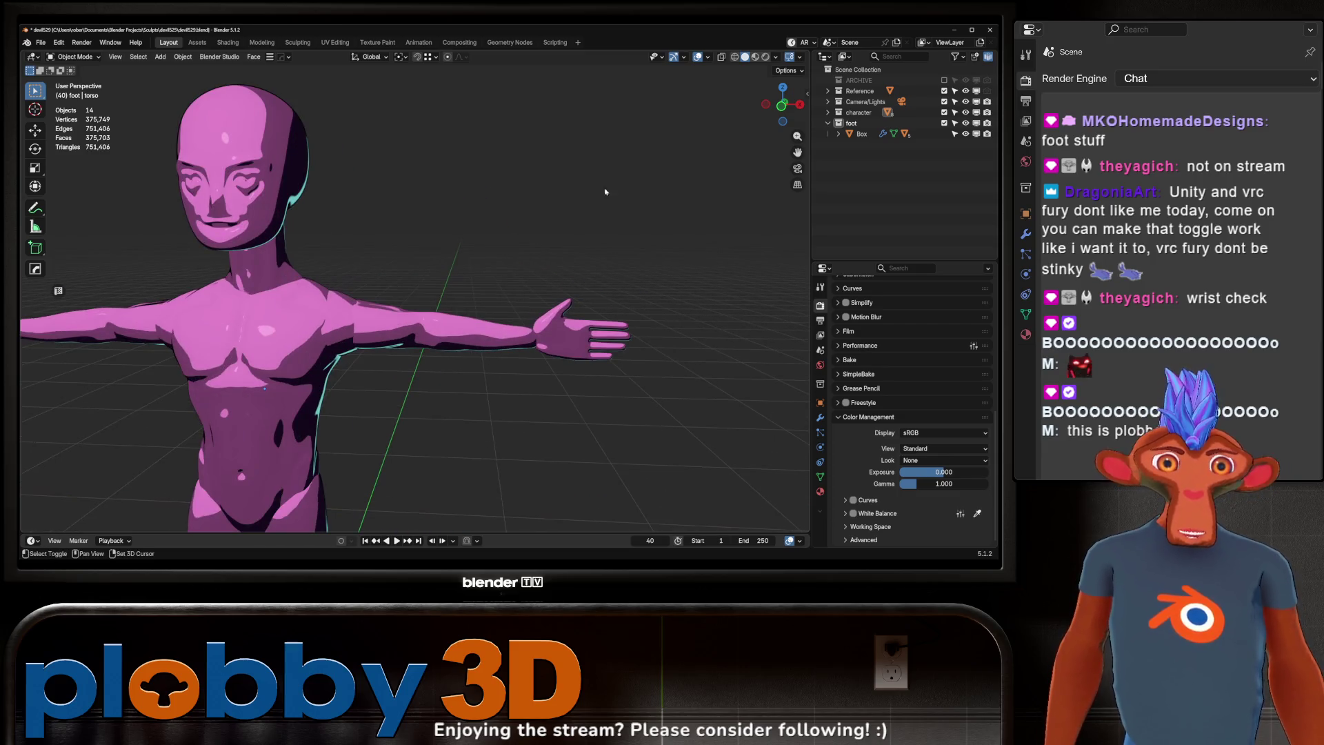
middle_drag(770, 128, 583, 191)
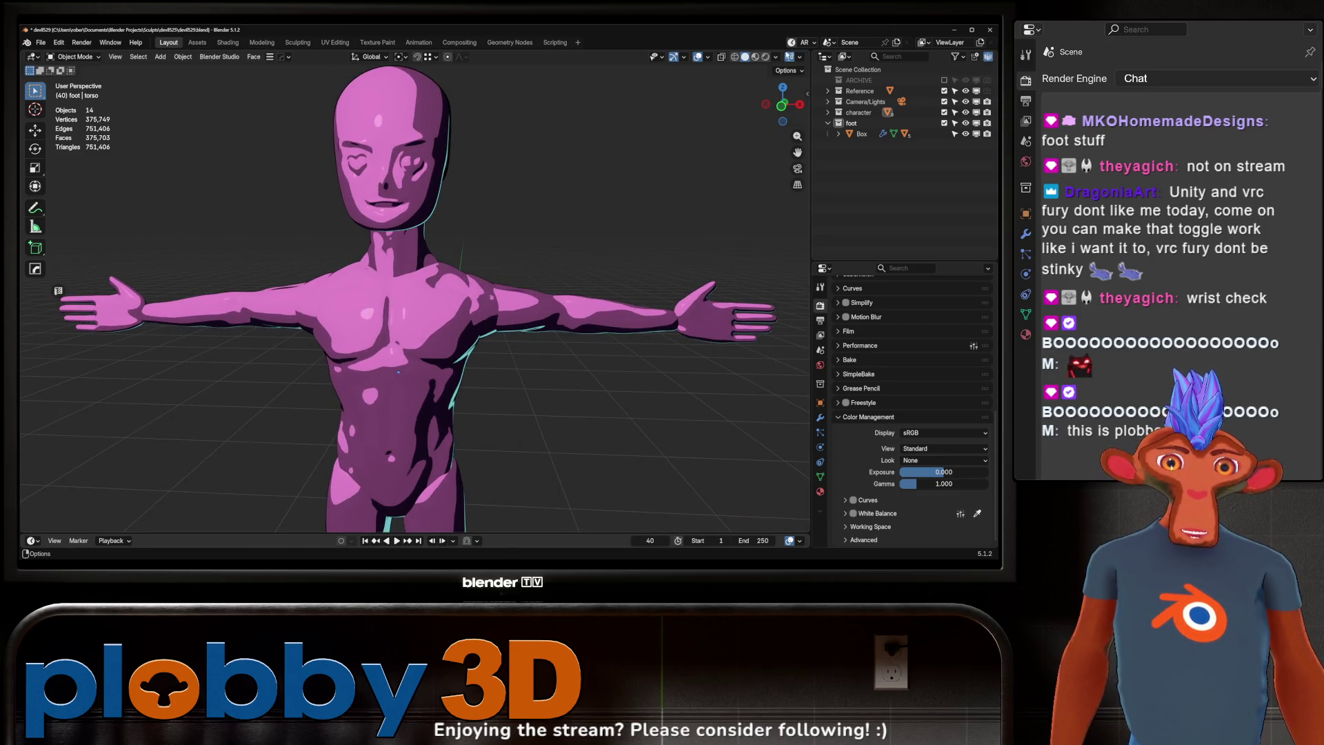
click(776, 56)
click(759, 145)
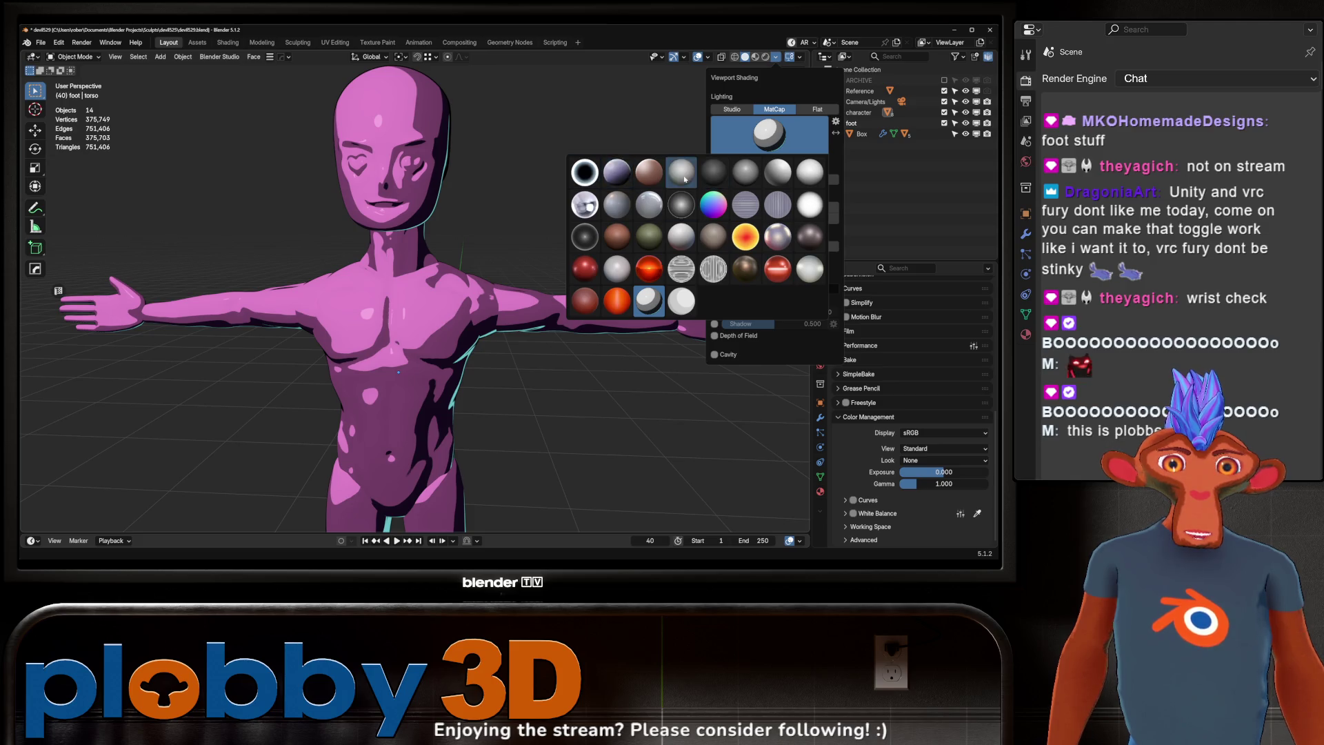
click(683, 174)
Step: Reset the torso material's viewport display colour to its default white
scroll(469, 276, down, 5)
right_click(472, 173)
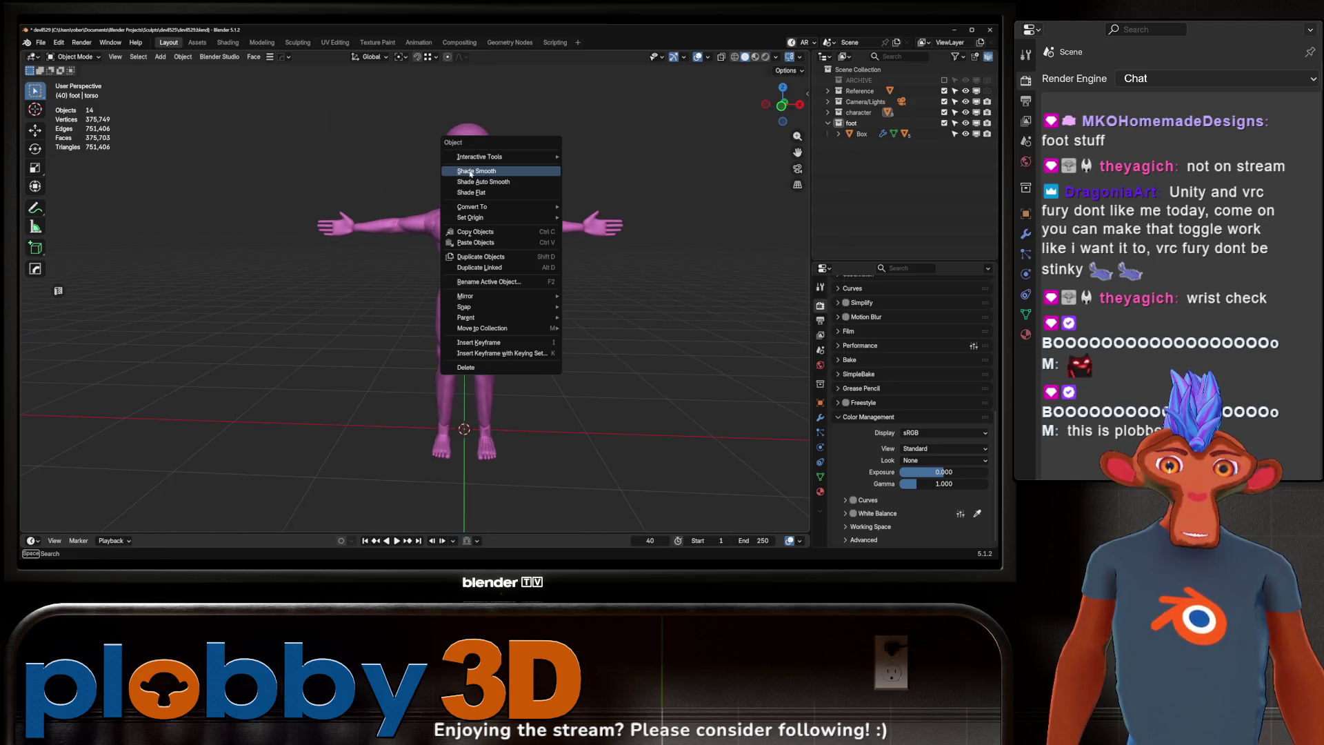
click(472, 192)
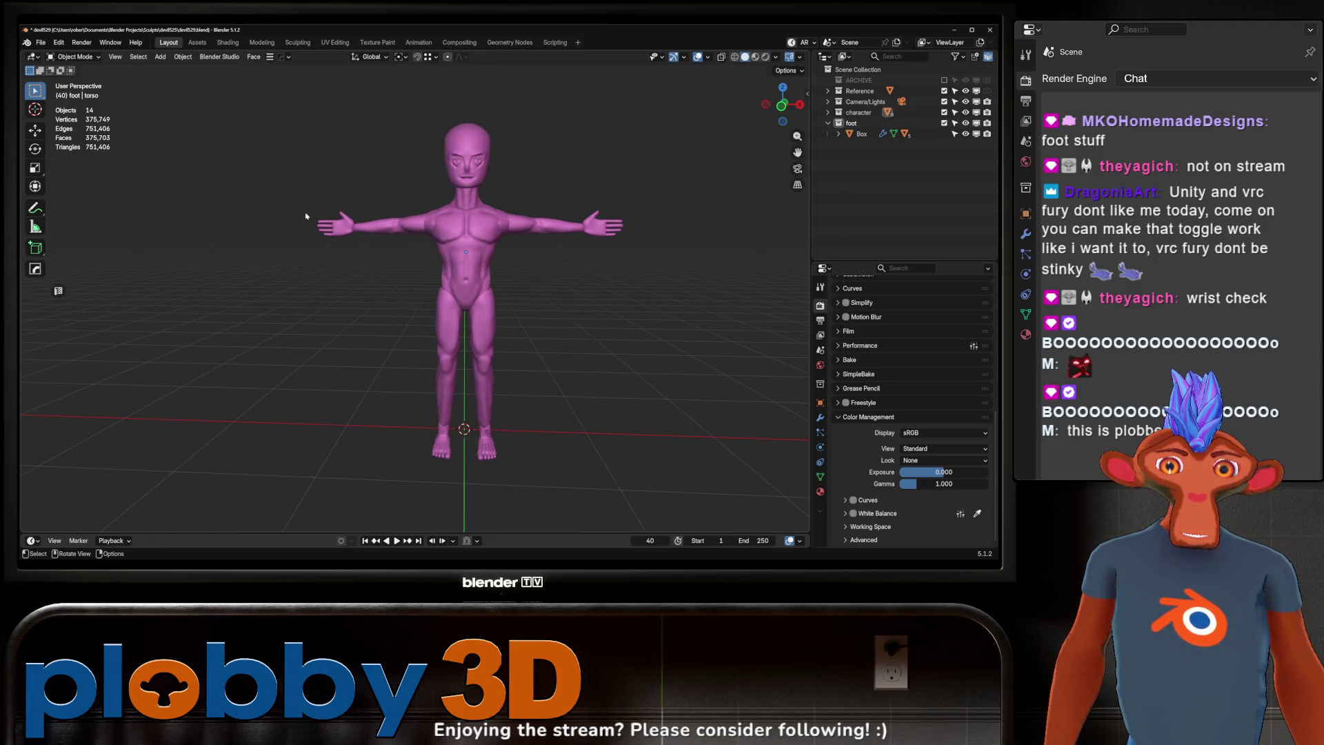
click(820, 492)
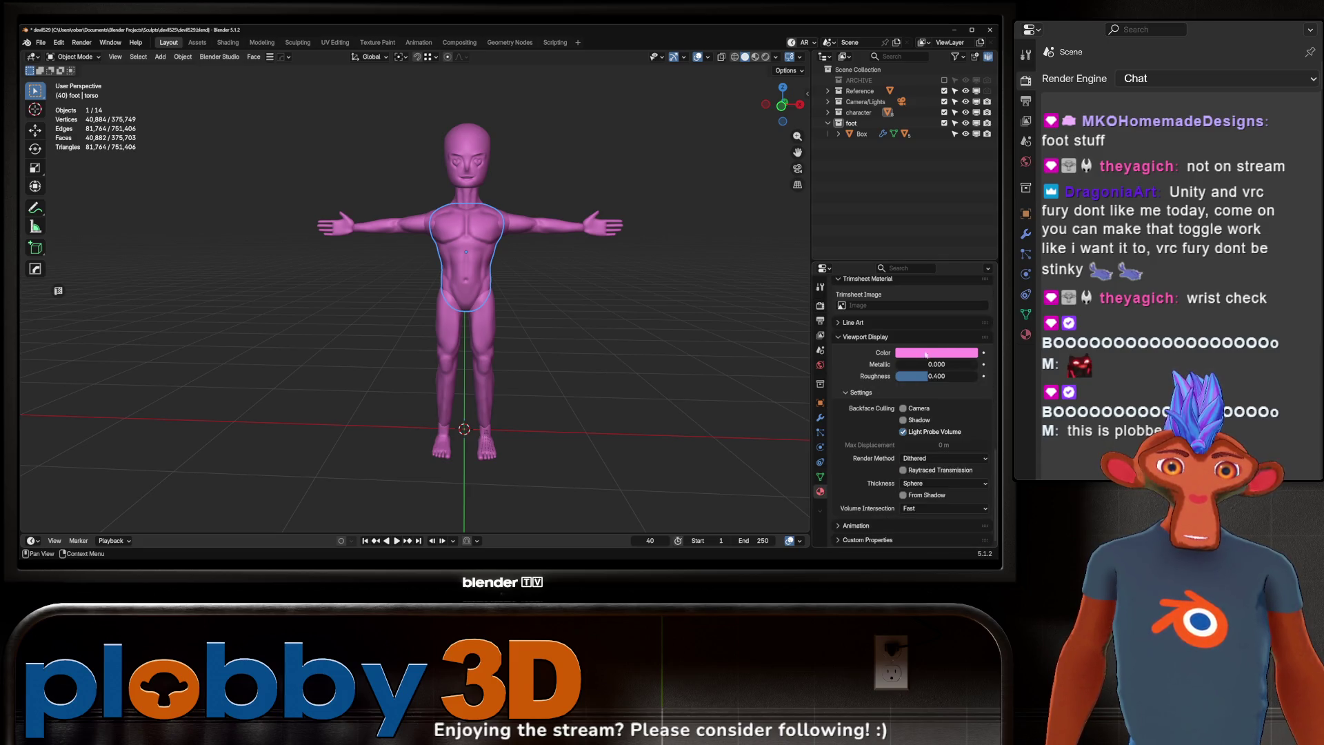
right_click(926, 354)
click(872, 415)
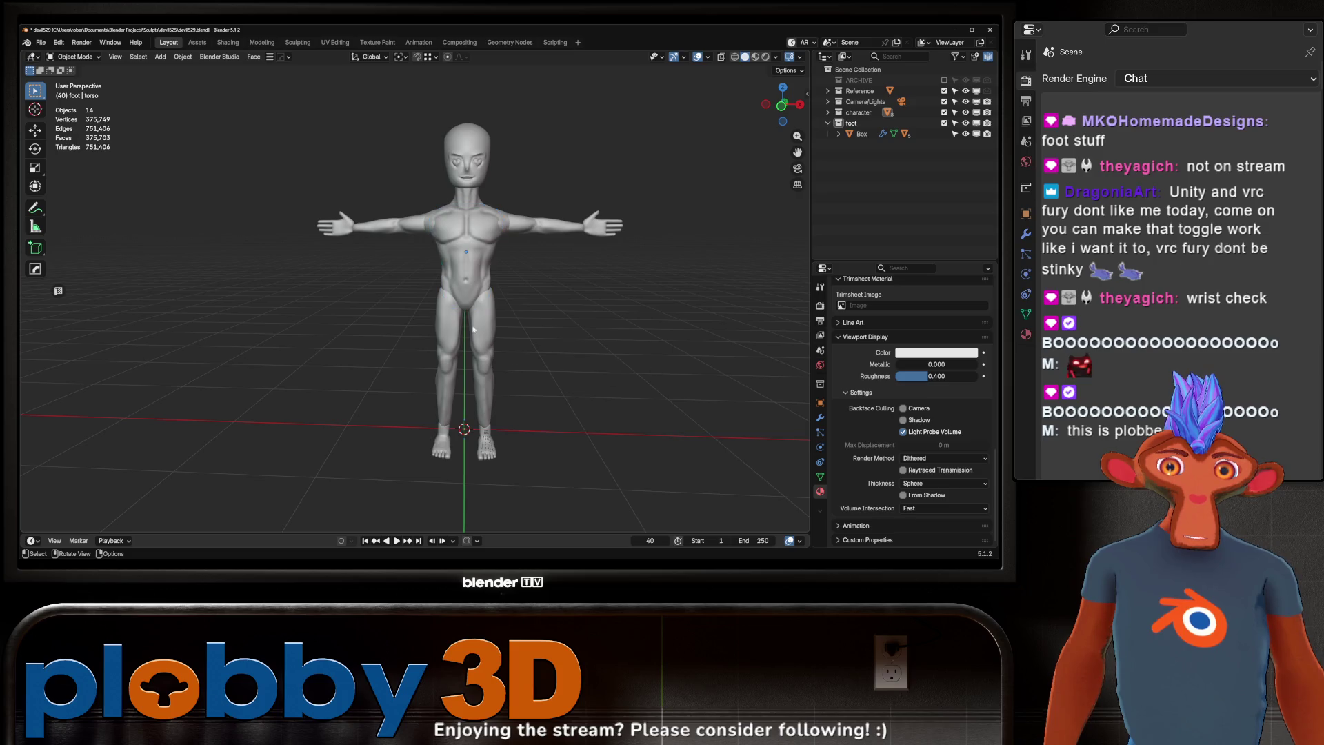
Step: Put the head into Sculpt Mode briefly, then return to Object Mode
scroll(474, 330, up, 3)
mouse_move(474, 330)
middle_down()
mouse_move(488, 343)
mouse_move(482, 287)
mouse_move(489, 340)
middle_up()
scroll(481, 267, up, 4)
right_click(489, 341)
mouse_move(555, 302)
middle_down()
mouse_move(606, 287)
mouse_move(579, 286)
mouse_move(607, 310)
middle_up()
scroll(580, 287, down, 4)
scroll(589, 260, up, 4)
click(607, 310)
key(ctrl+Tab)
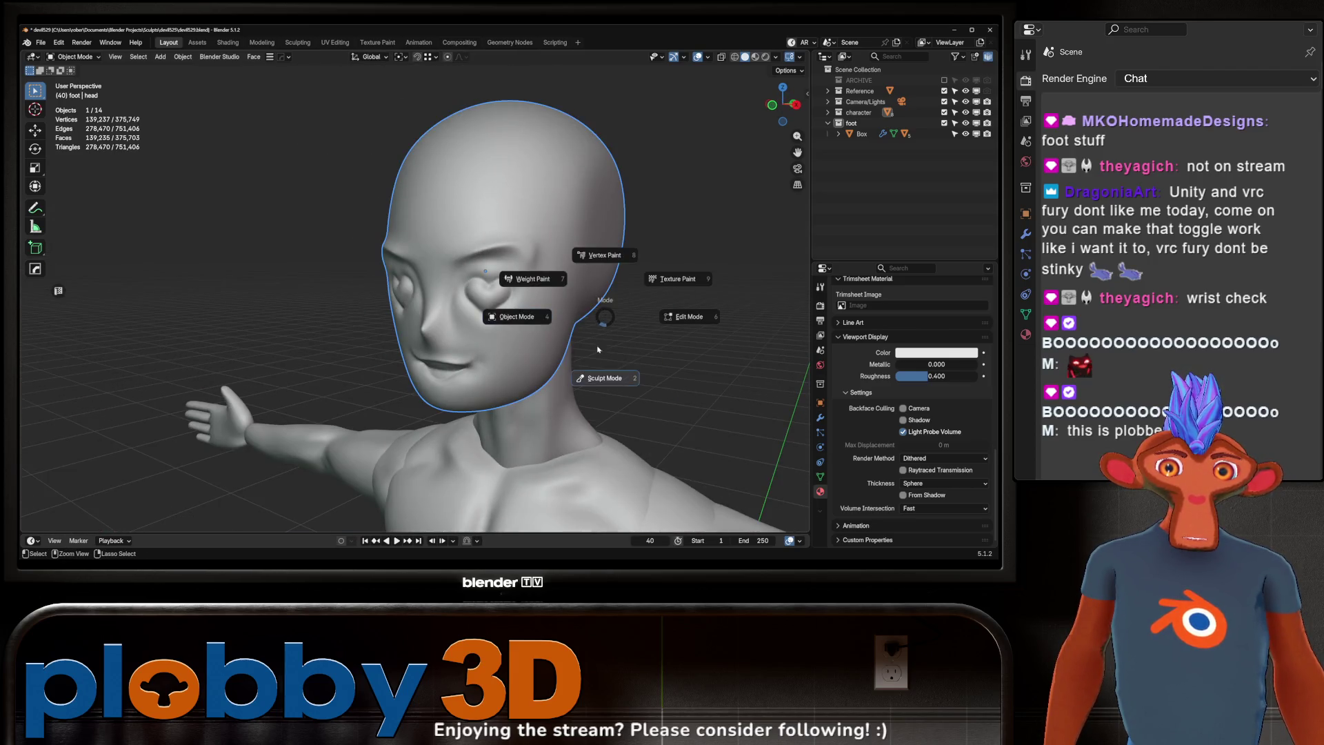
click(607, 377)
scroll(536, 239, up, 4)
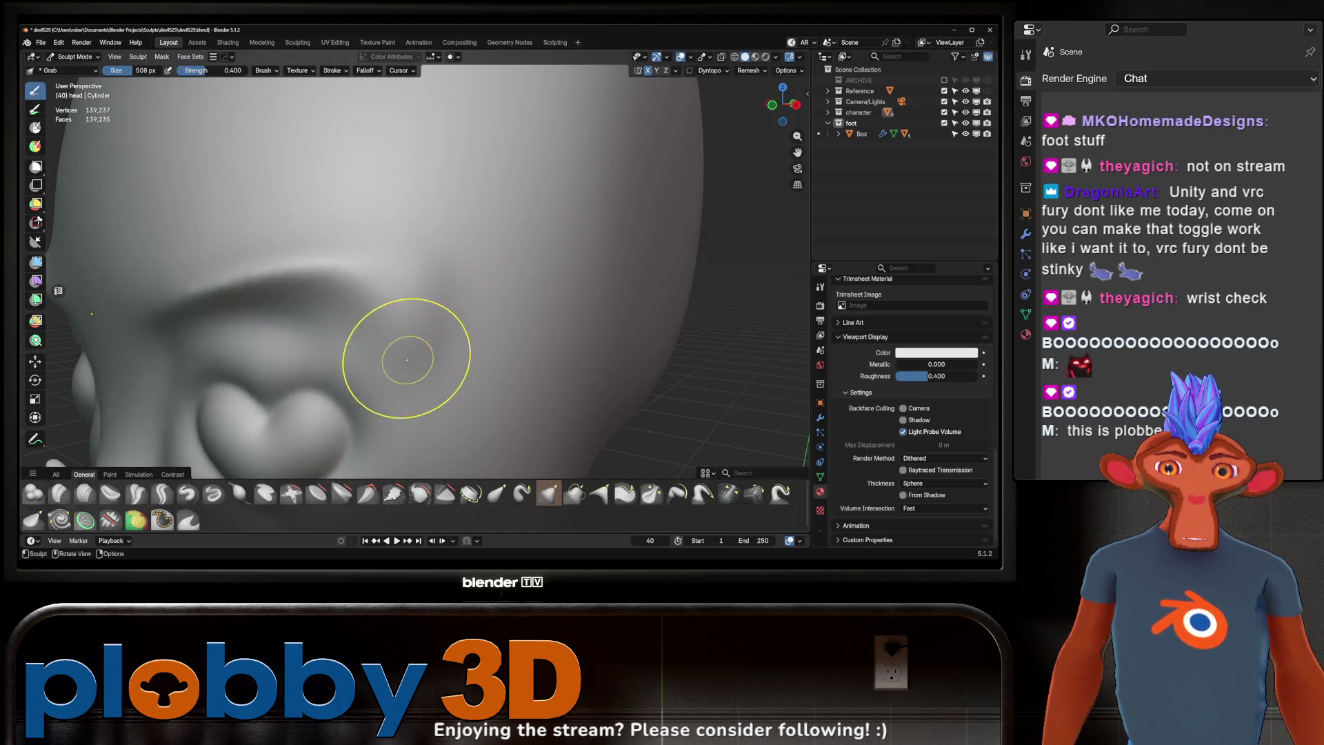
scroll(407, 359, down, 5)
middle_drag(540, 207, 541, 216)
key(ctrl+Tab)
Step: Apply Shade Auto Smooth to all body parts, then deselect everything
scroll(382, 173, down, 3)
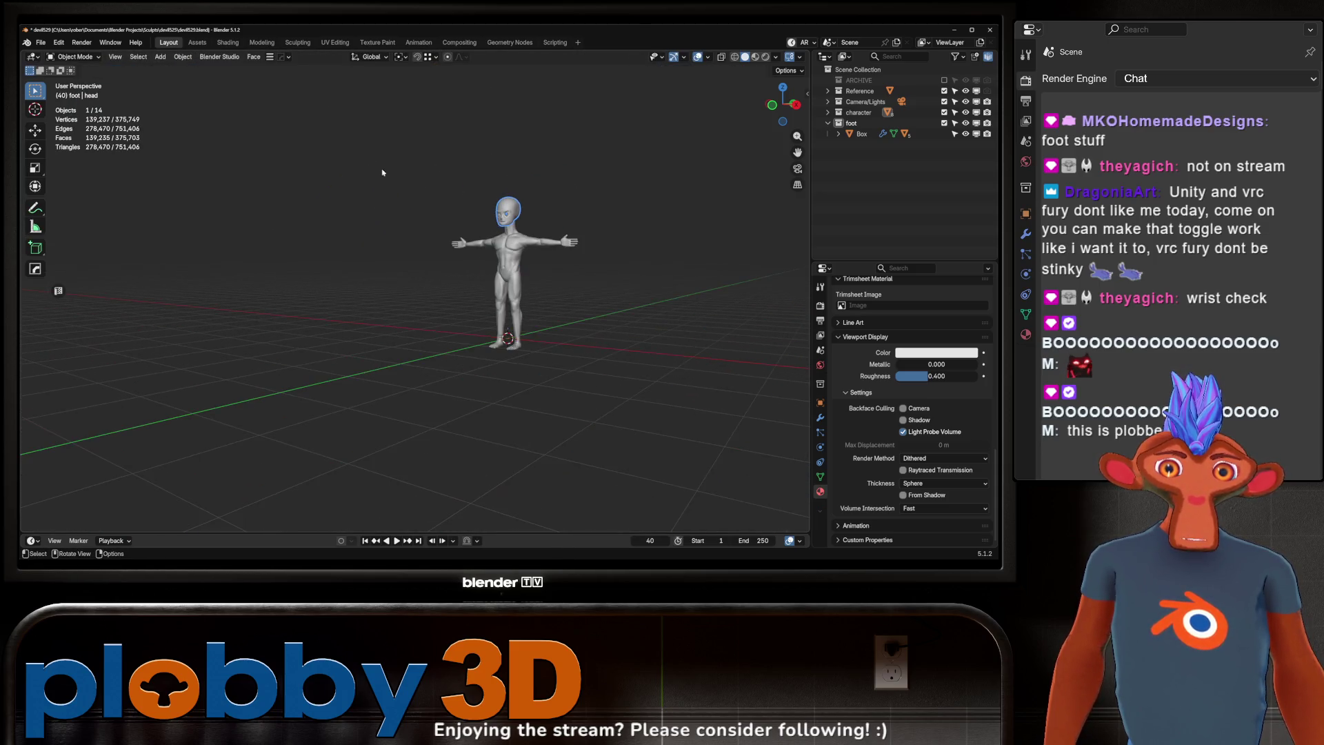
key(a)
right_click(536, 331)
click(523, 310)
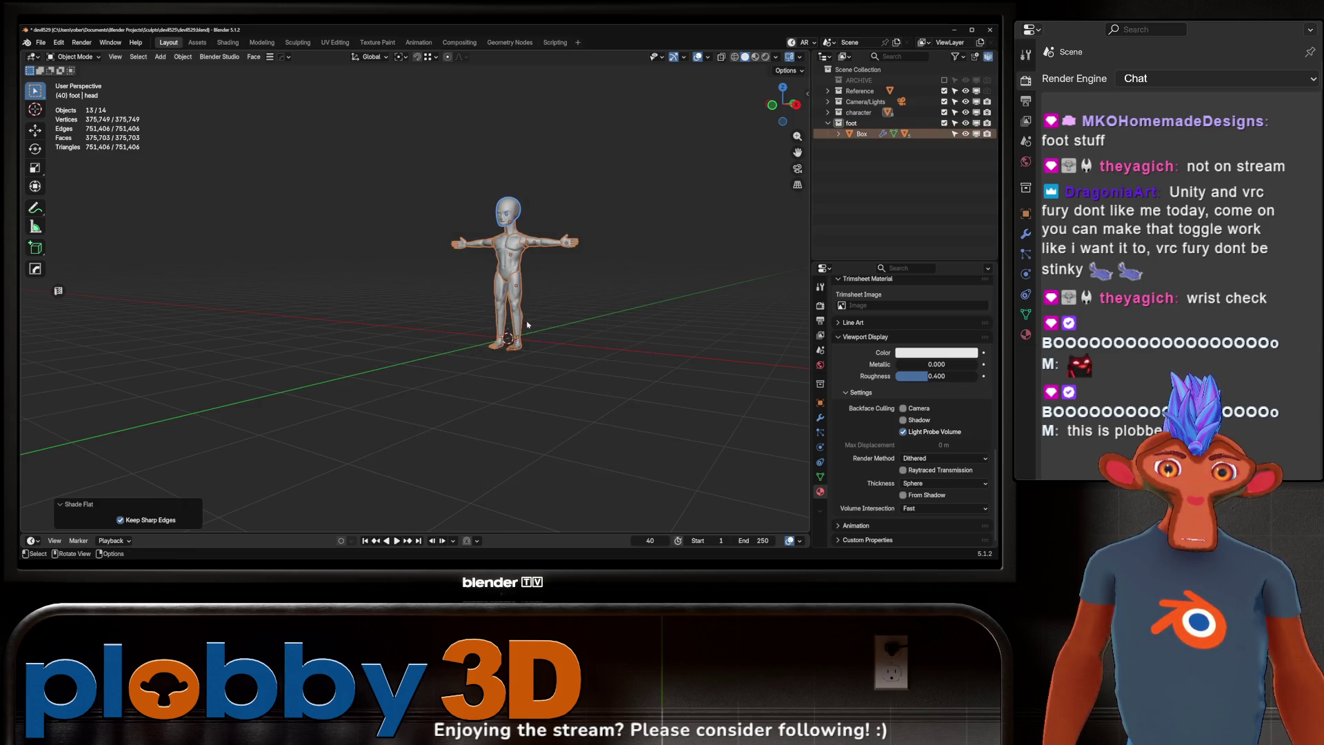
key(alt+a)
Step: Switch the head into Sculpt Mode to view the face, then back to Object Mode
scroll(503, 207, up, 8)
scroll(502, 207, up, 5)
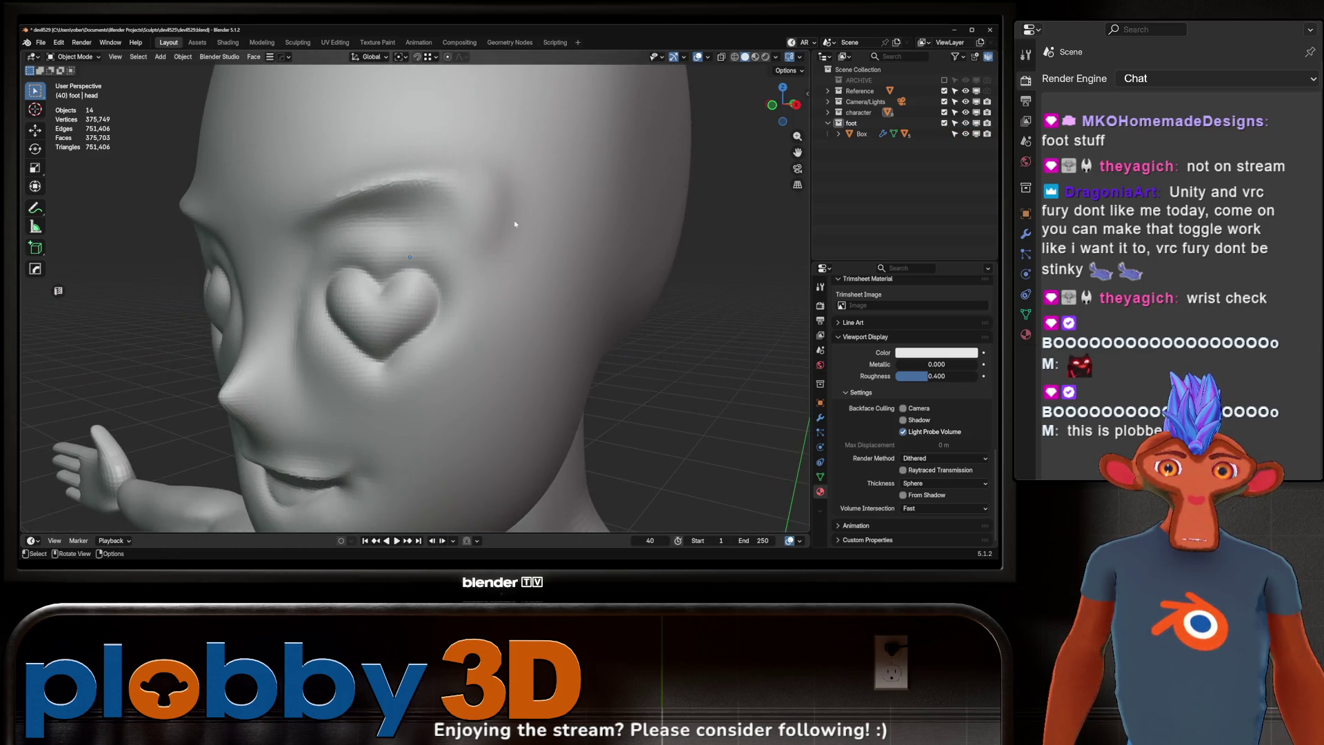
key(ctrl+Tab)
click(630, 340)
scroll(549, 281, down, 3)
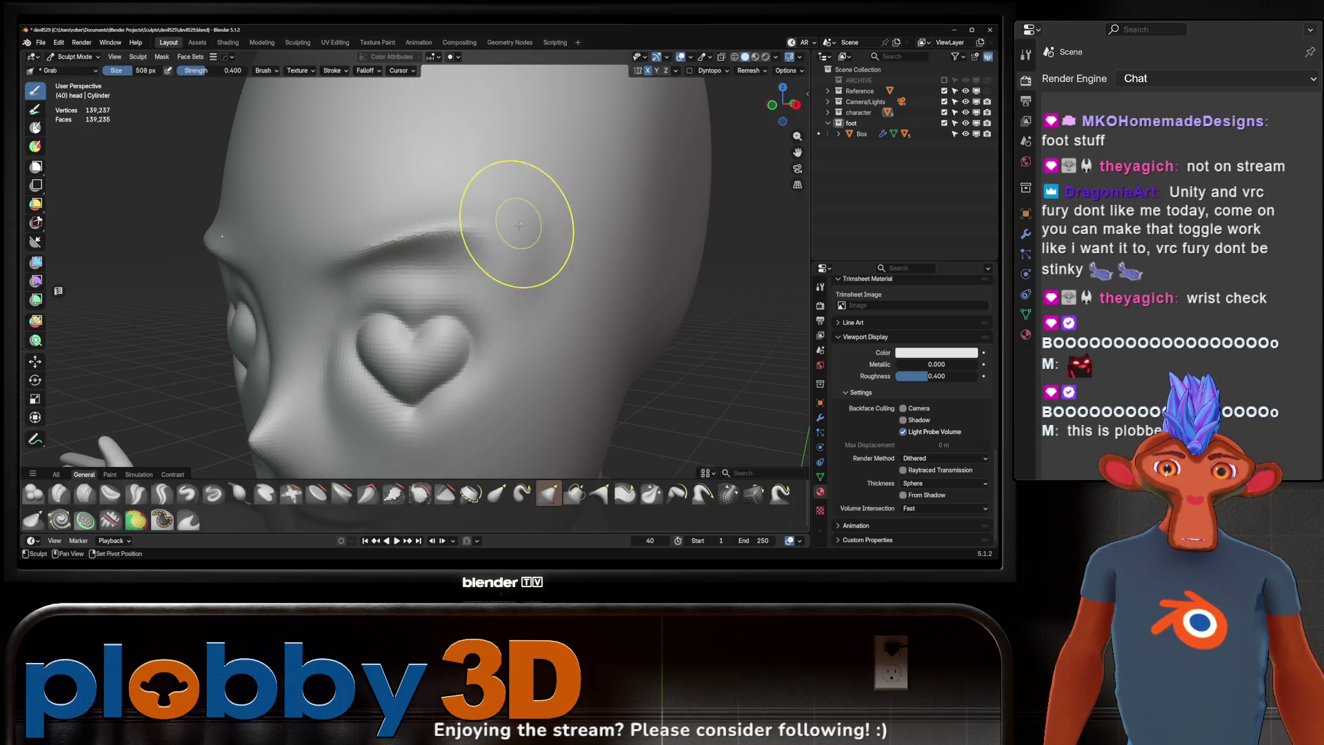
mouse_move(519, 226)
middle_down()
mouse_move(541, 230)
mouse_move(539, 248)
middle_up()
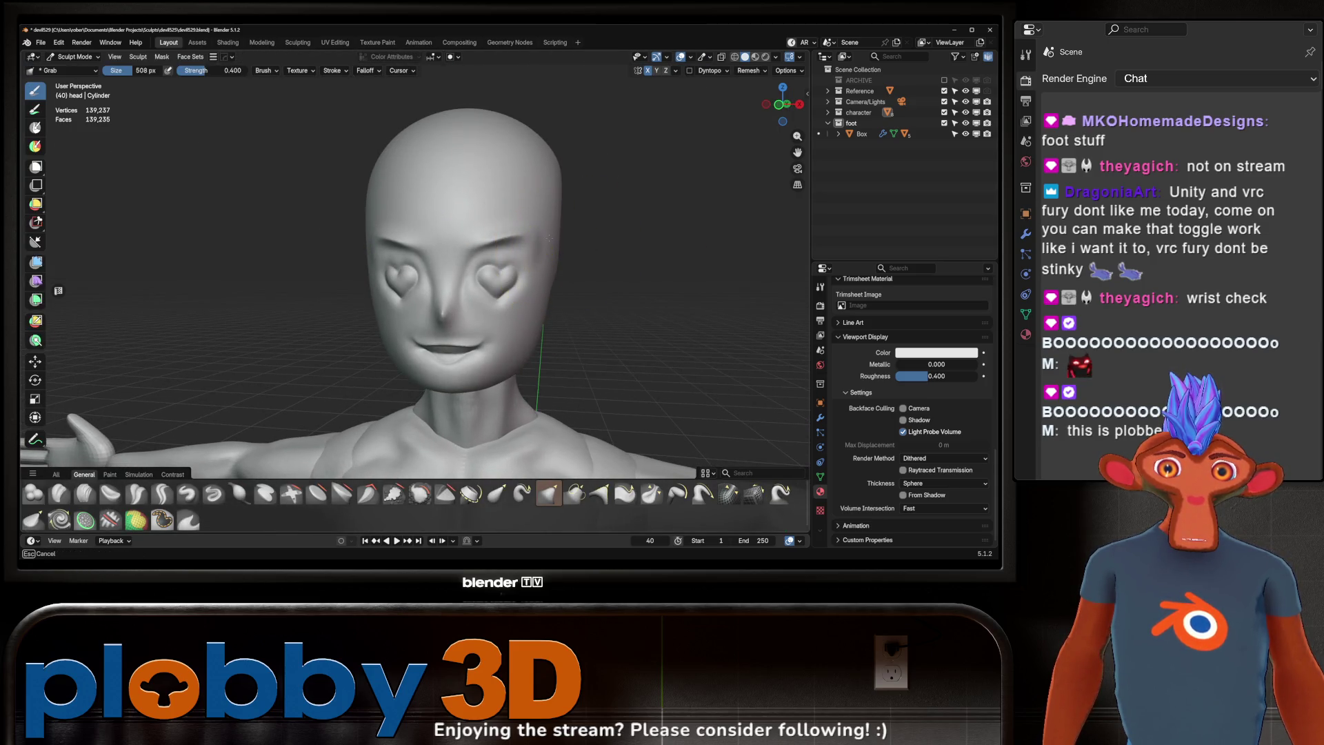
key(ctrl+Tab)
Step: Select the shoulders object and switch it into Sculpt Mode
right_click(610, 321)
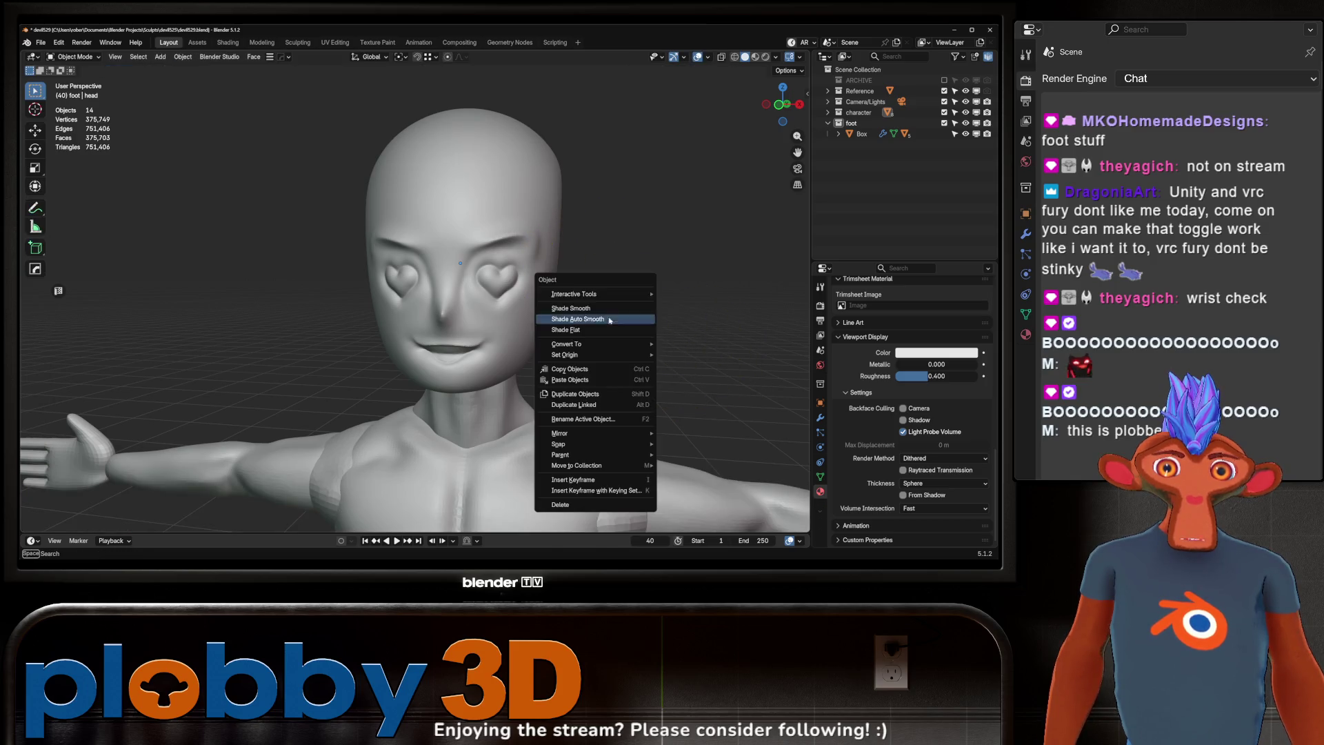
scroll(611, 207, down, 3)
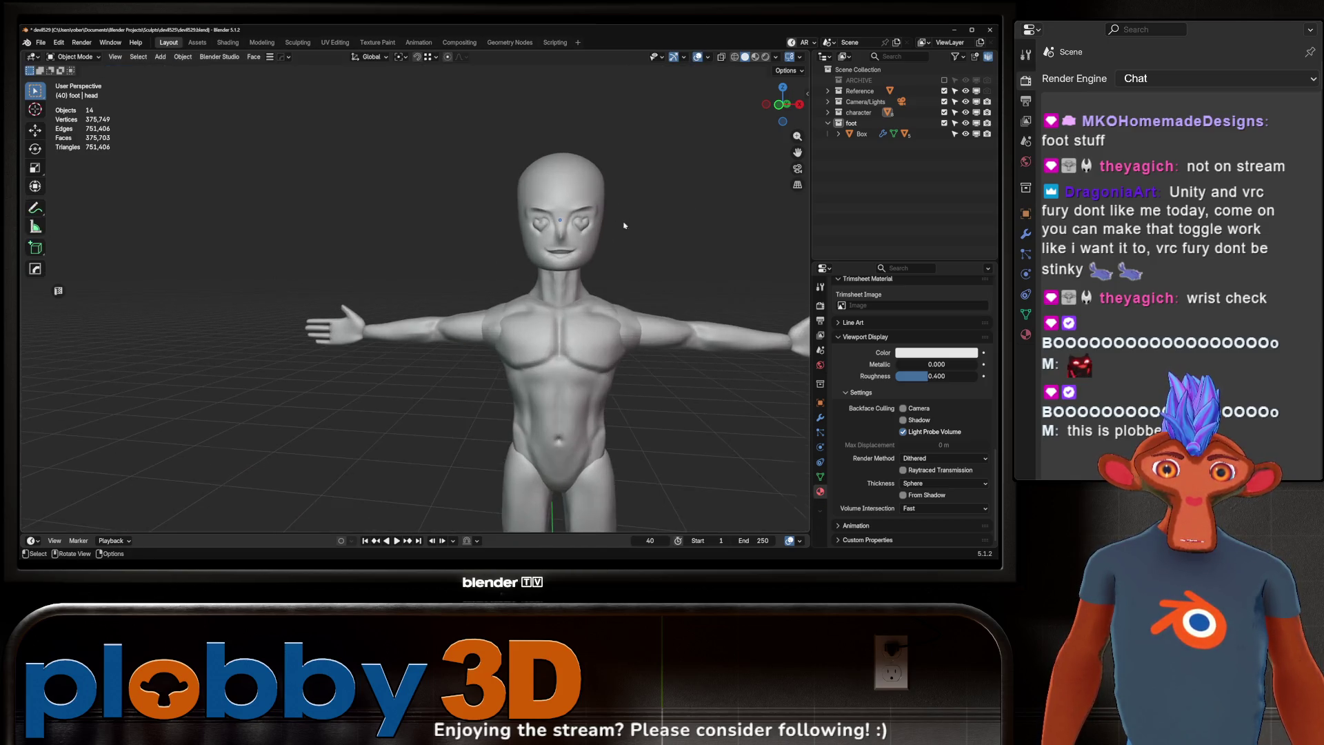
scroll(587, 315, up, 5)
click(588, 315)
key(ctrl+Tab)
click(618, 328)
scroll(607, 297, down, 4)
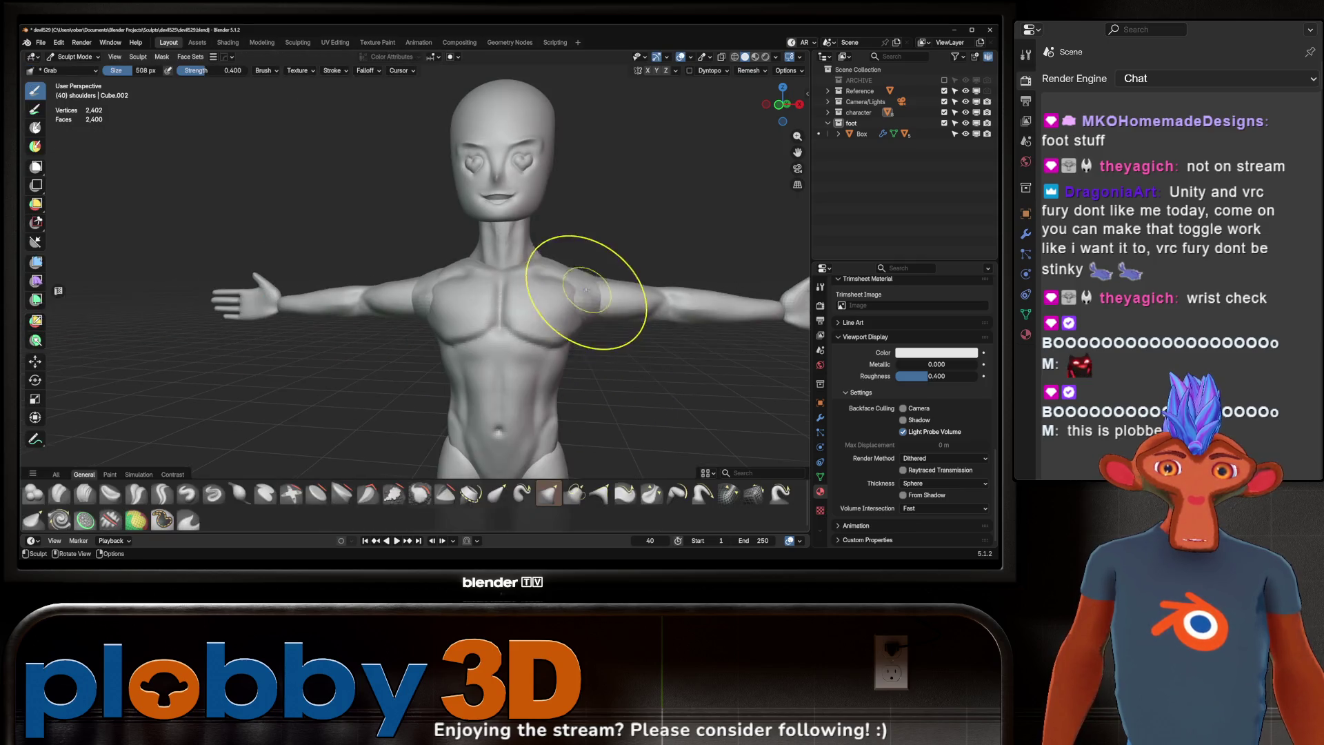
Step: Voxel-remesh the shoulders twice at smaller voxel sizes, reaching 13,060 vertices
key(f)
click(685, 306)
key(ctrl+r)
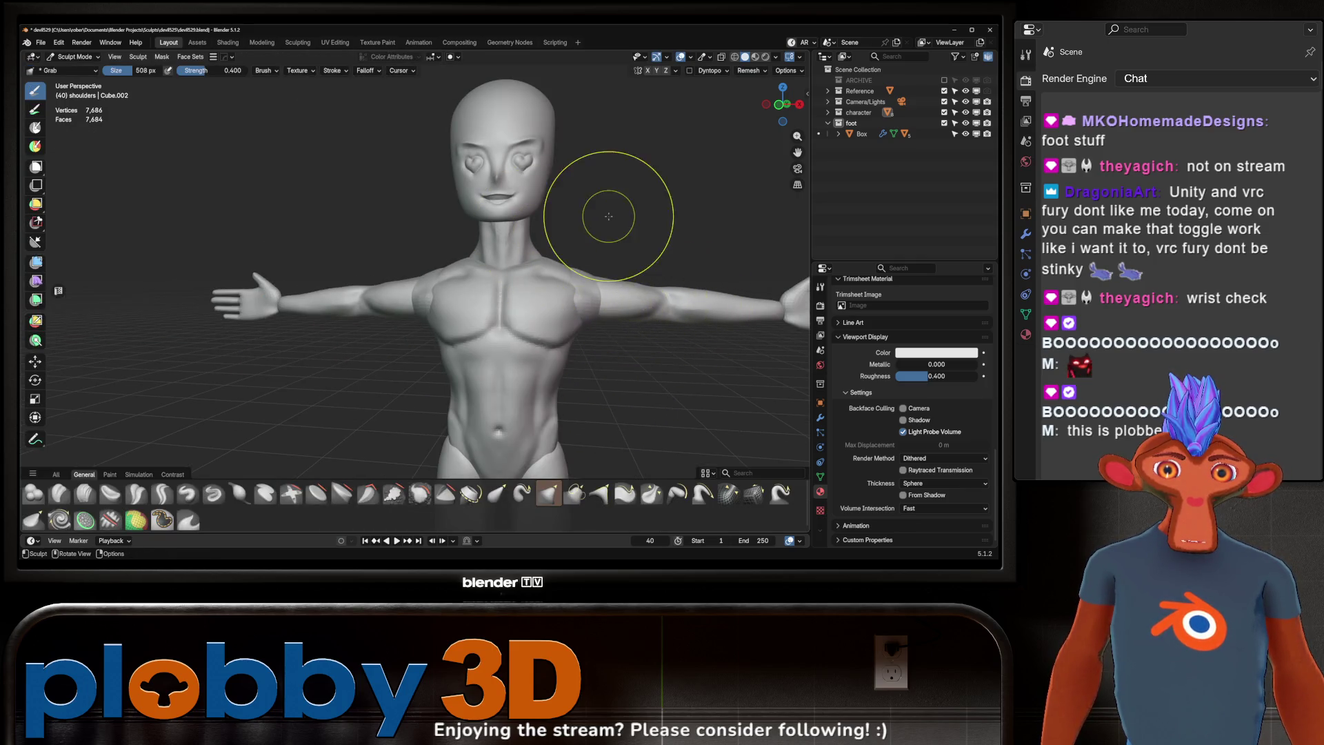
key(r)
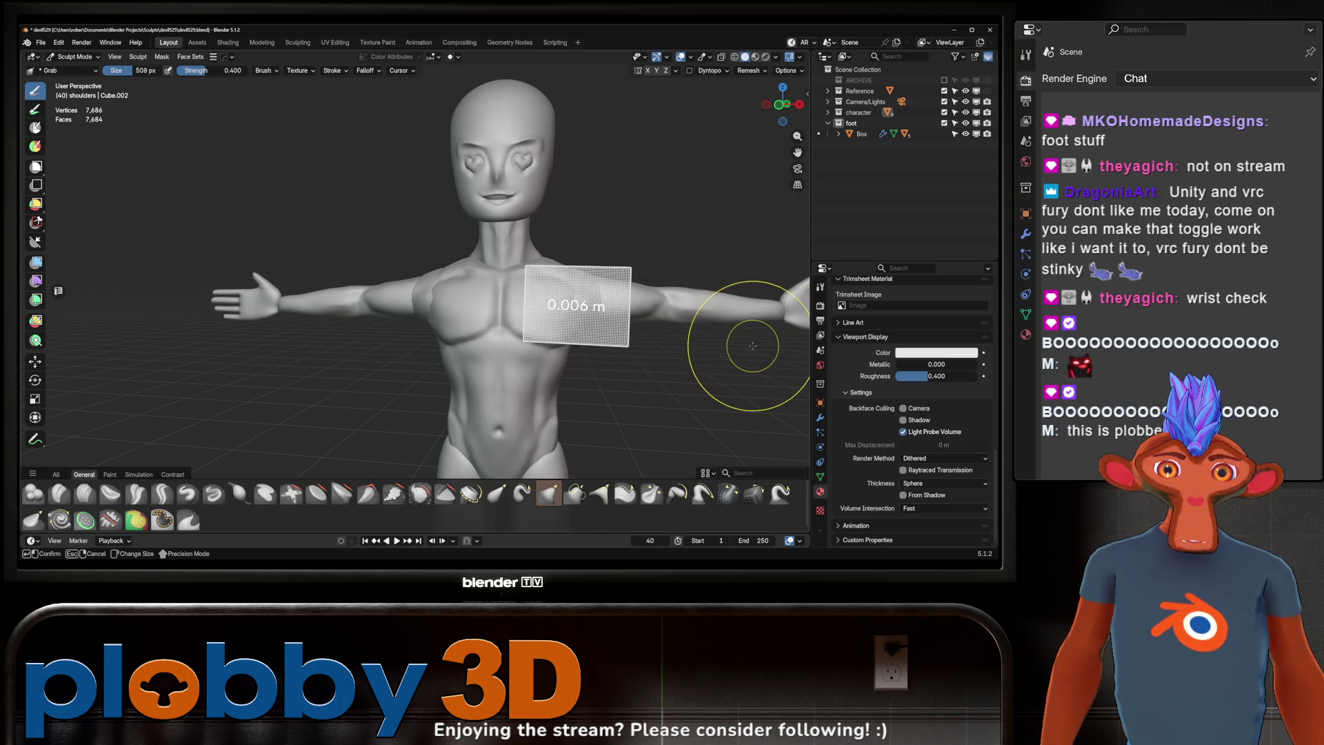
click(745, 338)
key(ctrl+r)
Step: Smooth the whole shoulders mesh with the Mesh Filter and return to Object Mode
middle_drag(739, 339, 590, 324)
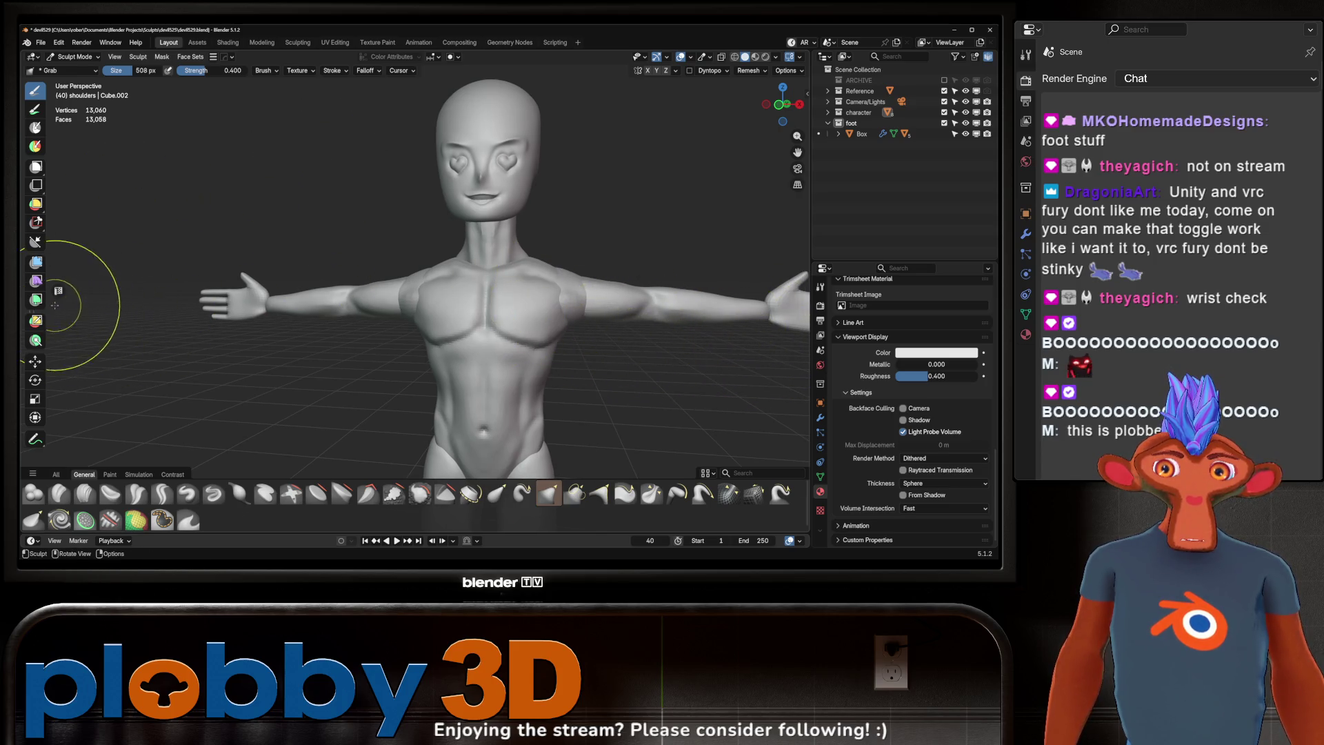
click(38, 268)
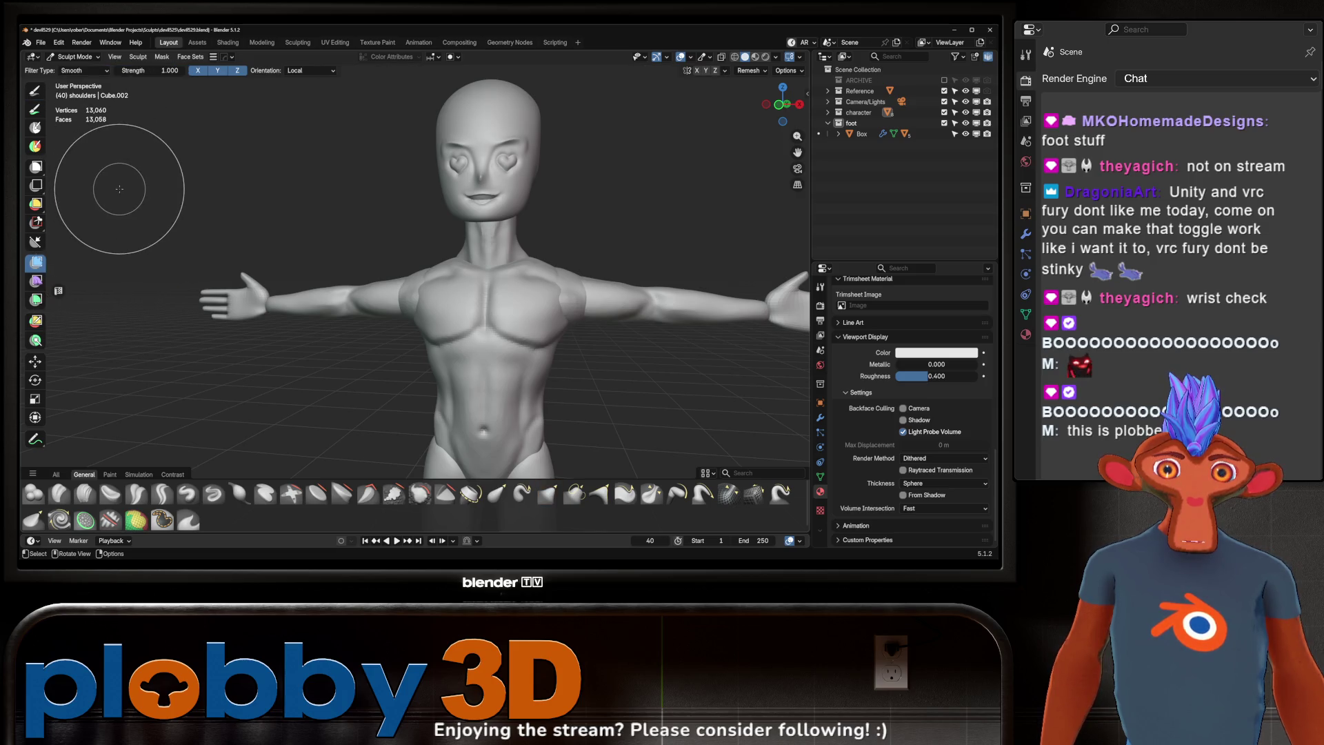
drag(133, 190, 132, 190)
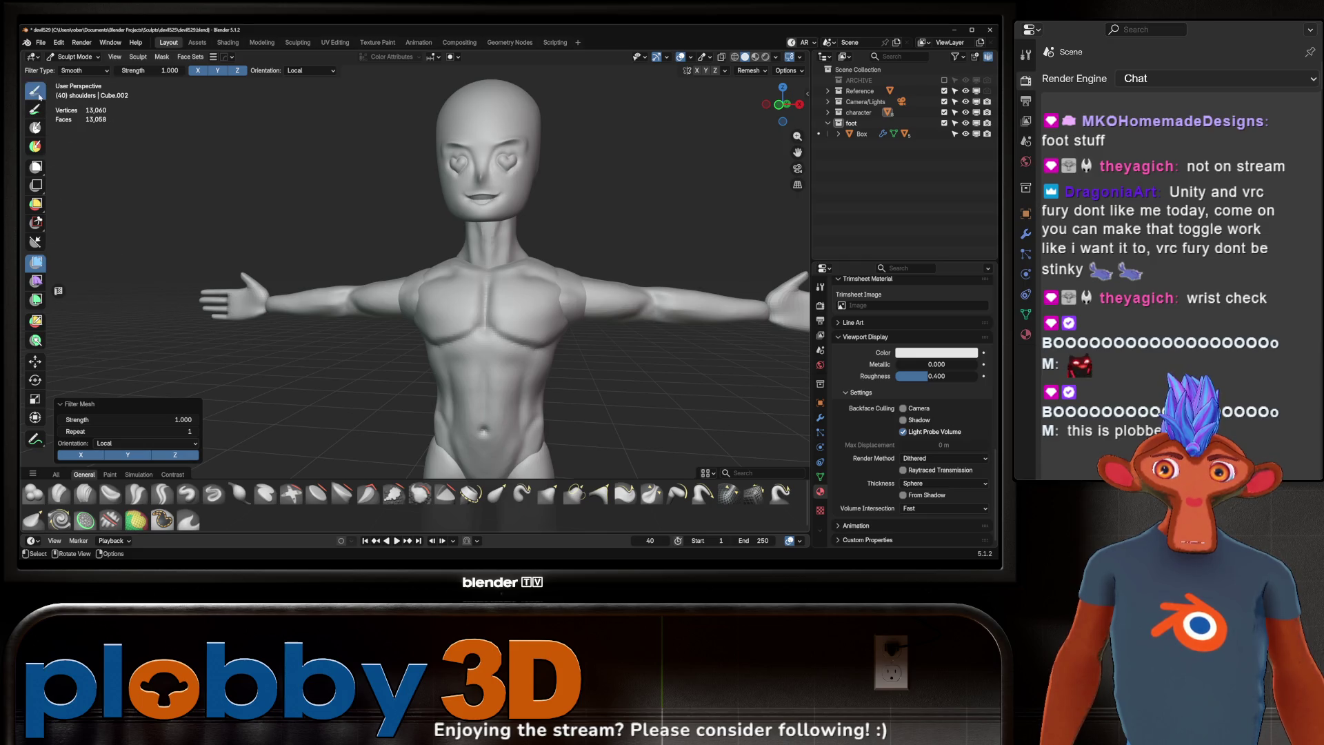
key(ctrl+Tab)
click(90, 222)
scroll(463, 295, down, 5)
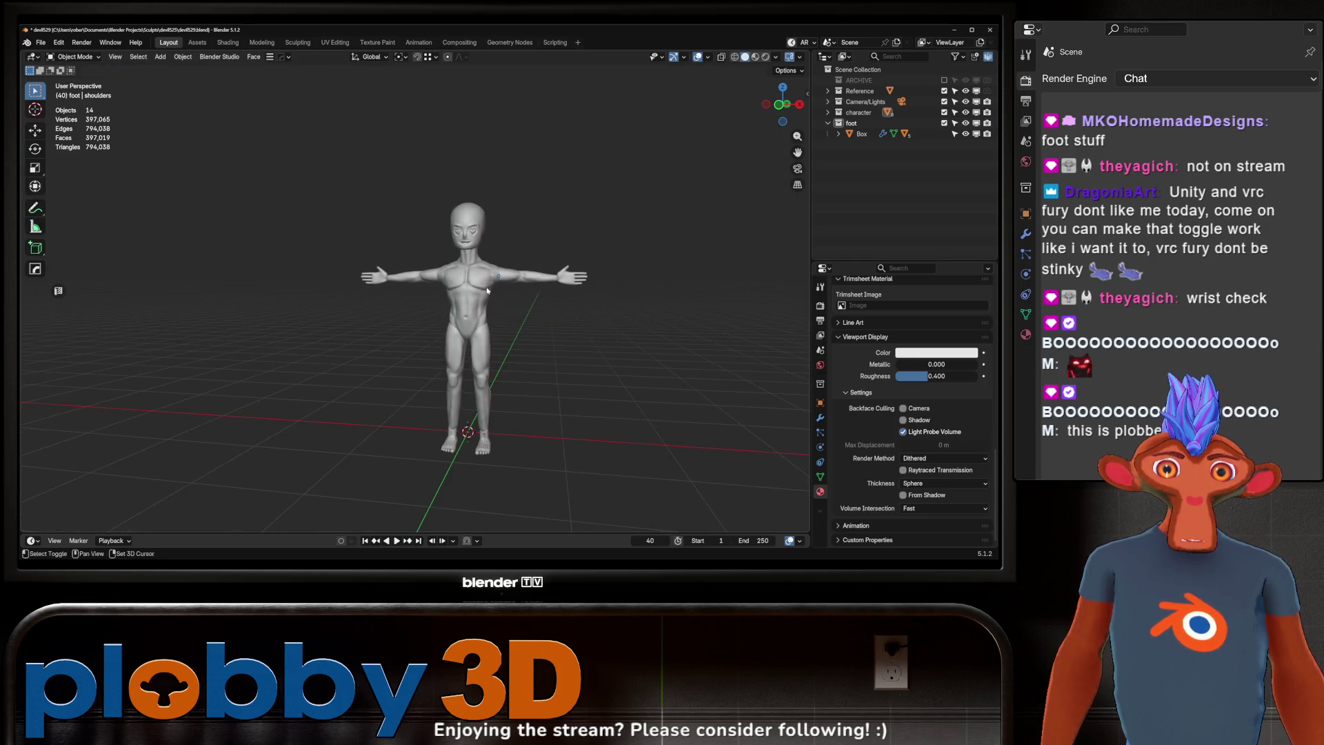
Step: Select the head, switch it into Sculpt Mode and frame the face from the front
mouse_move(462, 294)
middle_down()
mouse_move(547, 287)
mouse_move(483, 271)
mouse_move(462, 296)
middle_up()
scroll(487, 276, up, 5)
scroll(463, 296, down, 4)
click(456, 316)
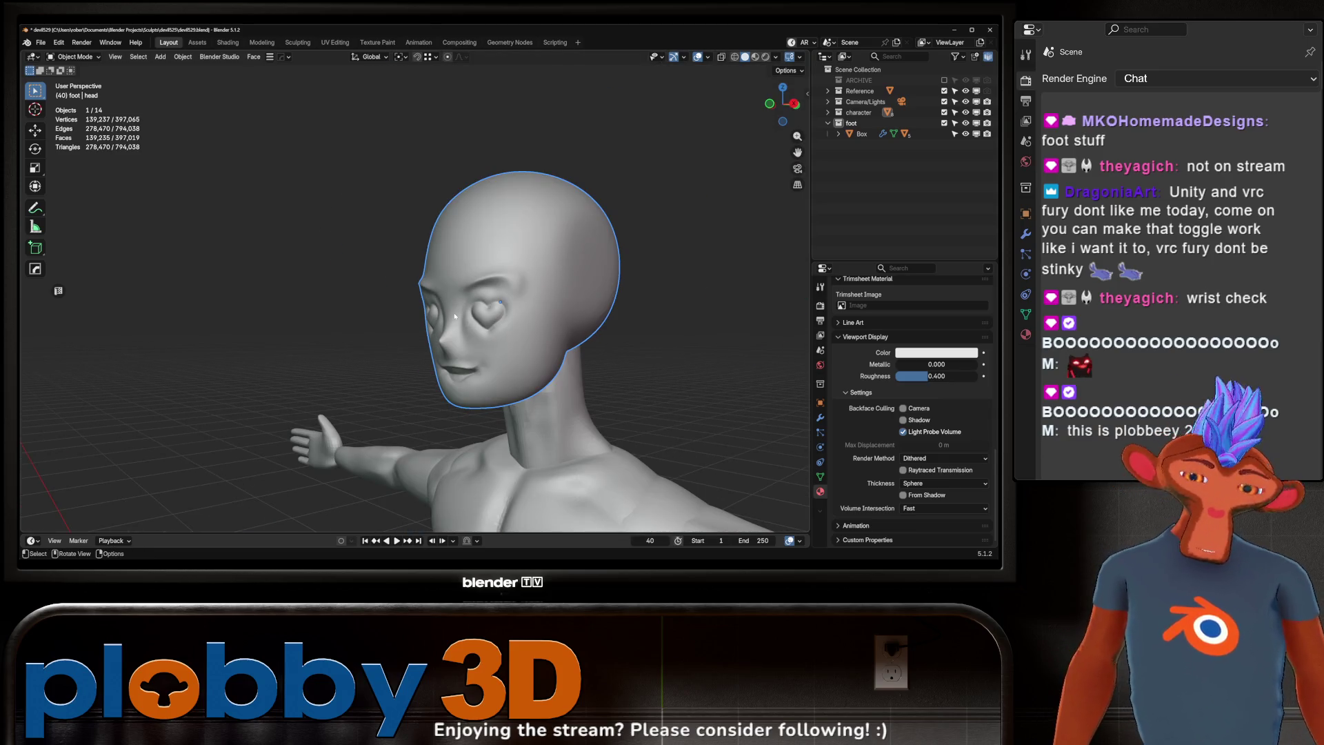
key(ctrl+Tab)
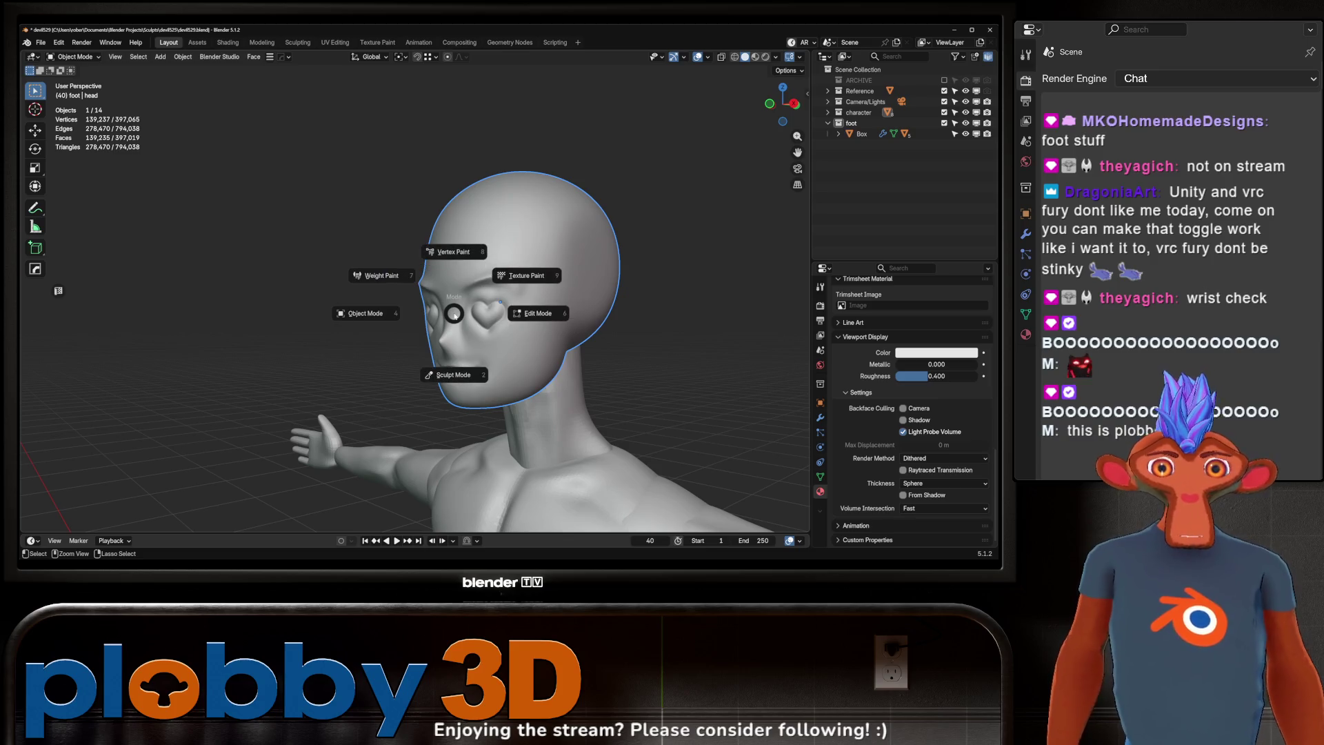
click(454, 375)
mouse_move(473, 354)
middle_down()
mouse_move(577, 311)
mouse_move(468, 349)
middle_up()
scroll(532, 237, up, 3)
scroll(478, 310, down, 2)
scroll(478, 311, up, 2)
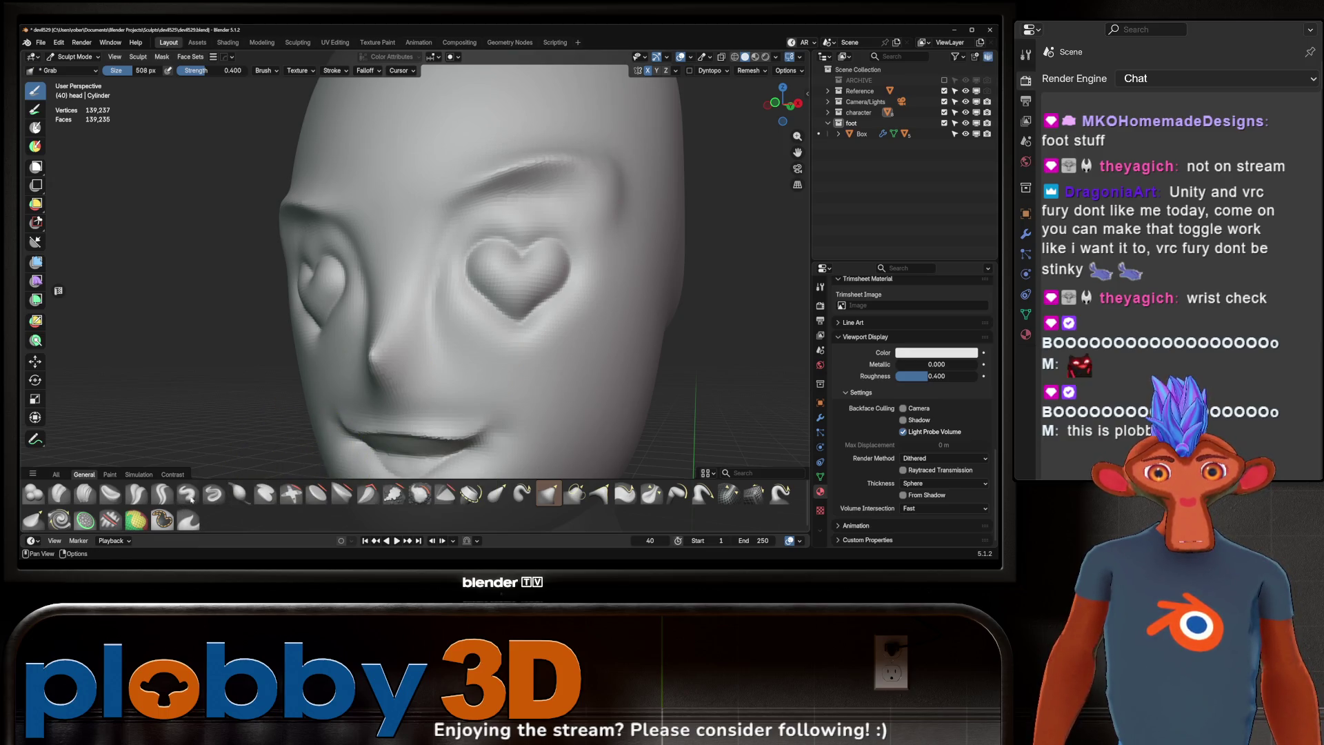
Step: Sharpen the heart-eye outline with the Crease Sharp brush at 96 px
click(163, 493)
key(f)
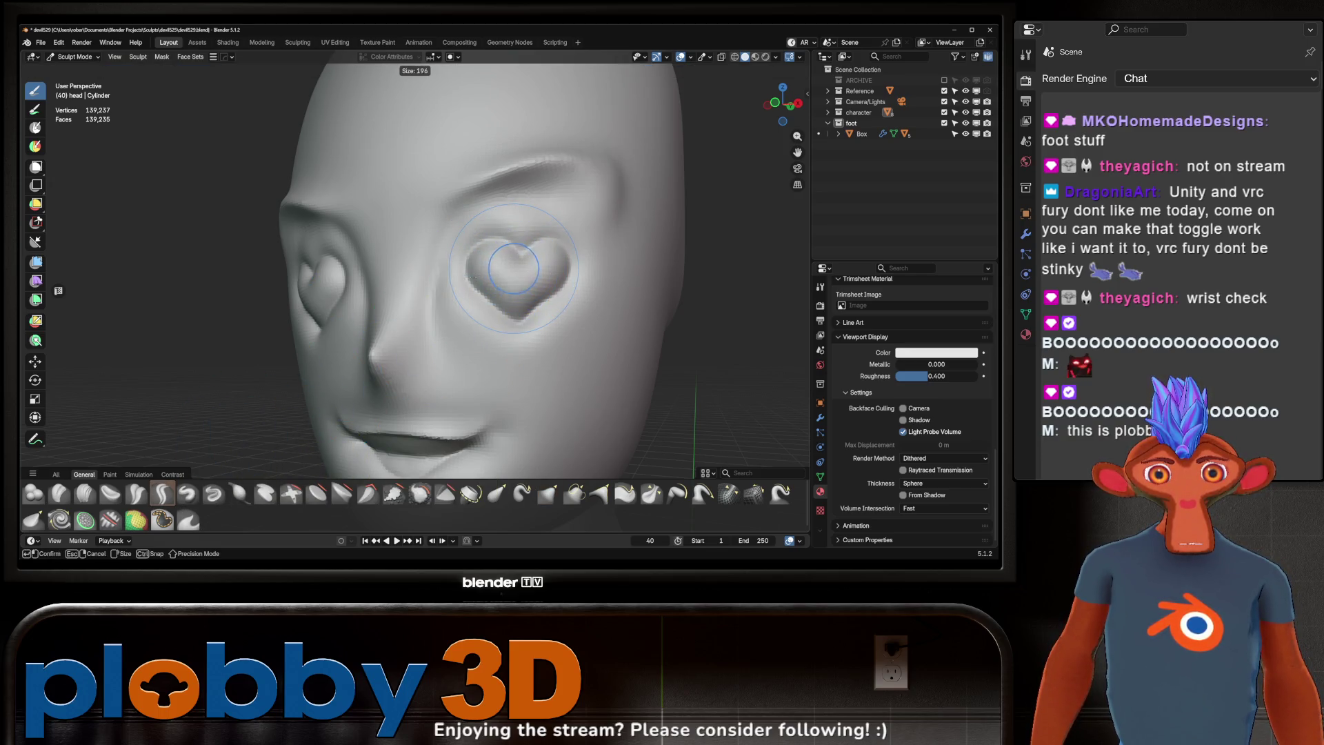
click(503, 277)
middle_drag(504, 277, 487, 281)
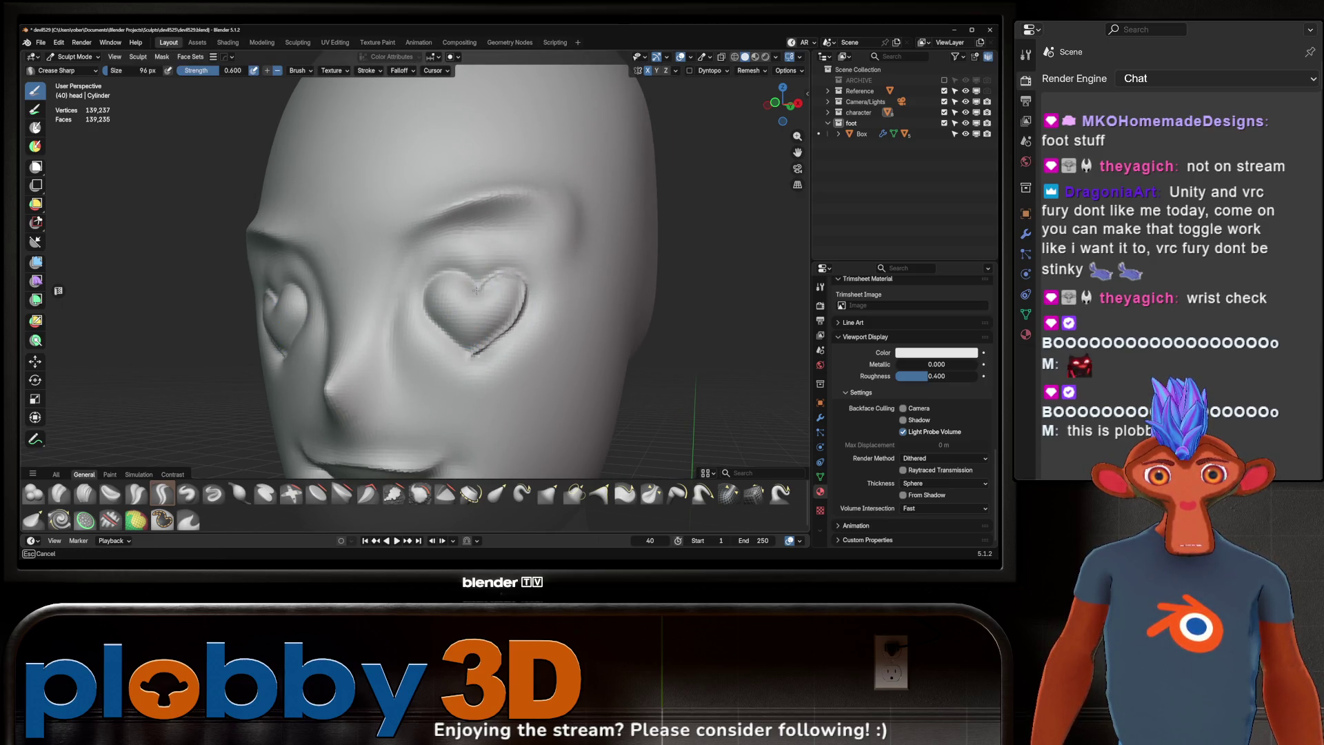
Step: Orbit and zoom around the head to inspect both sharpened heart eyes
middle_drag(475, 349, 491, 332)
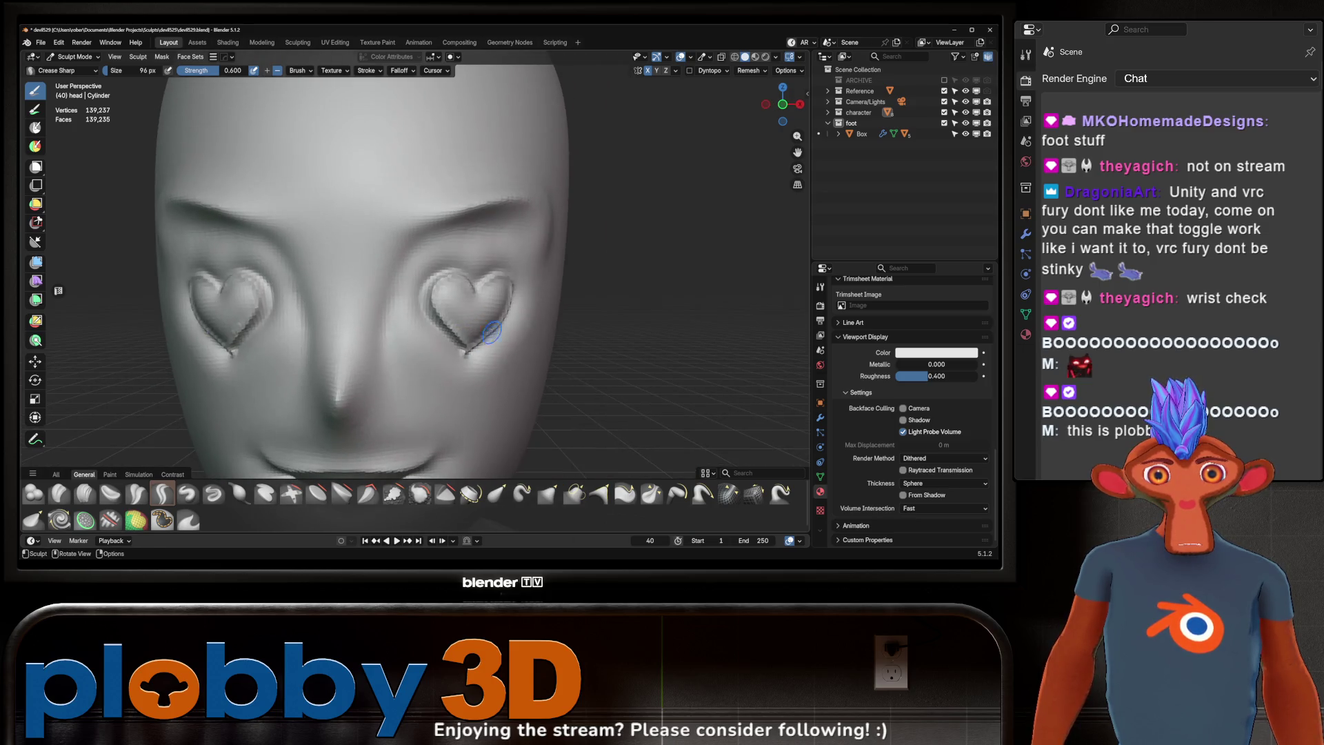
scroll(499, 300, down, 4)
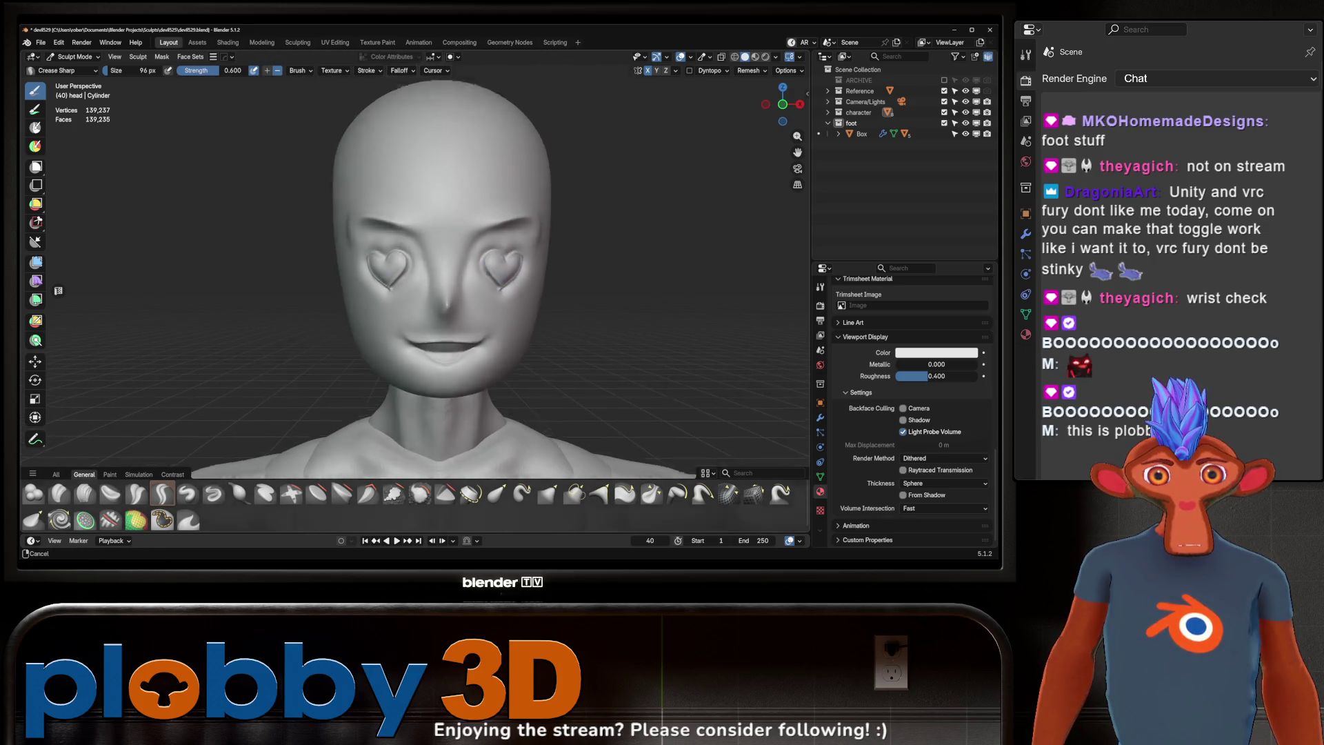
scroll(499, 300, up, 5)
middle_drag(498, 300, 484, 293)
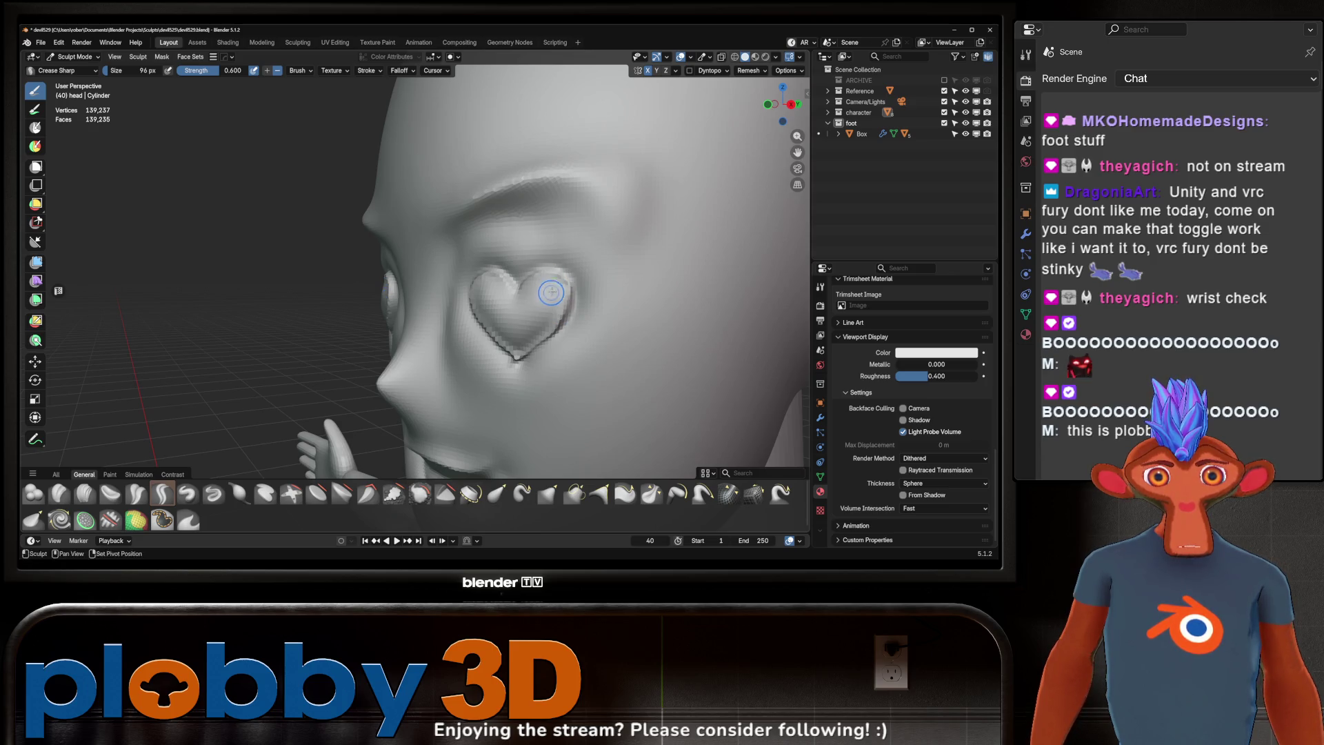
mouse_move(491, 335)
middle_down()
mouse_move(540, 298)
mouse_move(504, 329)
middle_up()
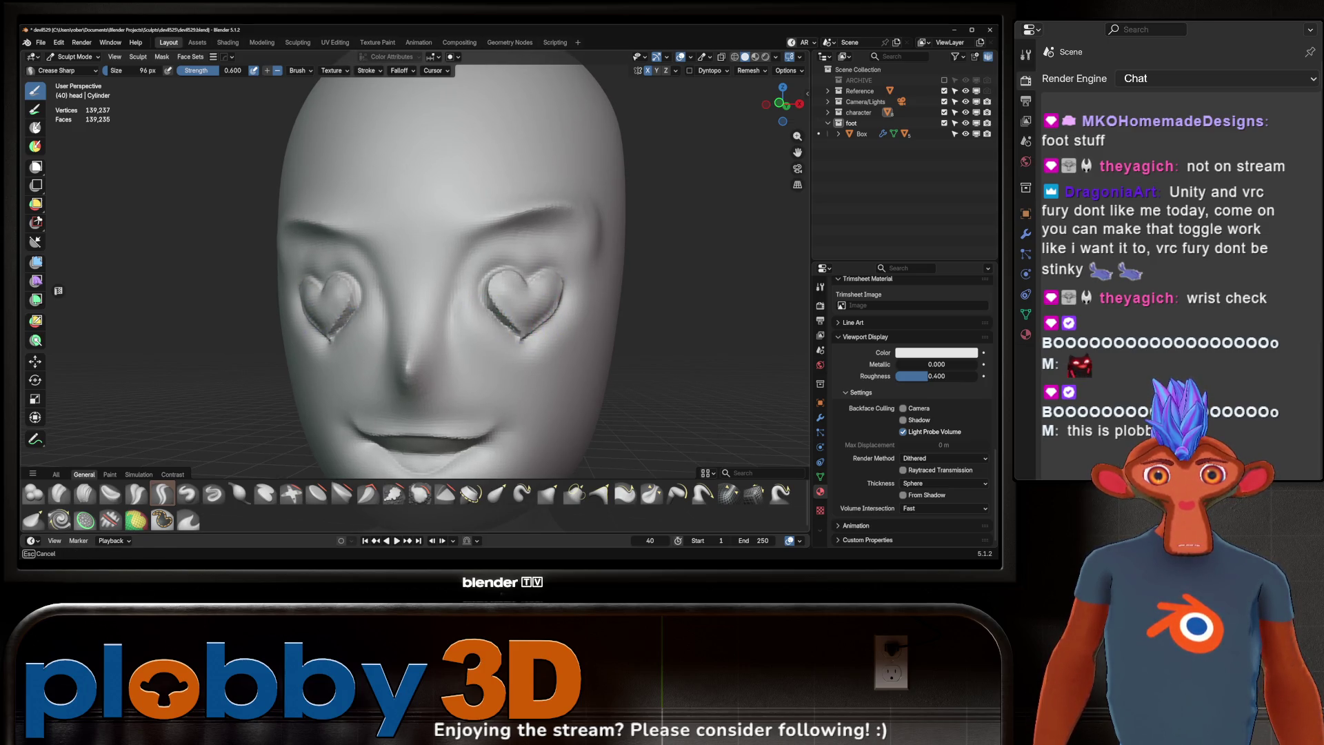
middle_drag(504, 330, 531, 340)
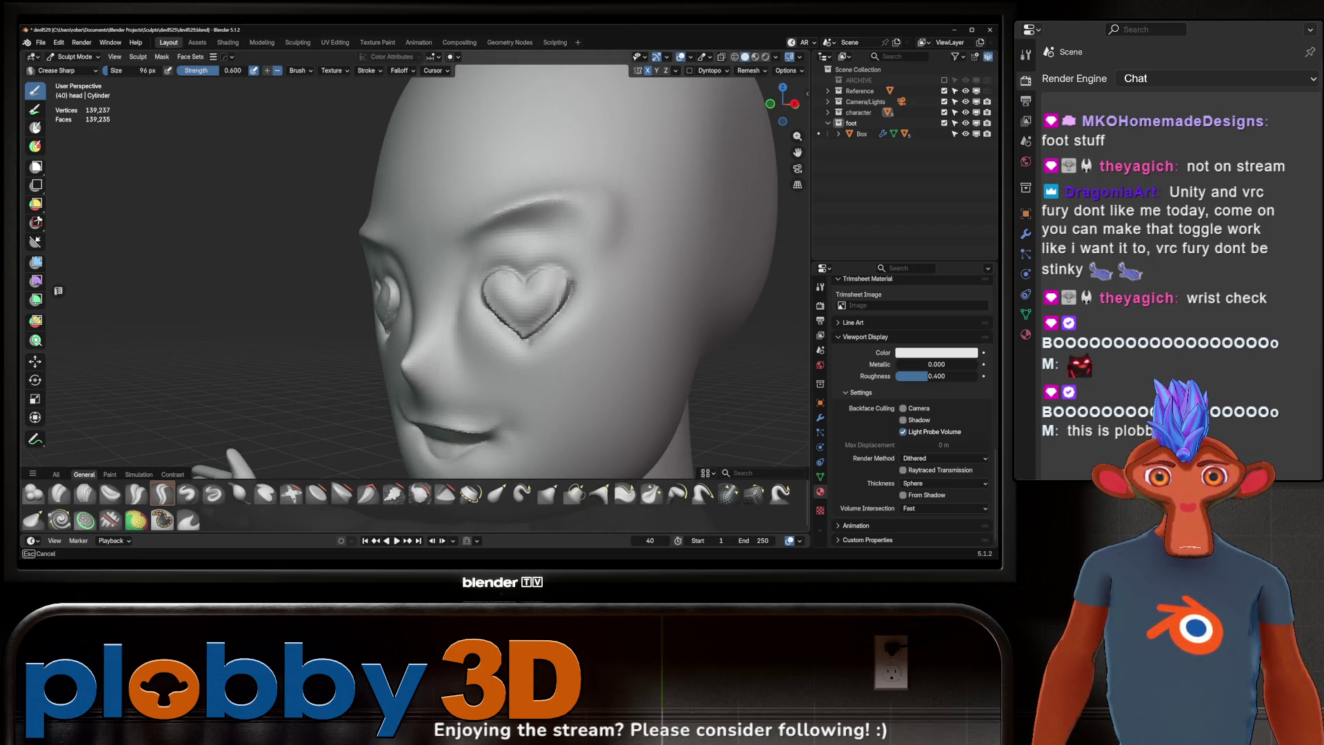
middle_drag(521, 280, 496, 281)
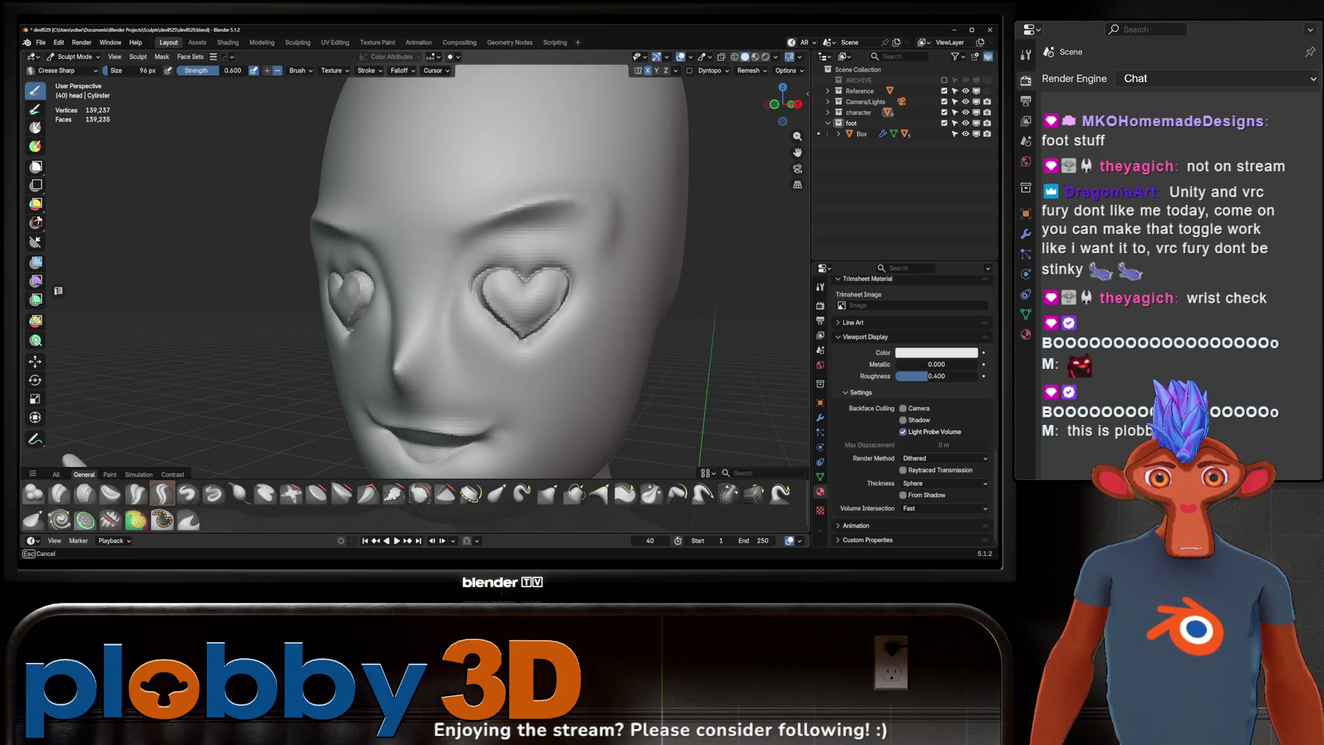
mouse_move(518, 324)
middle_down()
mouse_move(545, 311)
mouse_move(529, 294)
middle_up()
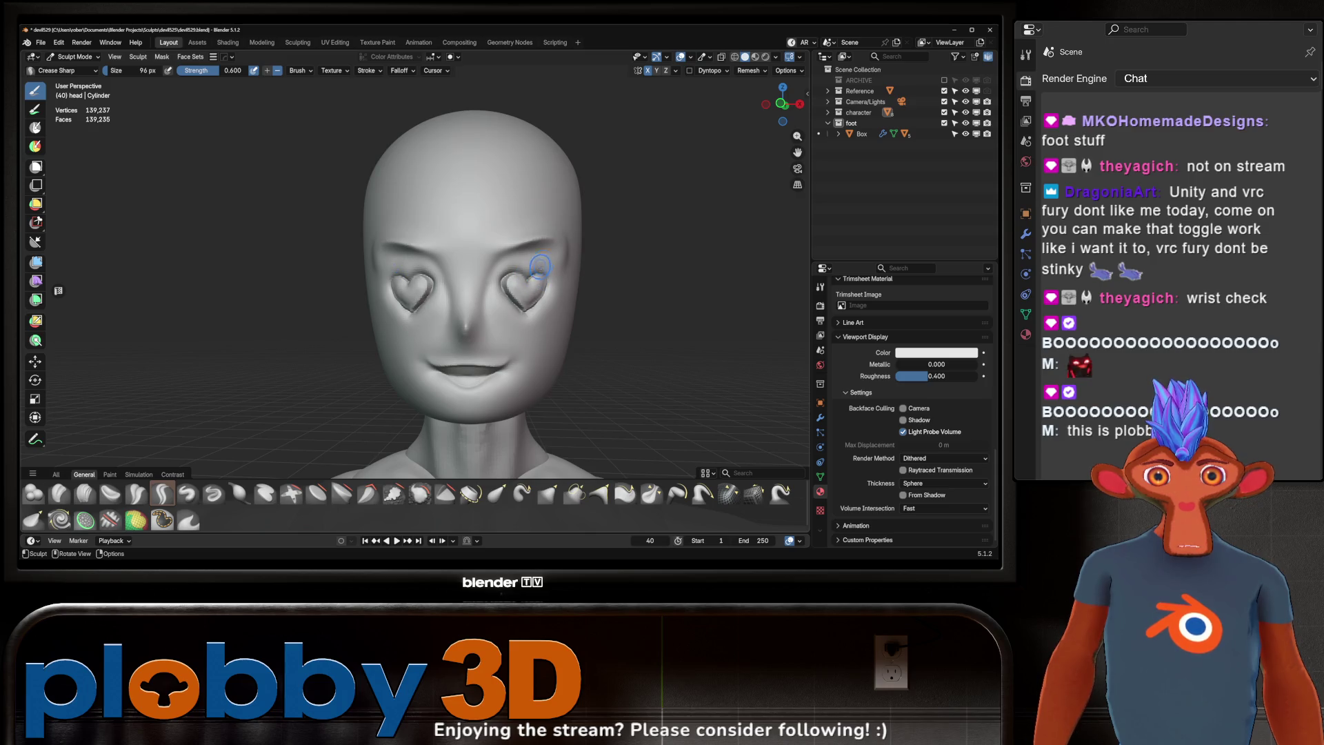
mouse_move(540, 260)
middle_down()
mouse_move(453, 277)
mouse_move(531, 274)
middle_up()
mouse_move(543, 279)
middle_down()
mouse_move(555, 285)
mouse_move(503, 305)
mouse_move(485, 283)
mouse_move(509, 320)
mouse_move(509, 387)
mouse_move(490, 331)
mouse_move(523, 261)
mouse_move(514, 269)
middle_up()
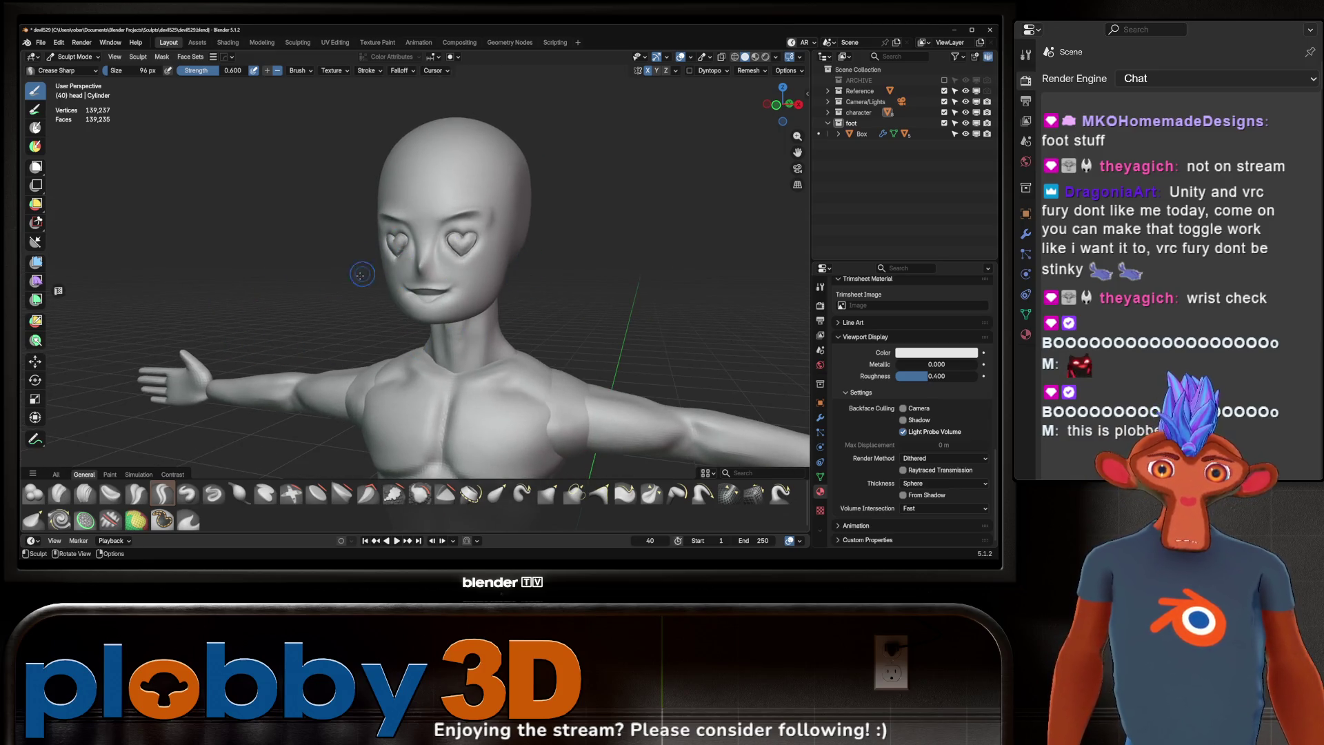
ctrl+middle_drag(405, 238, 469, 159)
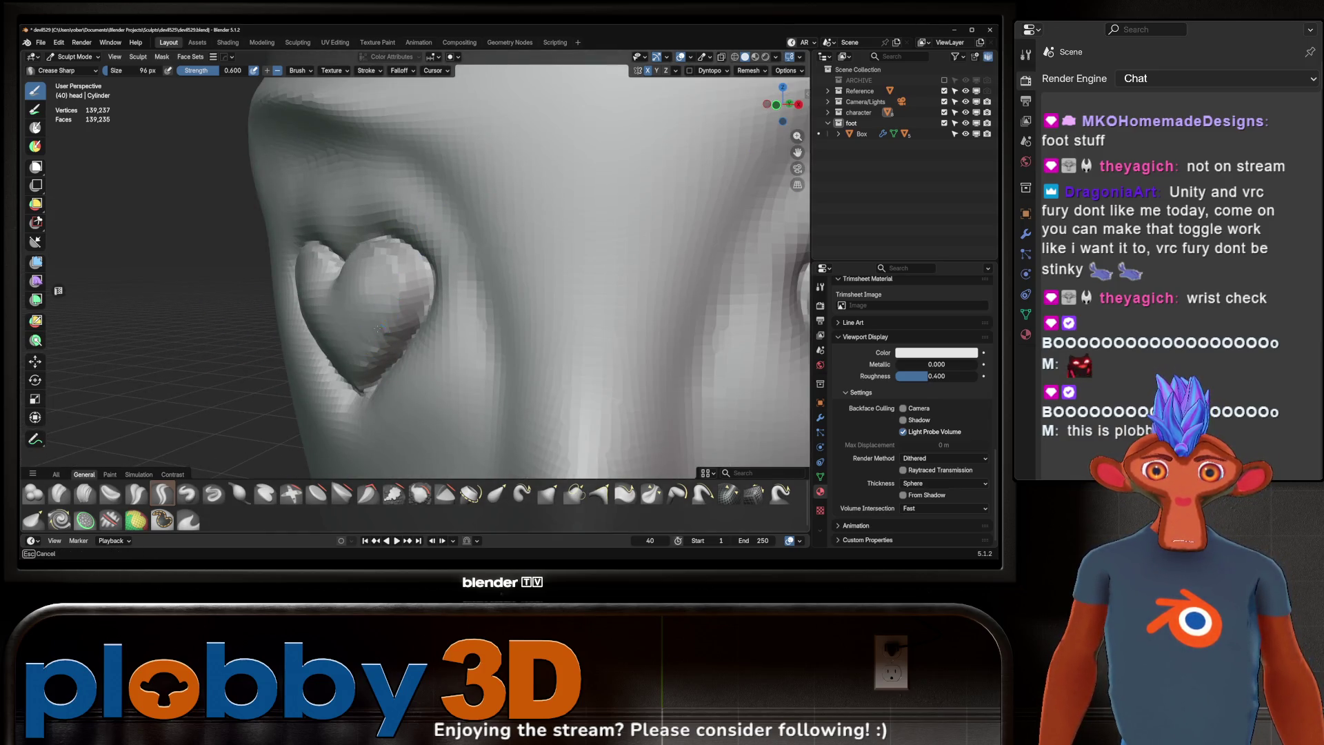
scroll(487, 277, down, 10)
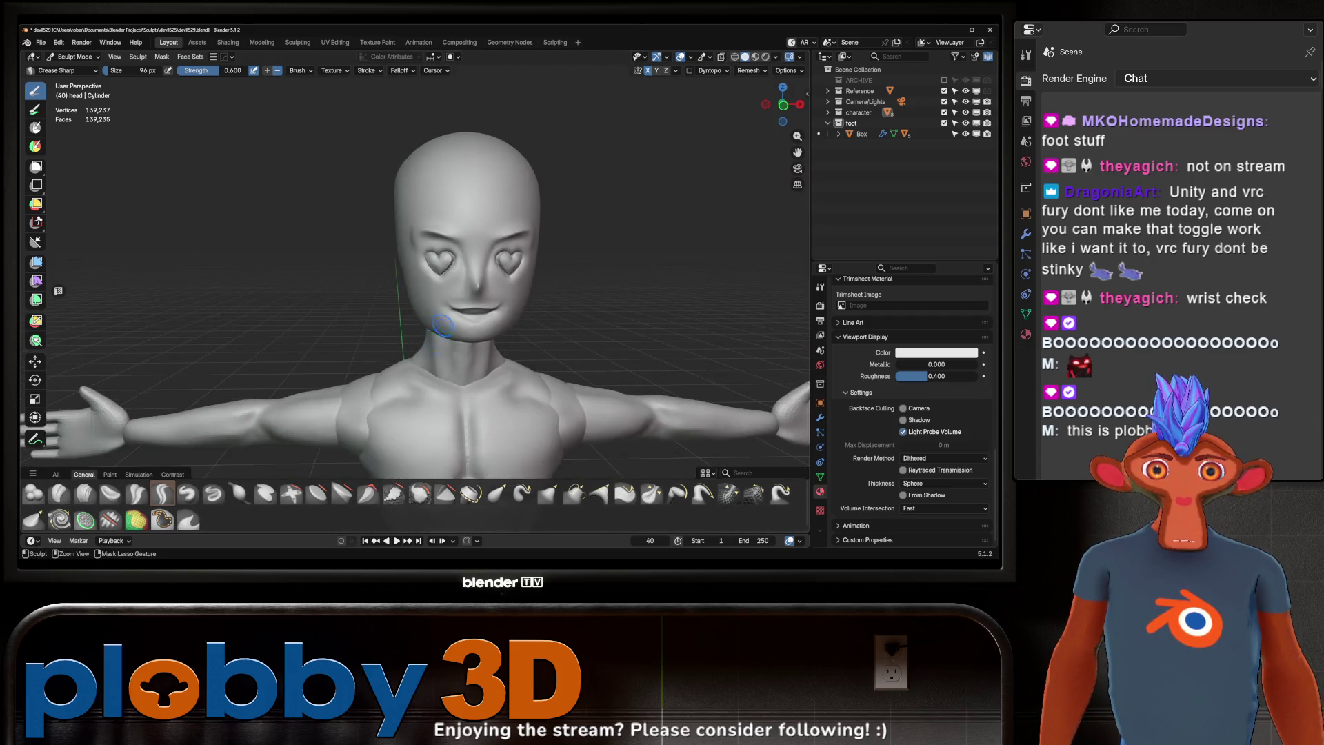
scroll(486, 276, down, 4)
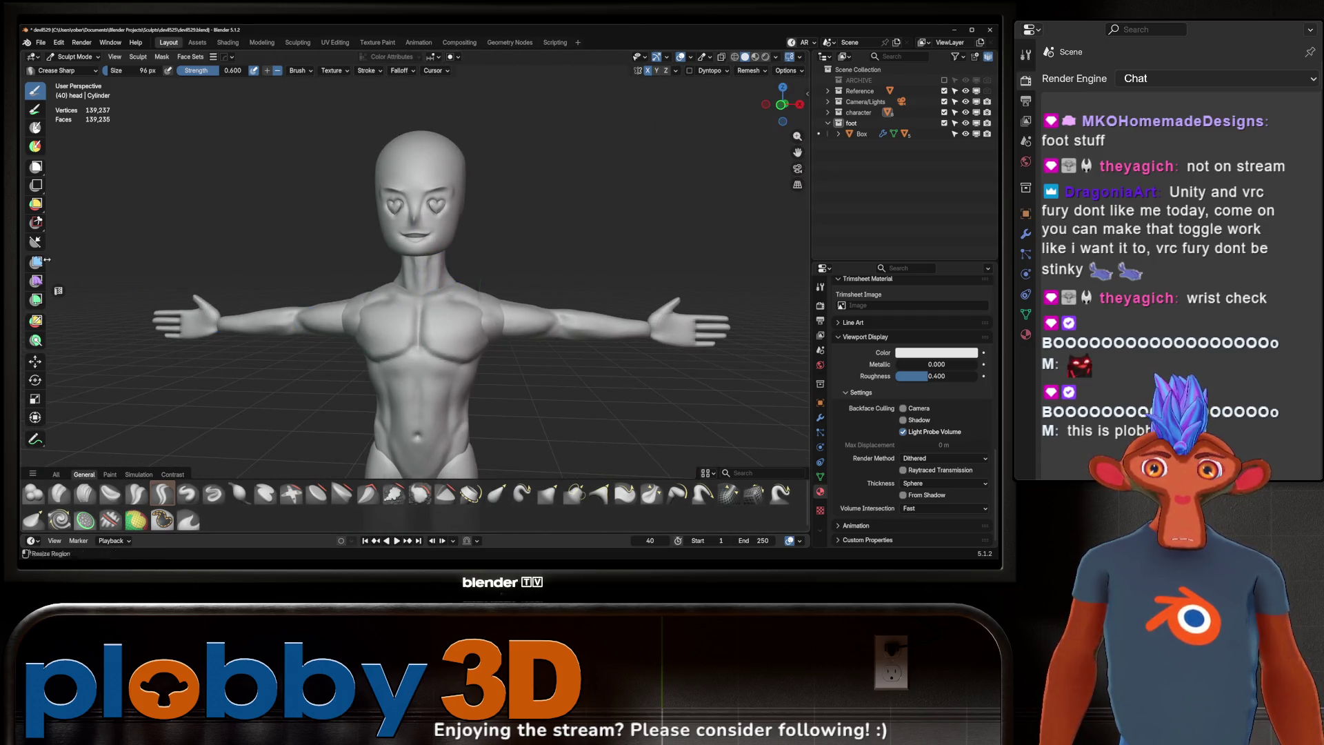
Step: Set the Paint Hard brush to light pink at full HSV value and paint the face
click(35, 109)
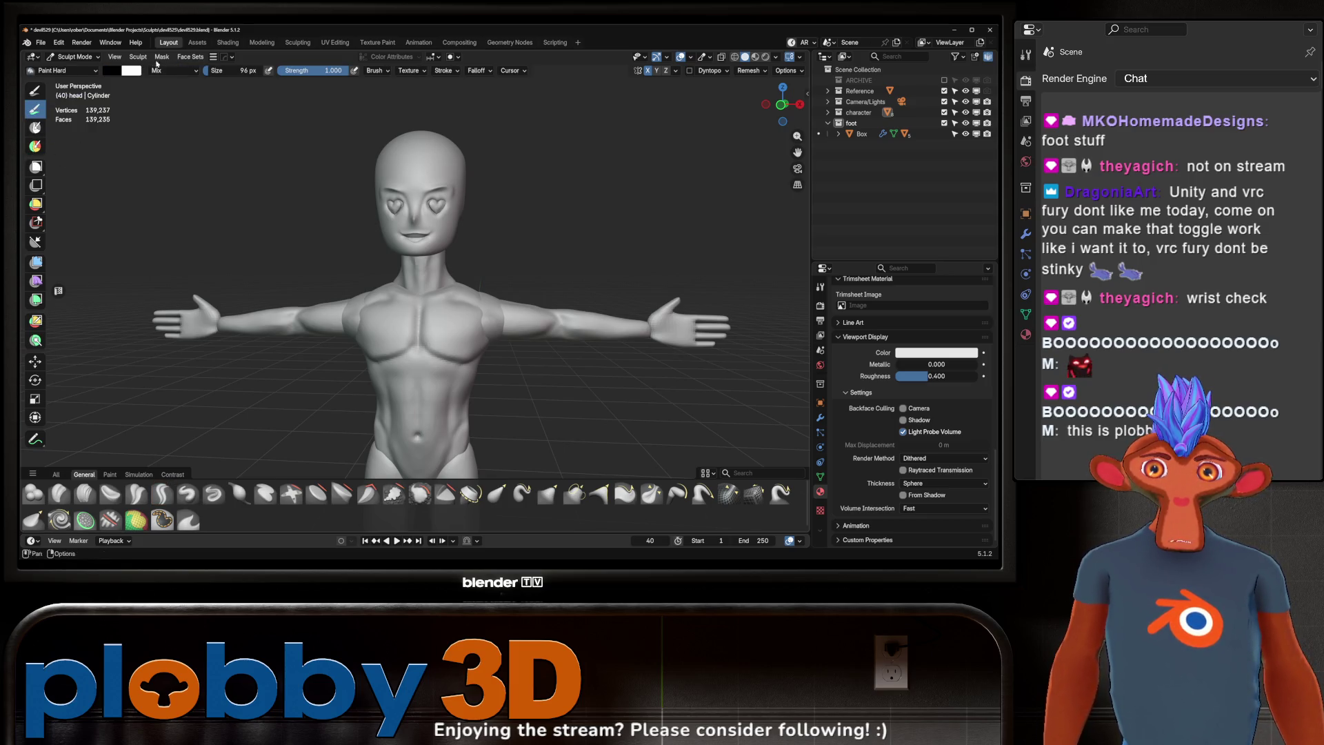
click(110, 72)
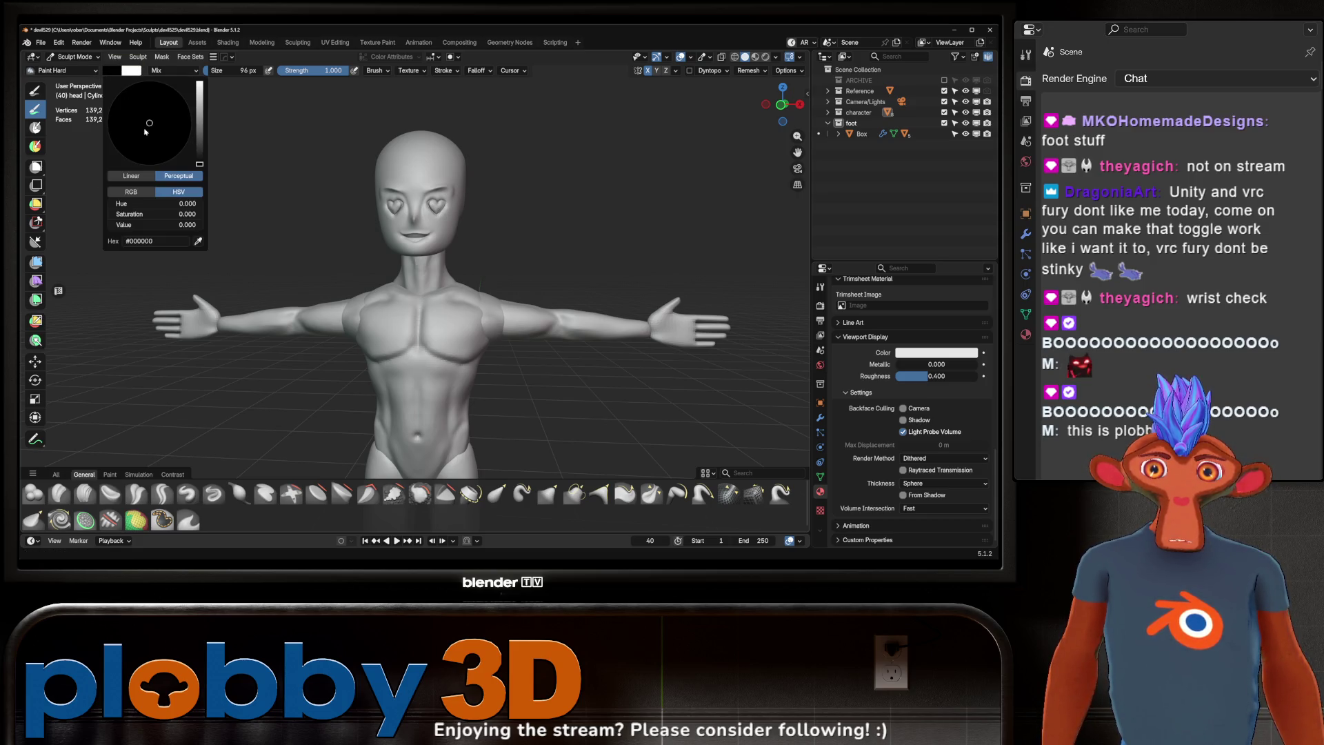
click(131, 191)
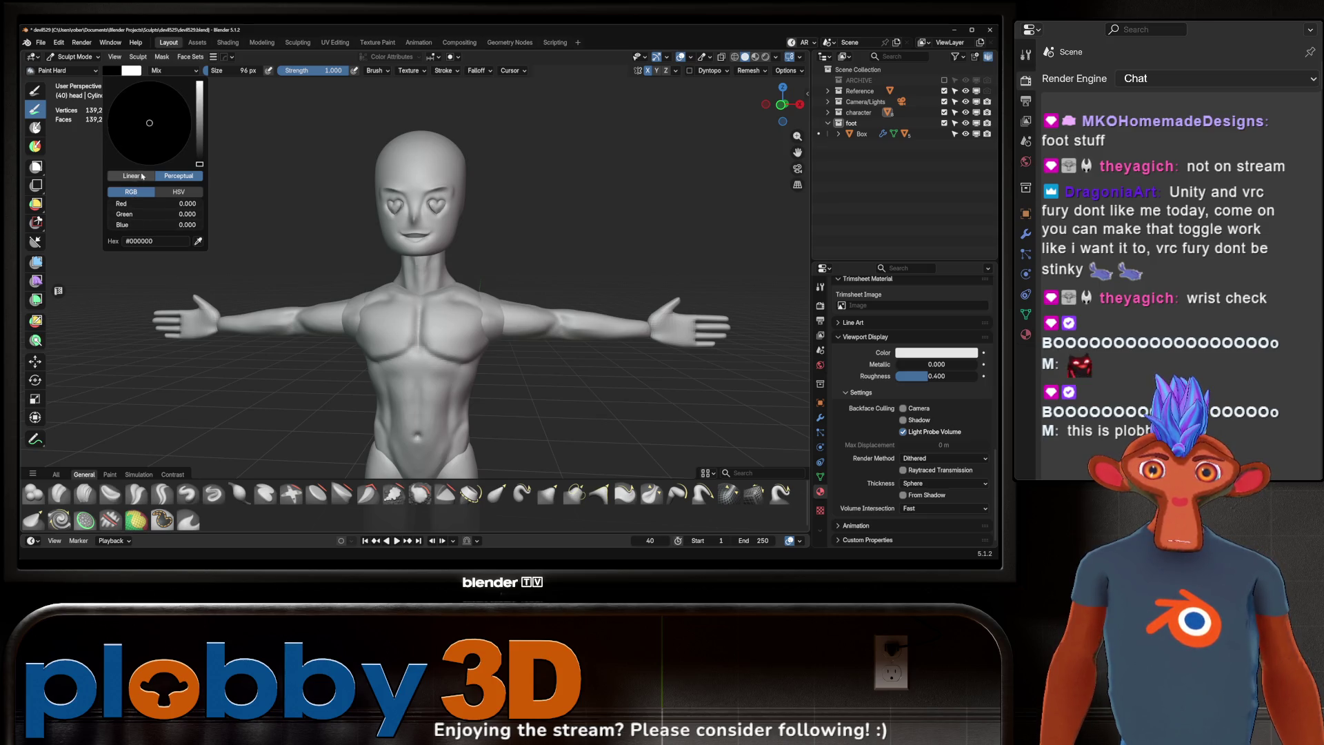
click(169, 193)
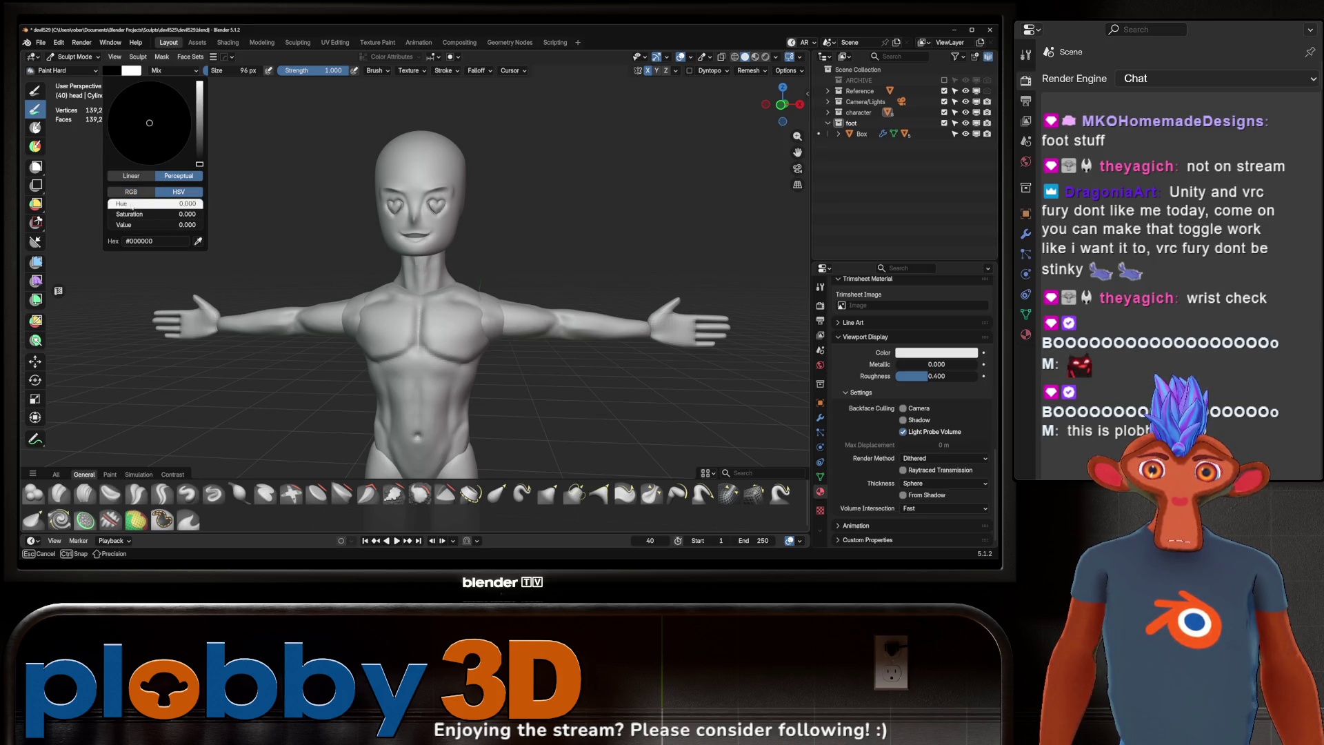
drag(132, 229, 311, 236)
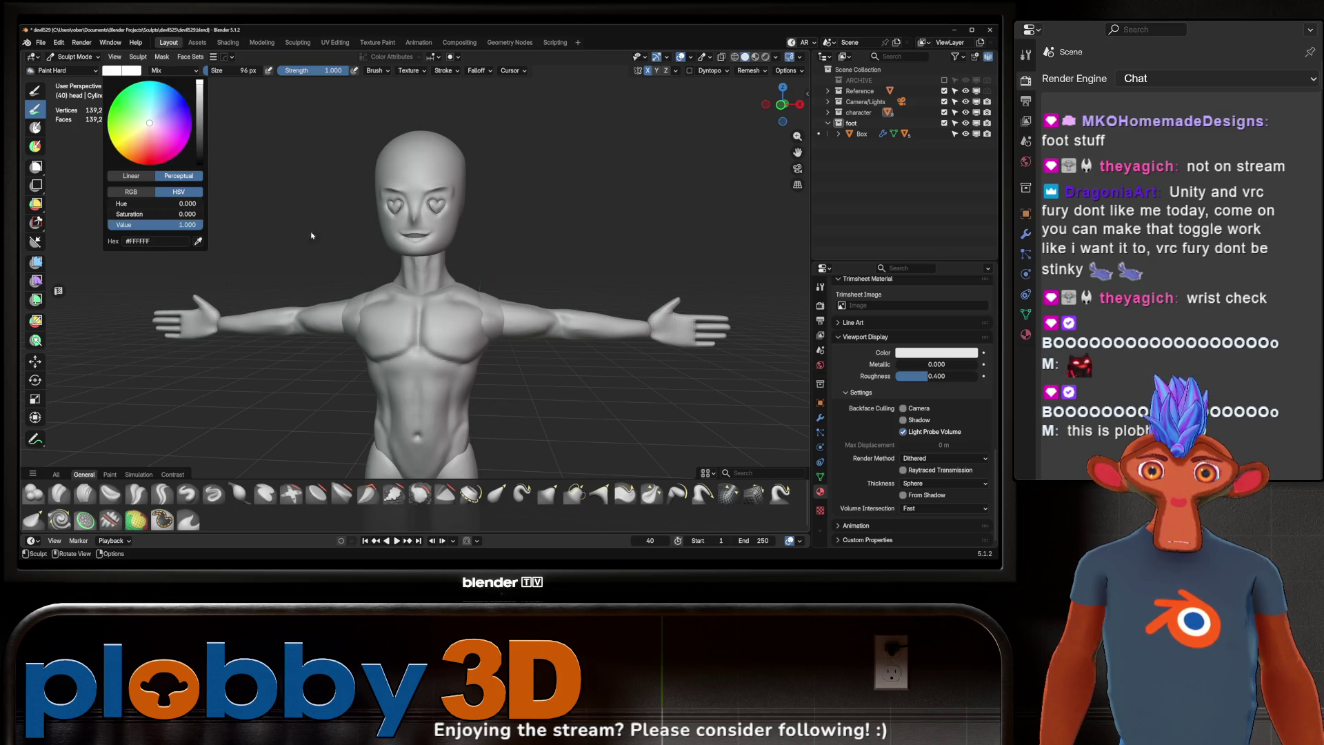
drag(168, 147, 160, 132)
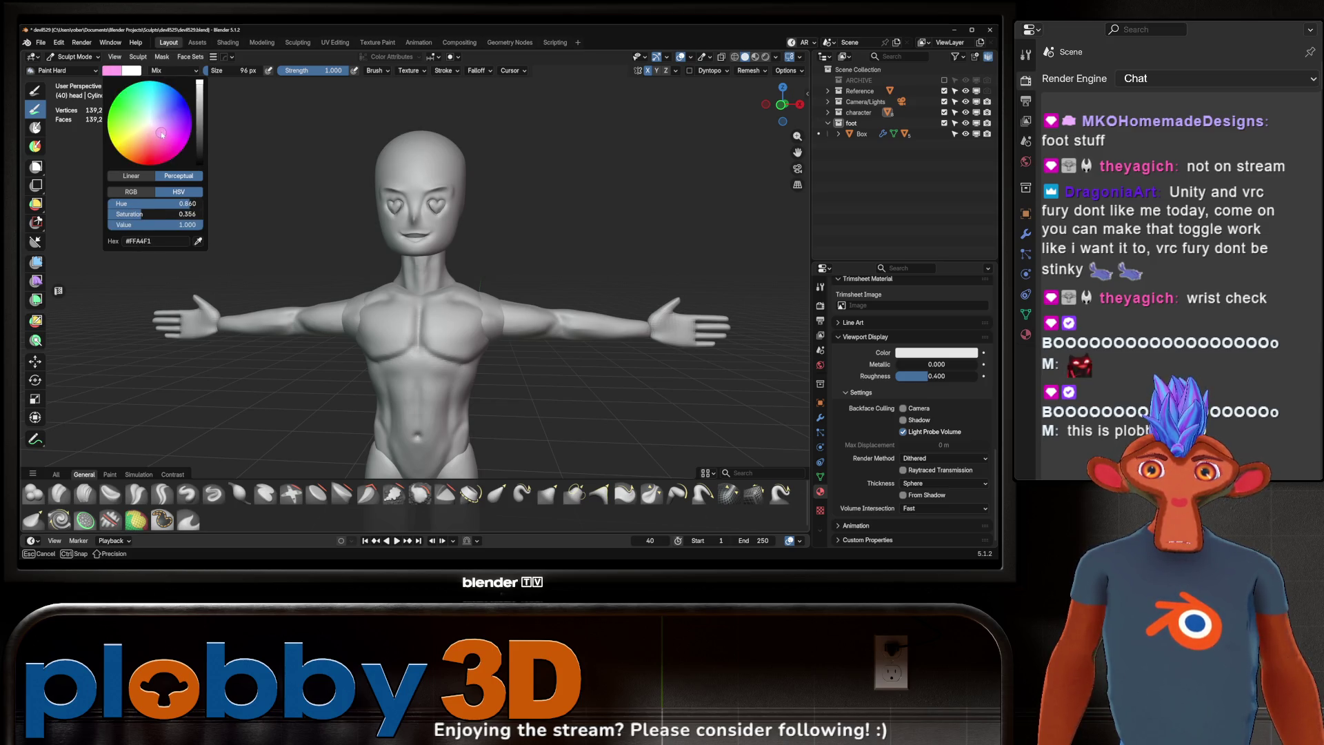
mouse_move(404, 221)
mouse_down()
mouse_move(438, 217)
mouse_move(391, 197)
mouse_move(417, 164)
mouse_move(374, 165)
mouse_up()
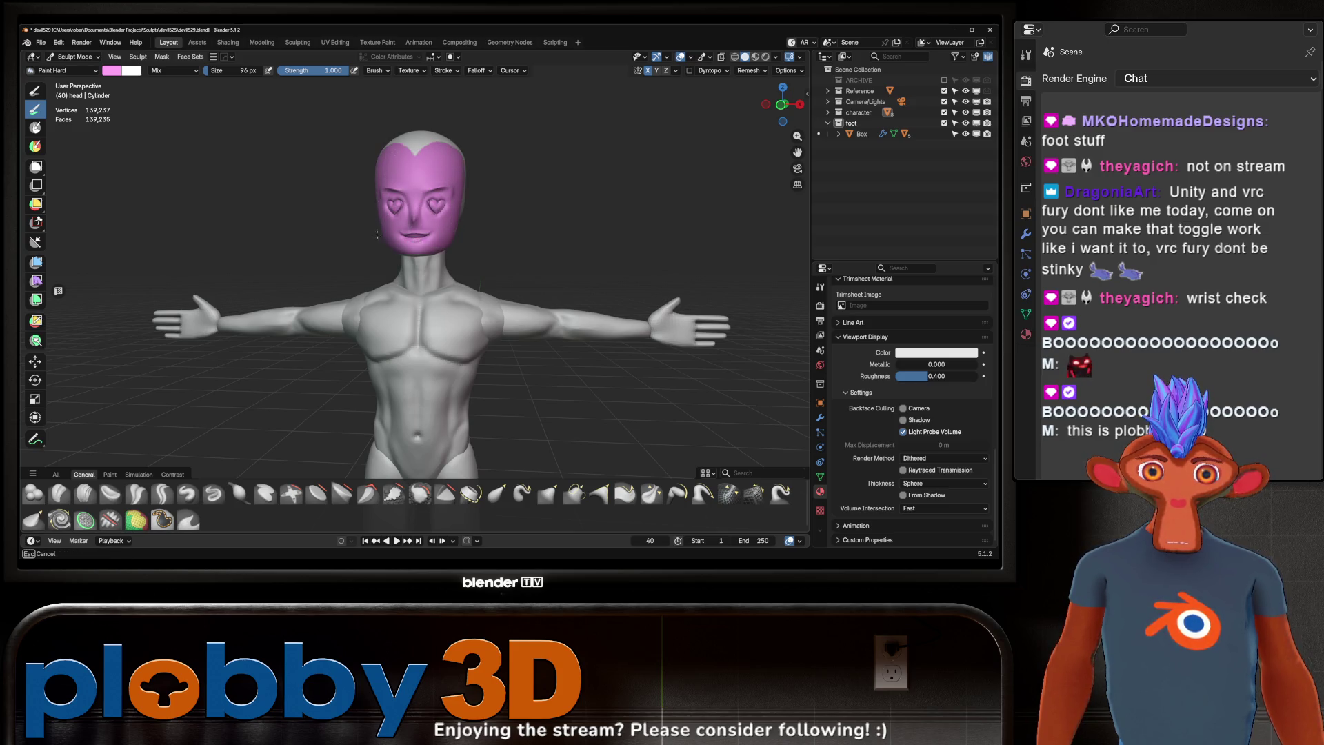
Step: Enlarge the paint brush to 724 px and cover the whole head in pink
mouse_move(425, 200)
middle_down()
mouse_move(333, 212)
mouse_move(384, 274)
mouse_move(386, 263)
middle_up()
key(f)
click(476, 228)
drag(475, 228, 414, 206)
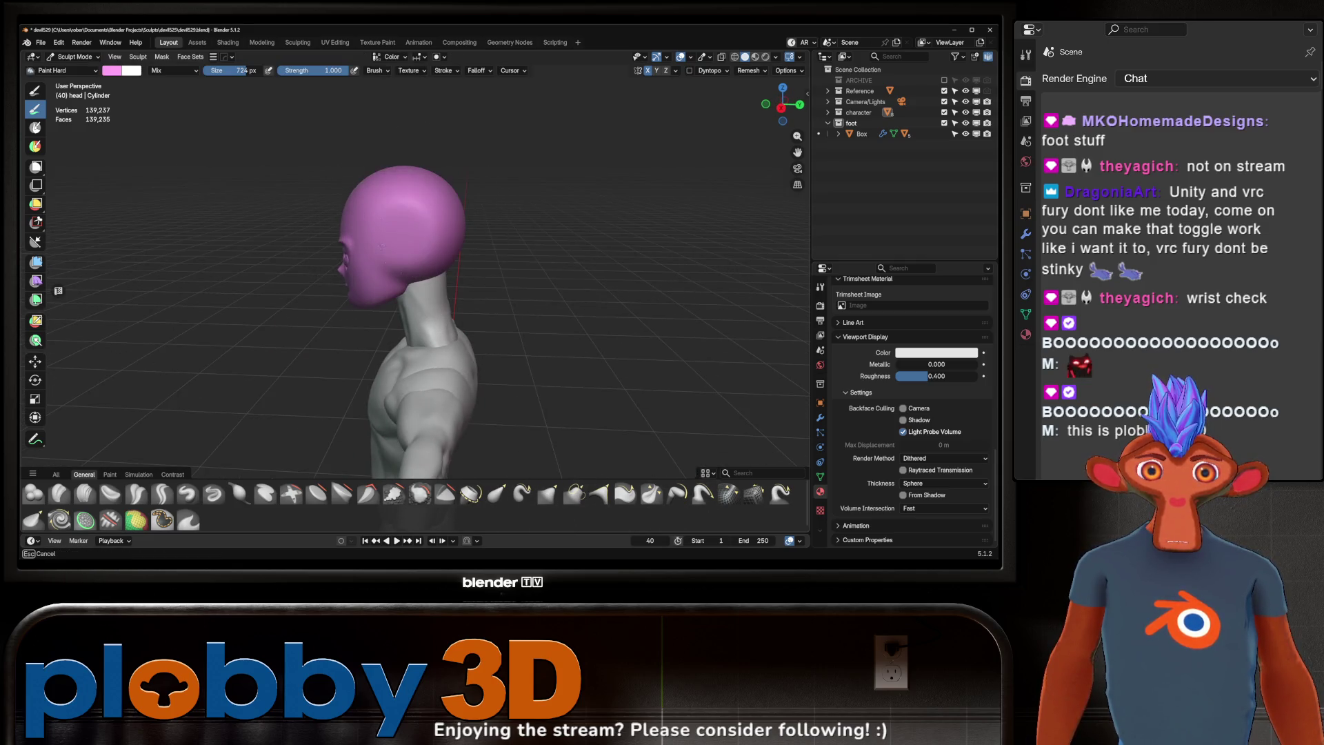
middle_drag(414, 207, 436, 305)
drag(436, 305, 436, 305)
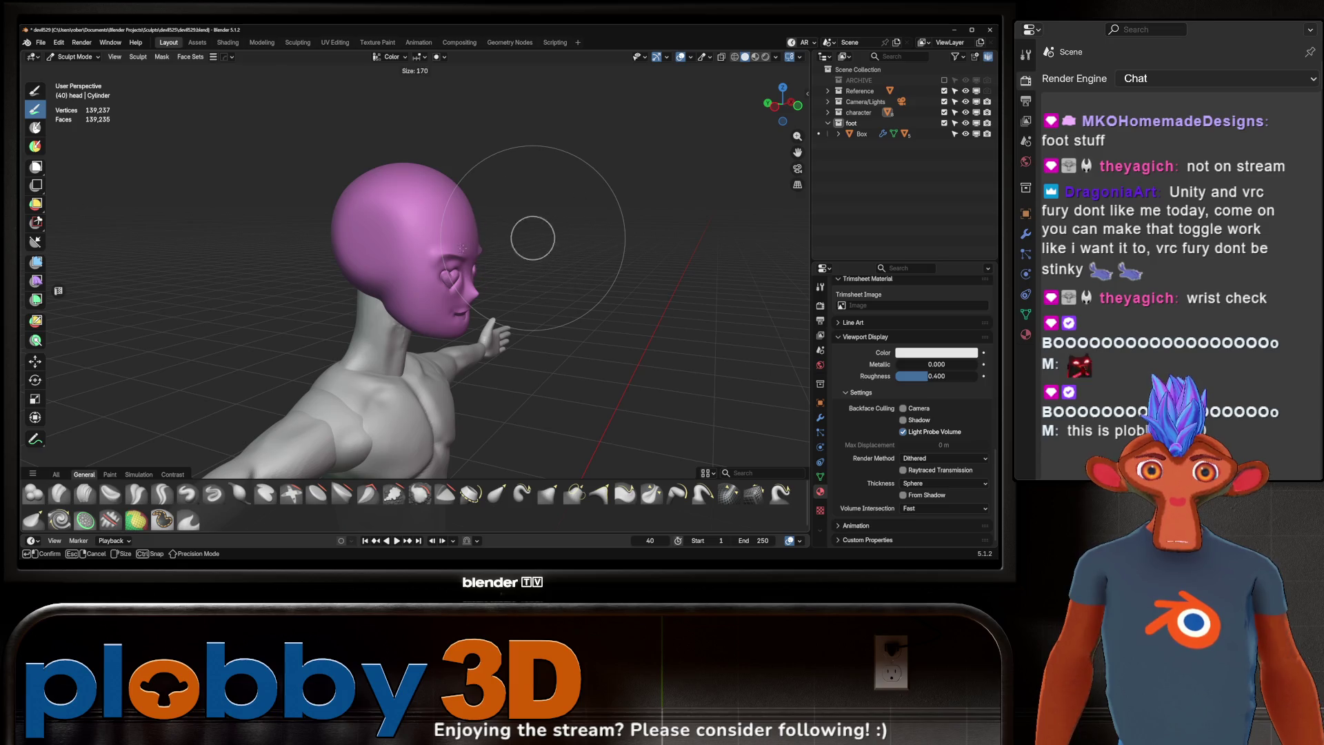
Step: Shrink the brush to 114 px in front view and paint both heart eyes white
click(480, 232)
key(KP_1)
scroll(455, 259, up, 5)
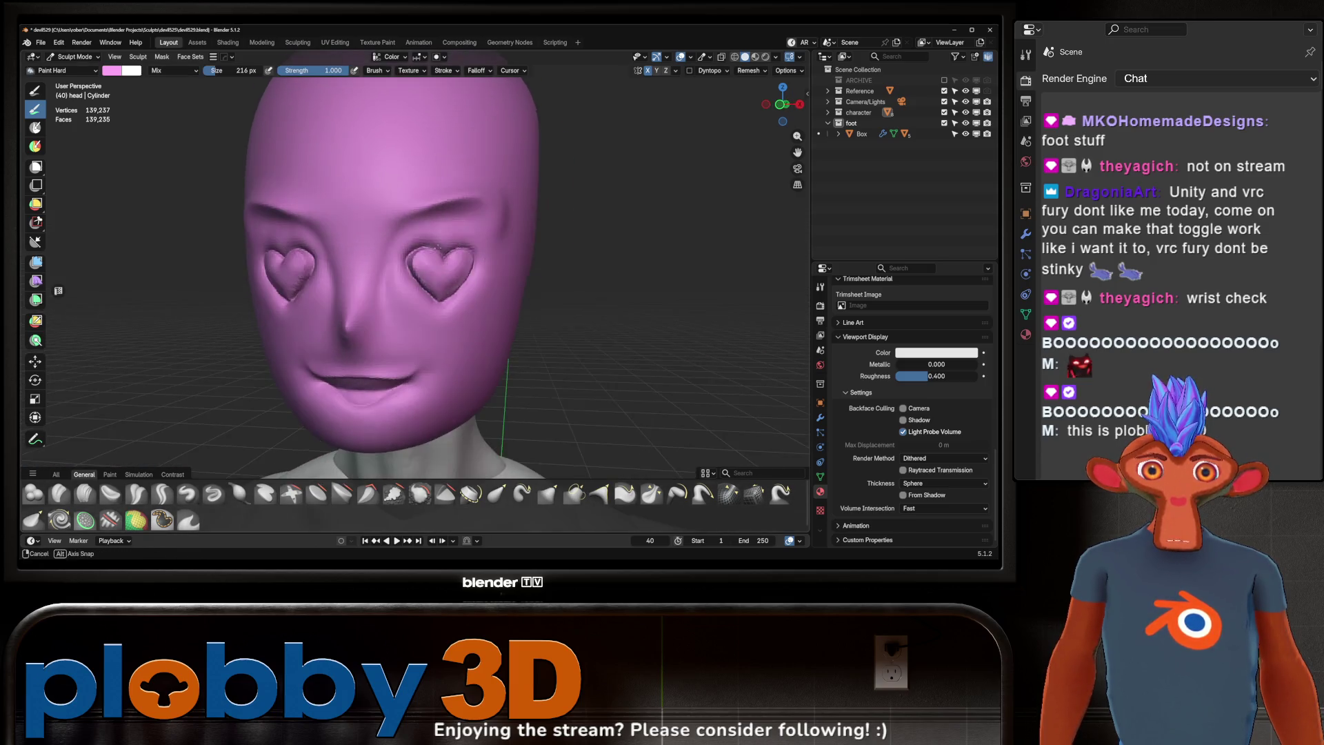
key(f)
click(418, 264)
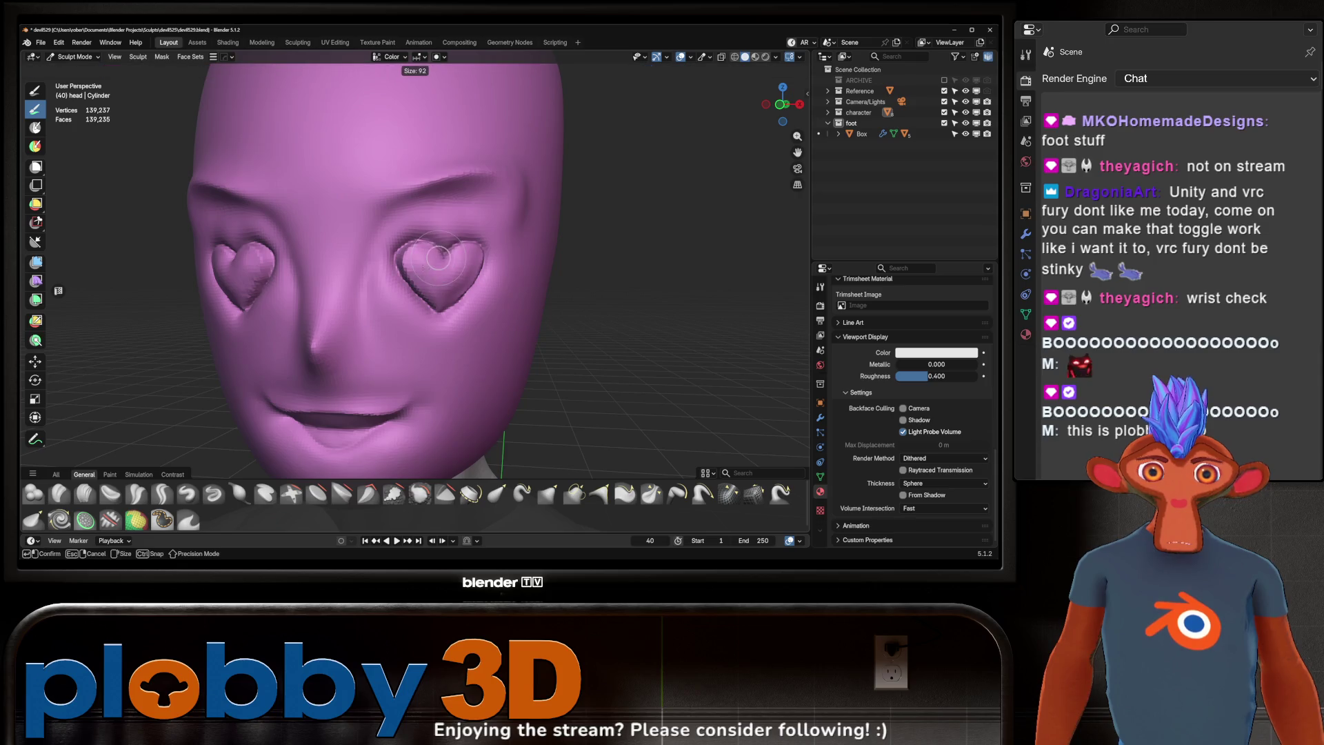
drag(418, 264, 420, 267)
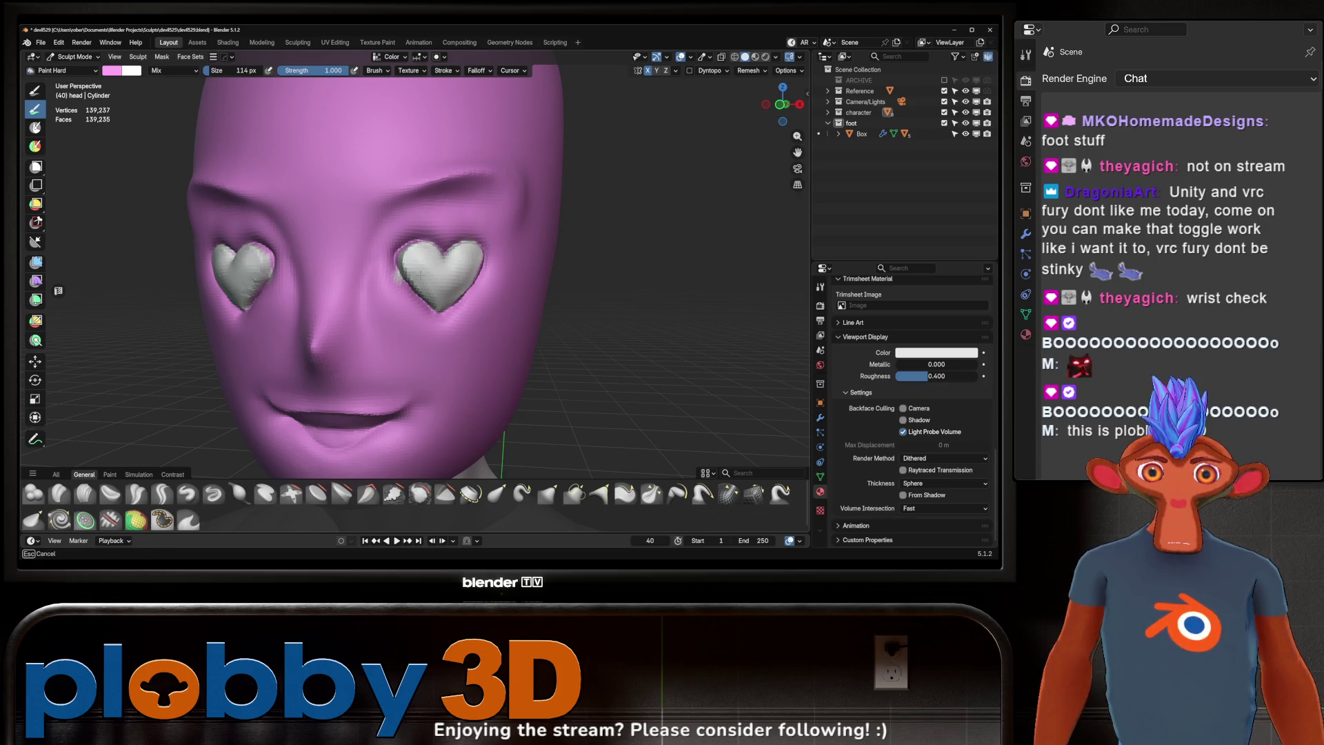
mouse_move(456, 244)
middle_down()
mouse_move(497, 250)
mouse_move(434, 257)
mouse_move(467, 234)
mouse_move(354, 237)
middle_up()
scroll(467, 235, down, 3)
scroll(416, 241, up, 8)
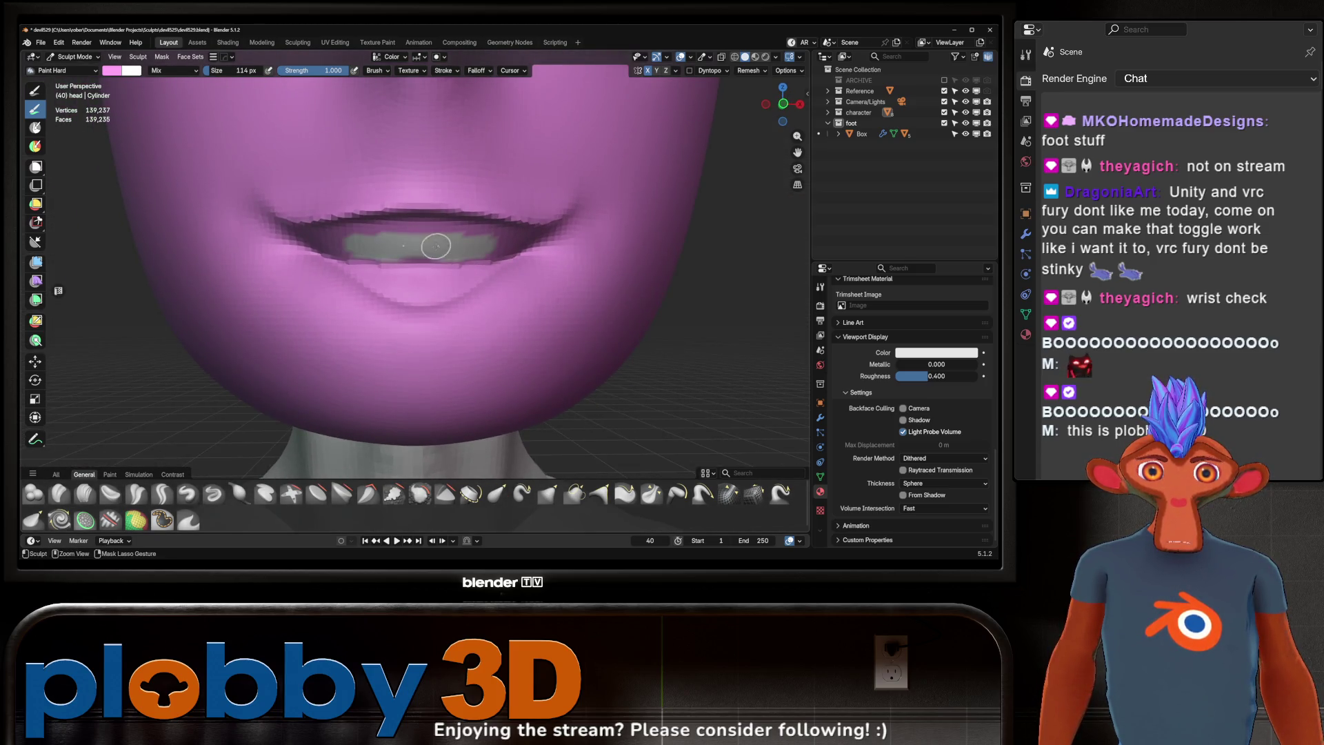
Step: Paint the teeth inside the mouth solid white, then zoom out to the full figure
ctrl+right_drag(390, 245, 483, 249)
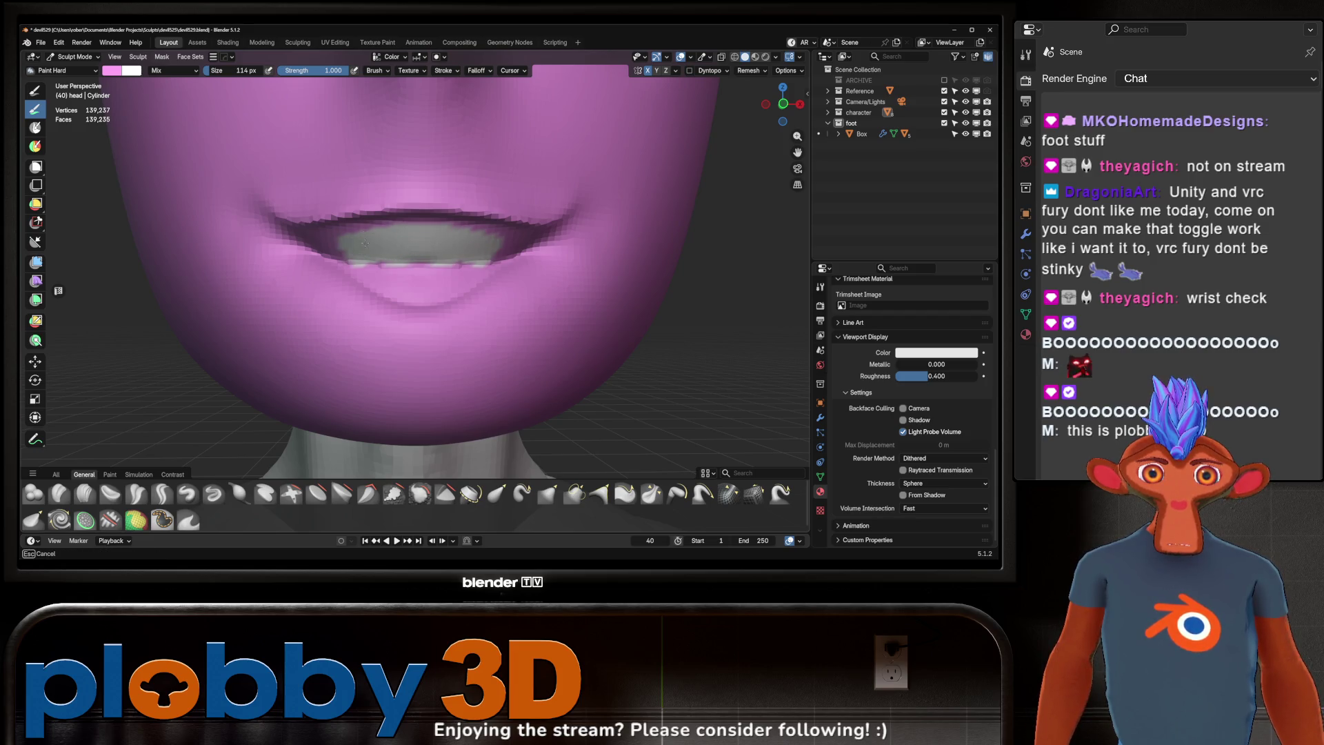
mouse_move(337, 245)
mouse_down()
mouse_move(476, 226)
mouse_move(400, 272)
mouse_move(438, 283)
mouse_up()
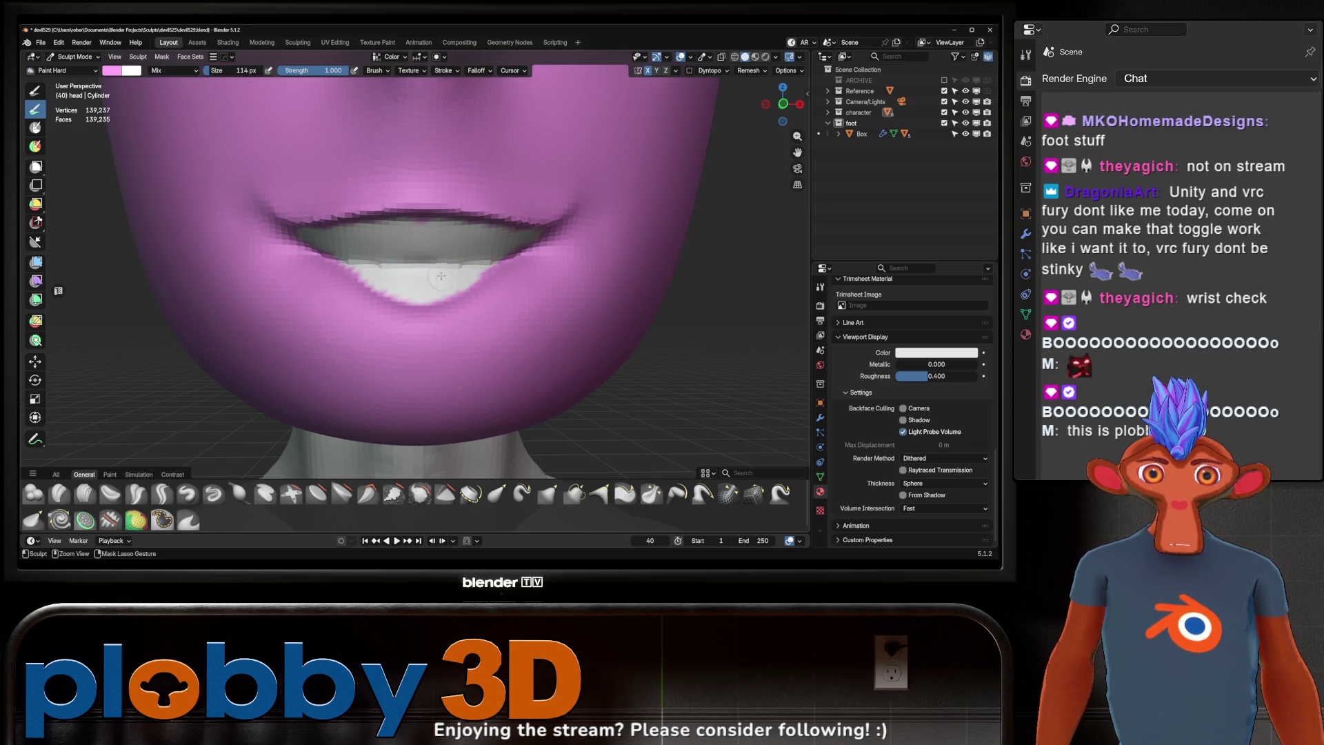
mouse_move(441, 276)
ctrl+middle_down()
mouse_move(458, 213)
mouse_move(474, 248)
mouse_move(458, 217)
mouse_move(448, 239)
ctrl+middle_up()
scroll(434, 232, up, 10)
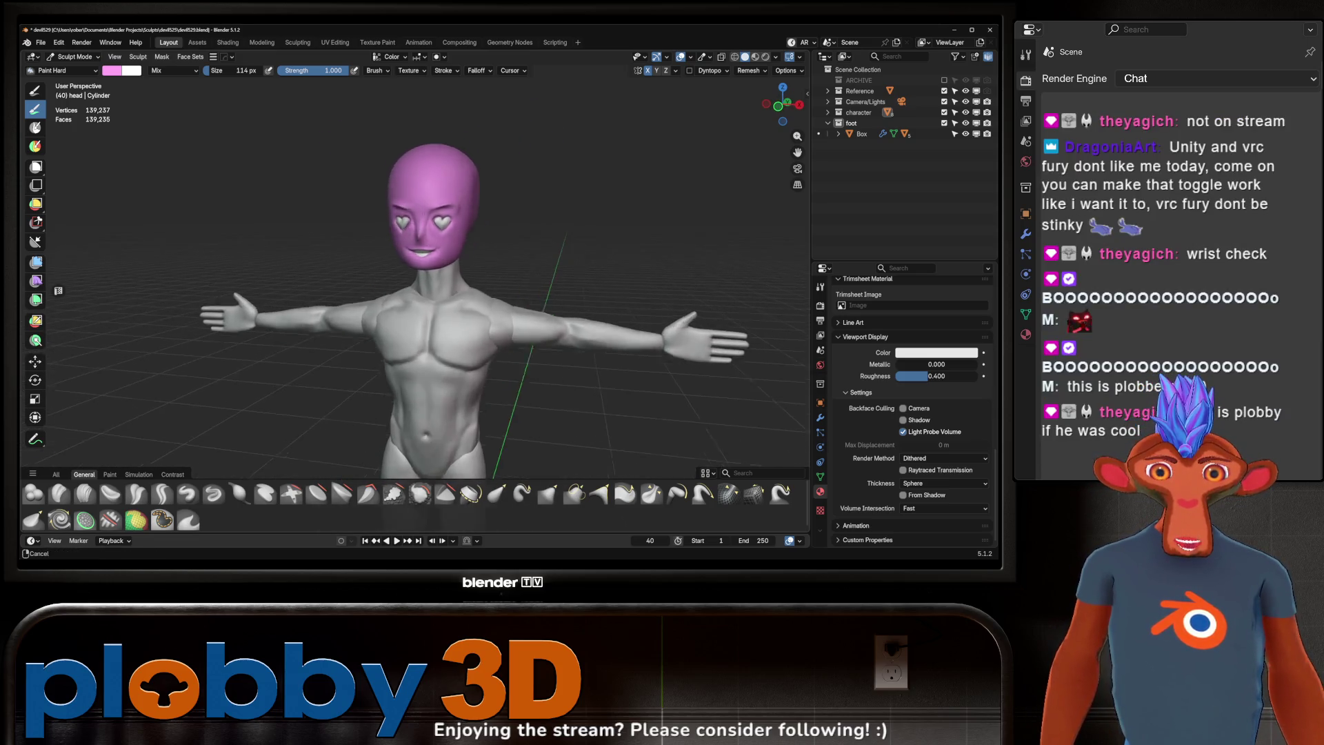
Step: Set the secondary paint colour to black (Value 0)
scroll(437, 210, down, 3)
middle_drag(438, 210, 173, 283)
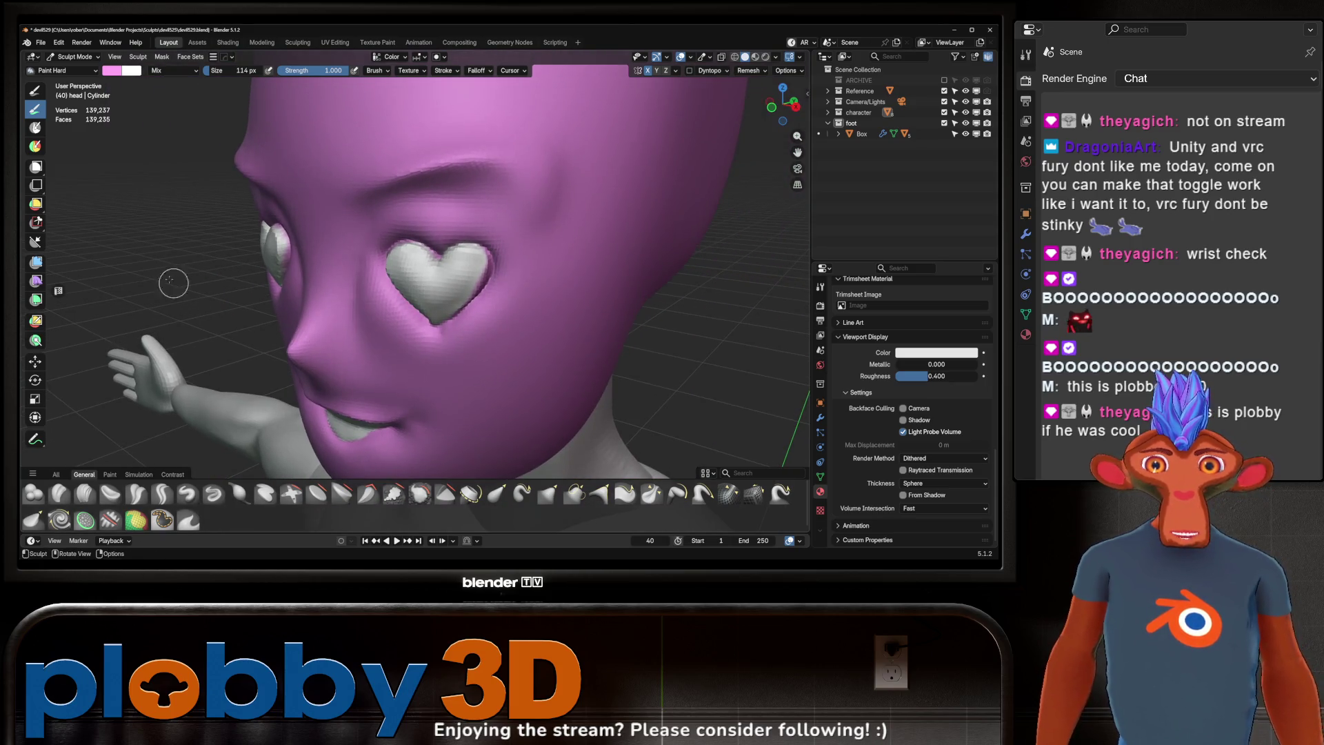
click(137, 72)
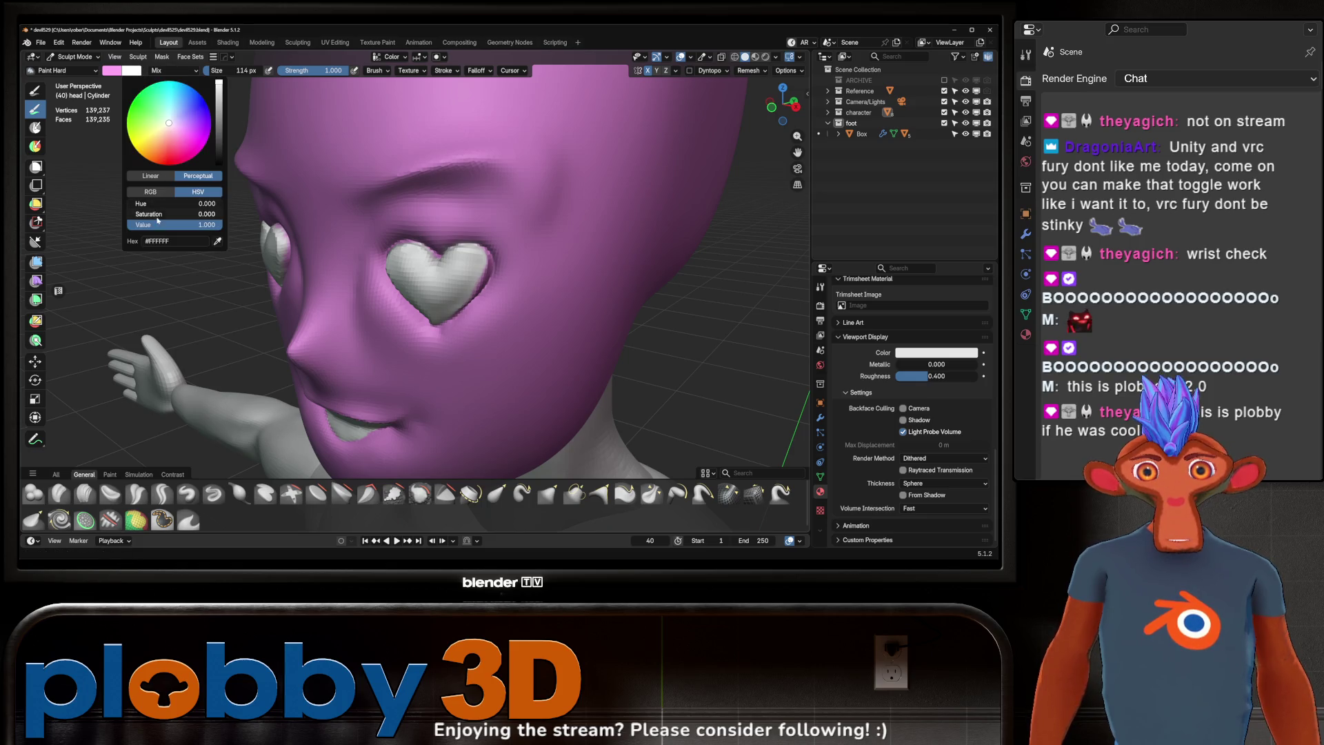
drag(163, 229, 131, 229)
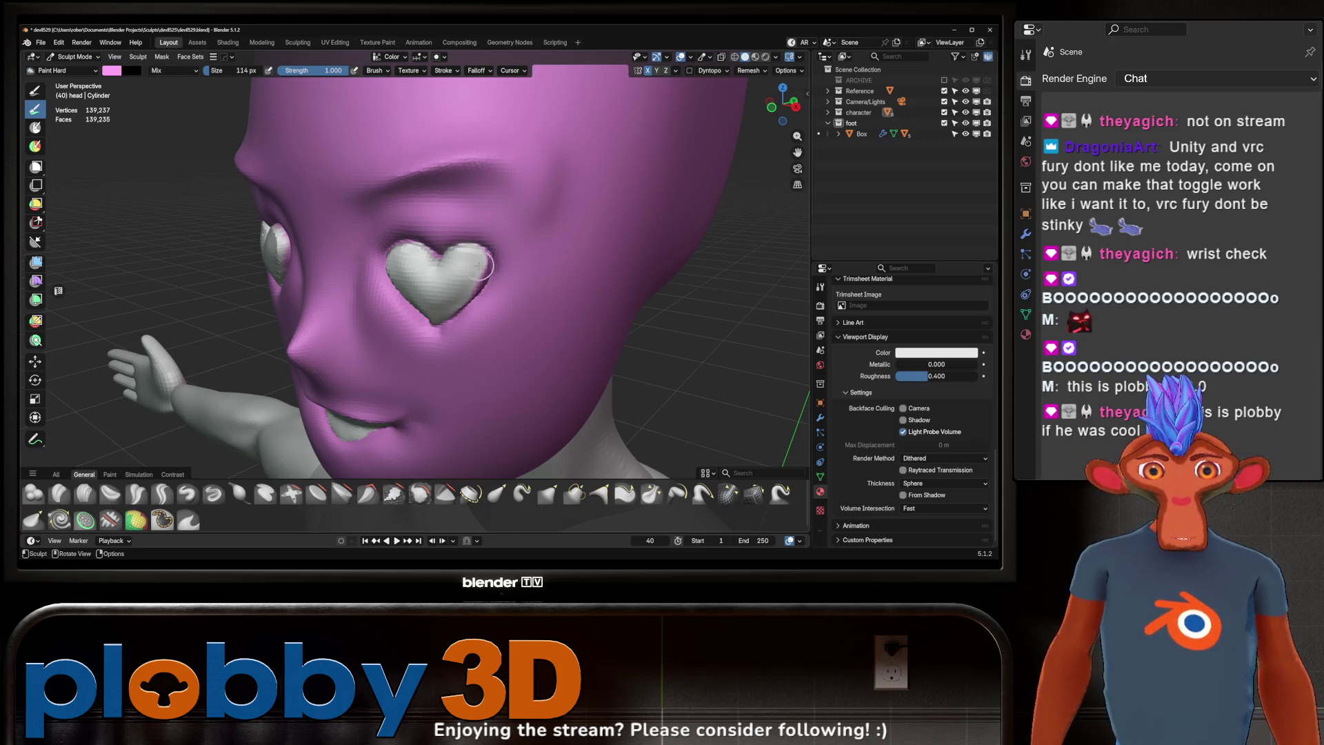
Step: Paint black down the heart eye's edge and up its side, undoing a misplaced first stroke
middle_drag(483, 269, 407, 269)
ctrl+drag(405, 277, 397, 303)
key(ctrl+z)
mouse_move(397, 303)
middle_down()
mouse_move(365, 313)
mouse_move(414, 304)
mouse_move(469, 238)
middle_up()
scroll(365, 312, up, 3)
scroll(469, 238, up, 3)
mouse_move(469, 238)
ctrl+mouse_down()
mouse_move(444, 349)
mouse_move(466, 362)
mouse_move(486, 324)
mouse_move(473, 349)
mouse_move(469, 250)
ctrl+mouse_up()
middle_drag(469, 249, 479, 255)
mouse_move(479, 255)
ctrl+mouse_down()
mouse_move(504, 173)
mouse_move(494, 205)
ctrl+mouse_up()
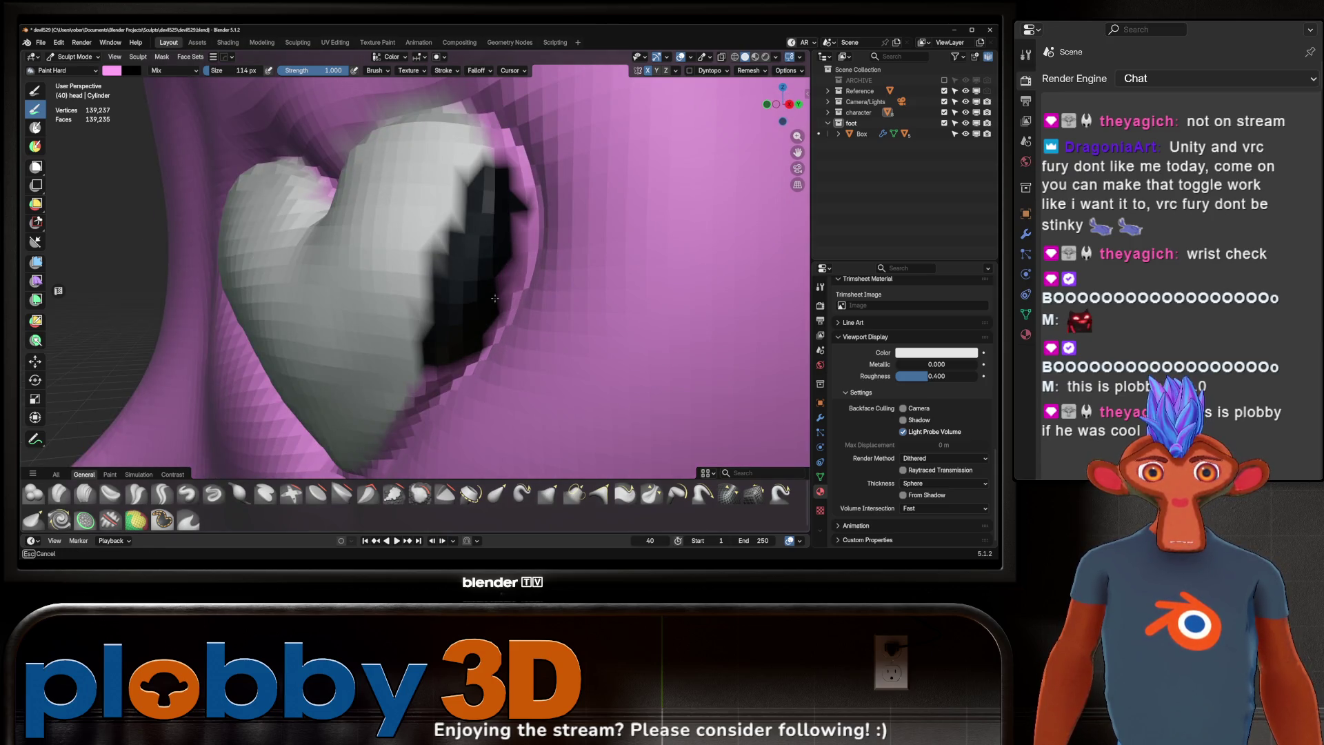
mouse_move(495, 298)
ctrl+mouse_down()
mouse_move(433, 254)
mouse_move(458, 310)
ctrl+mouse_up()
Step: Blacken the heart's lower-left edge, bottom tip and upper-left lobe
middle_drag(458, 311, 497, 261)
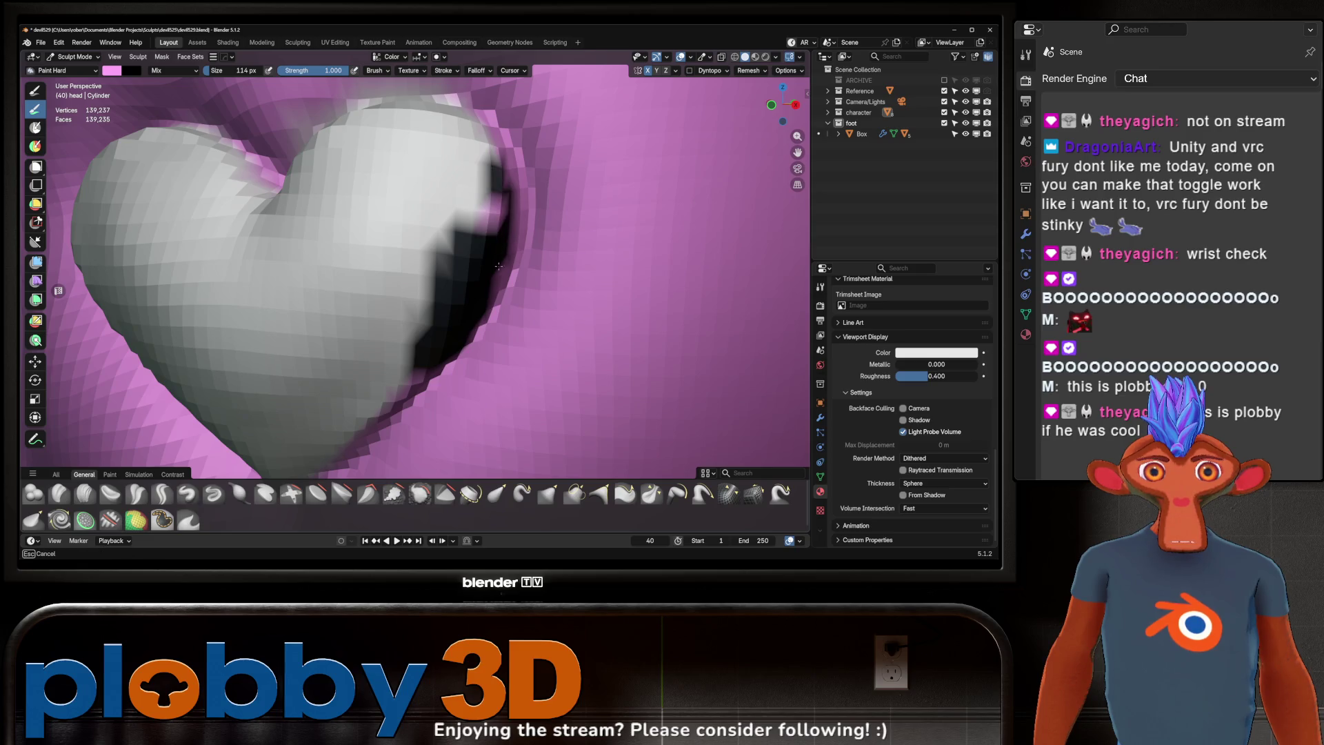
mouse_move(499, 267)
ctrl+mouse_down()
mouse_move(487, 207)
mouse_move(436, 222)
ctrl+mouse_up()
middle_drag(404, 291, 386, 304)
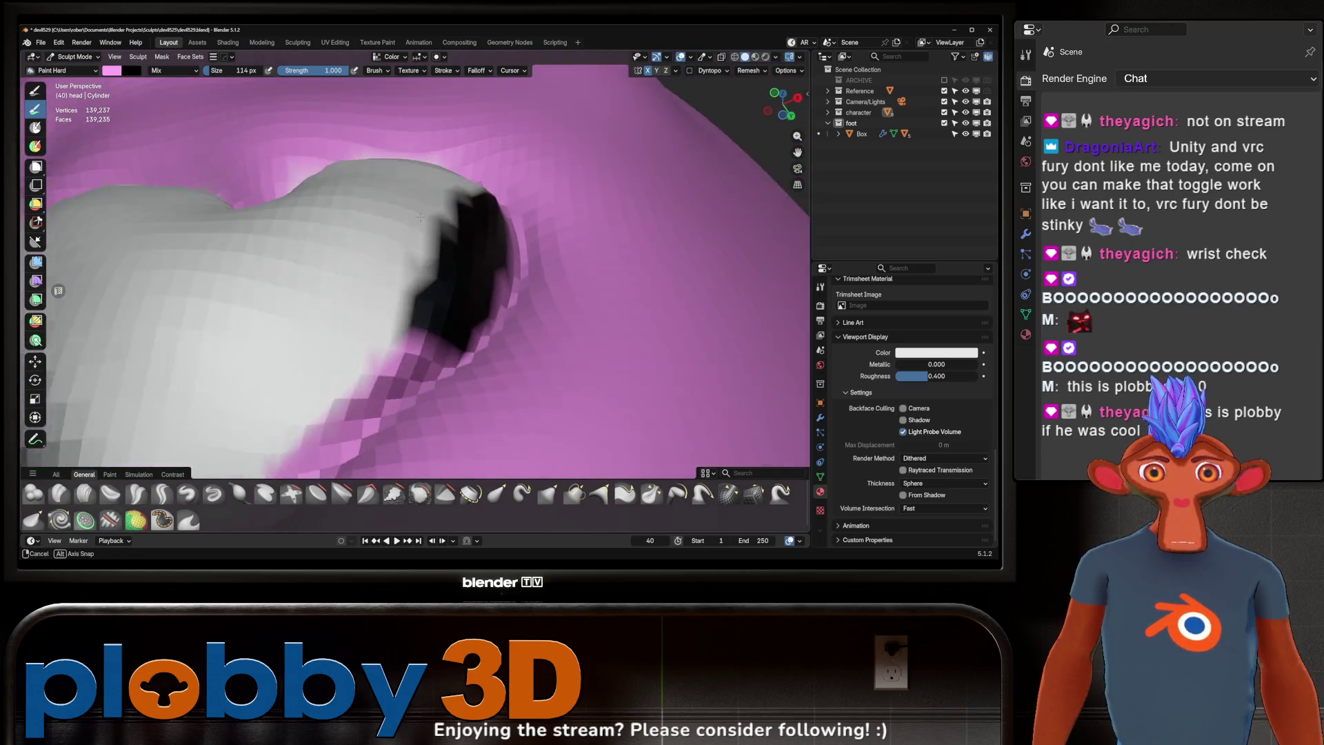
scroll(386, 304, down, 4)
ctrl+drag(366, 335, 437, 260)
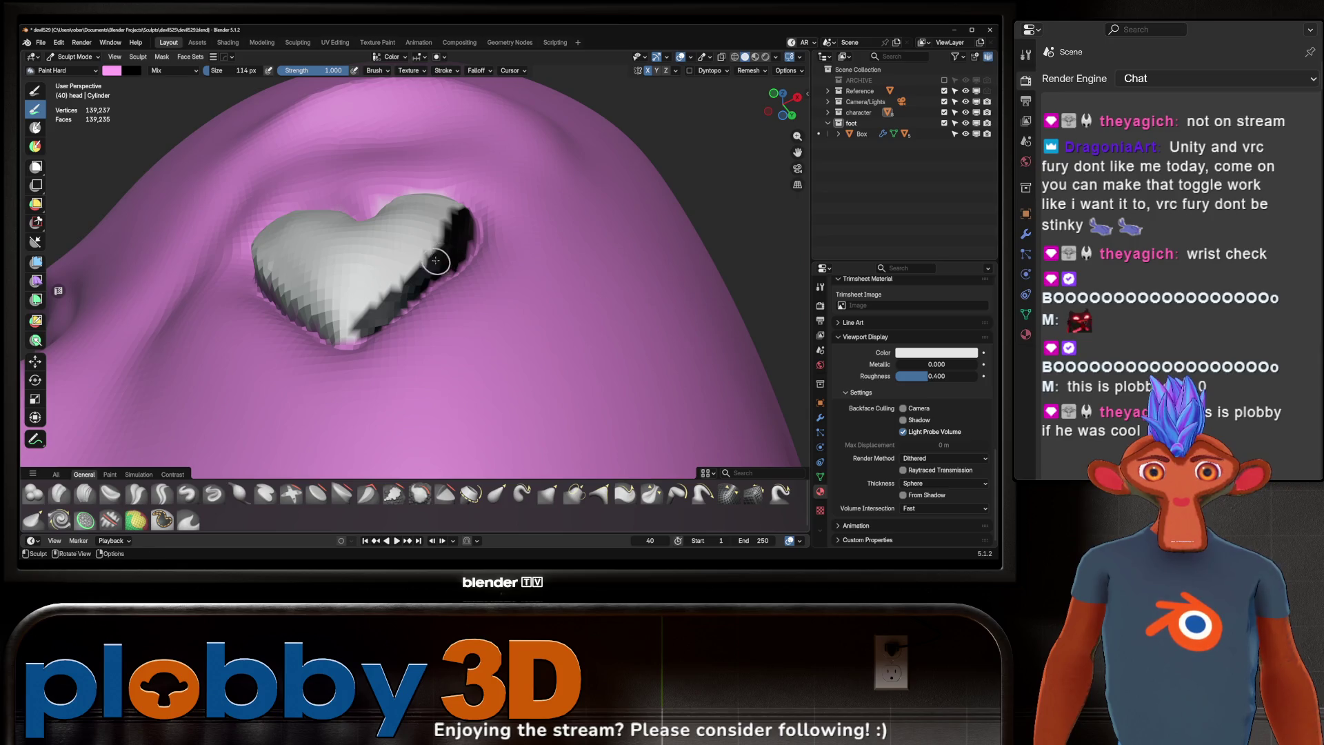
mouse_move(438, 260)
middle_down()
mouse_move(421, 303)
mouse_move(450, 329)
middle_up()
ctrl+drag(318, 227, 406, 358)
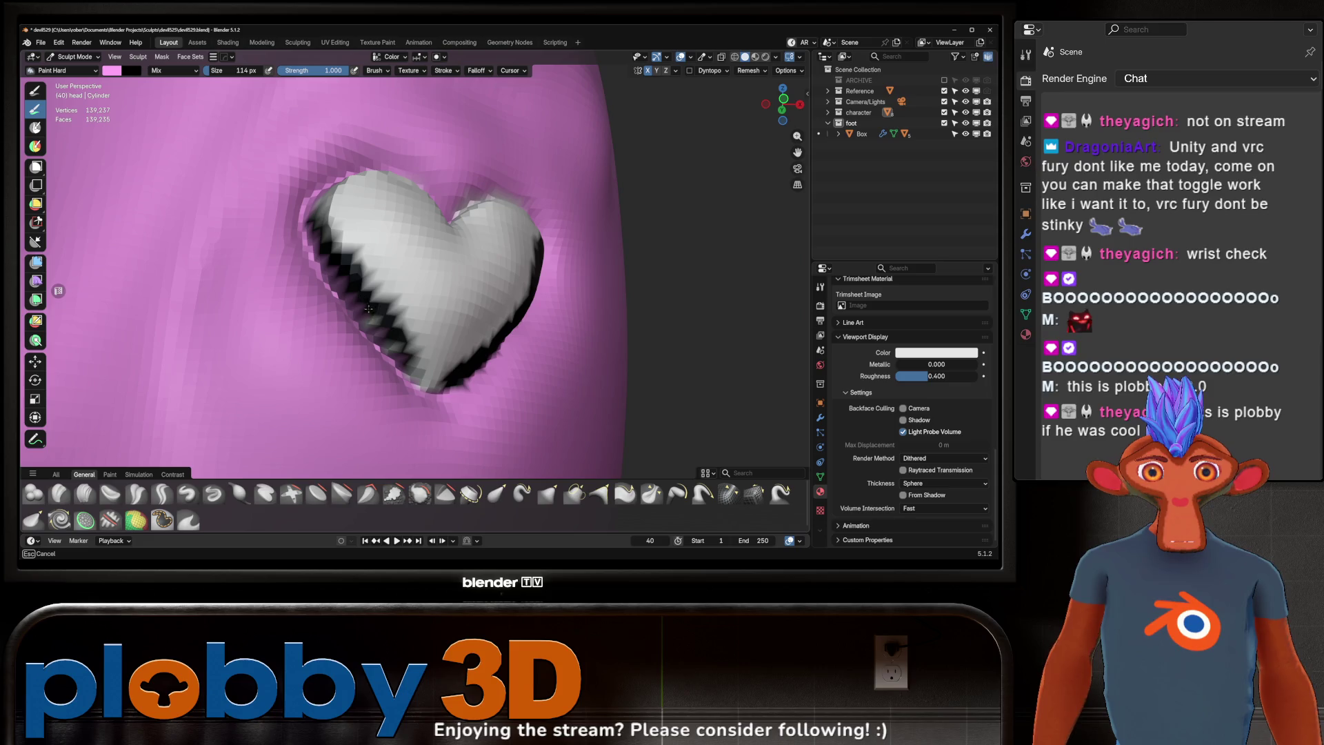
ctrl+drag(418, 370, 429, 376)
middle_drag(429, 376, 444, 360)
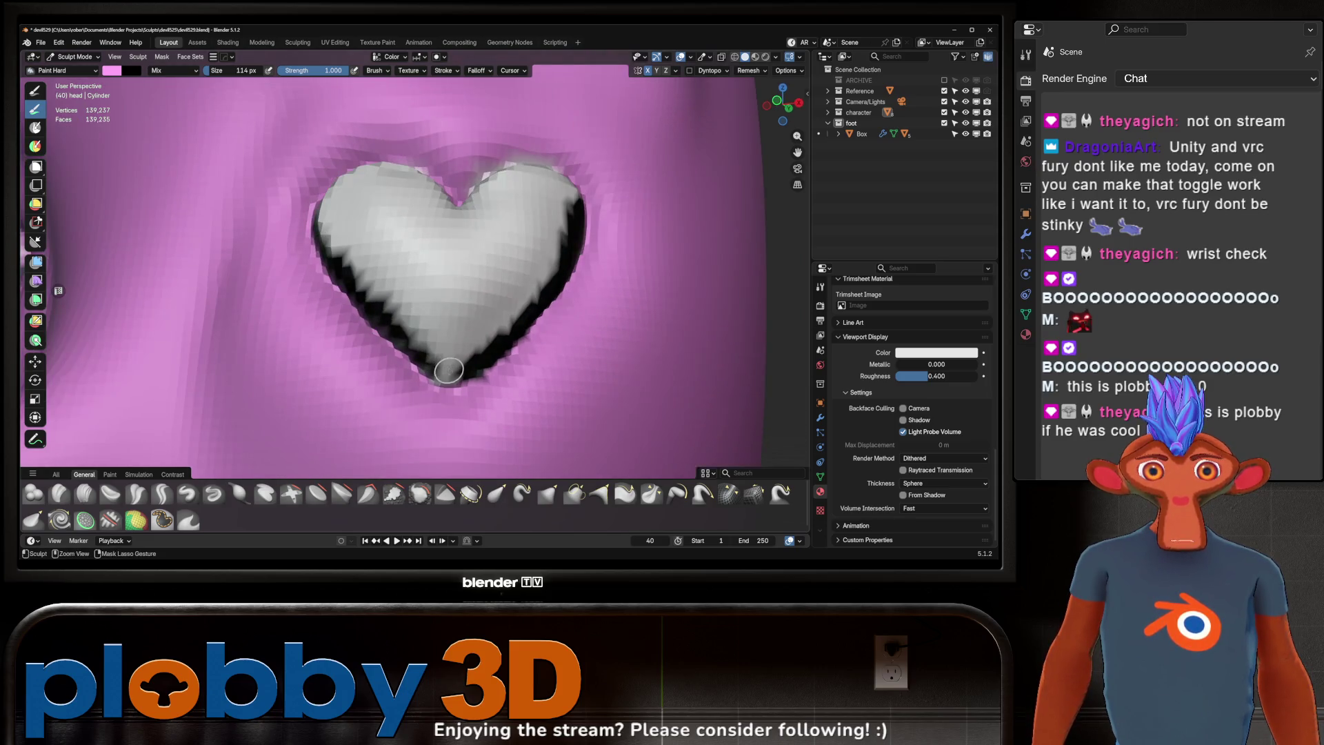
ctrl+drag(445, 394, 437, 393)
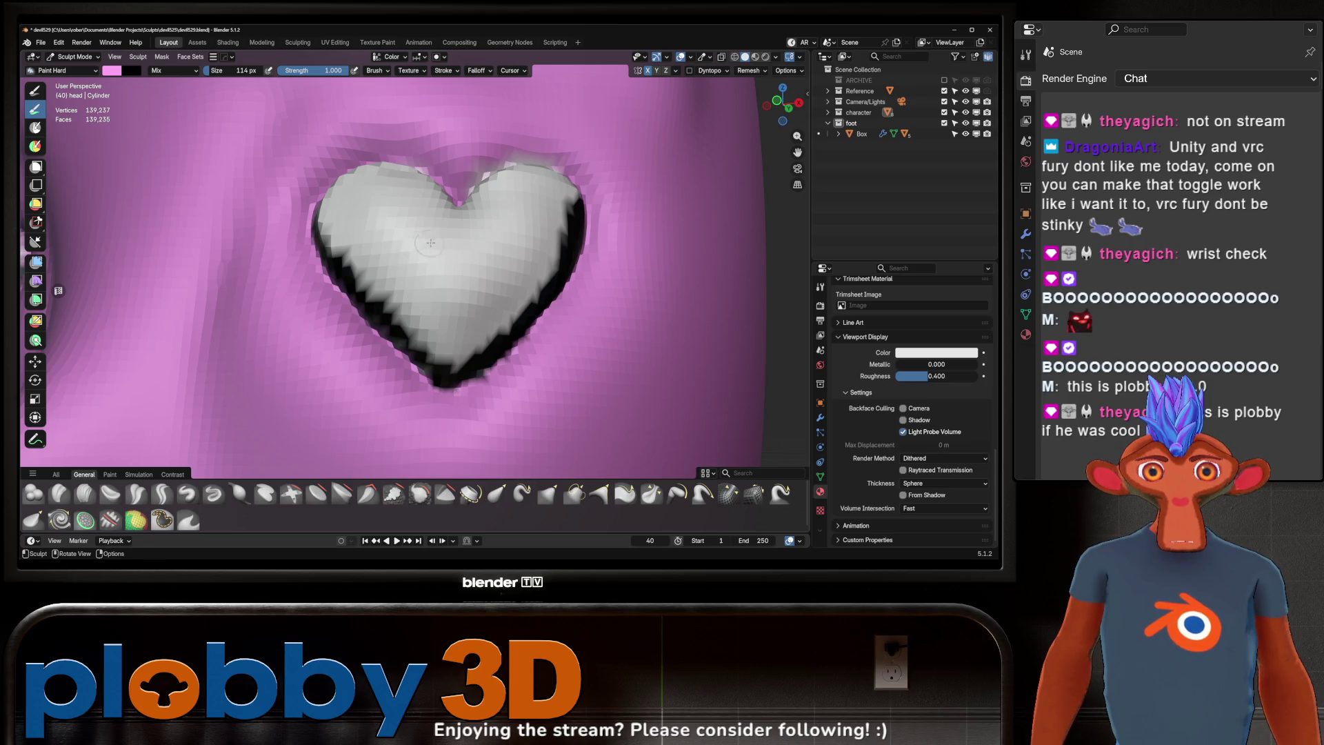
middle_drag(431, 242, 279, 249)
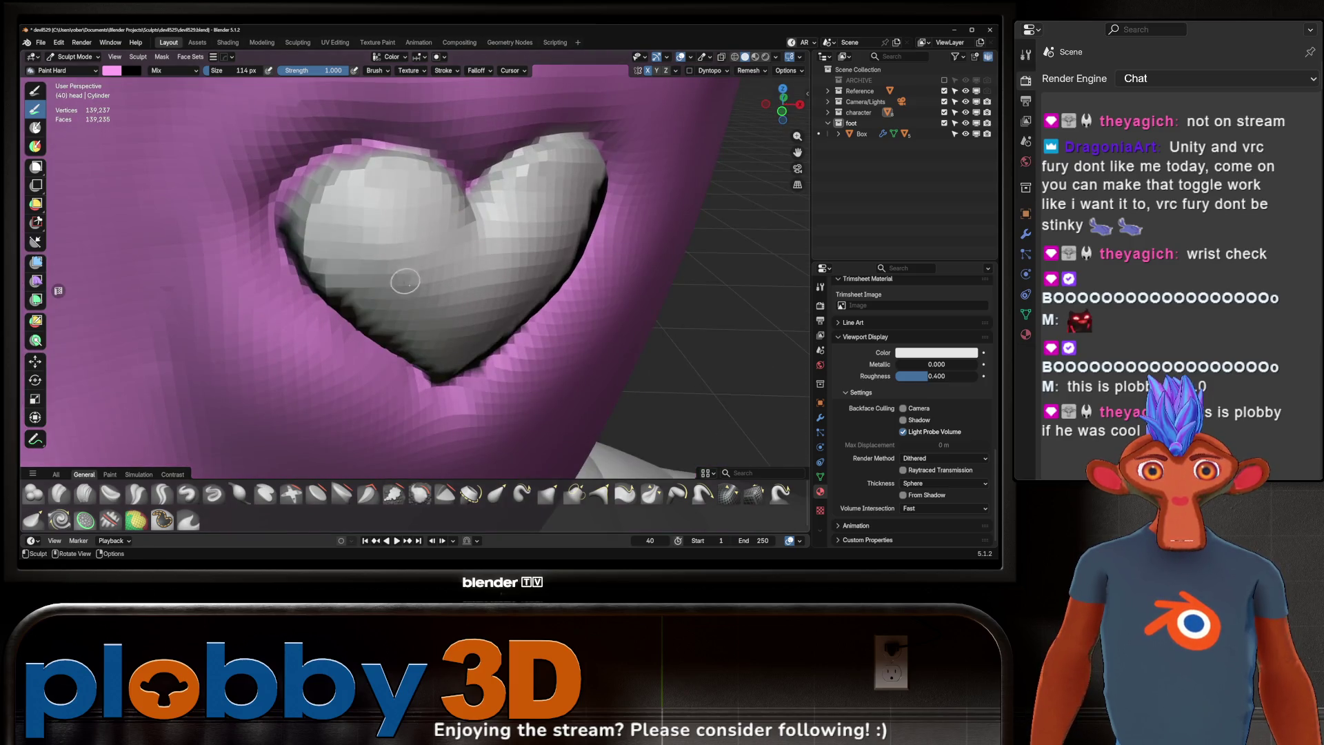
mouse_move(306, 213)
ctrl+mouse_down()
mouse_move(335, 258)
mouse_move(326, 182)
mouse_move(397, 175)
mouse_move(404, 235)
mouse_move(383, 290)
mouse_move(346, 288)
ctrl+mouse_up()
Step: Enlarge the brush and paint black across the heart's middle
key(f)
click(321, 221)
middle_drag(428, 239, 393, 282)
mouse_move(393, 282)
ctrl+mouse_down()
mouse_move(441, 276)
mouse_move(372, 179)
mouse_move(441, 235)
ctrl+mouse_up()
mouse_move(441, 234)
middle_down()
mouse_move(419, 162)
mouse_move(386, 158)
mouse_move(413, 221)
middle_up()
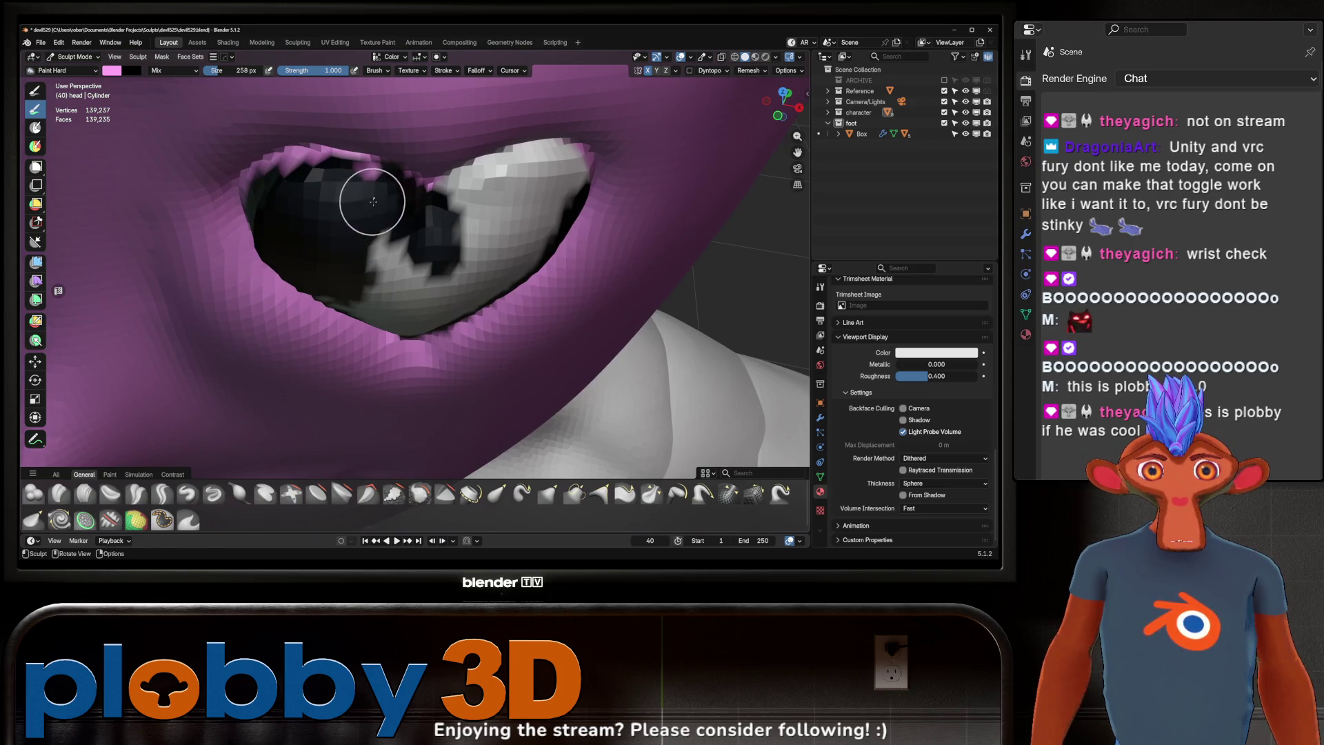
Step: With the brush shrunk to 138 px, blacken the heart's top edge and upper-right white area
key(f)
click(355, 201)
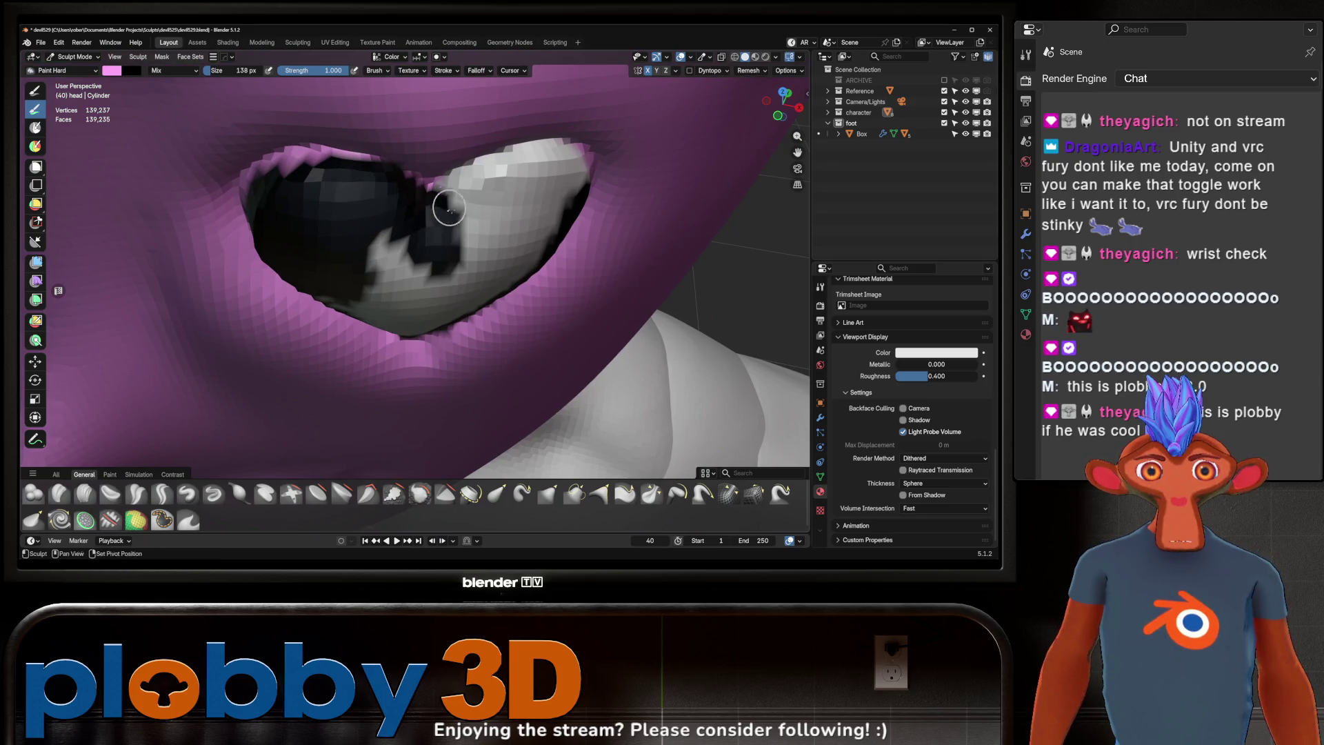
mouse_move(449, 208)
middle_down()
mouse_move(391, 185)
mouse_move(382, 156)
mouse_move(413, 233)
mouse_move(399, 210)
middle_up()
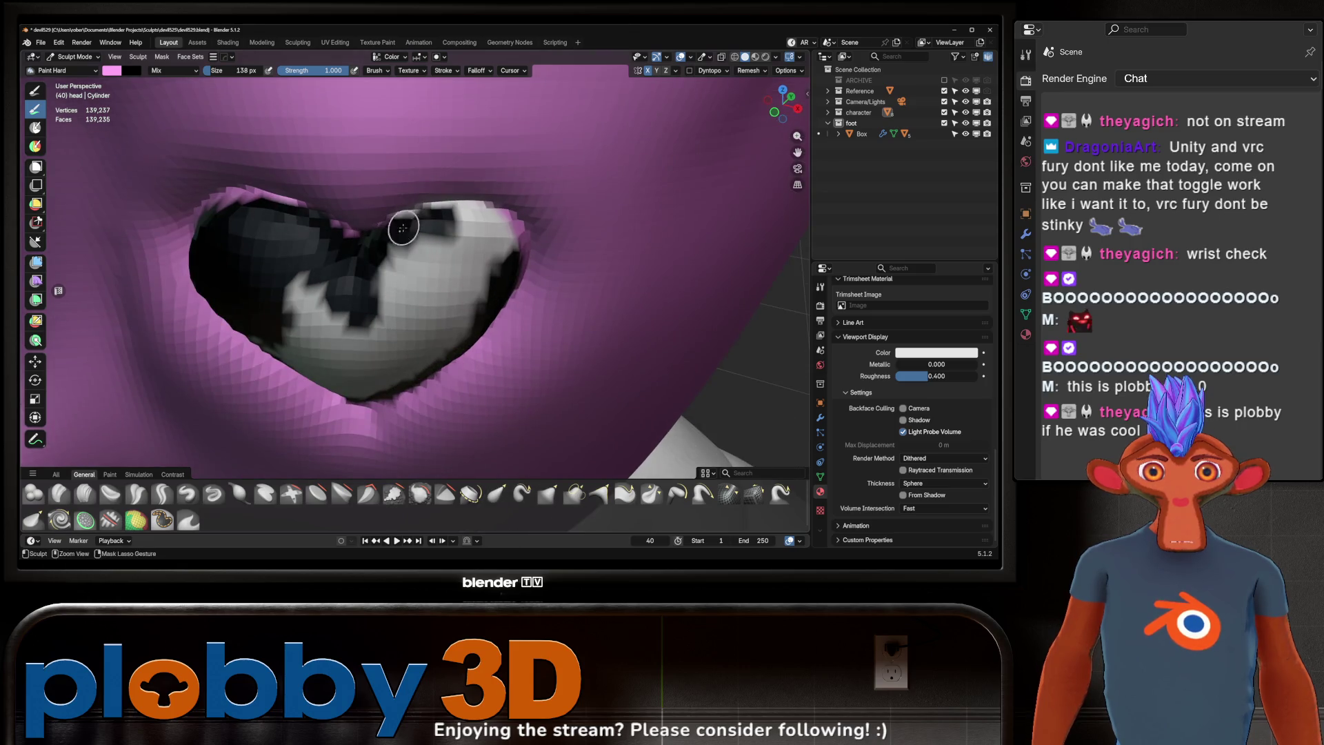
mouse_move(407, 219)
mouse_down()
mouse_move(452, 210)
mouse_move(494, 238)
mouse_move(435, 210)
mouse_up()
middle_drag(434, 209, 418, 191)
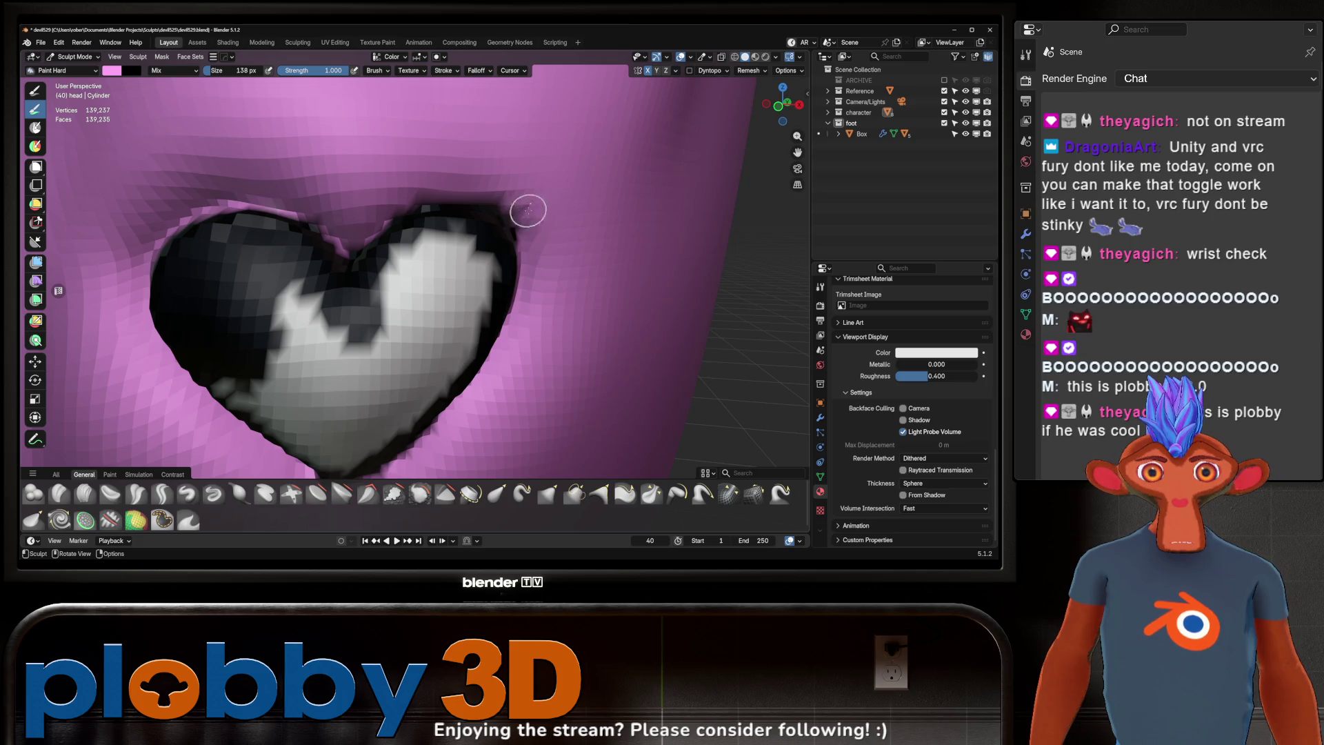
middle_drag(529, 210, 483, 228)
mouse_move(442, 227)
mouse_down()
mouse_move(438, 304)
mouse_move(429, 285)
mouse_move(441, 241)
mouse_up()
middle_drag(441, 242, 442, 264)
Step: With a 378 px brush, paint the heart's last white patch black
key(f)
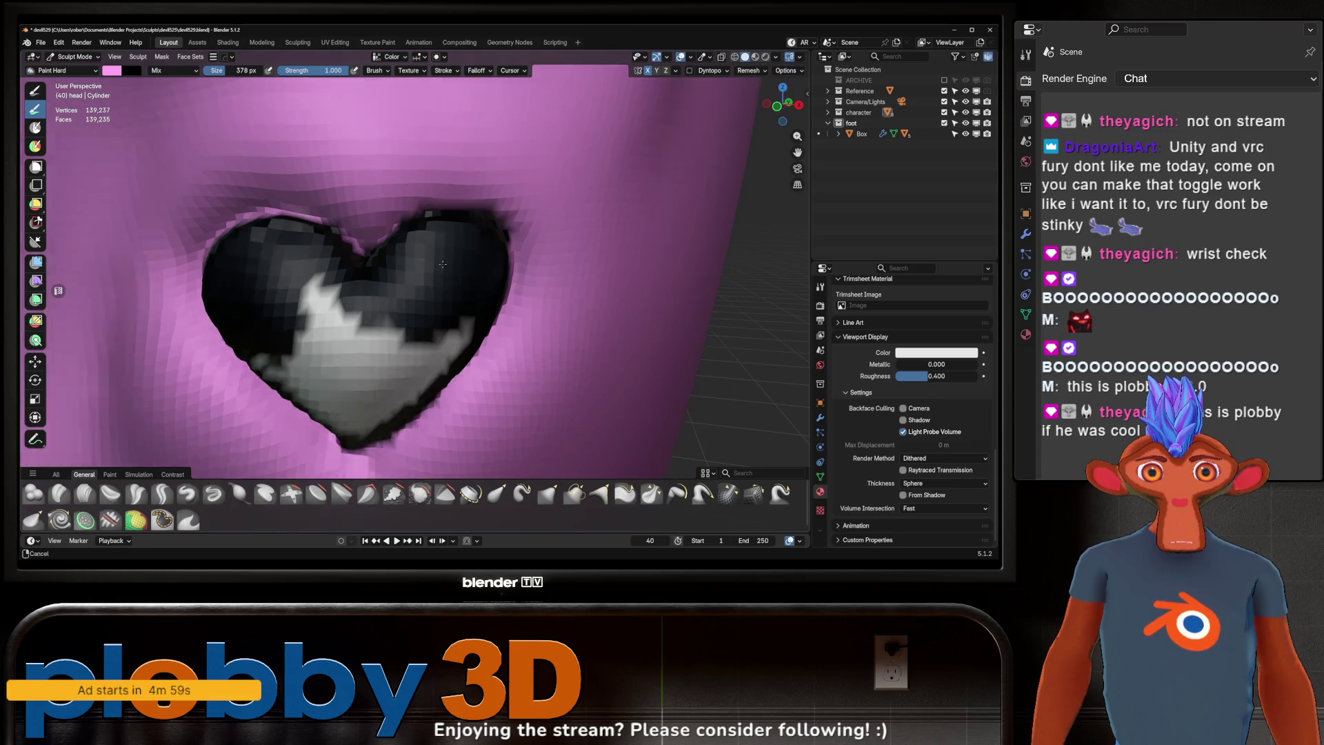
scroll(443, 264, down, 5)
middle_drag(414, 414, 386, 400)
scroll(414, 290, up, 5)
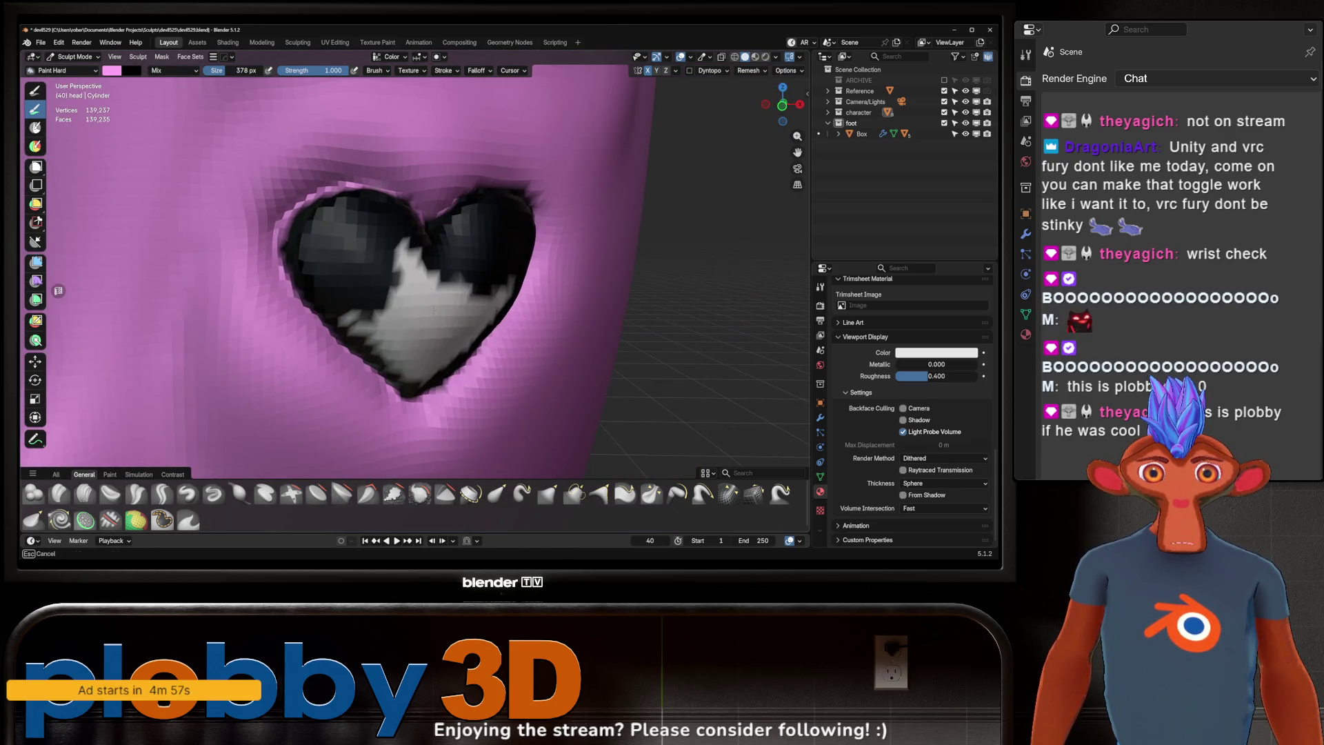
mouse_move(428, 303)
mouse_down()
mouse_move(386, 345)
mouse_move(438, 356)
mouse_move(491, 300)
mouse_move(478, 321)
mouse_up()
Step: Shrink the brush to 188 px and touch up the heart eye's rim with black strokes
key(f)
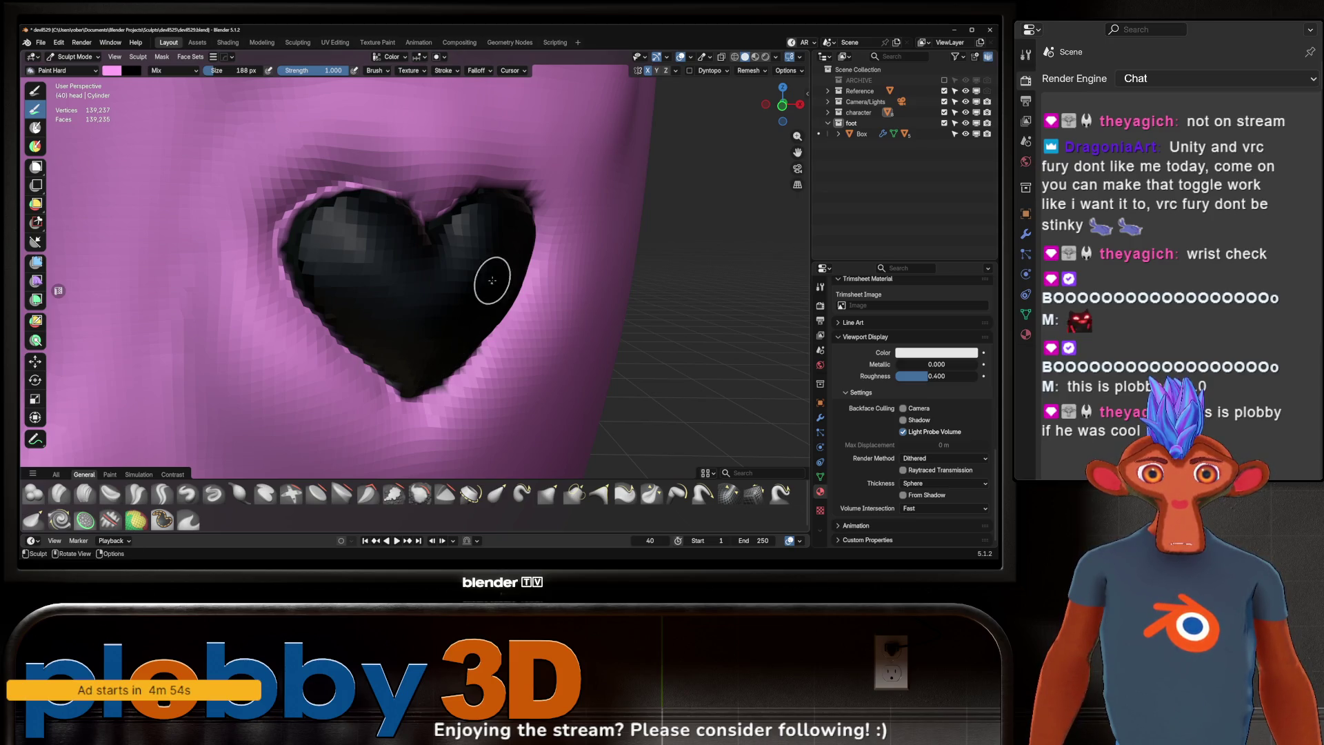
mouse_move(491, 280)
middle_down()
mouse_move(342, 270)
mouse_move(326, 245)
middle_up()
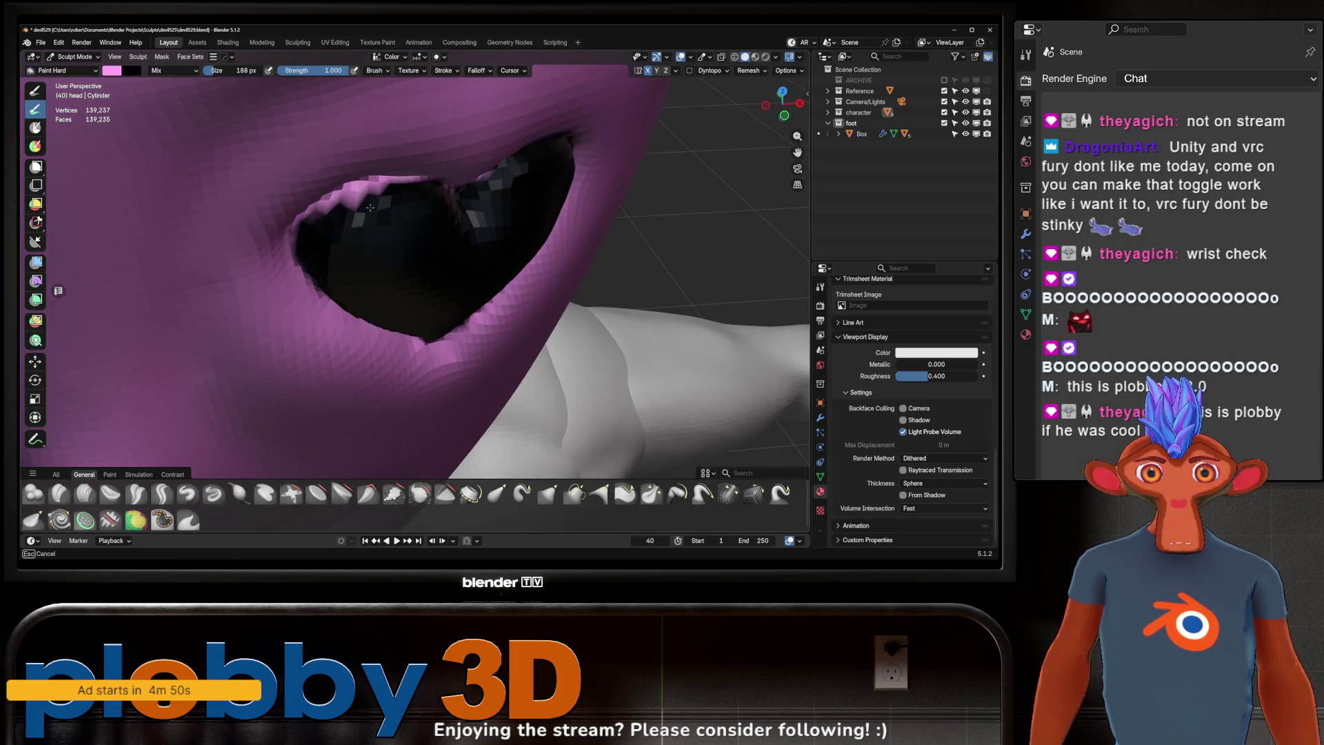
mouse_move(376, 200)
middle_down()
mouse_move(334, 172)
mouse_move(403, 181)
middle_up()
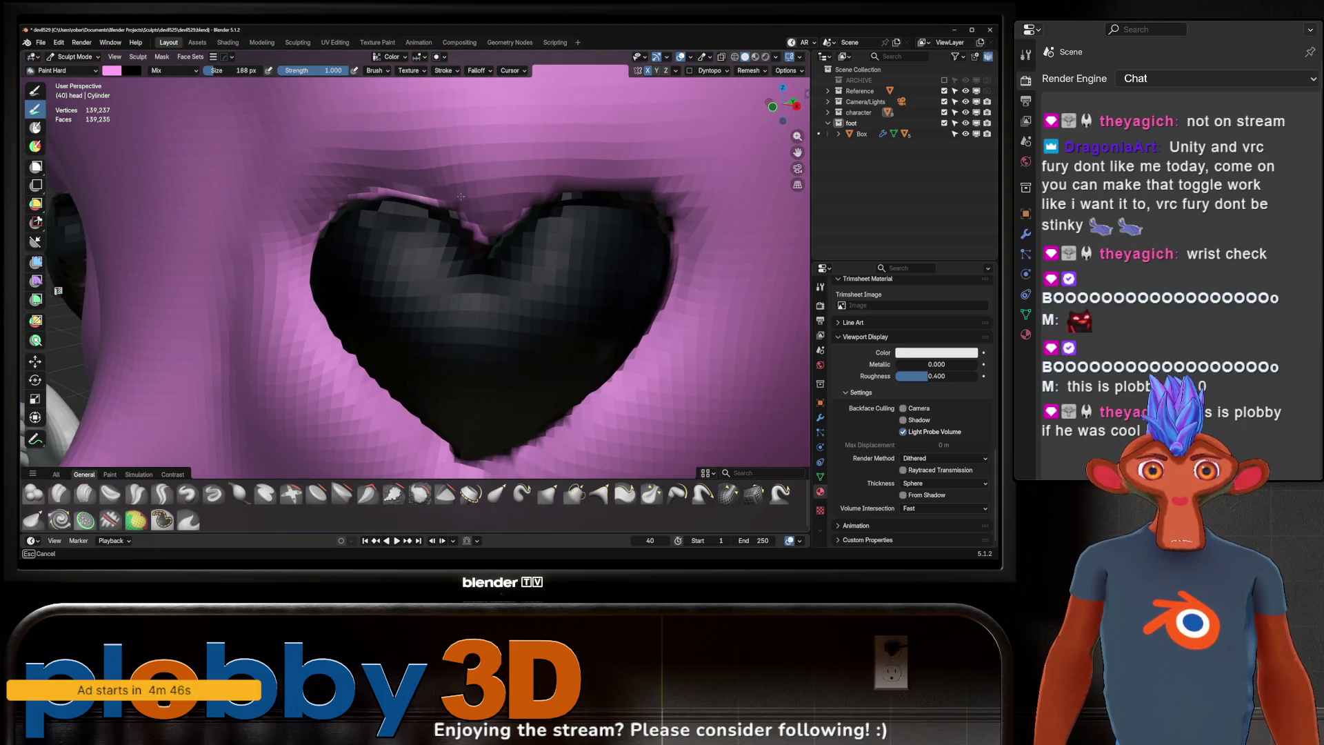
drag(453, 205, 464, 194)
scroll(469, 187, down, 5)
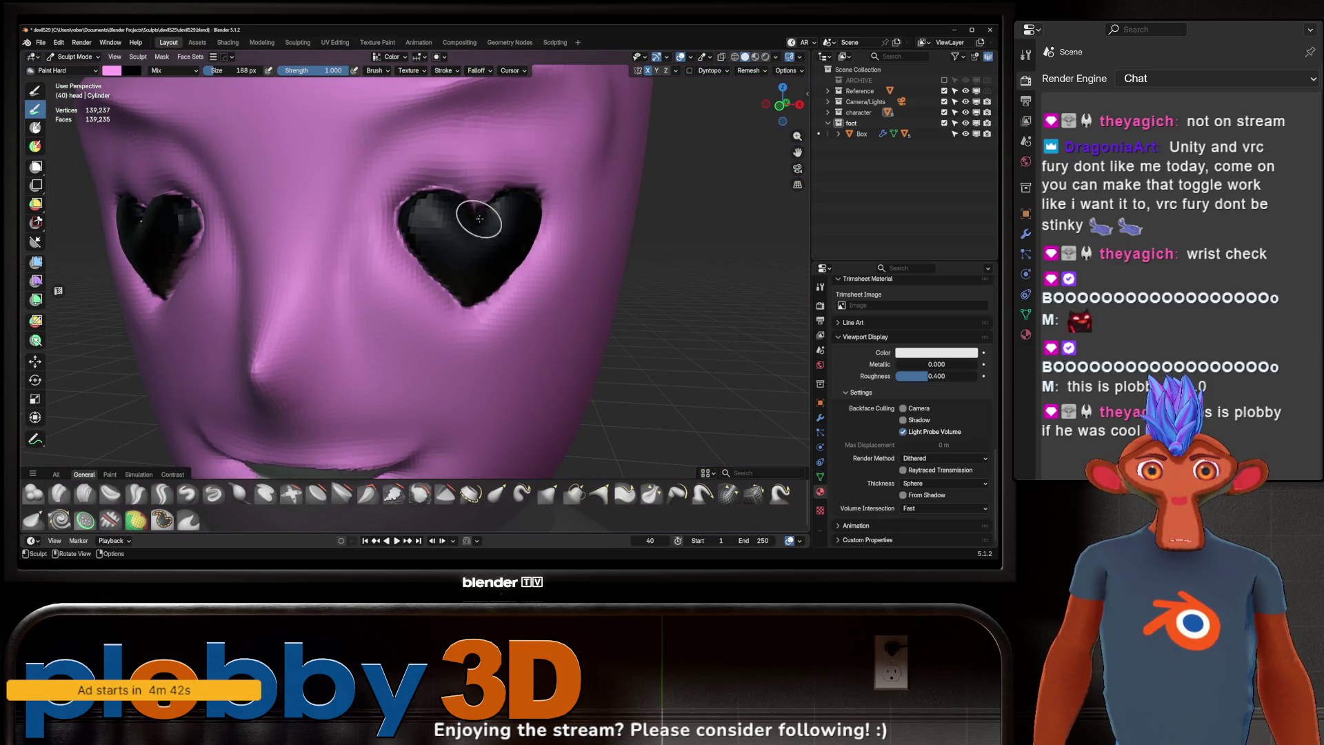
scroll(470, 207, down, 2)
middle_drag(341, 223, 455, 180)
scroll(476, 176, up, 3)
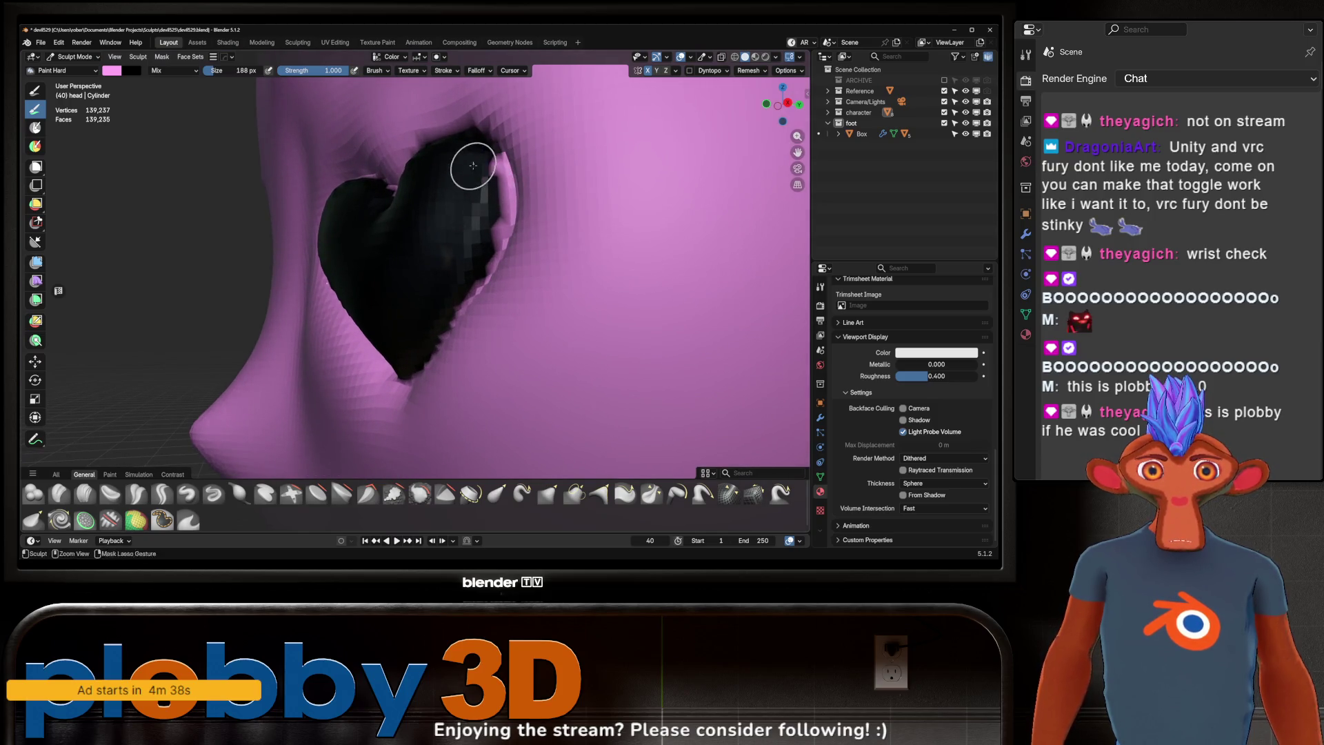
drag(473, 166, 487, 216)
drag(460, 286, 449, 331)
Step: Touch up the heart holes' edges, covering leftover pink bits along the rims
middle_drag(448, 331, 489, 302)
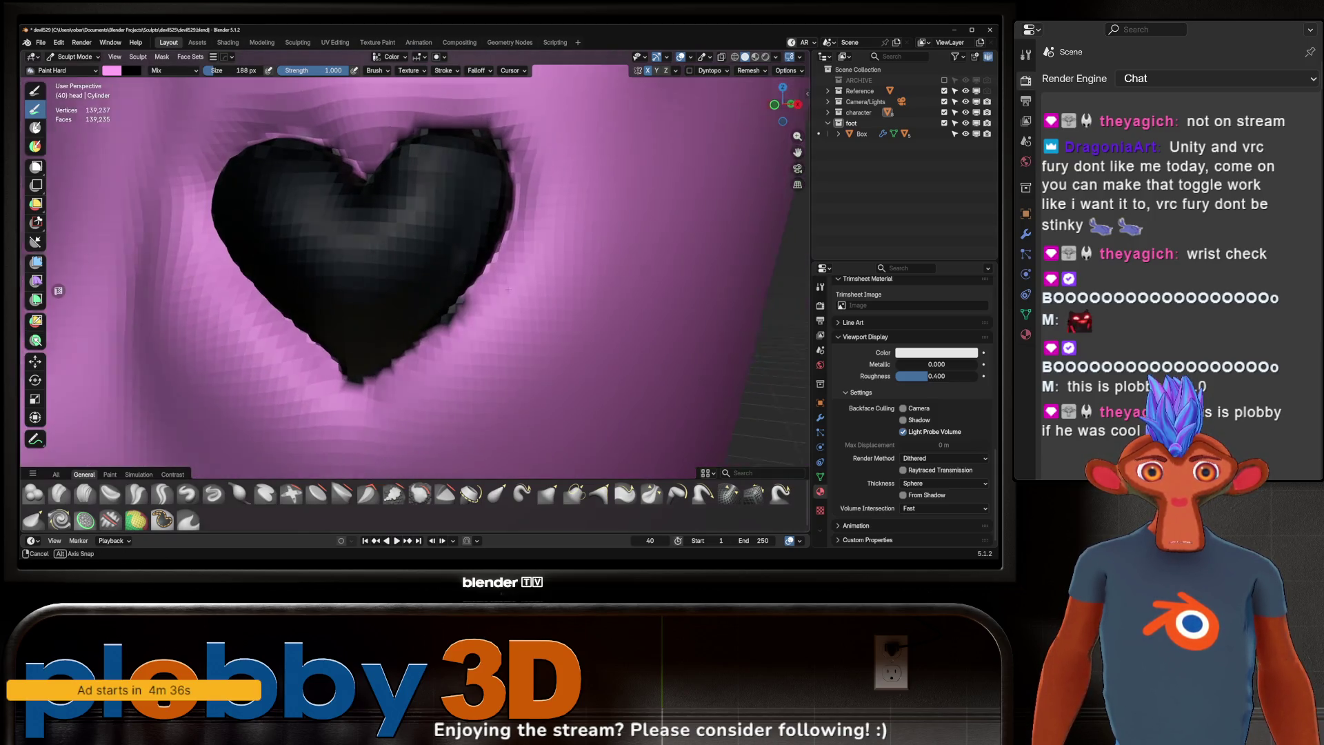
drag(476, 316, 480, 311)
scroll(480, 310, down, 5)
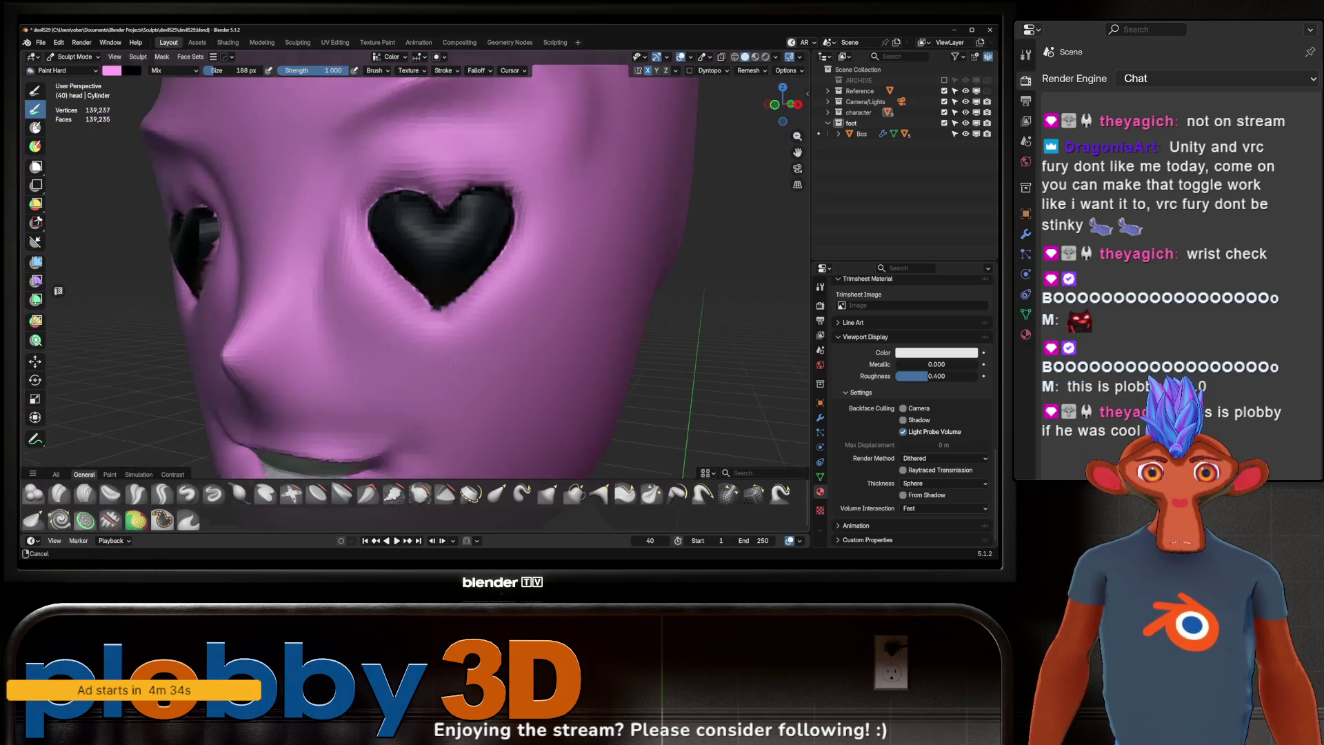
scroll(483, 297, up, 5)
mouse_move(483, 297)
middle_down()
mouse_move(518, 238)
mouse_move(511, 276)
middle_up()
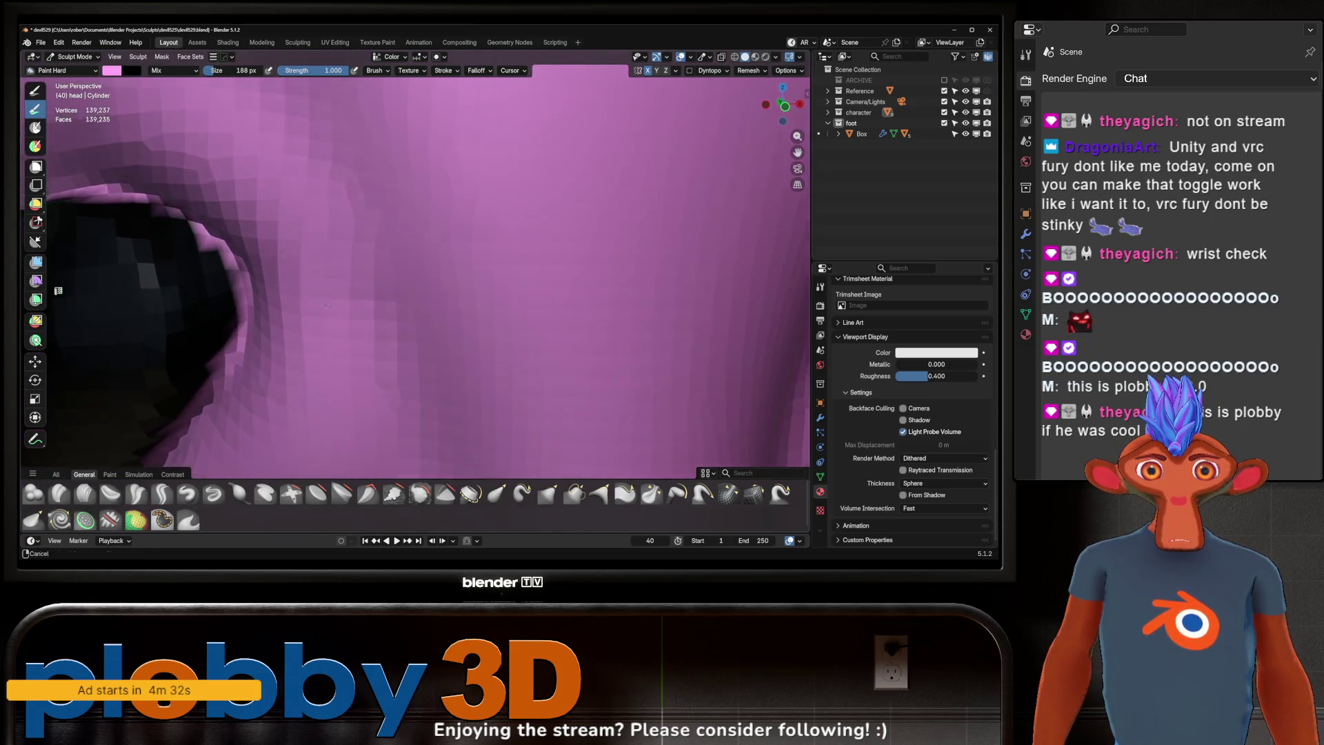
scroll(511, 276, down, 5)
scroll(379, 245, up, 2)
middle_drag(379, 246, 540, 262)
scroll(540, 262, up, 3)
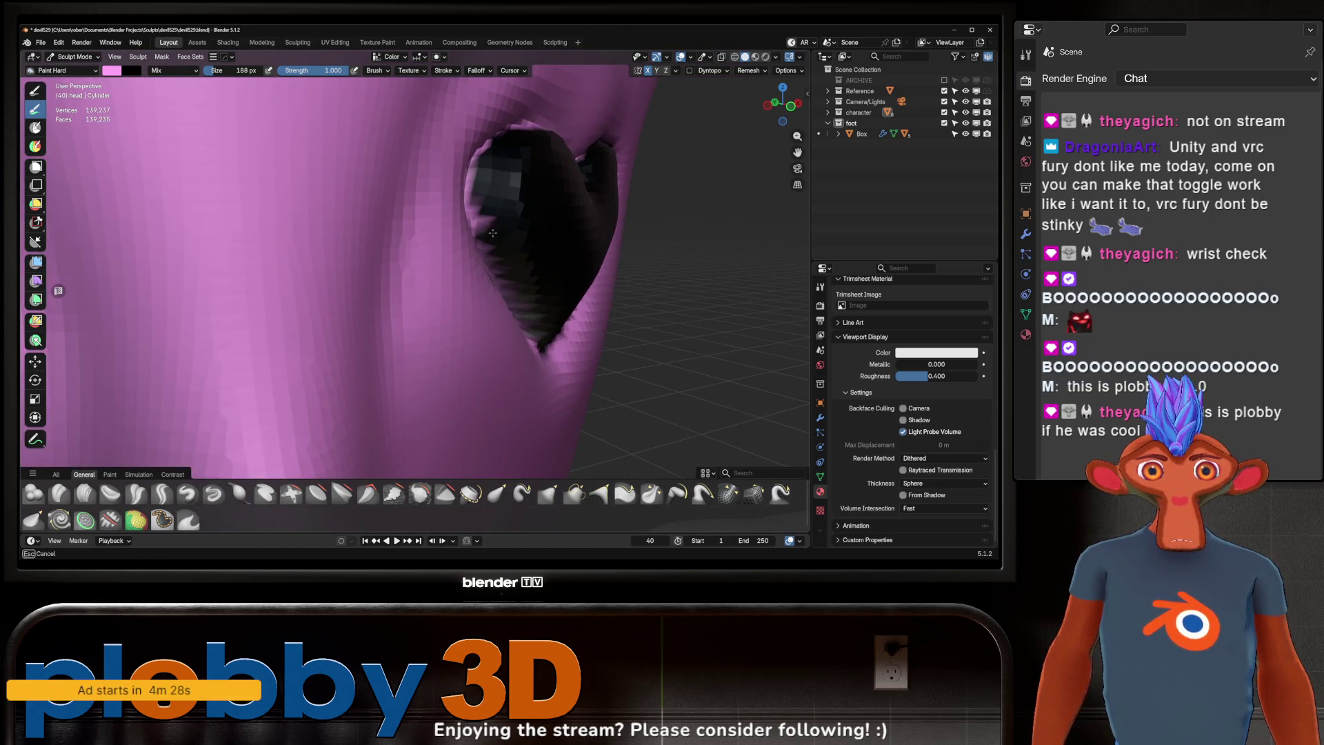
scroll(529, 228, up, 2)
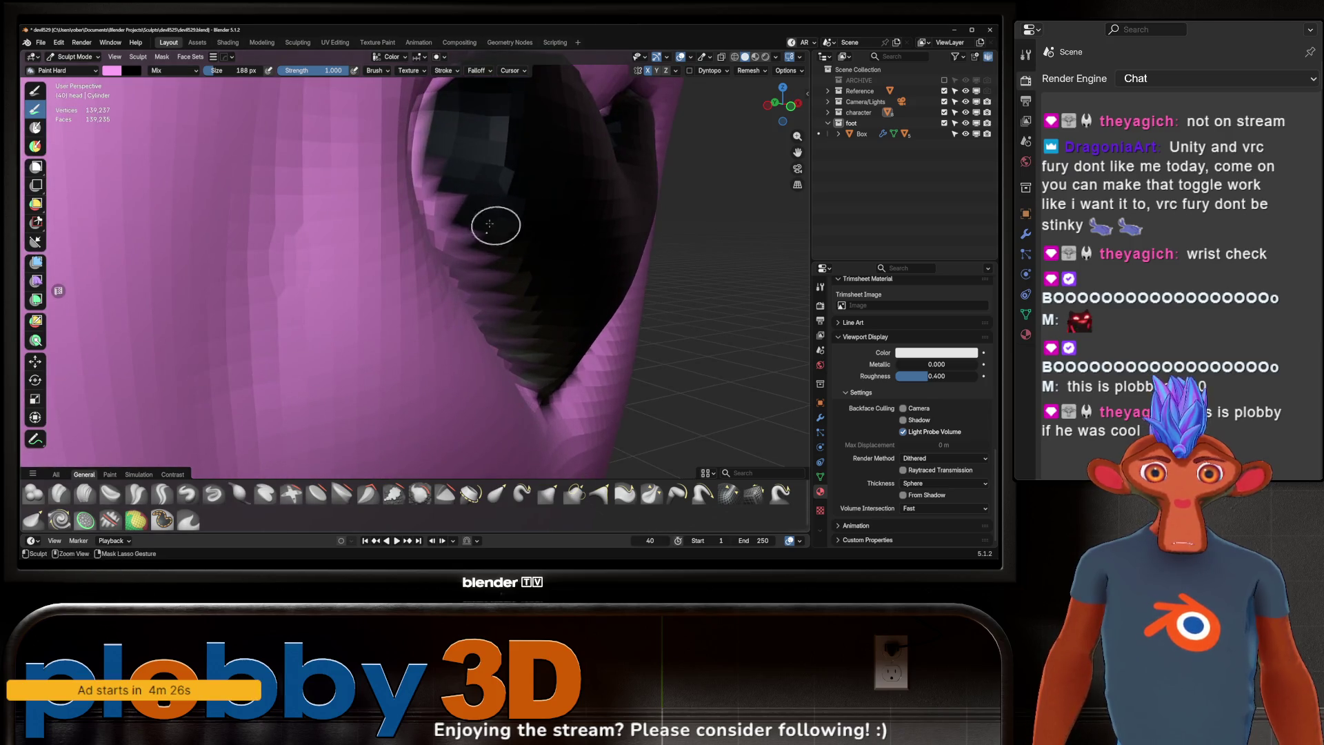
mouse_move(510, 308)
mouse_down()
mouse_move(459, 228)
mouse_move(461, 260)
mouse_move(523, 370)
mouse_up()
middle_drag(535, 257, 397, 261)
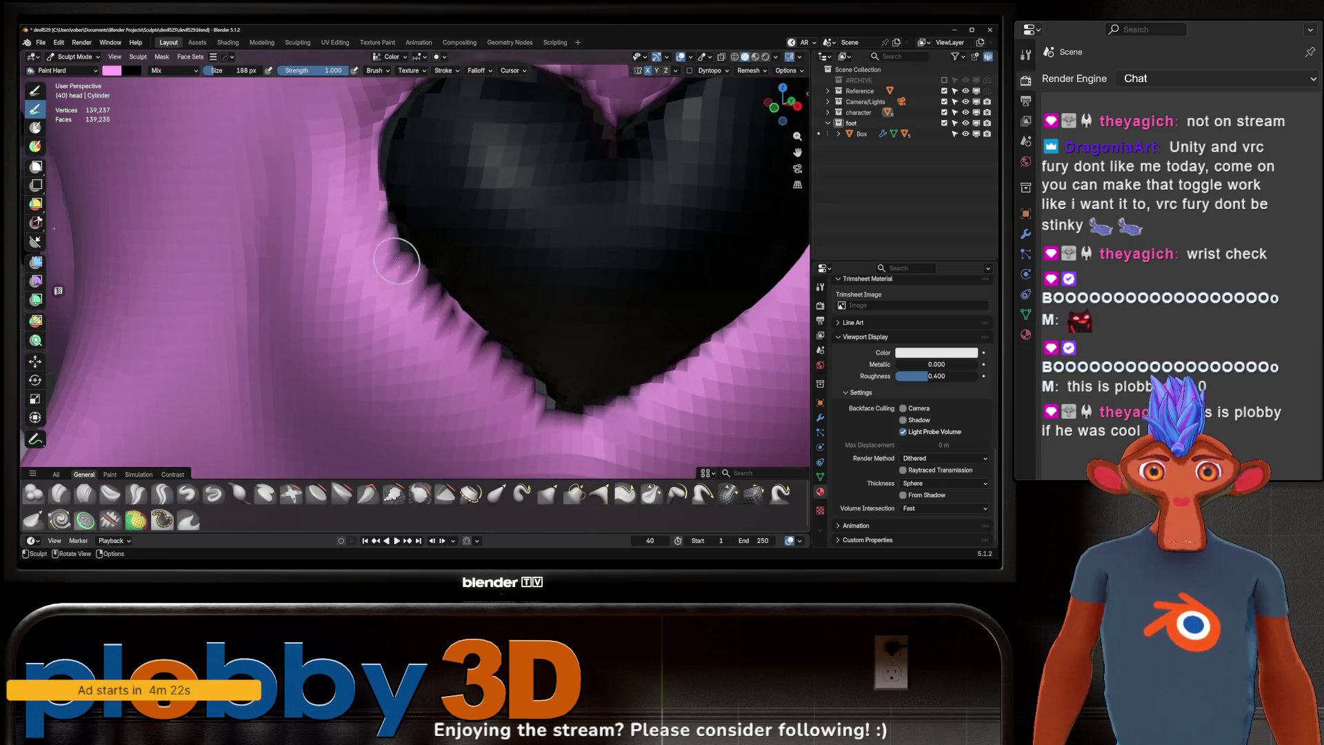
mouse_move(398, 287)
mouse_down()
mouse_move(428, 303)
mouse_move(411, 291)
mouse_up()
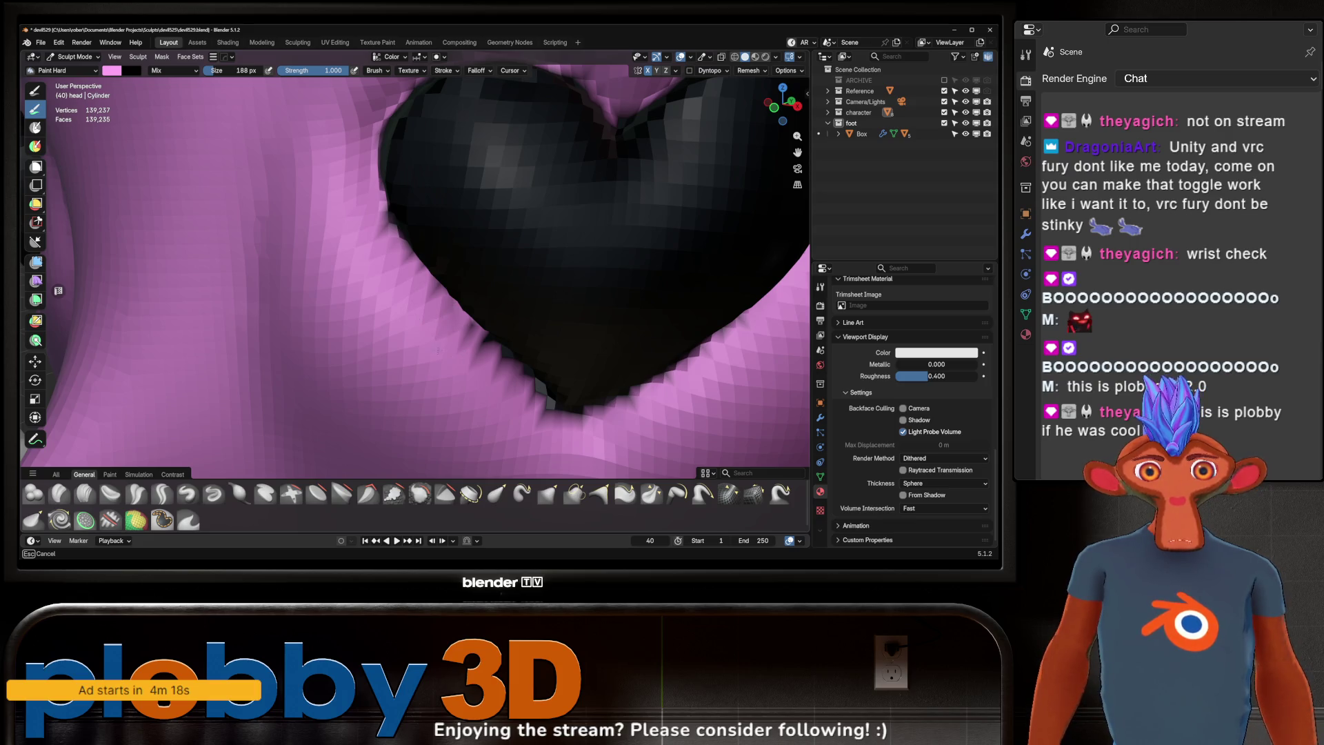
mouse_move(514, 410)
mouse_down()
mouse_move(496, 358)
mouse_move(519, 403)
mouse_up()
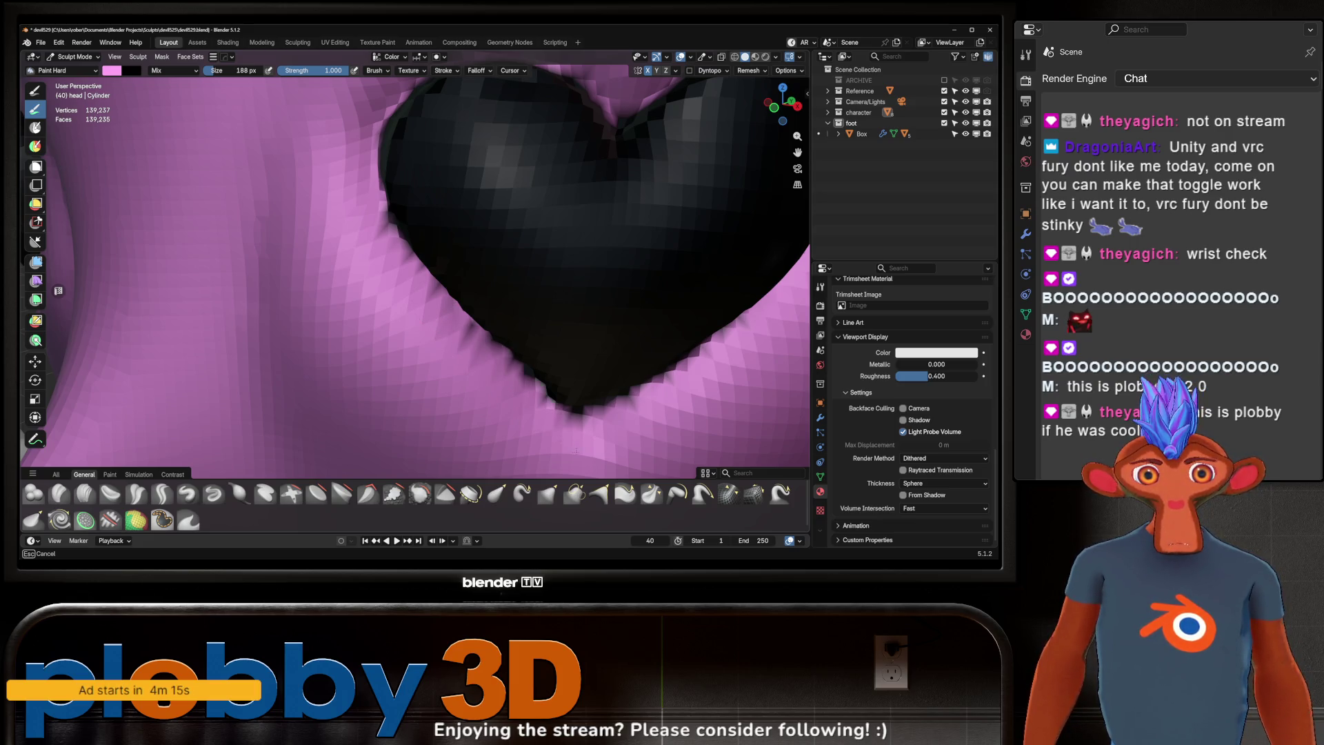
Step: Pull back and turn the view to face the head front-on, showing both black hearts
drag(576, 452, 579, 410)
scroll(579, 411, down, 5)
mouse_move(579, 410)
middle_down()
mouse_move(517, 369)
mouse_move(558, 345)
mouse_move(547, 361)
mouse_move(541, 307)
middle_up()
scroll(628, 224, up, 6)
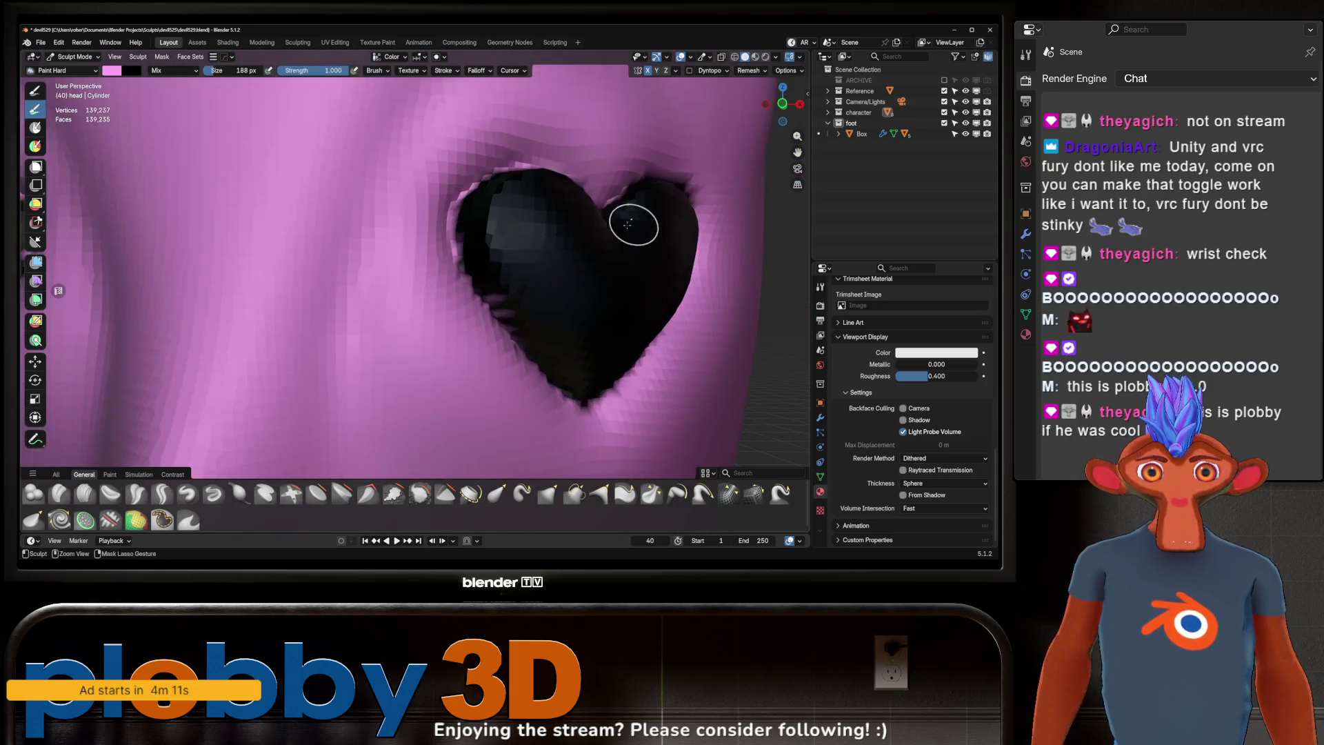
ctrl+middle_drag(628, 224, 473, 290)
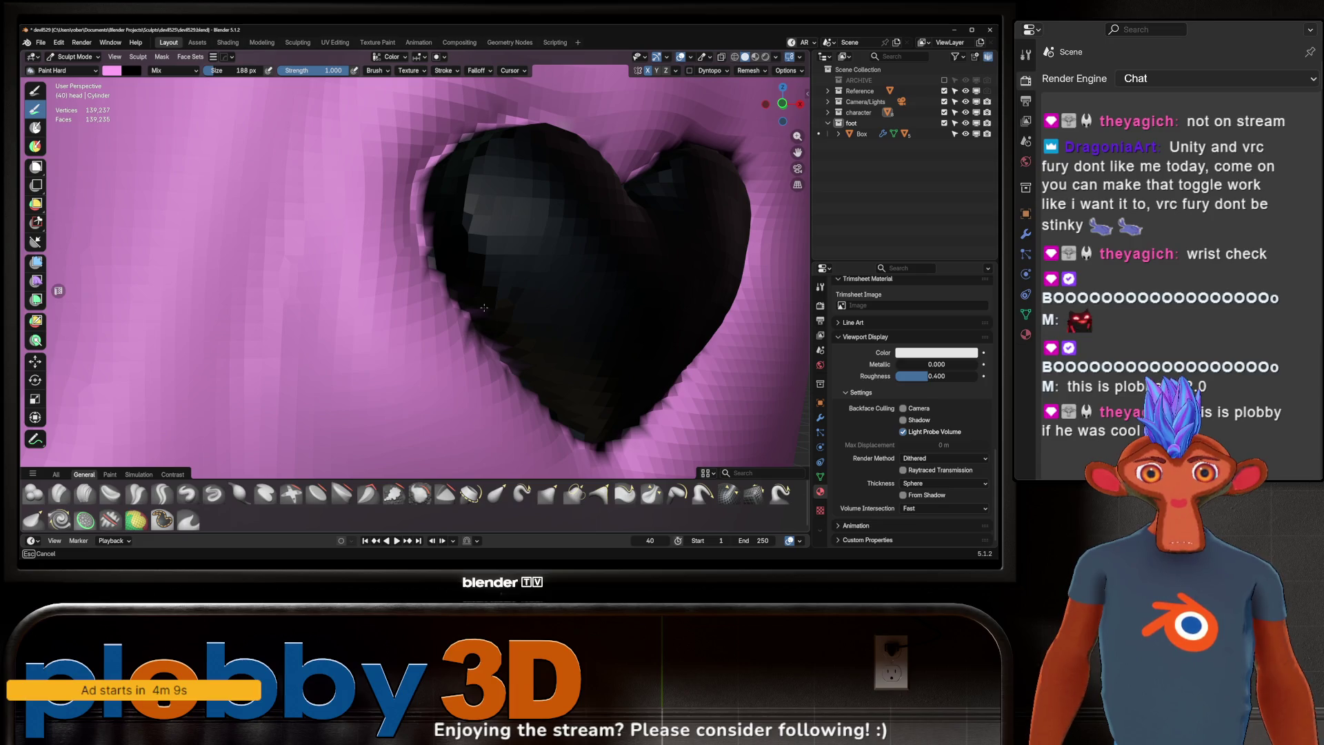
middle_drag(500, 331, 476, 347)
key(s)
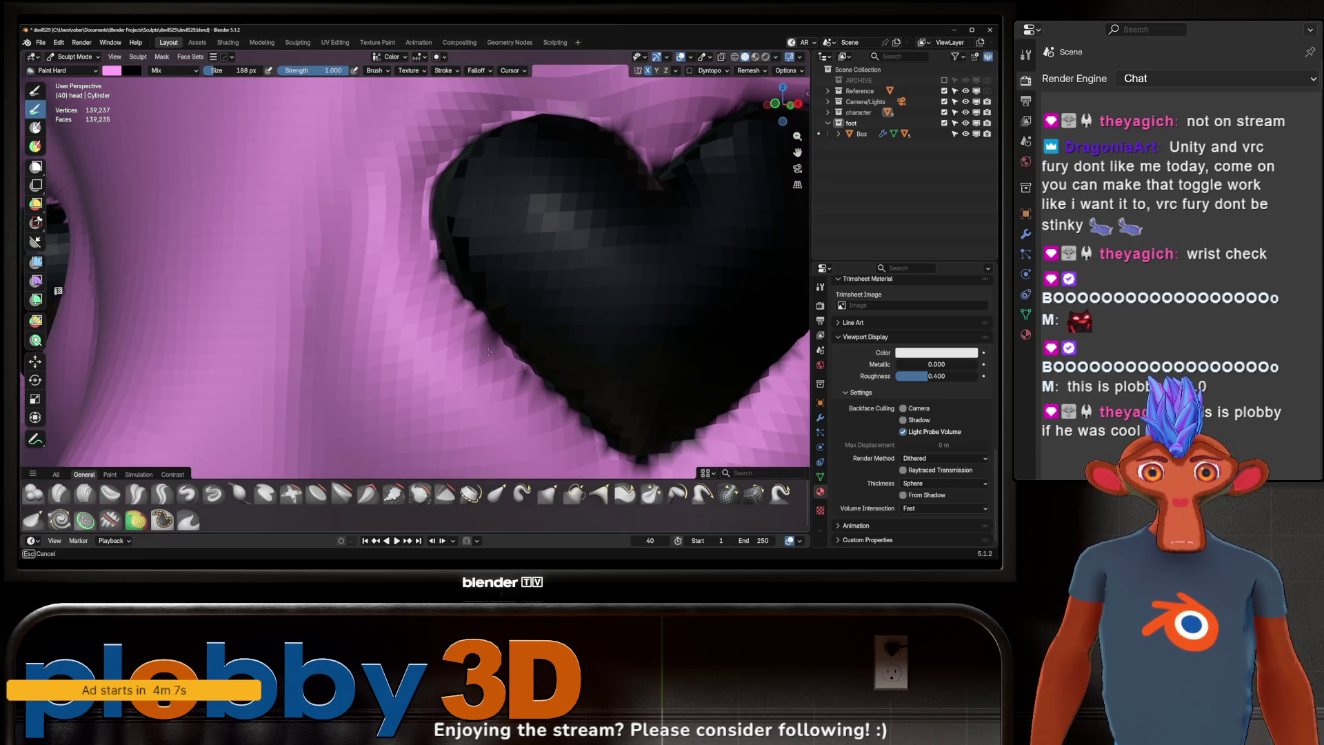
scroll(535, 430, down, 3)
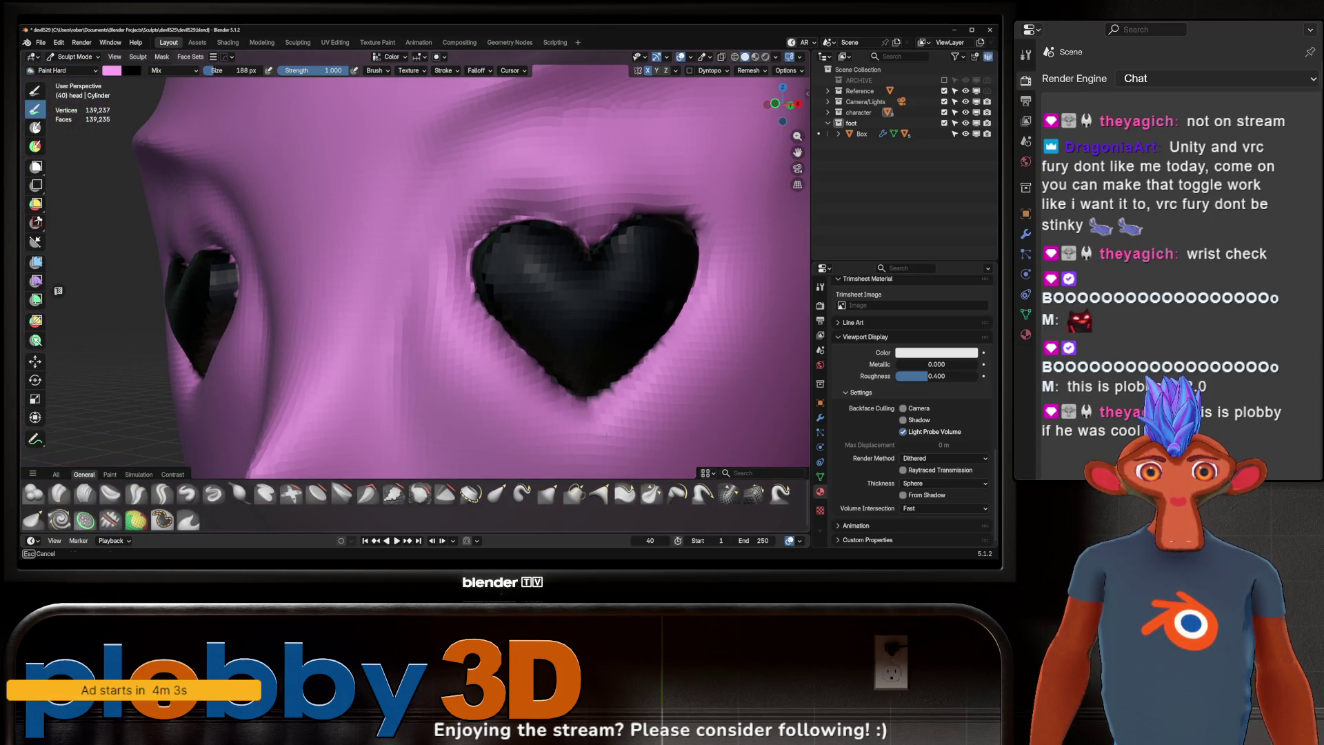
scroll(535, 393, down, 3)
mouse_move(536, 393)
middle_down()
mouse_move(562, 325)
mouse_move(537, 311)
mouse_move(547, 296)
mouse_move(556, 305)
mouse_move(519, 336)
middle_up()
scroll(547, 296, down, 3)
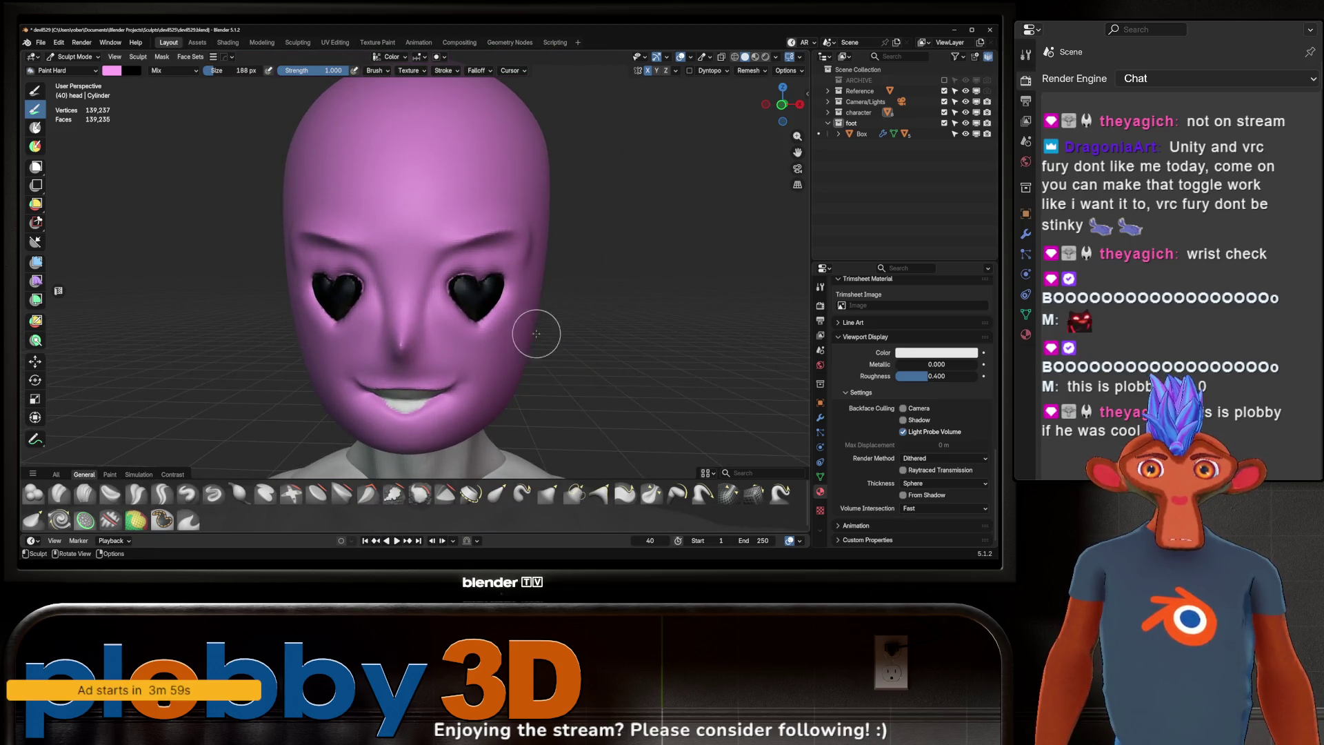
Step: Change the paint colour to white (Value 1) and set the brush size to 48 px
click(131, 72)
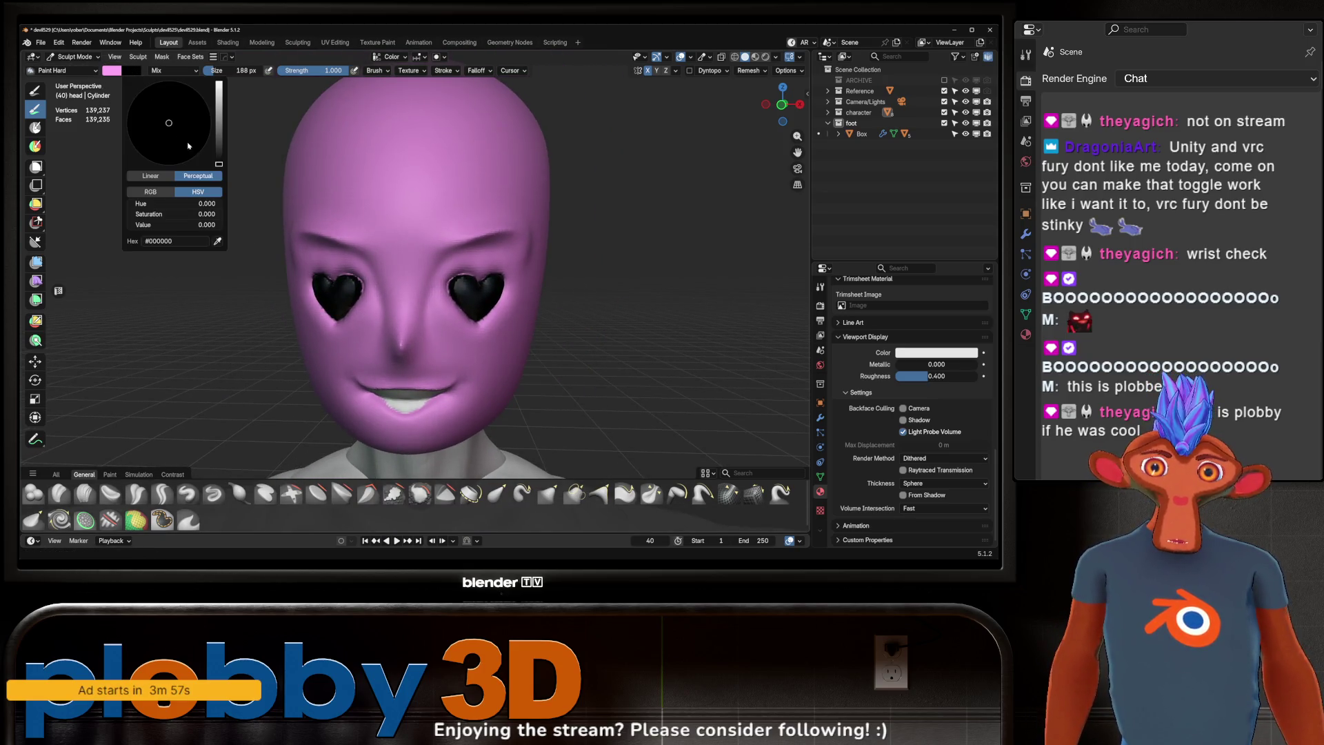
drag(221, 164, 234, 47)
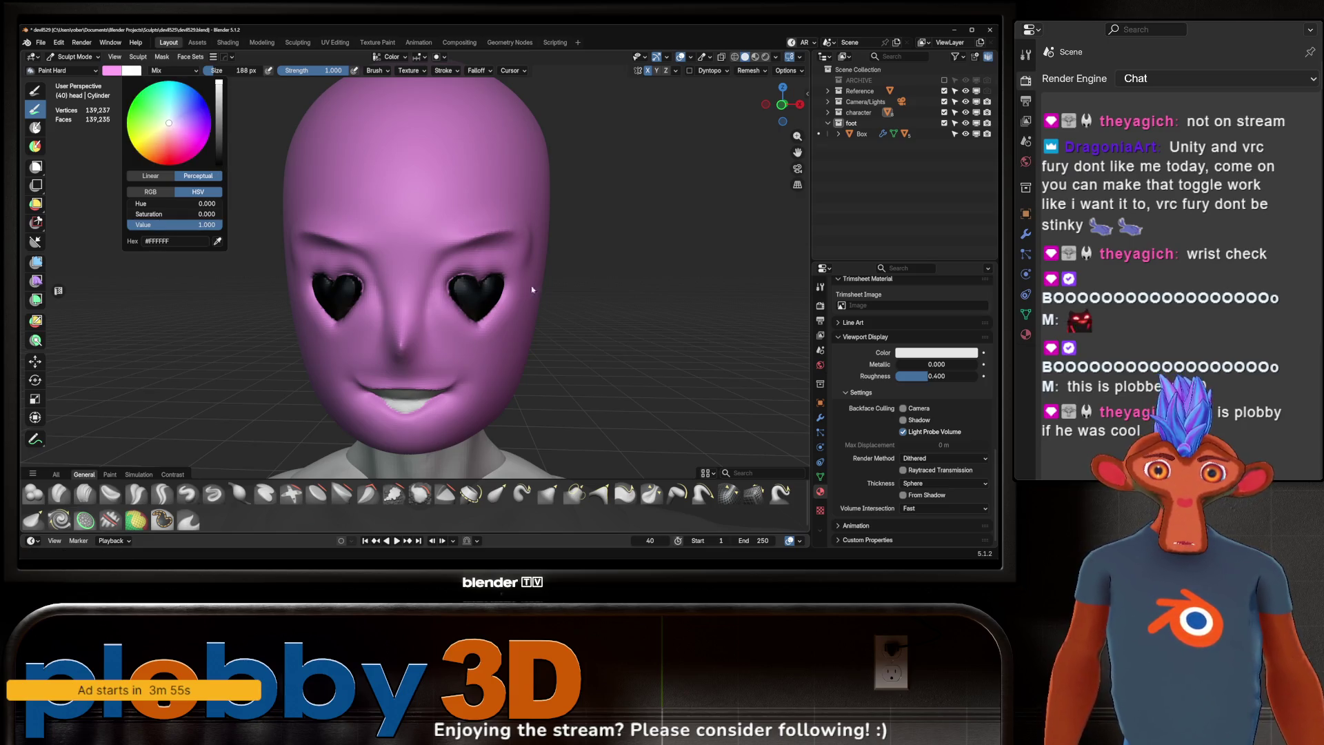
key(f)
click(511, 282)
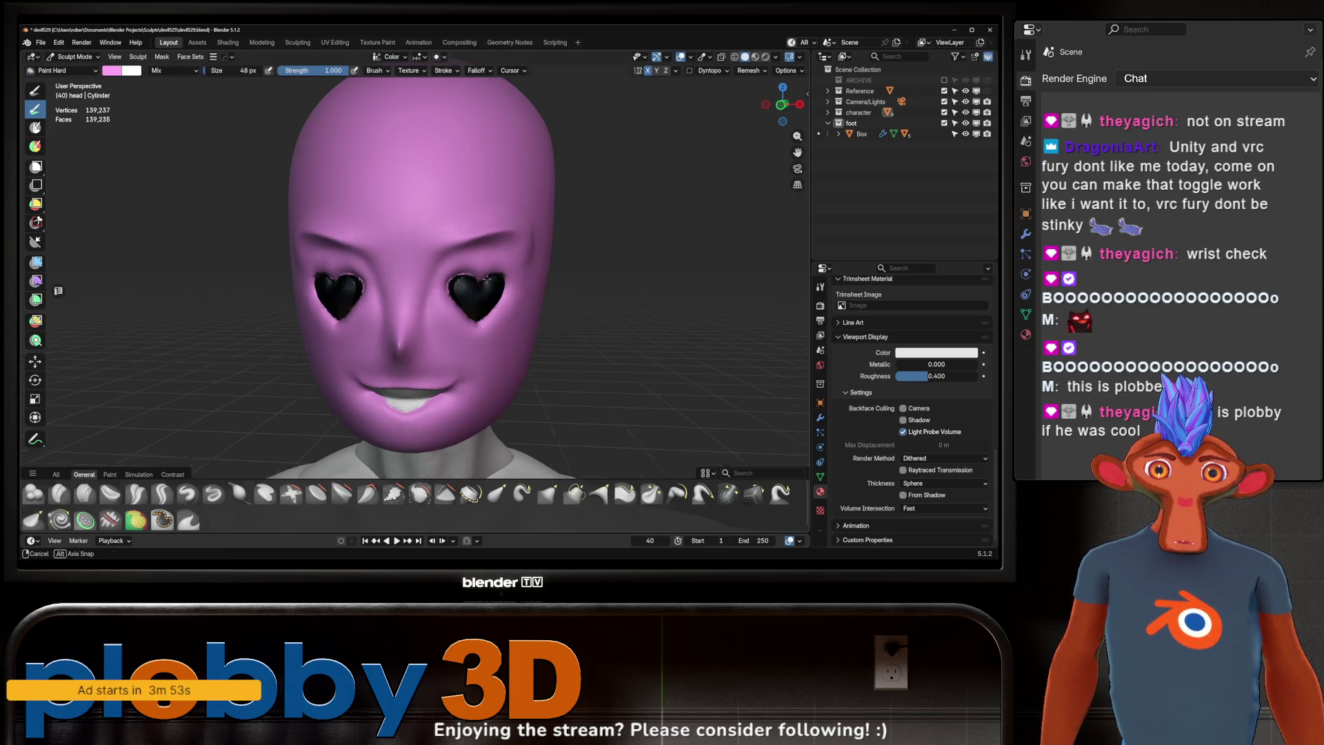
Step: Paint over the white inner lip, then switch painting to the neck object
middle_drag(510, 281, 485, 294)
key(s)
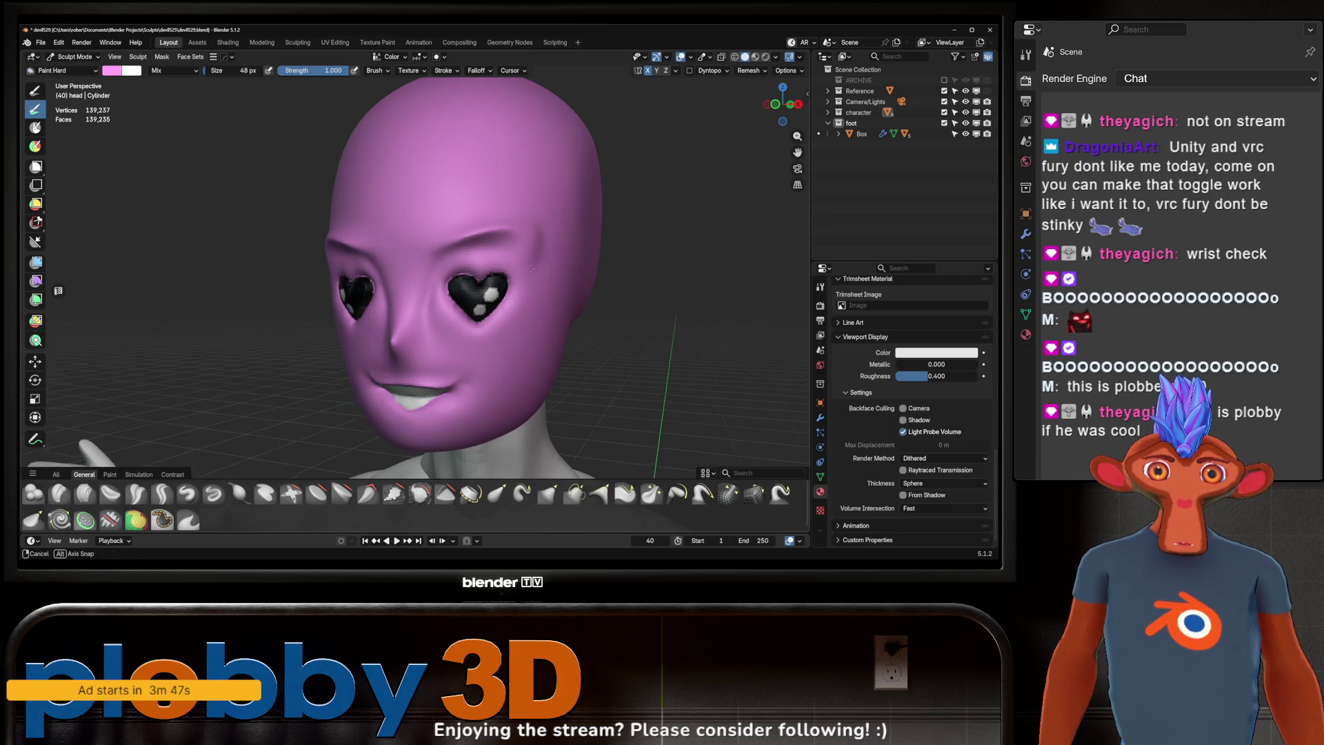
middle_drag(562, 281, 552, 266)
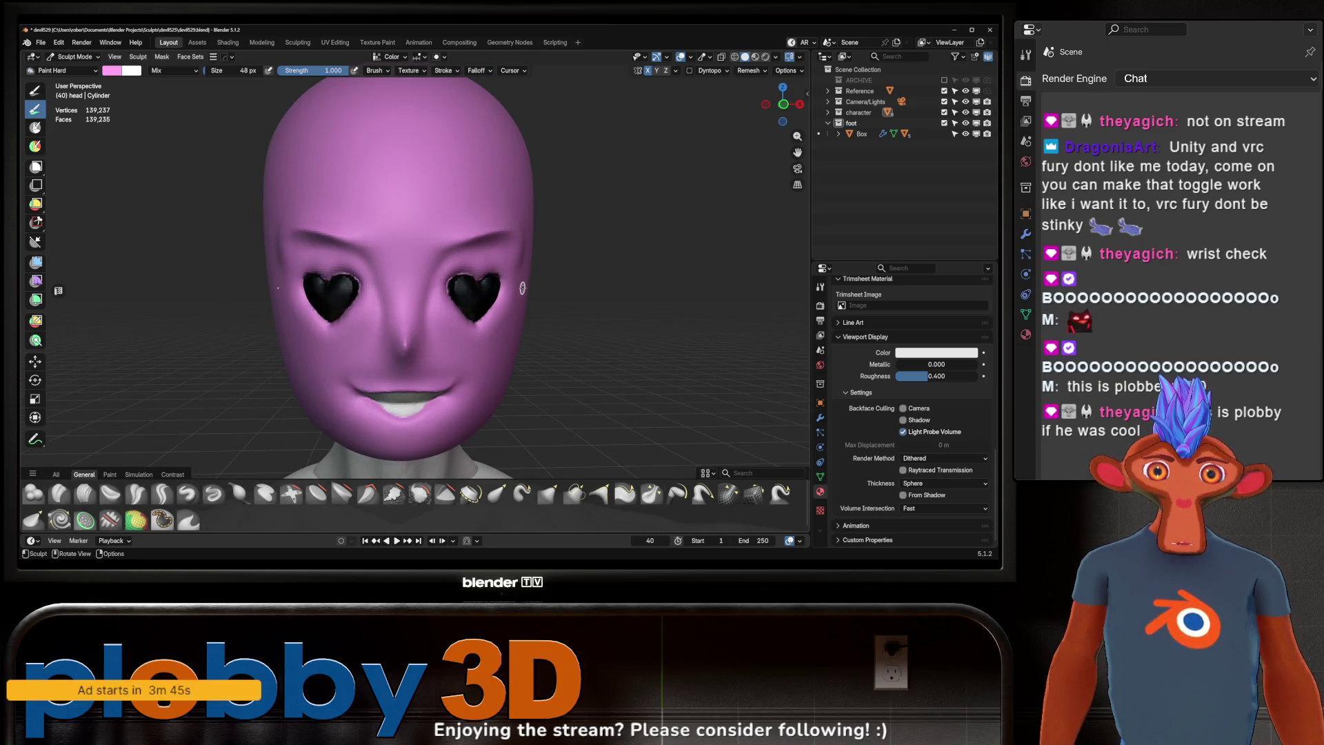
scroll(442, 314, up, 3)
drag(442, 314, 430, 311)
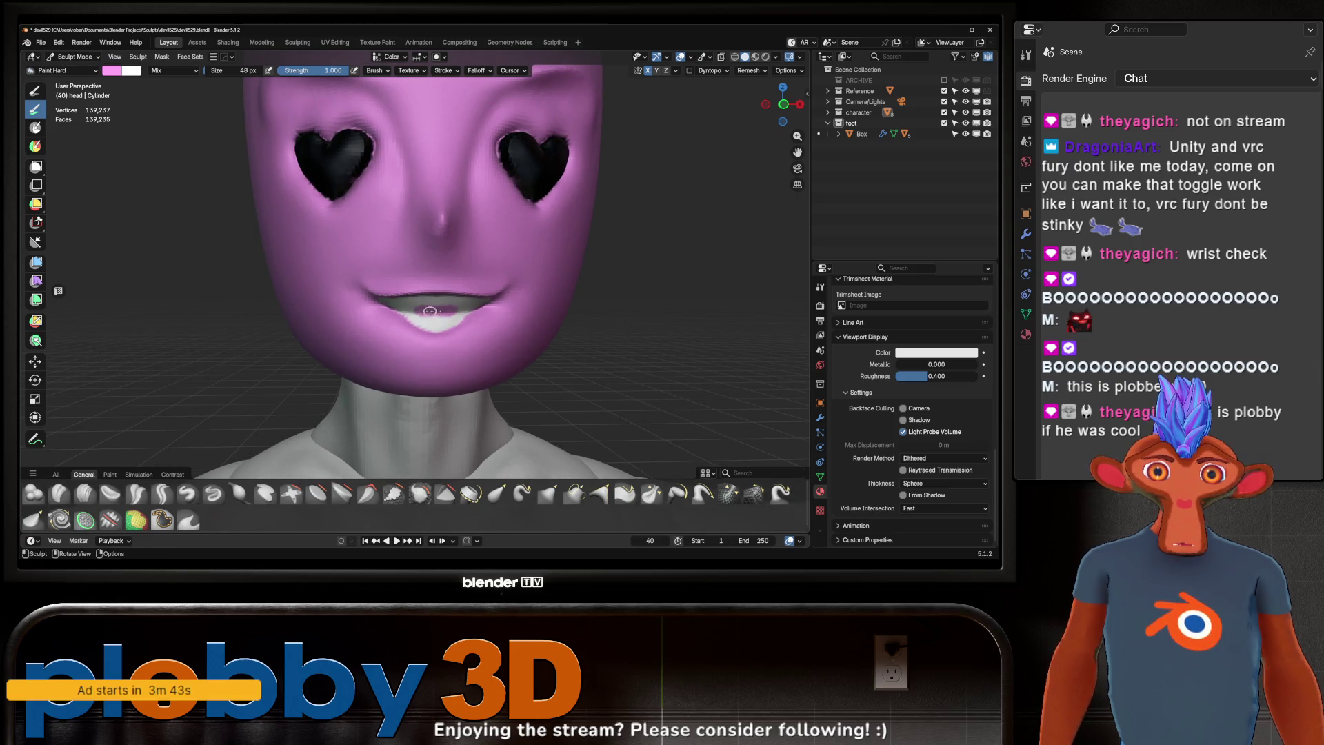
scroll(437, 313, down, 3)
mouse_move(437, 314)
middle_down()
mouse_move(510, 277)
mouse_move(569, 353)
mouse_move(528, 302)
mouse_move(445, 337)
middle_up()
scroll(552, 331, down, 3)
scroll(569, 353, down, 2)
key(alt+q)
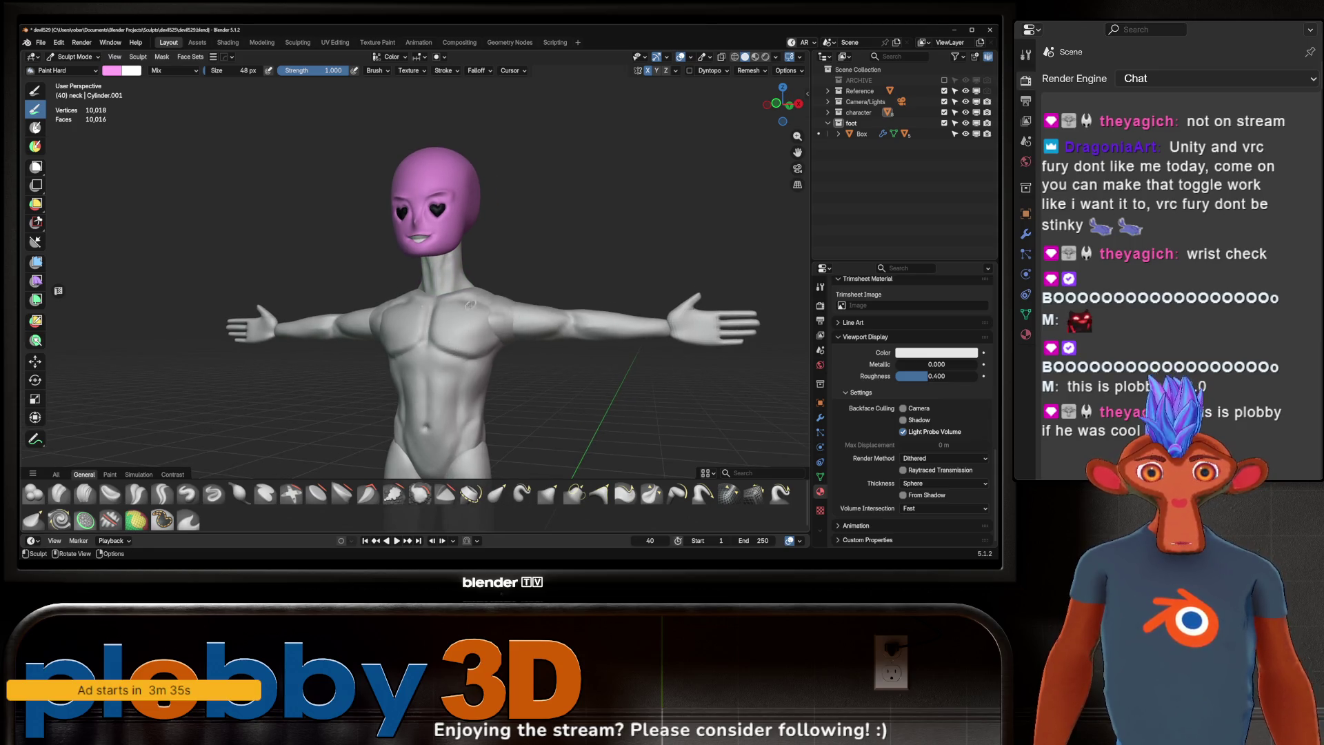
Step: Set the brush to 510 px and paint the torso front and back pink
key(f)
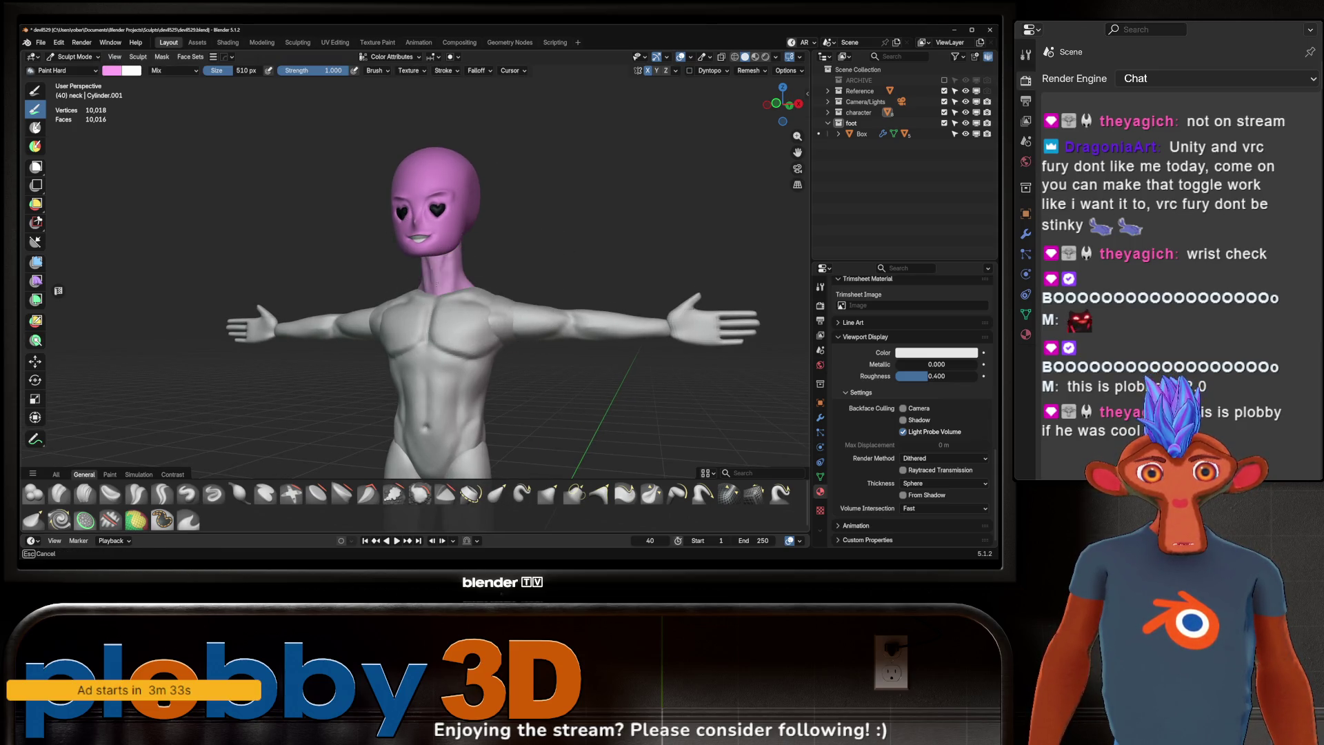
key(alt+q)
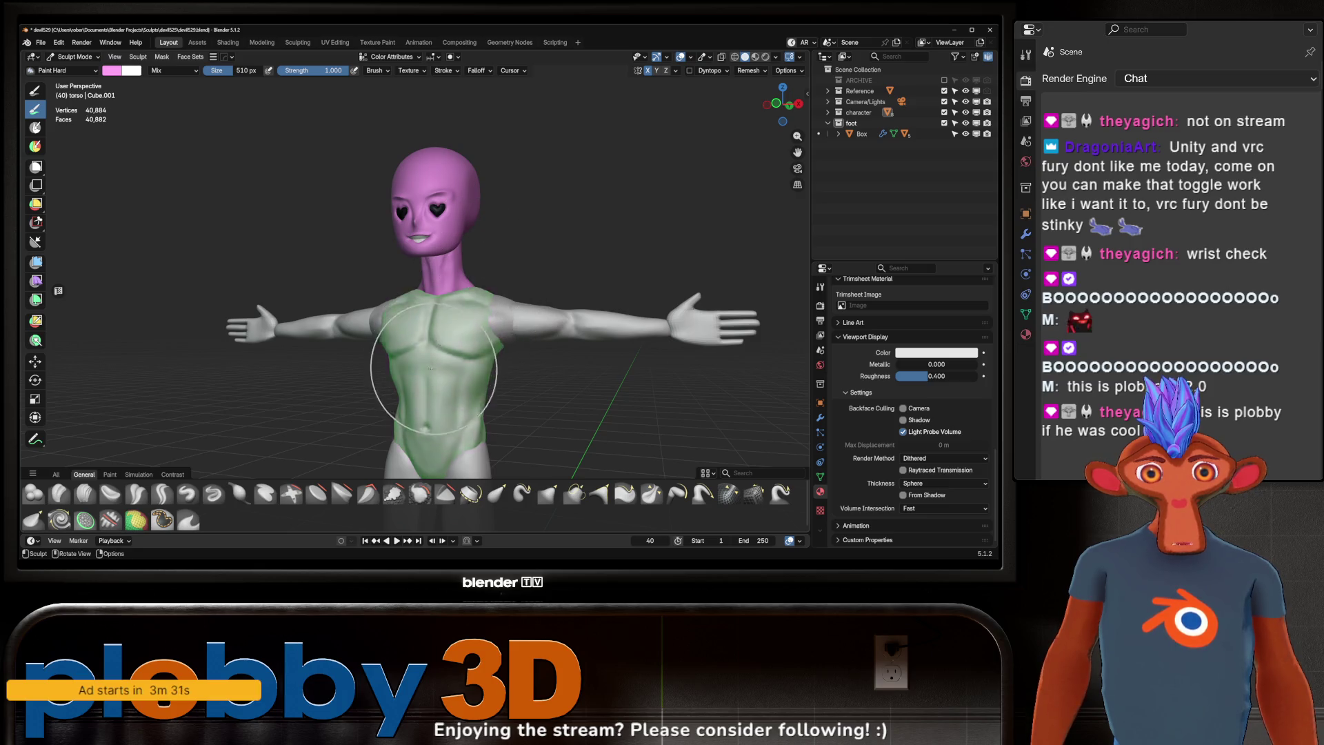
click(442, 340)
mouse_move(442, 340)
middle_down()
mouse_move(511, 295)
mouse_move(429, 323)
middle_up()
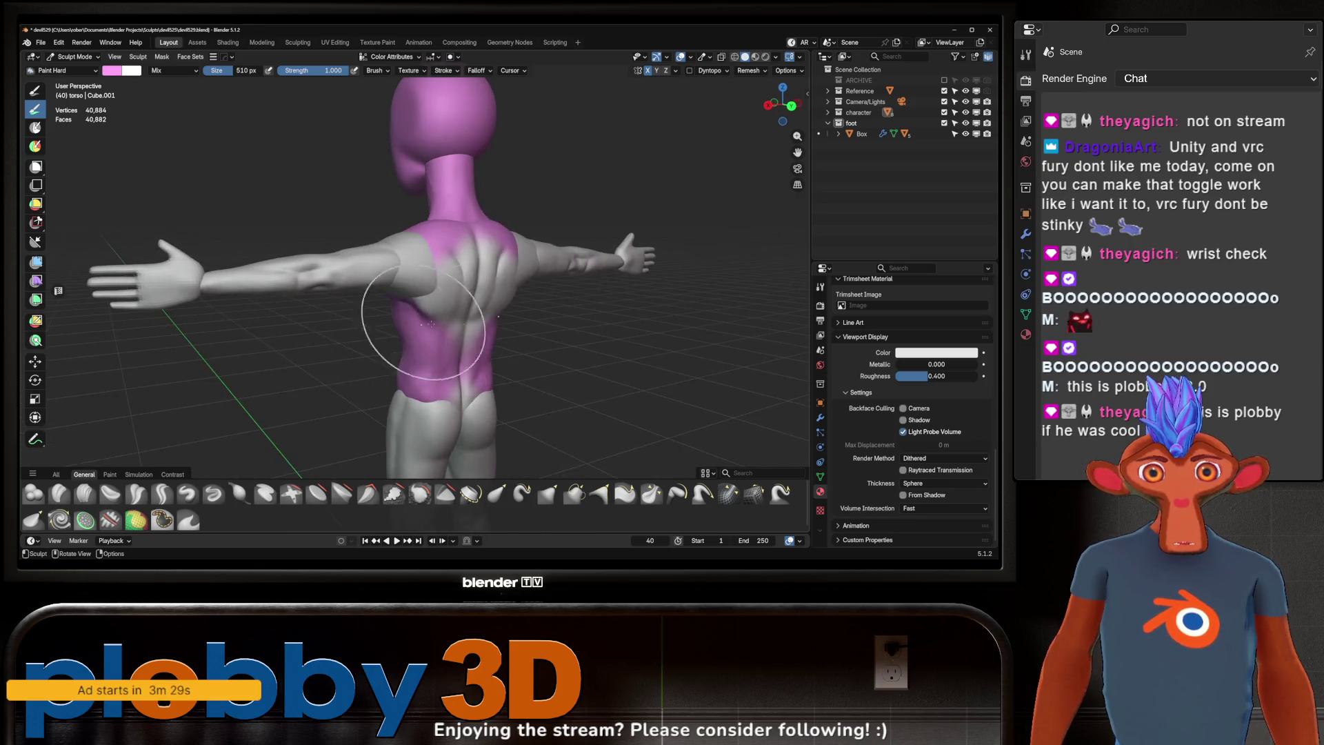
key(alt+q)
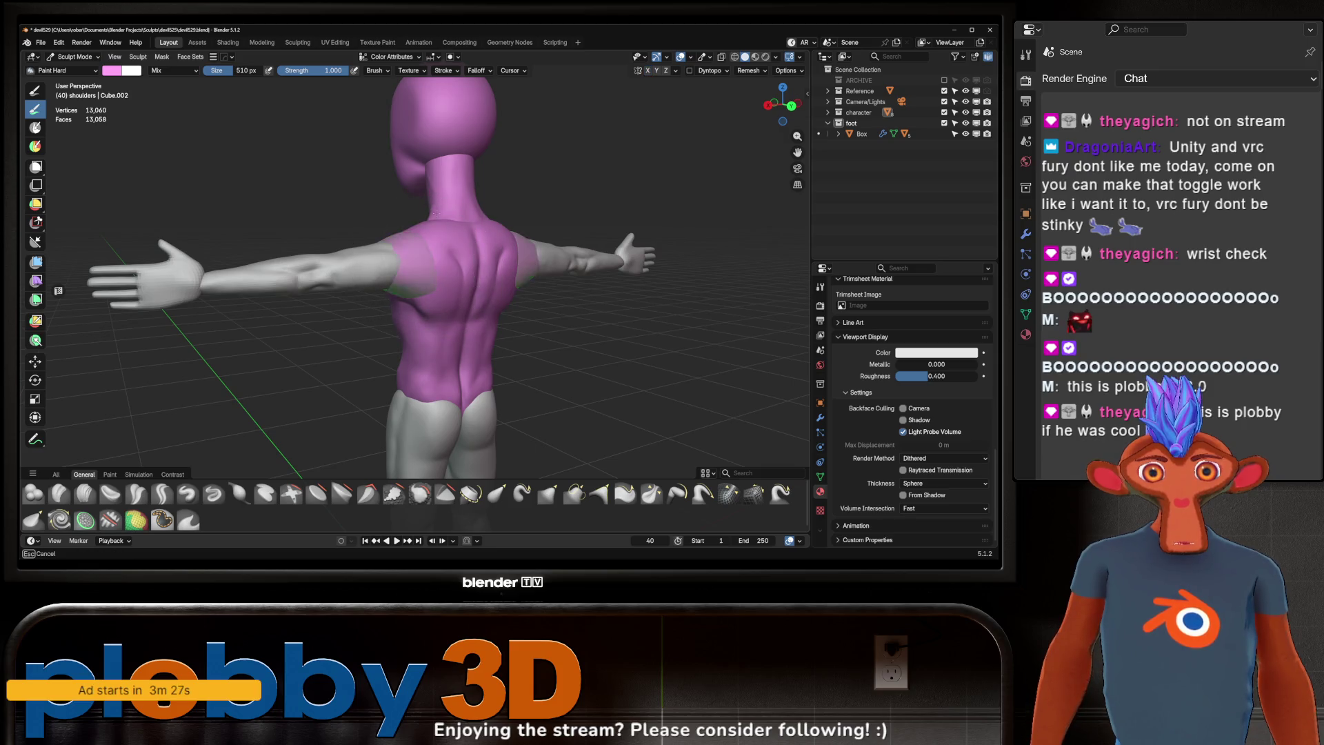
middle_drag(404, 292, 284, 312)
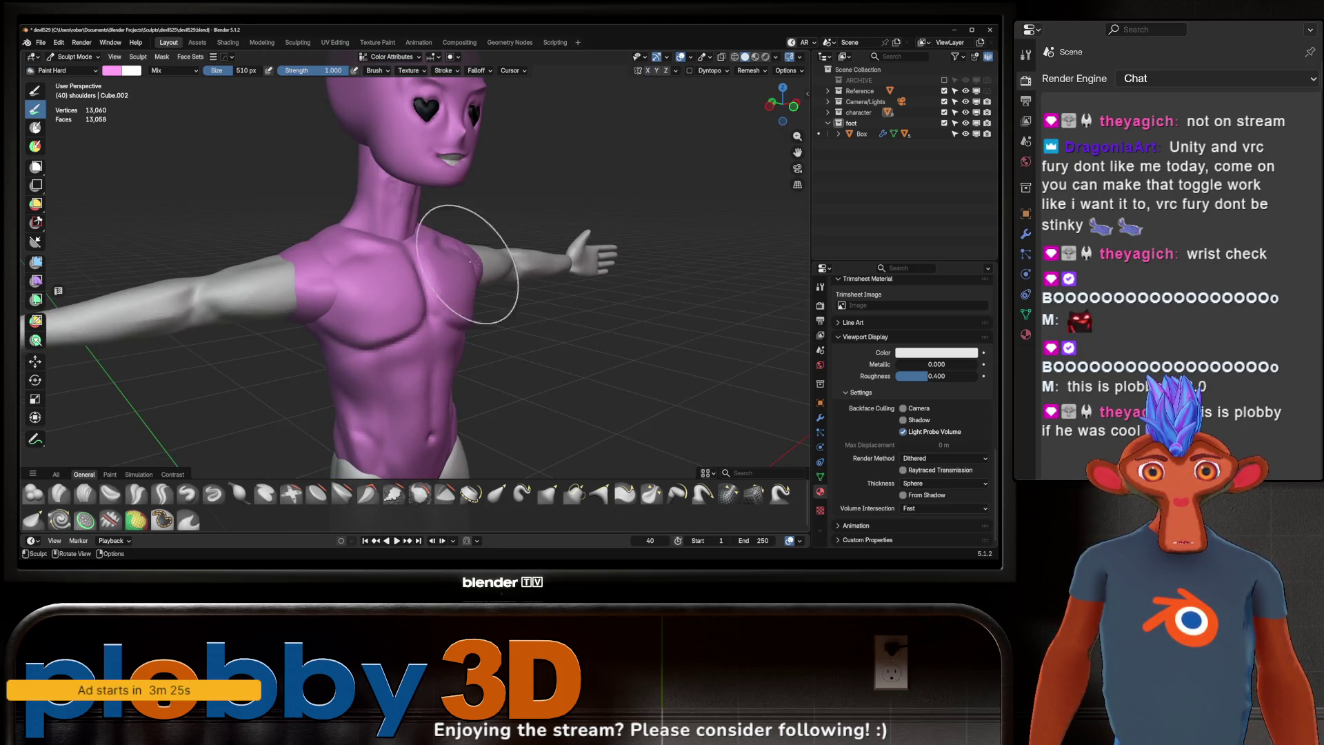
scroll(476, 262, down, 5)
Step: Step through the arms and hand objects, then paint the legs pink
key(alt+q)
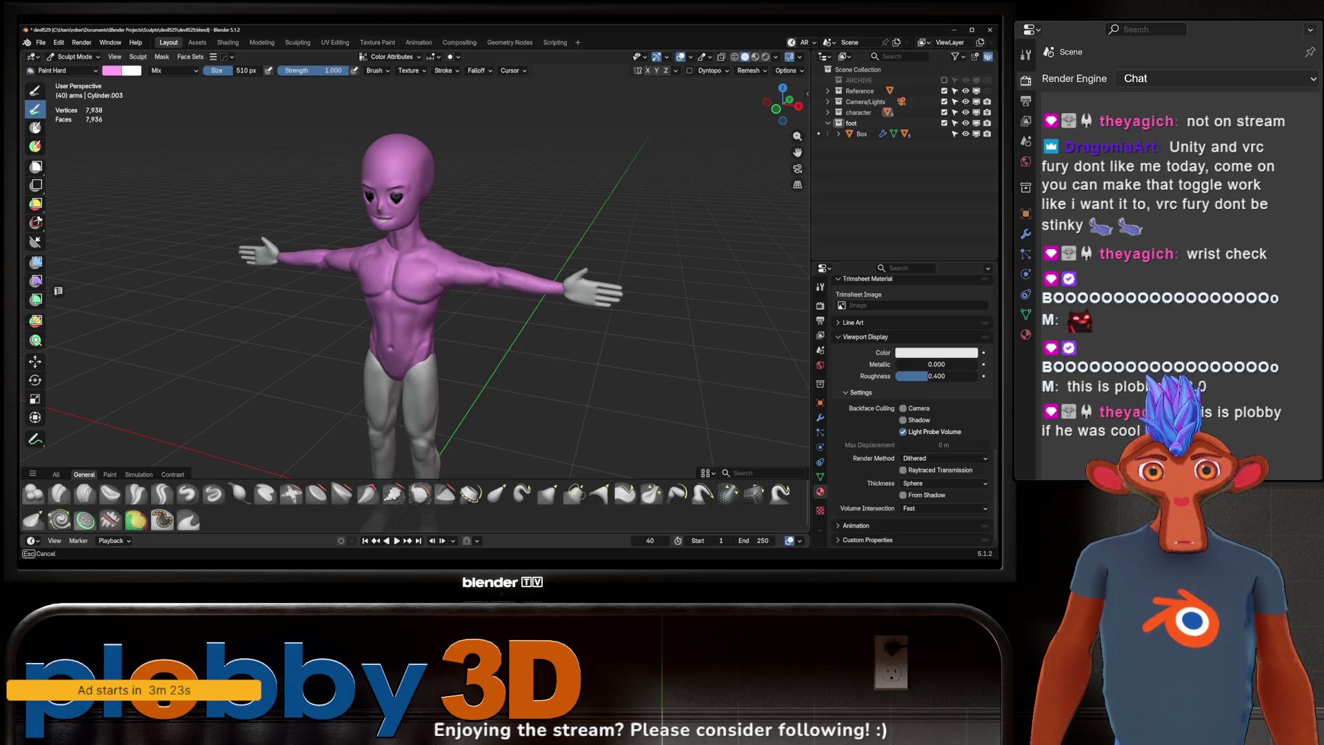
middle_drag(476, 290, 704, 291)
key(alt+q)
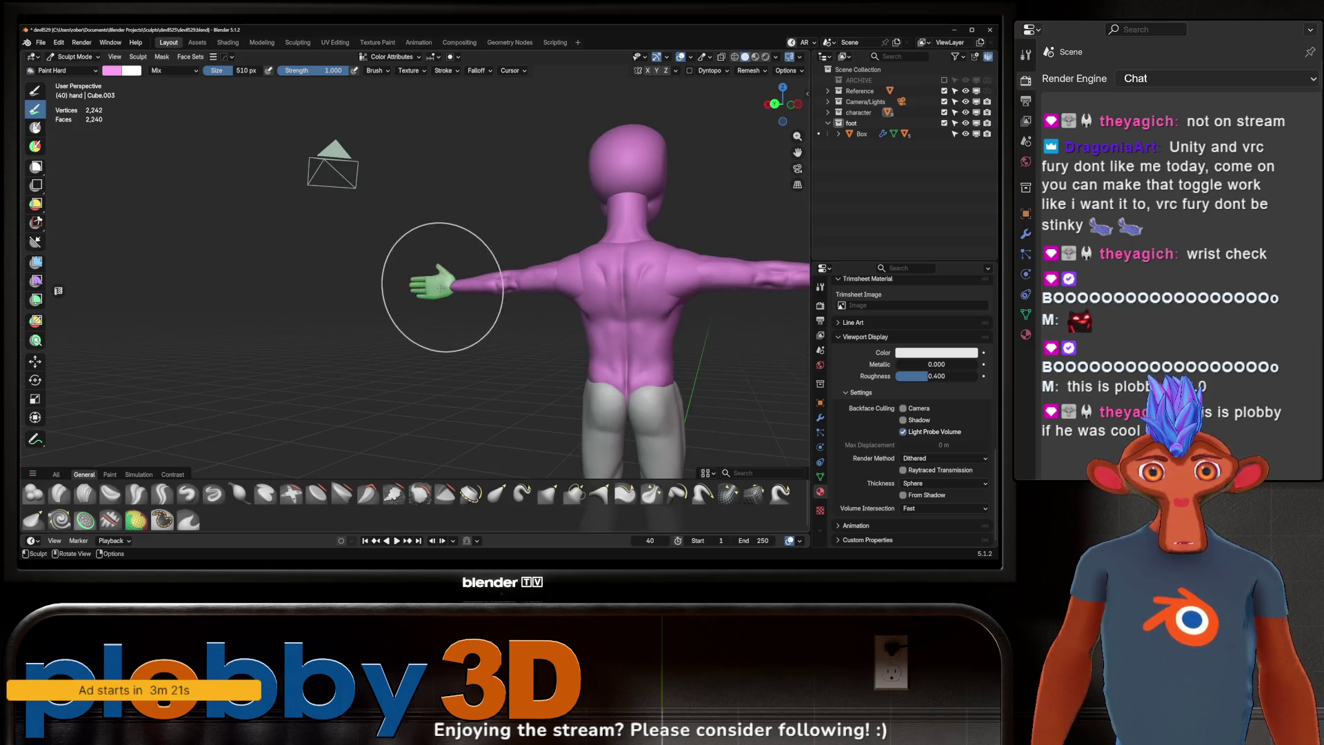
mouse_move(436, 267)
middle_down()
mouse_move(449, 298)
mouse_move(413, 260)
mouse_move(420, 312)
mouse_move(435, 303)
middle_up()
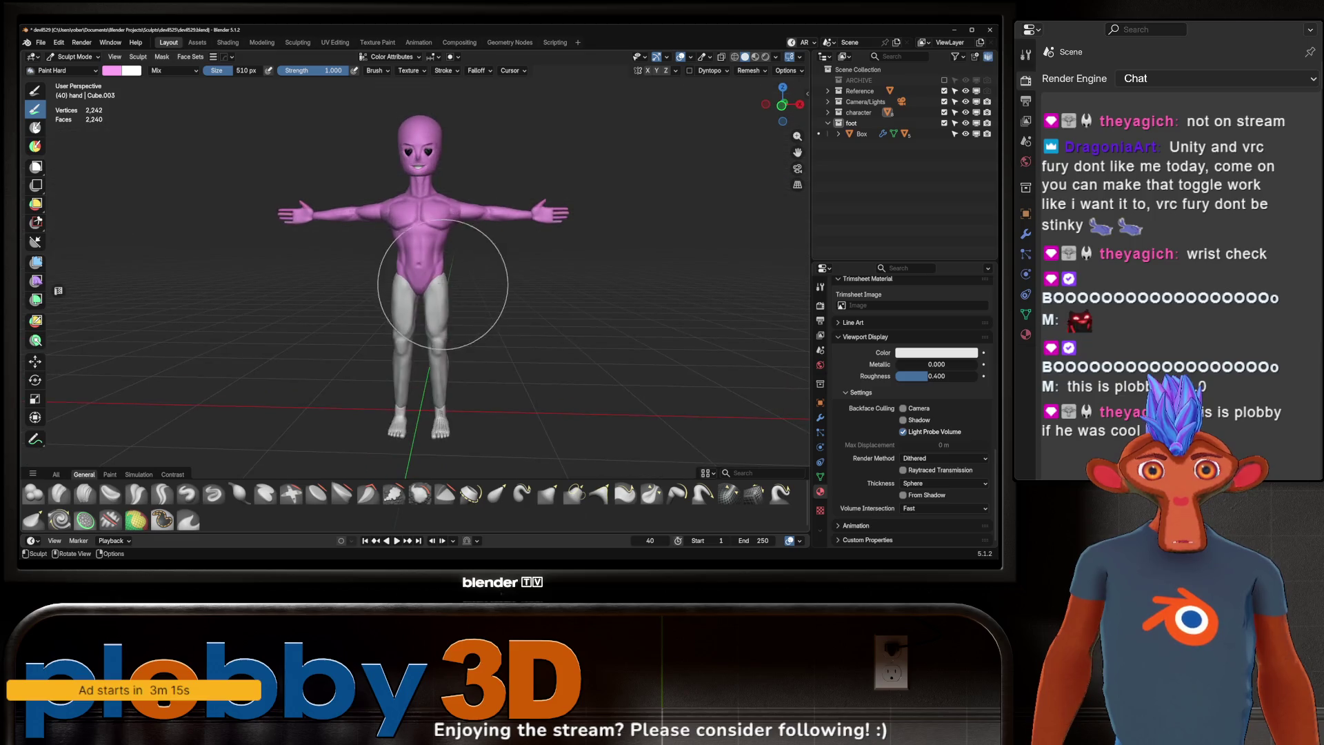
key(alt+q)
middle_drag(431, 255, 468, 353)
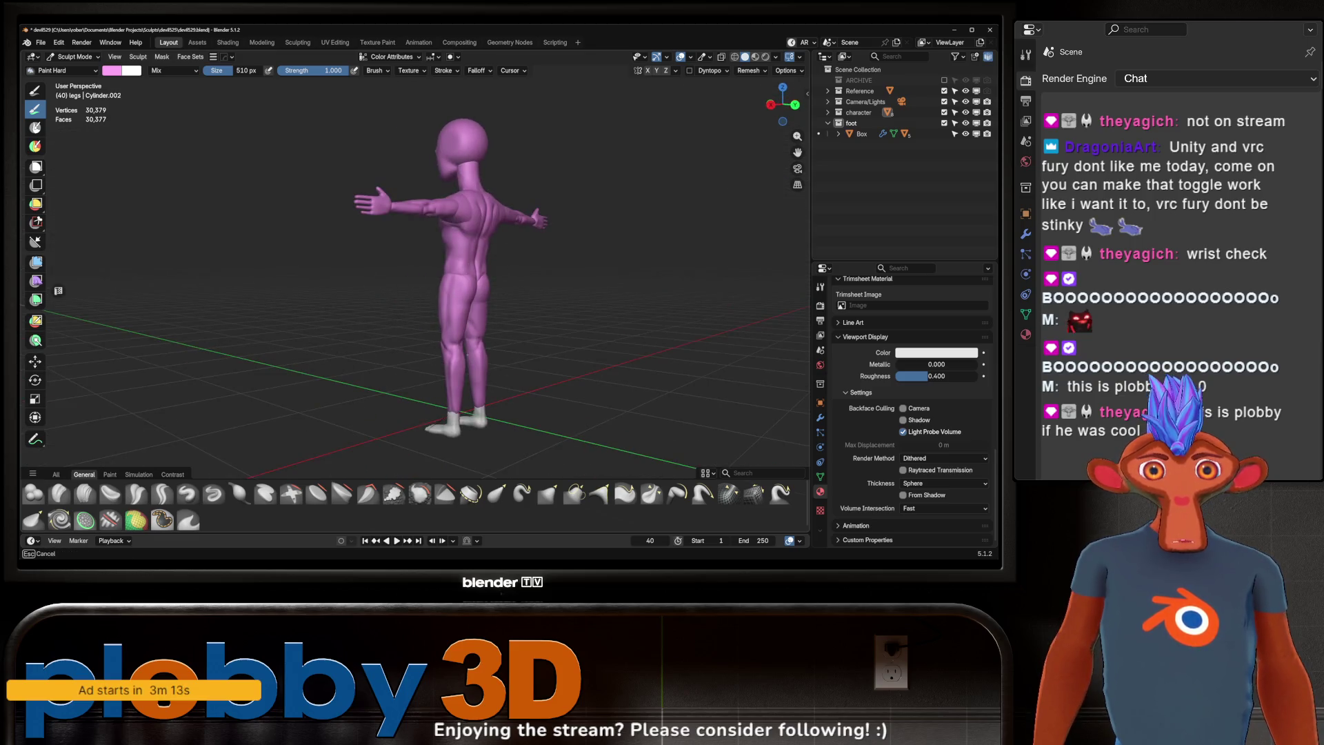
Step: Paint the feet and toe objects pink, then check the whole figure and head
key(alt+q)
mouse_move(413, 434)
middle_down()
mouse_move(432, 483)
mouse_move(463, 267)
middle_up()
key(alt+q)
key(alt+q)
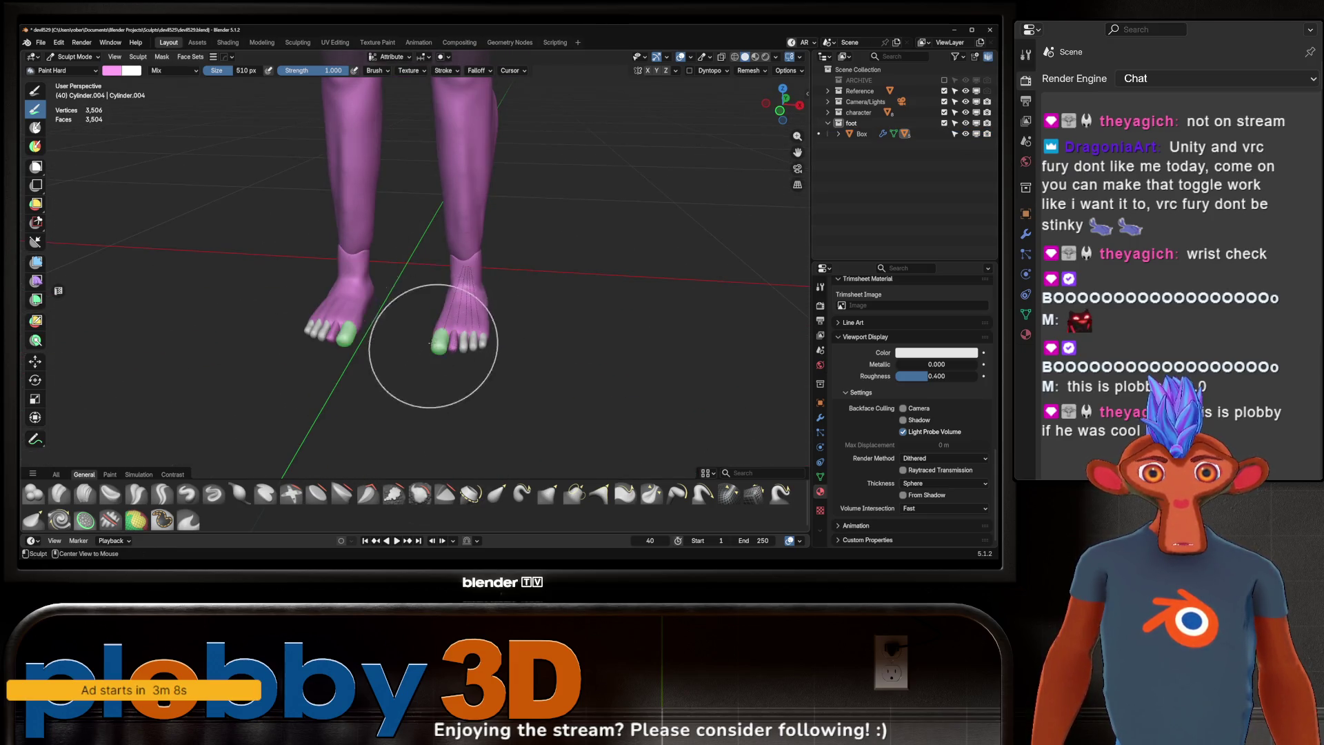
mouse_move(462, 363)
middle_down()
mouse_move(502, 518)
mouse_move(483, 355)
middle_up()
key(alt+q)
key(alt+q)
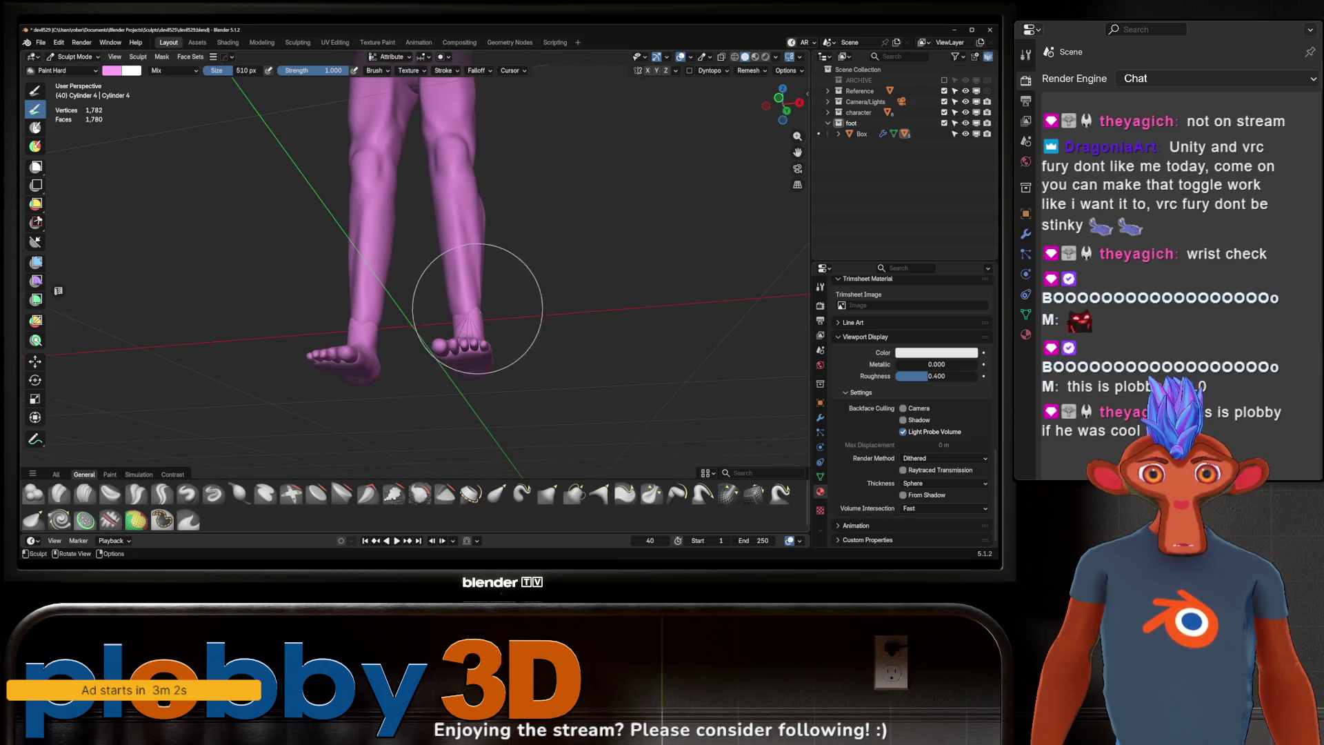
mouse_move(478, 309)
middle_down()
mouse_move(490, 455)
mouse_move(496, 304)
middle_up()
key(alt+q)
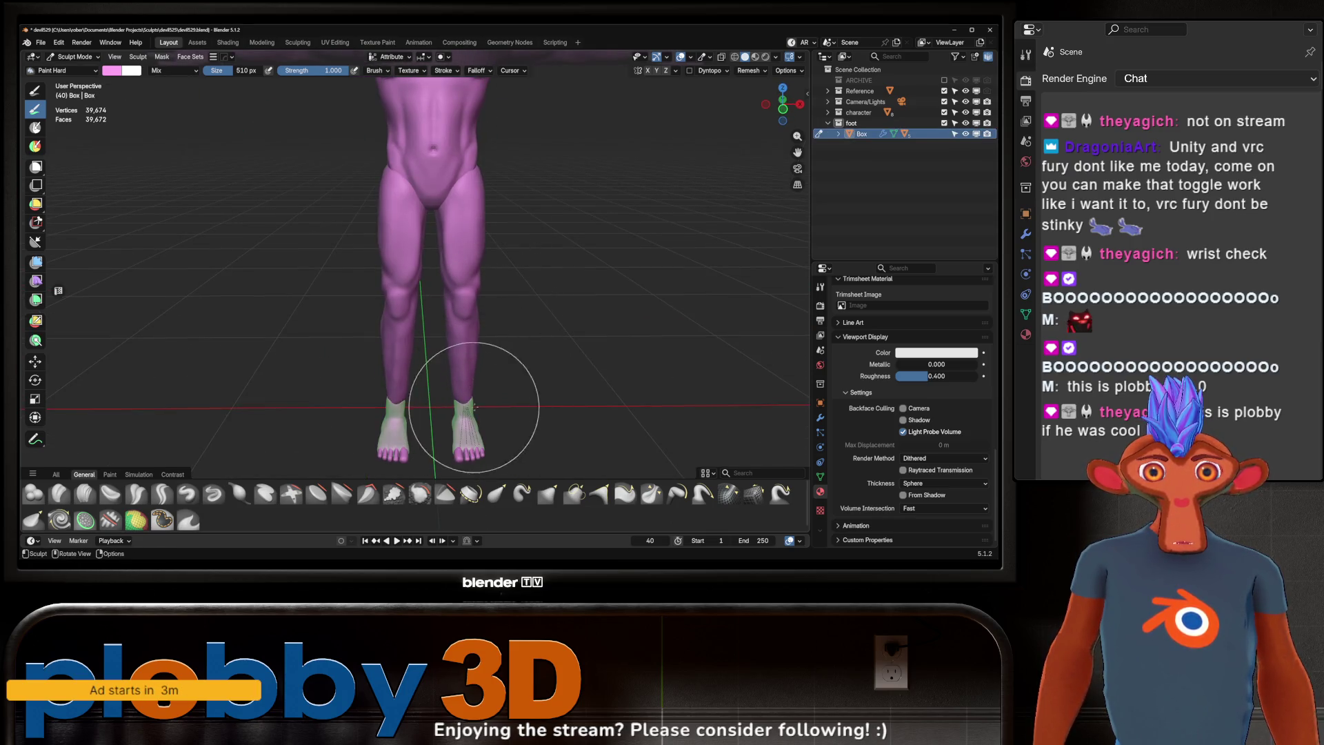
scroll(474, 407, down, 5)
middle_drag(474, 407, 474, 300)
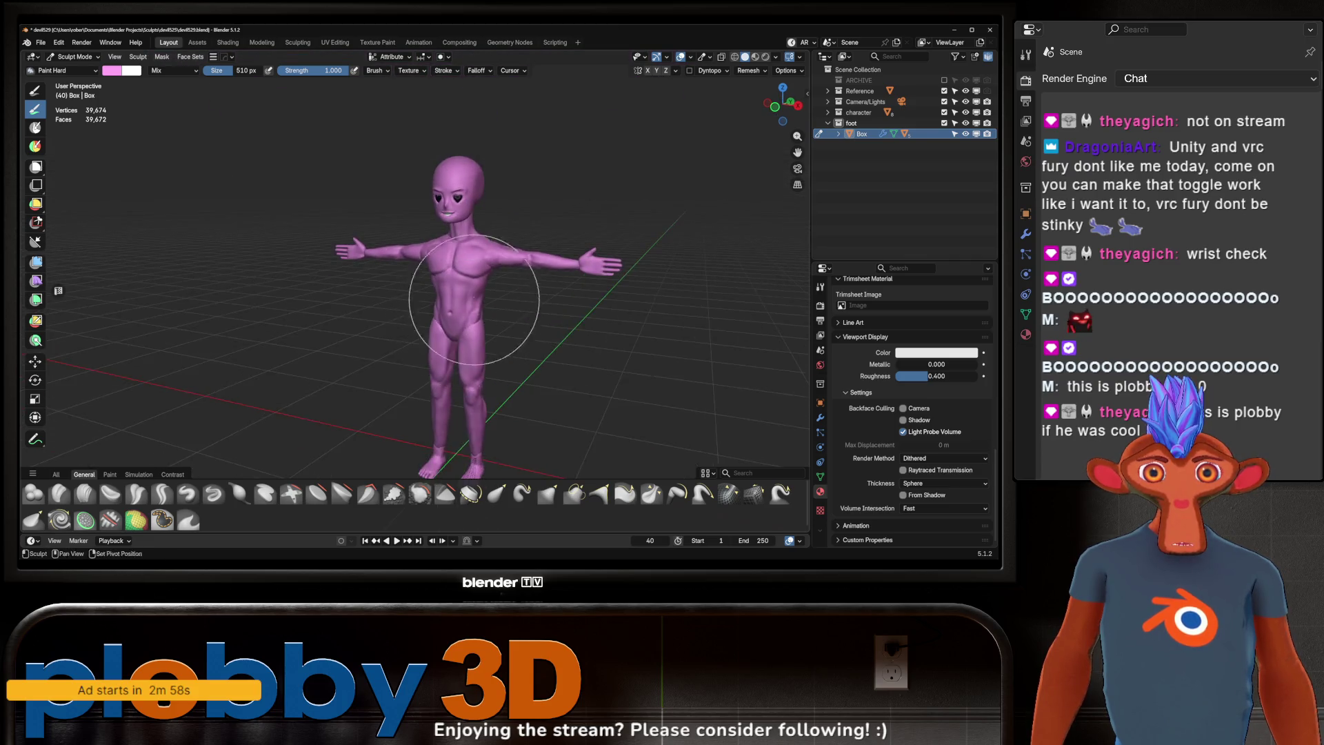
scroll(474, 299, up, 4)
mouse_move(527, 221)
middle_down()
mouse_move(511, 276)
mouse_move(519, 304)
mouse_move(505, 305)
mouse_move(545, 303)
mouse_move(591, 219)
mouse_move(455, 310)
mouse_move(532, 310)
mouse_move(527, 287)
mouse_move(518, 295)
middle_up()
scroll(511, 276, up, 3)
scroll(558, 379, down, 4)
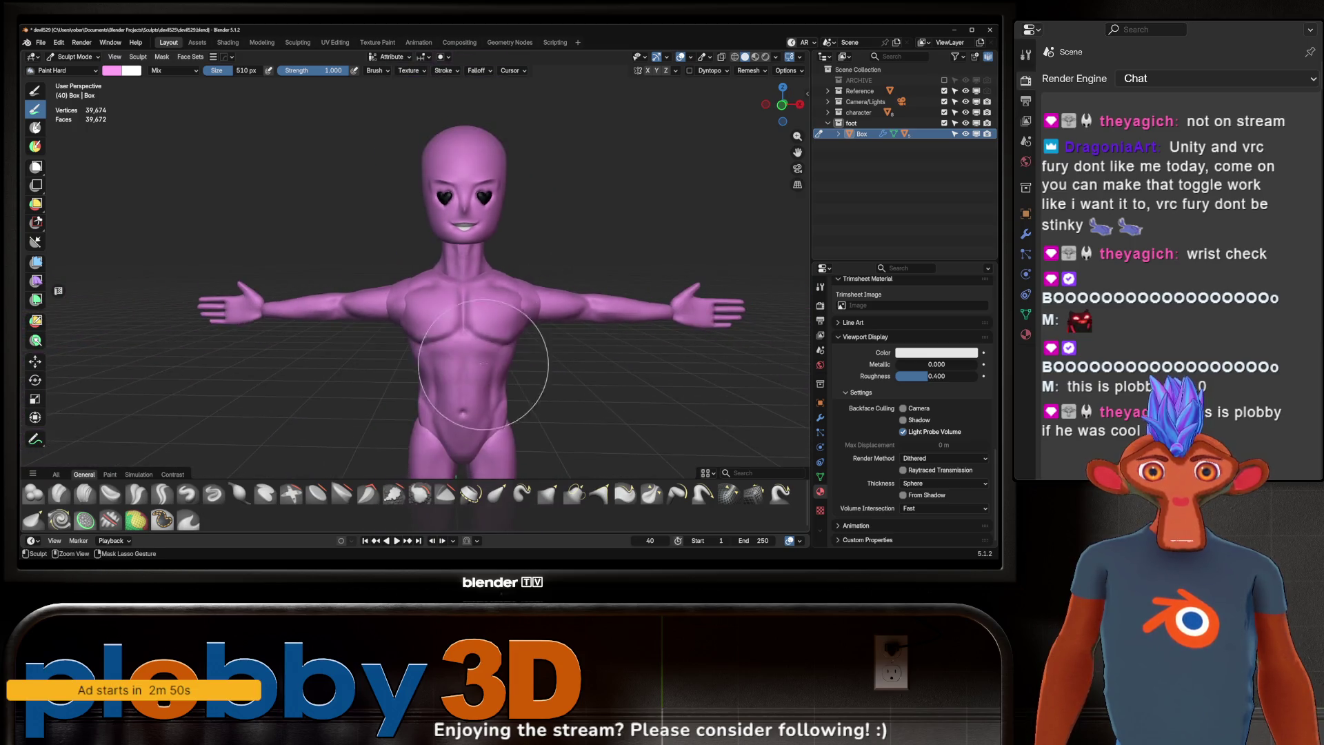
scroll(545, 394, up, 7)
key(alt+q)
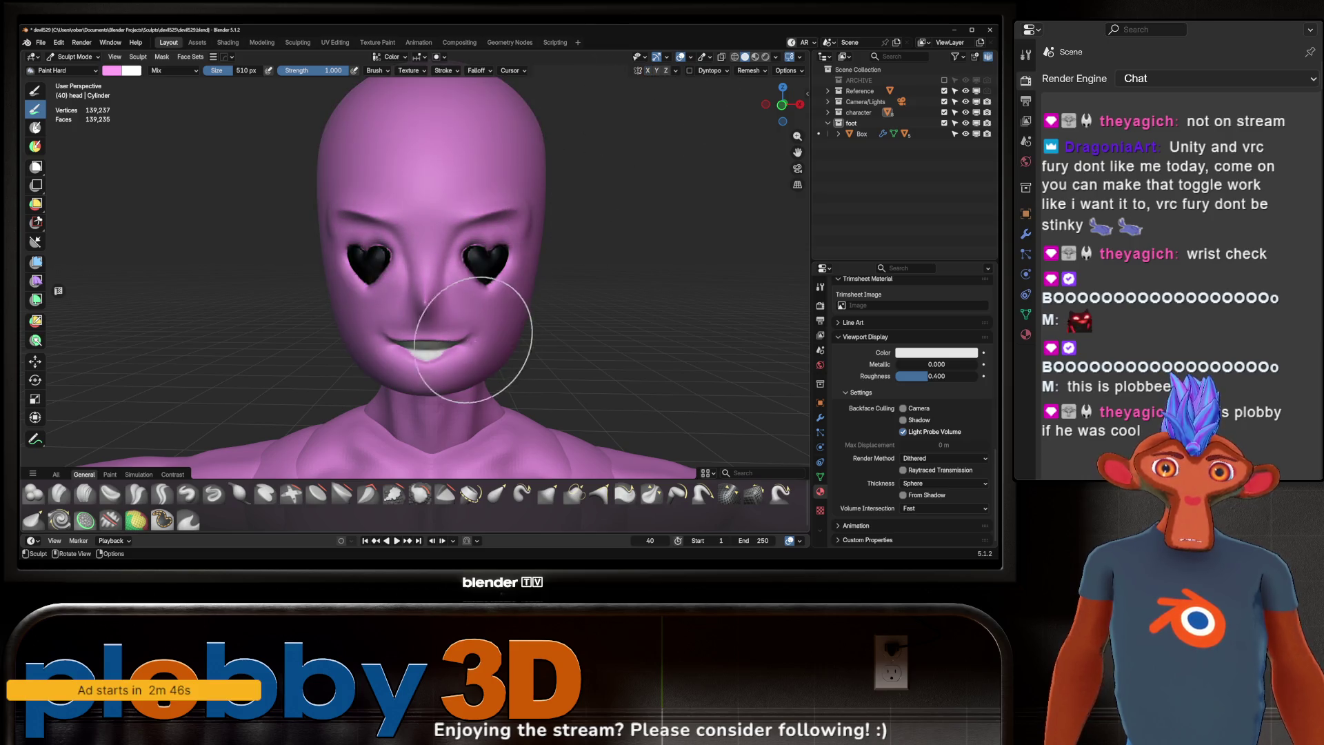
key(f)
click(494, 263)
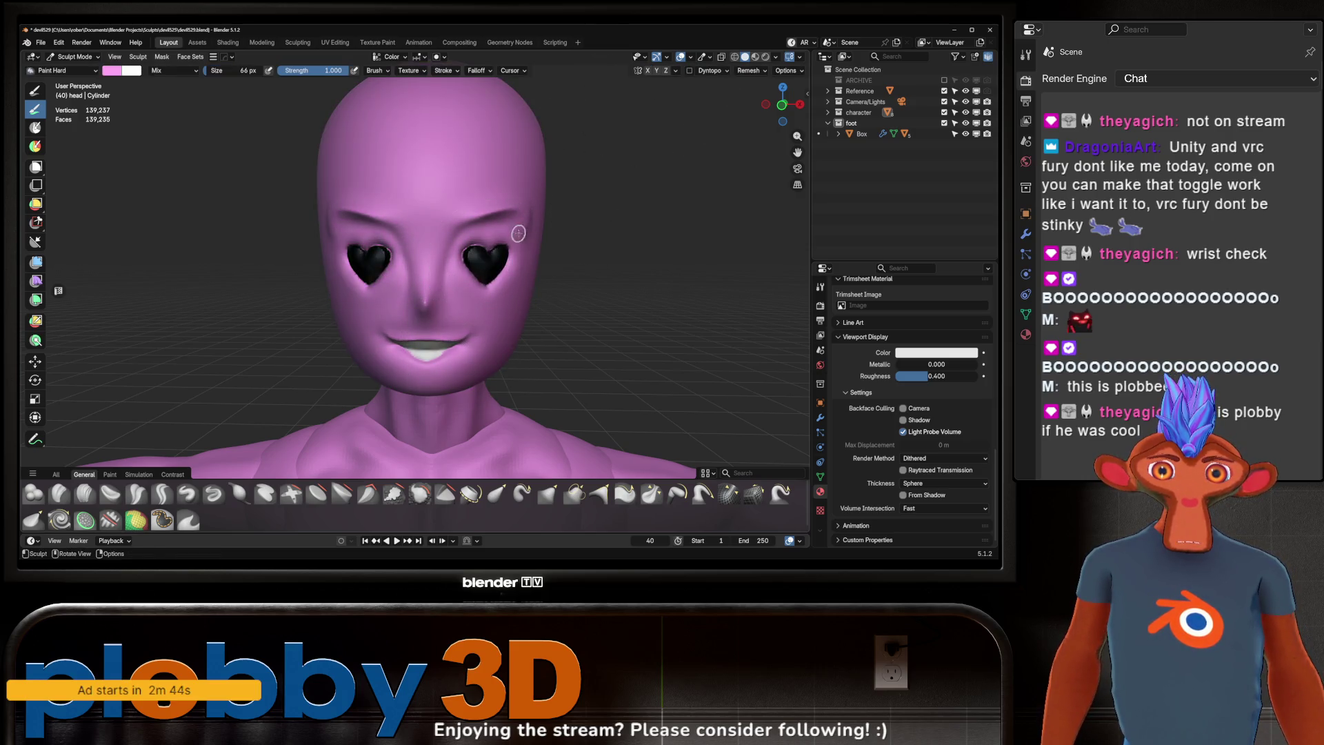
scroll(491, 260, up, 5)
middle_drag(489, 258, 496, 271)
ctrl+drag(495, 269, 494, 271)
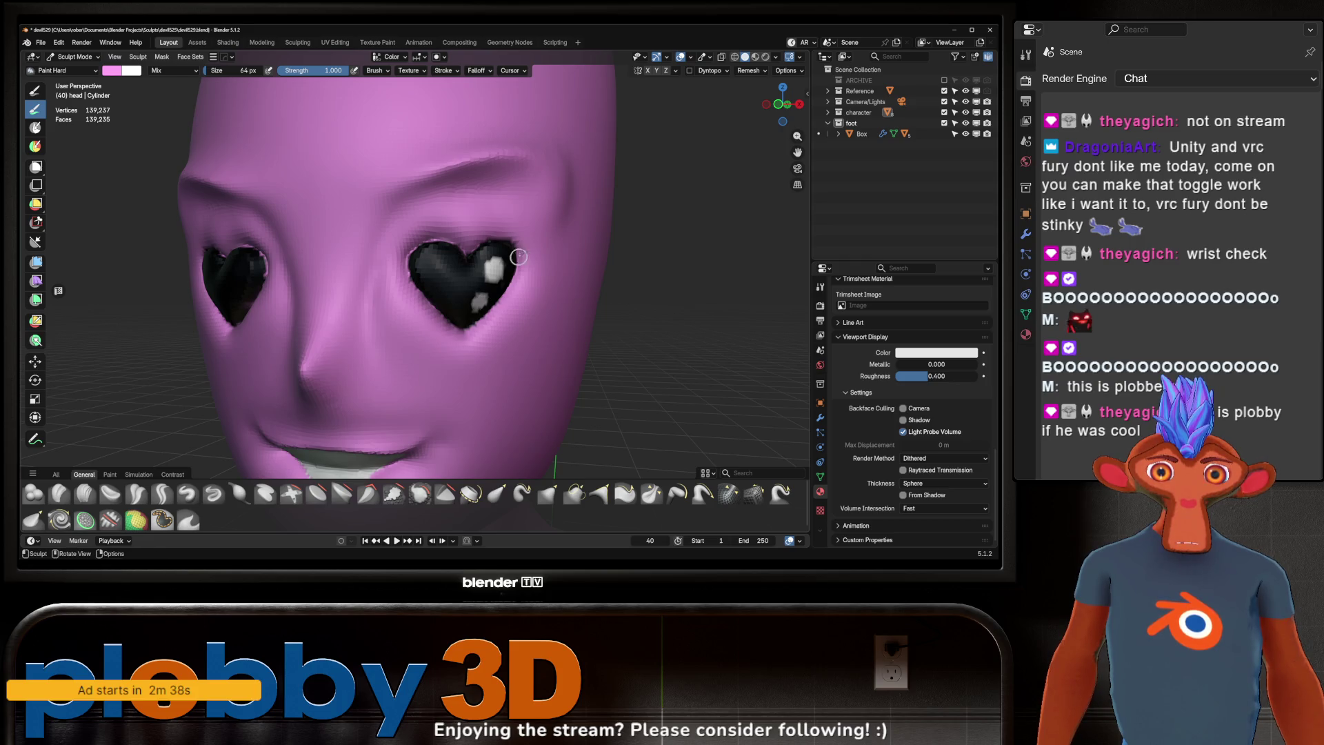
mouse_move(518, 257)
middle_down()
mouse_move(482, 296)
mouse_move(415, 324)
middle_up()
middle_drag(310, 314, 323, 284)
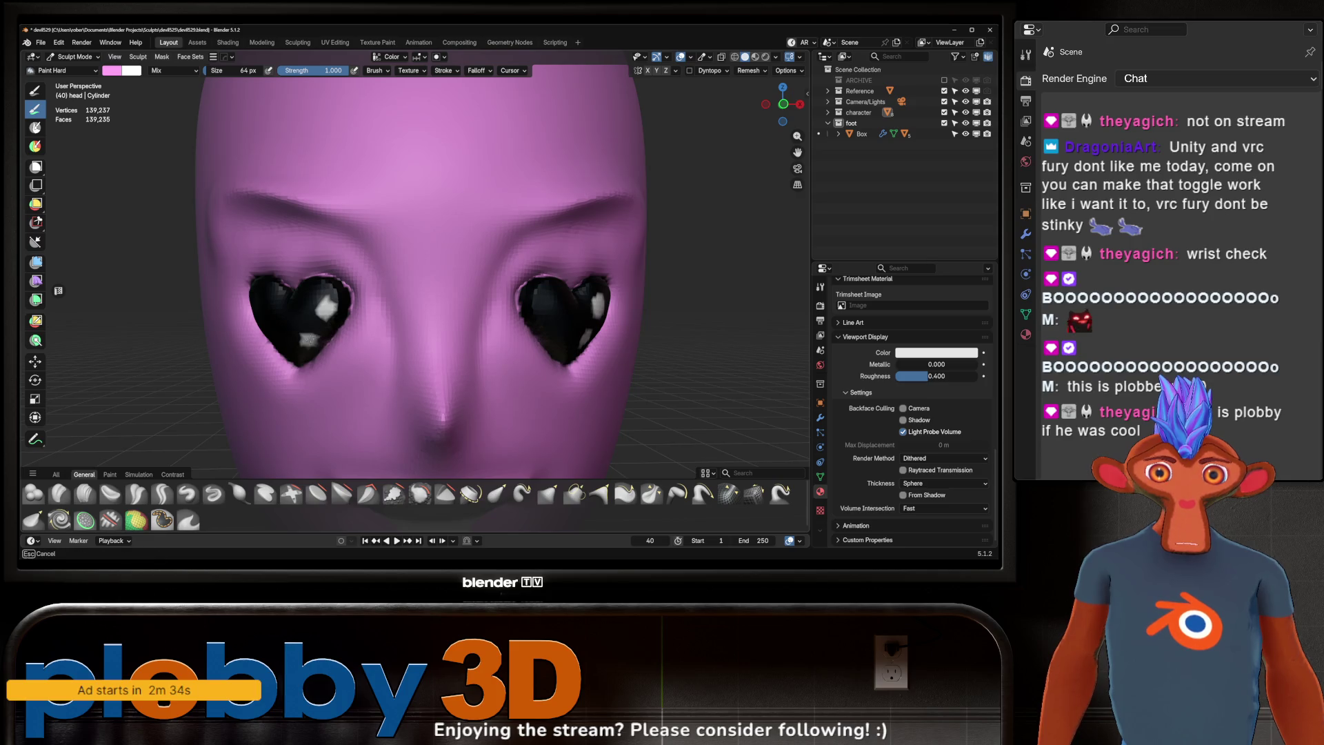
scroll(480, 263, down, 6)
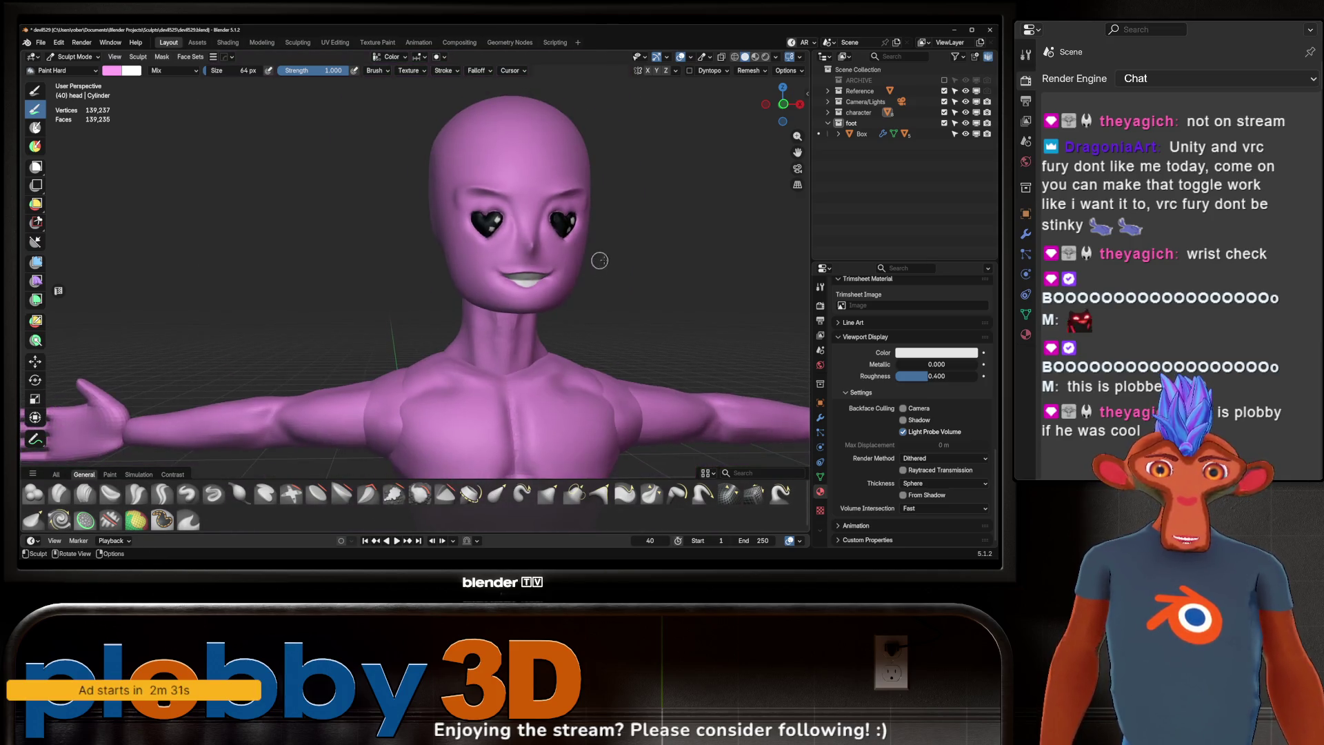
scroll(624, 251, down, 6)
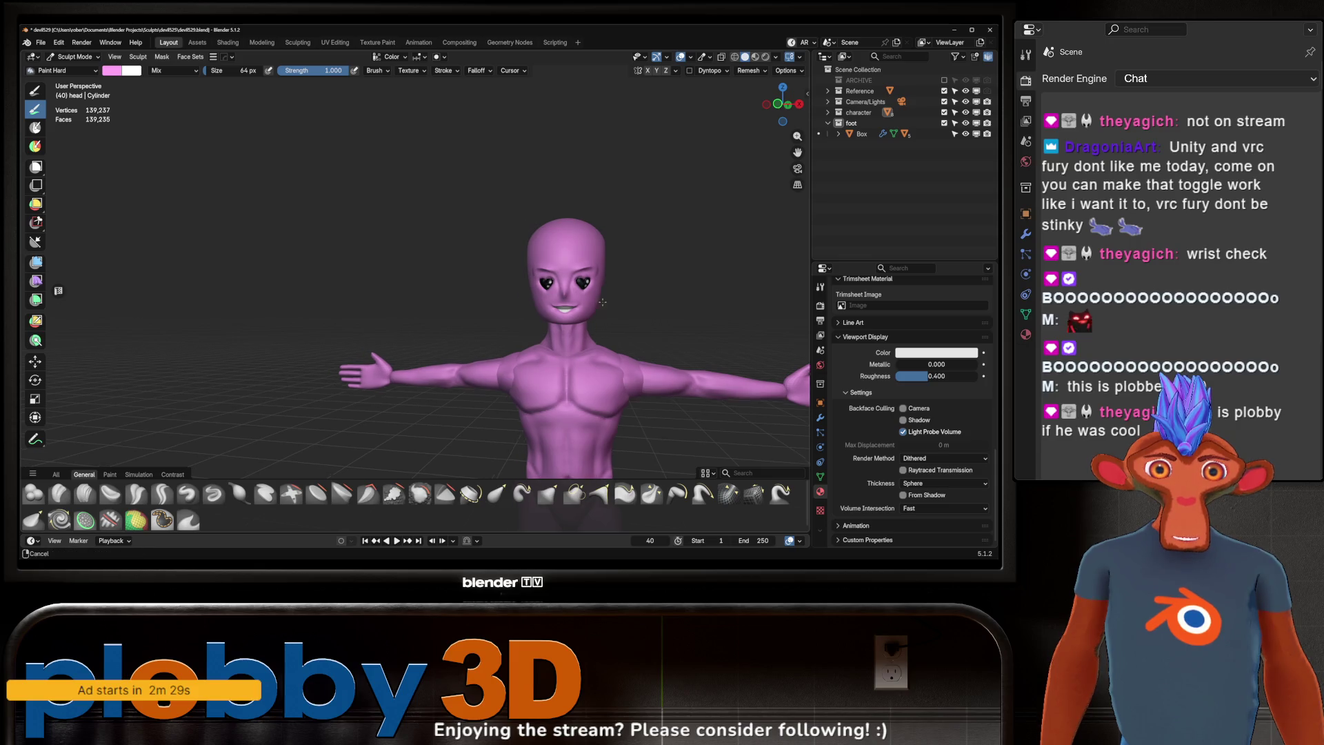
mouse_move(591, 322)
middle_down()
mouse_move(581, 281)
mouse_move(611, 266)
mouse_move(662, 300)
mouse_move(589, 309)
mouse_move(605, 249)
mouse_move(567, 300)
mouse_move(576, 284)
mouse_move(547, 285)
mouse_move(662, 315)
mouse_move(570, 307)
middle_up()
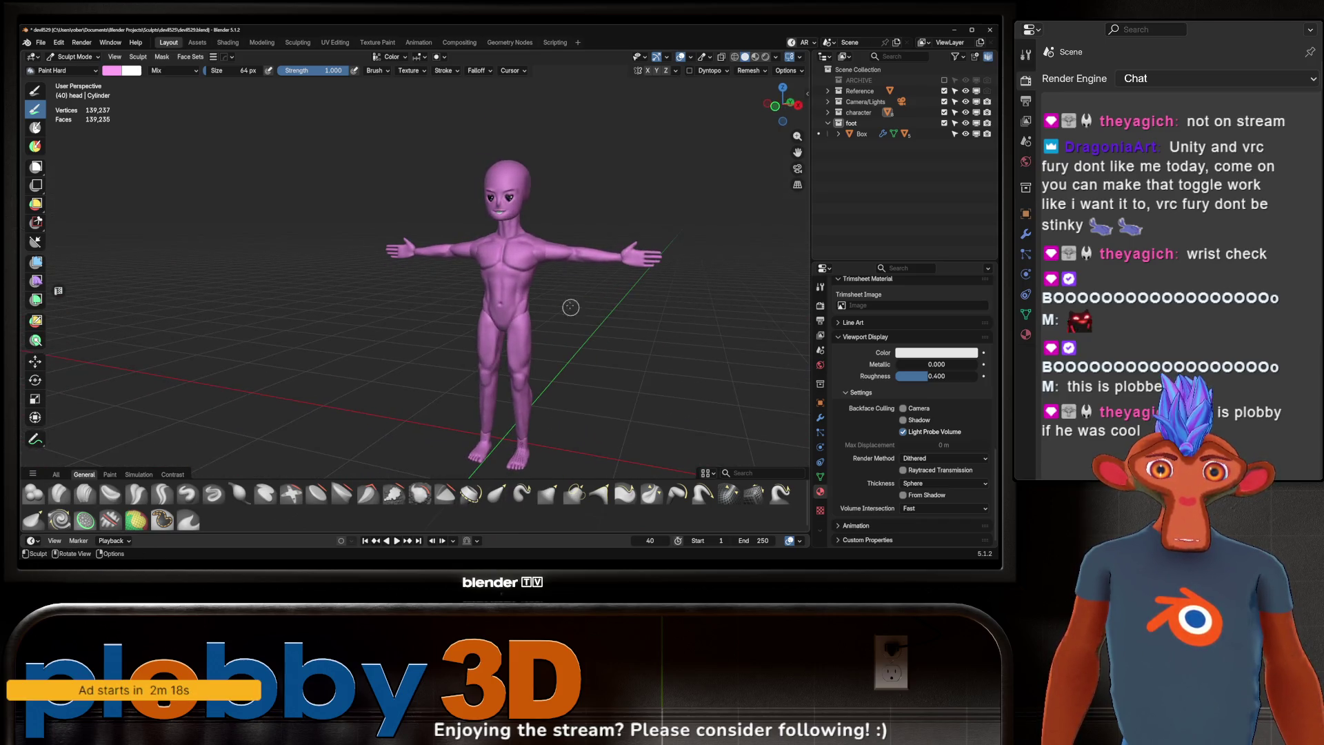
Step: Switch to Material Preview shading and show the head's Material properties
click(754, 58)
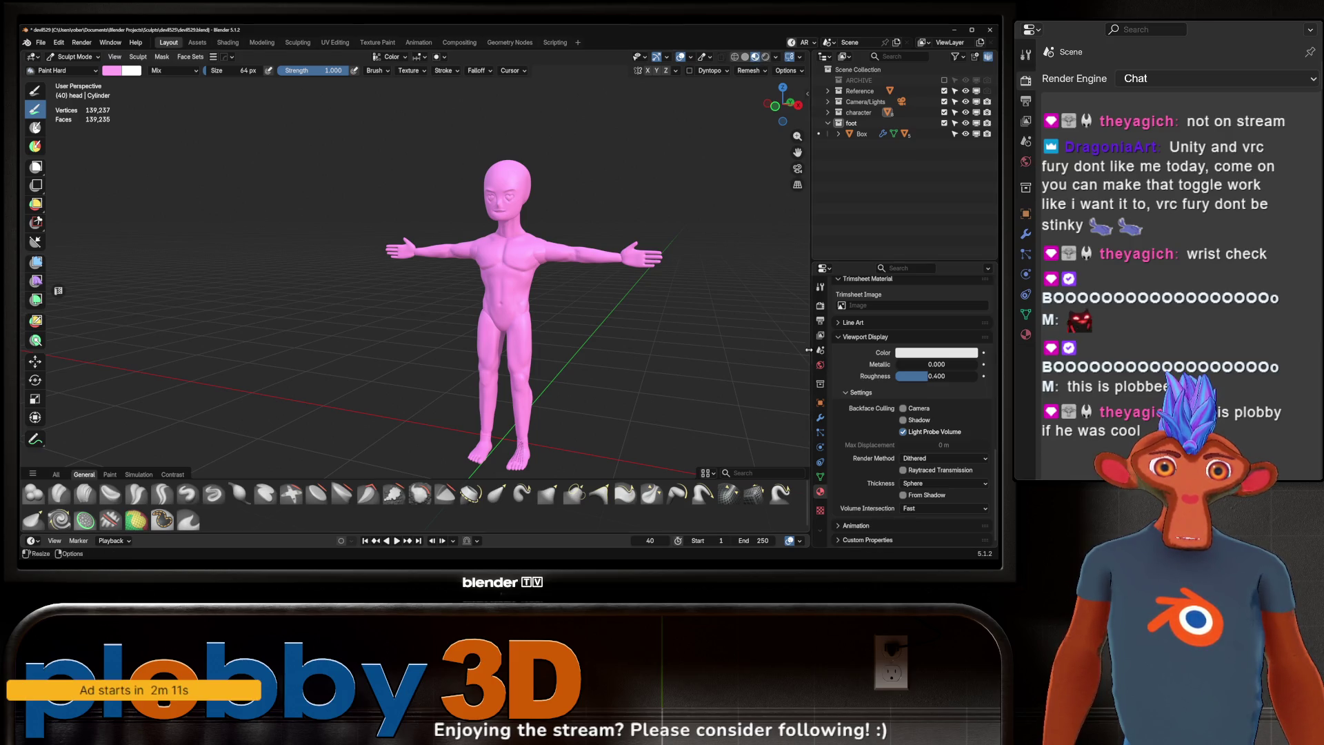
middle_drag(707, 330, 677, 331)
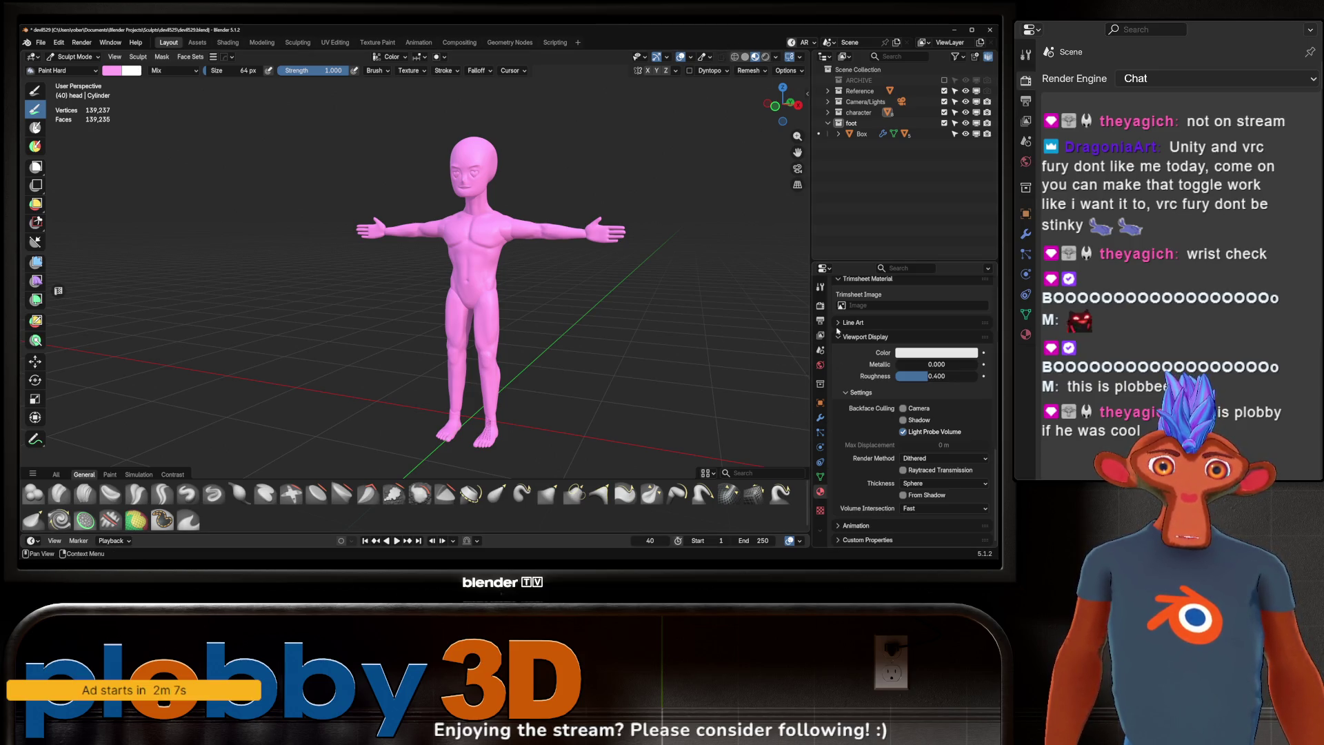
click(821, 365)
click(821, 482)
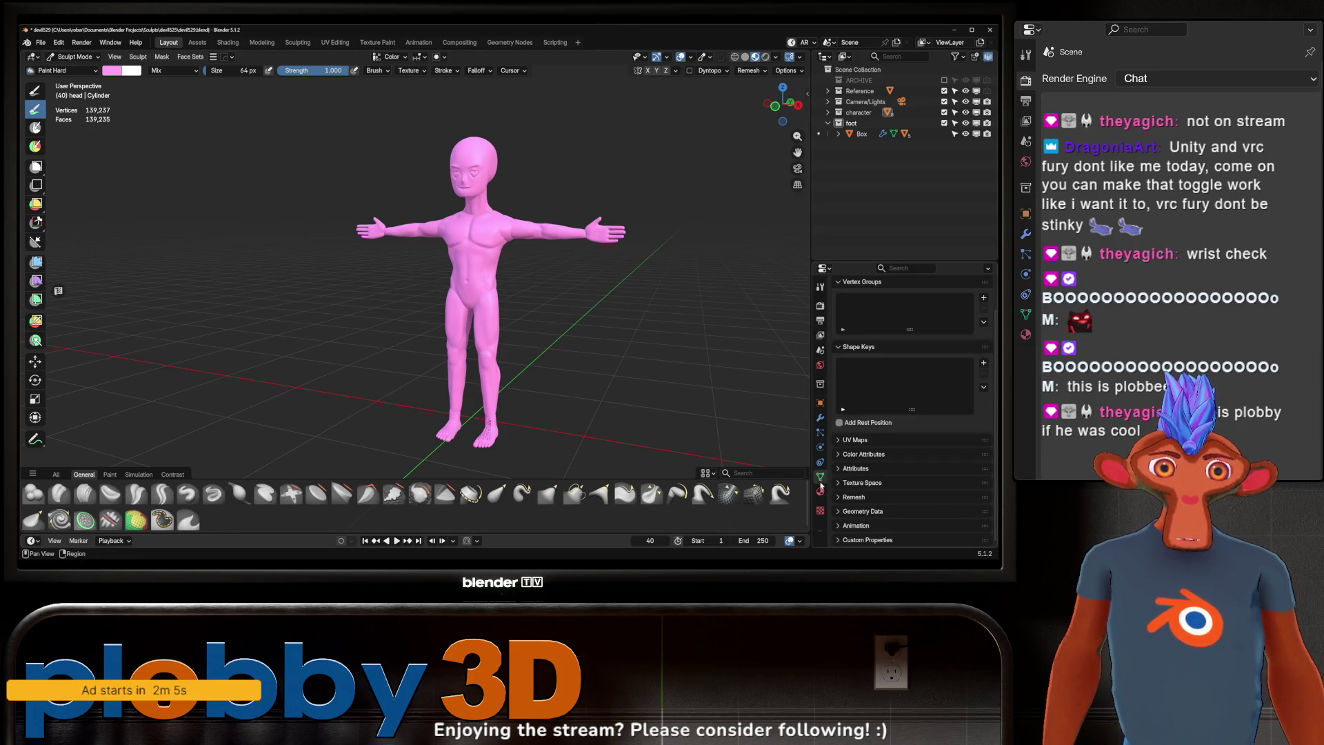
click(820, 491)
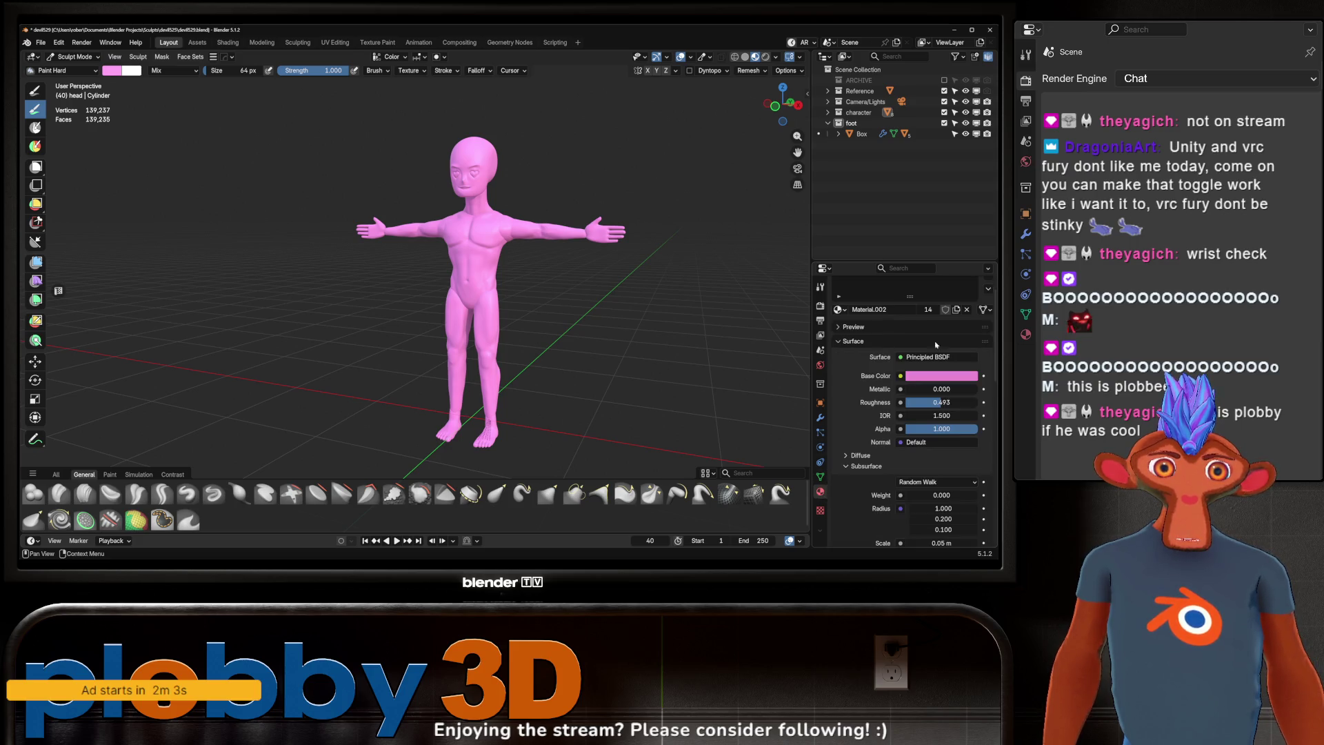
Step: Unlink Material.002 from the head and reassign it from the material browse list
click(965, 309)
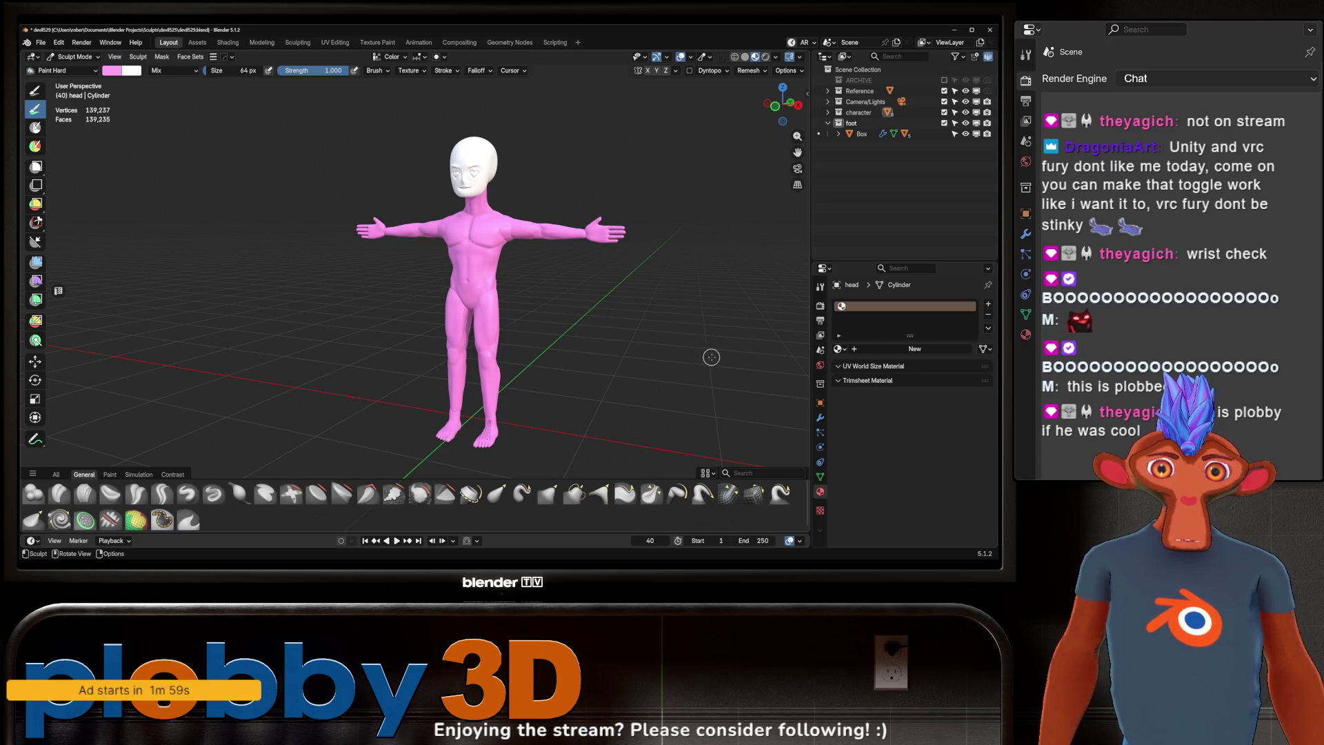
key(ctrl+Tab)
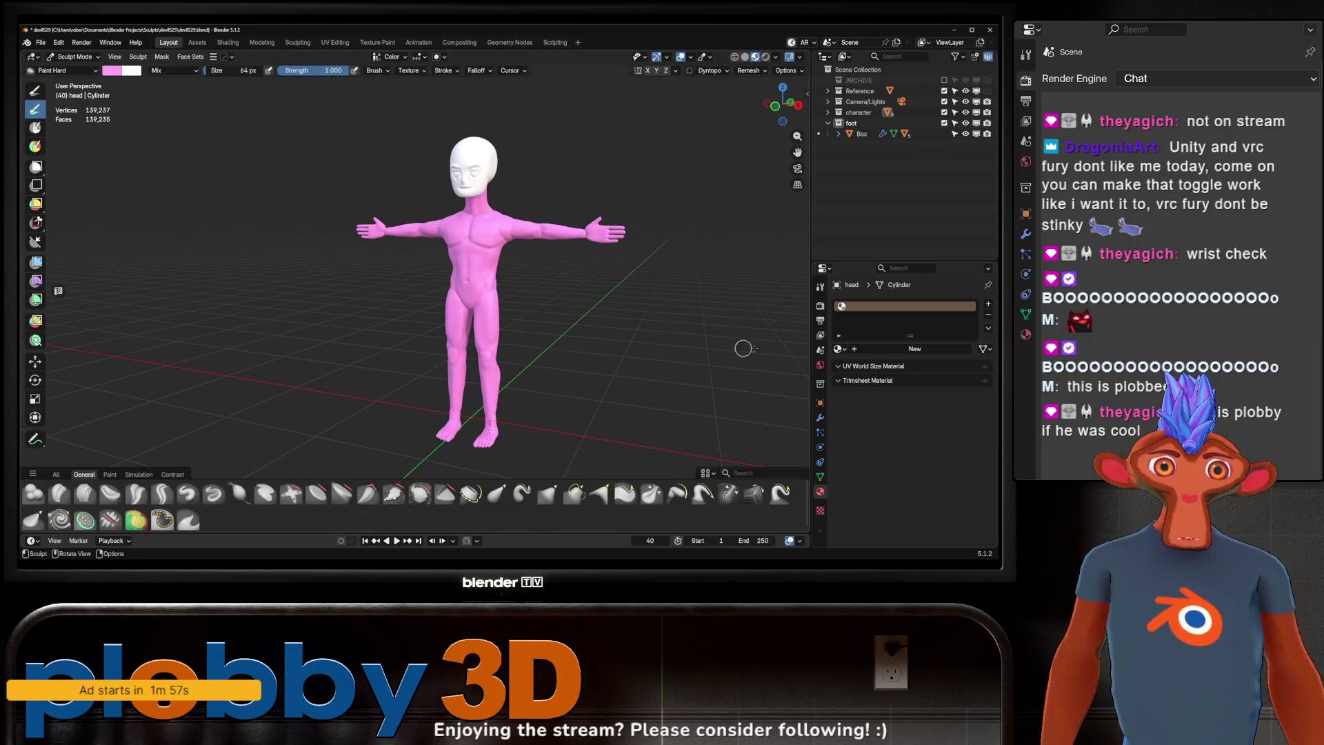
click(840, 349)
click(897, 387)
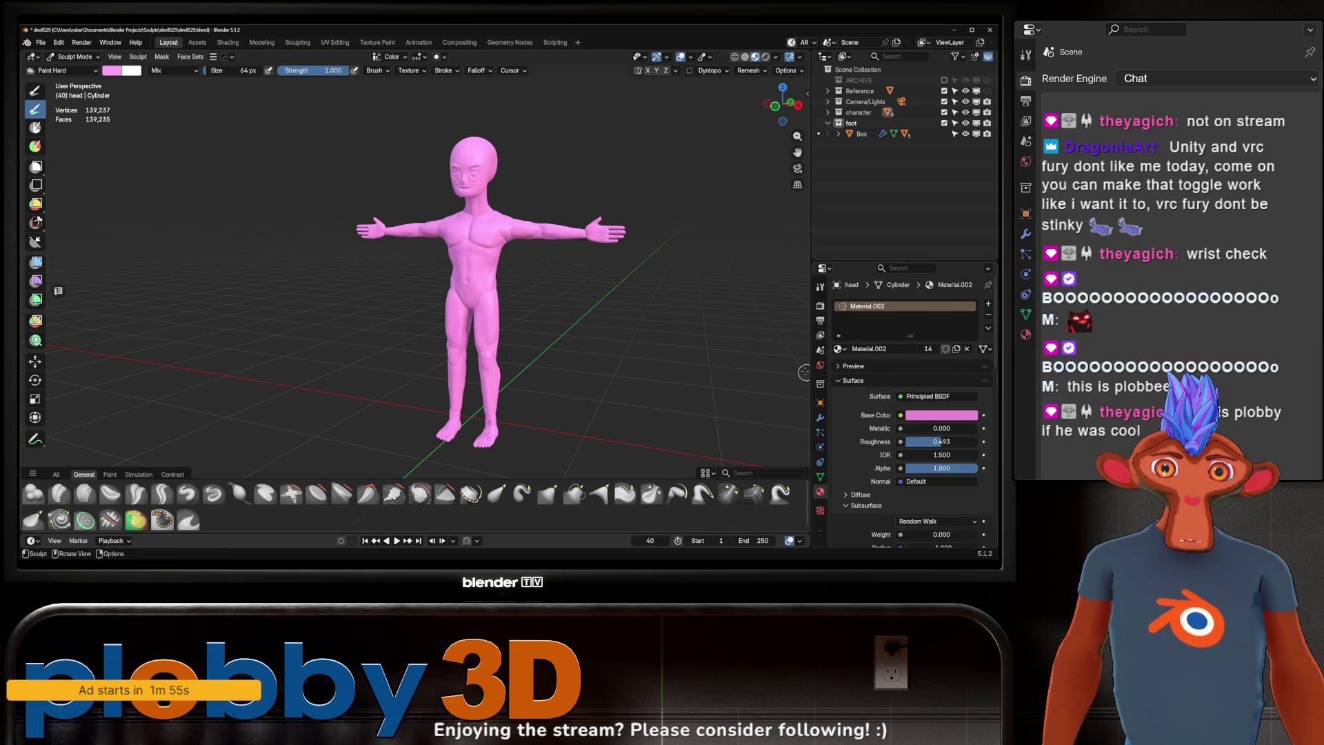
scroll(663, 283, up, 3)
Step: Check the figure in Rendered shading, then return to Solid shading showing the whole figure
middle_drag(664, 283, 600, 303)
click(753, 57)
click(732, 57)
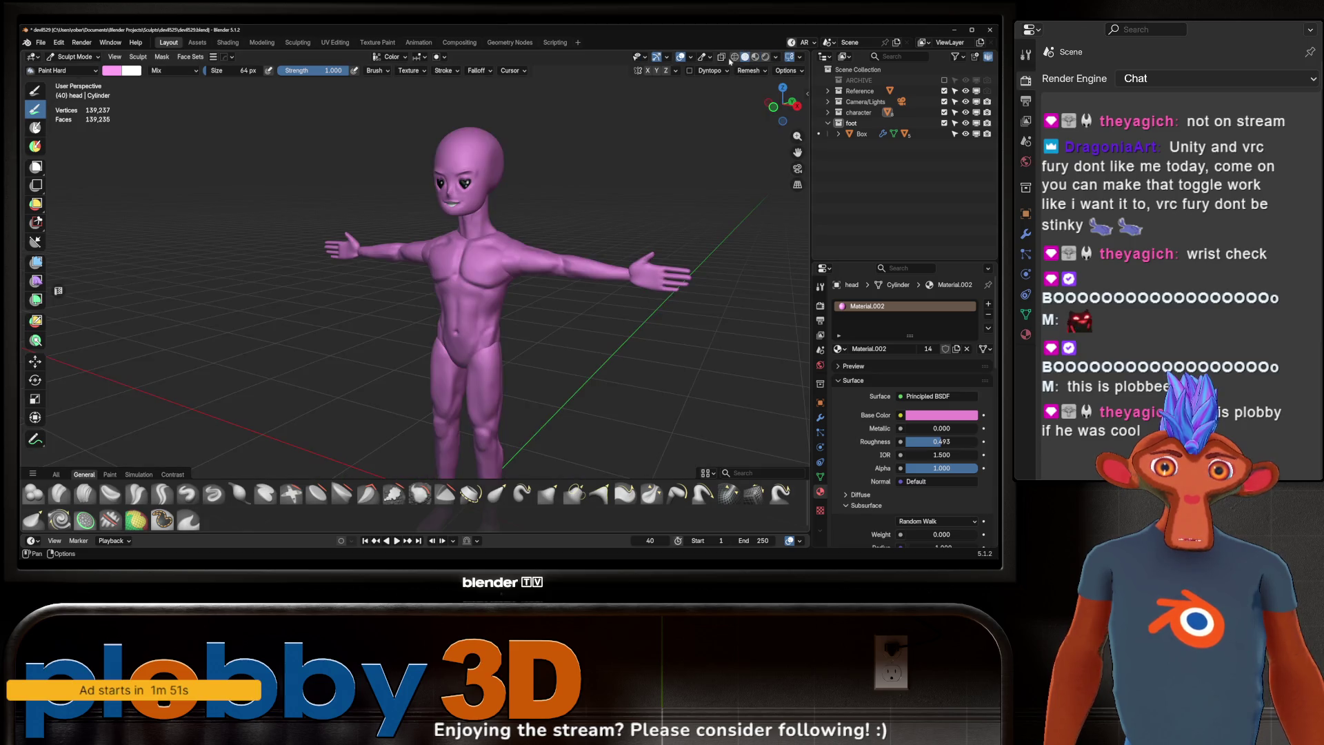
scroll(588, 202, down, 3)
mouse_move(588, 201)
middle_down()
mouse_move(605, 196)
mouse_move(586, 199)
middle_up()
click(776, 57)
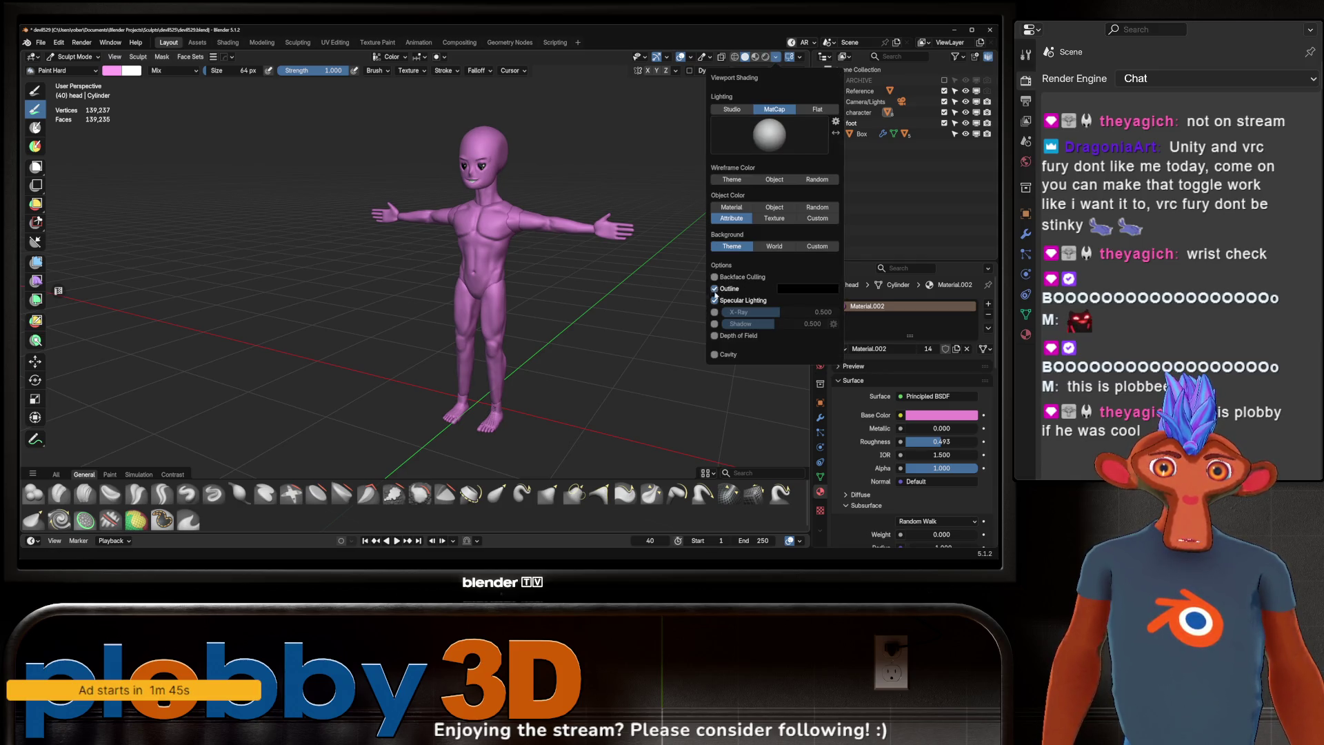
mouse_move(654, 271)
middle_down()
mouse_move(693, 299)
mouse_move(648, 255)
mouse_move(705, 276)
mouse_move(656, 258)
mouse_move(707, 262)
middle_up()
click(777, 56)
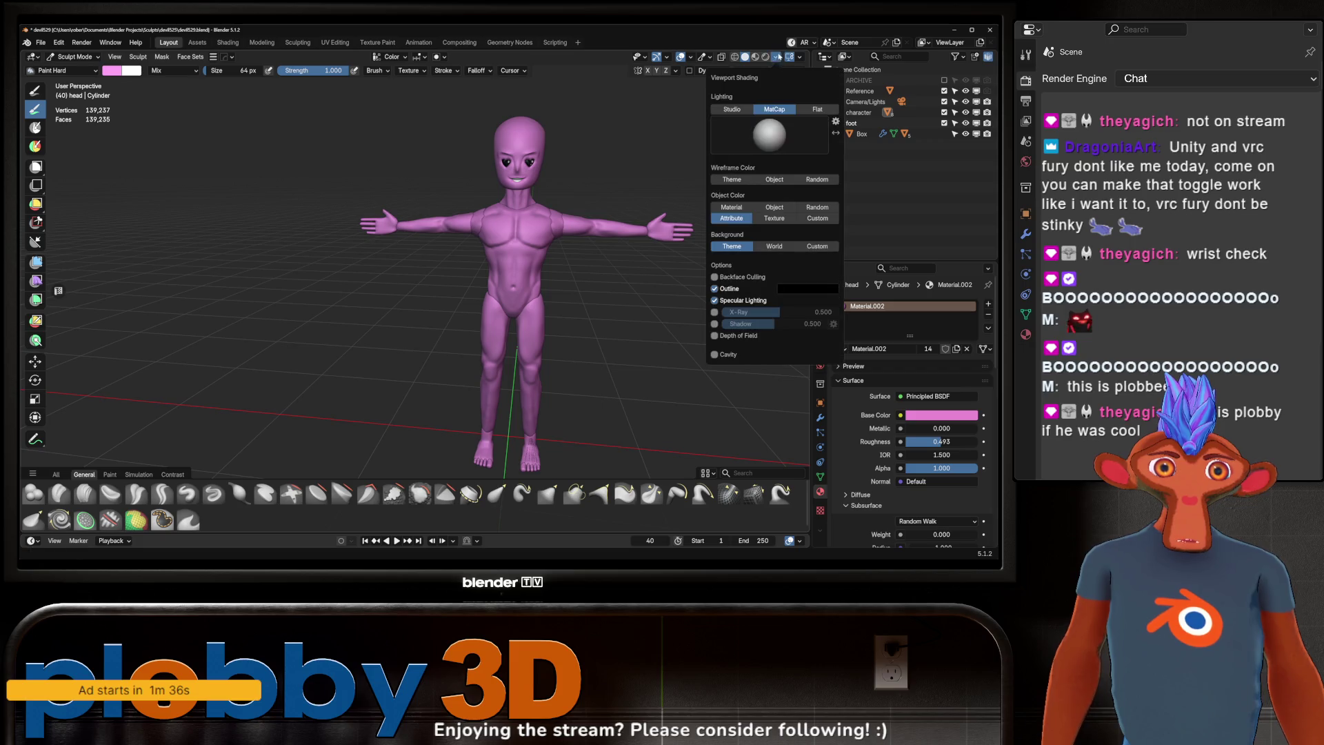
click(715, 323)
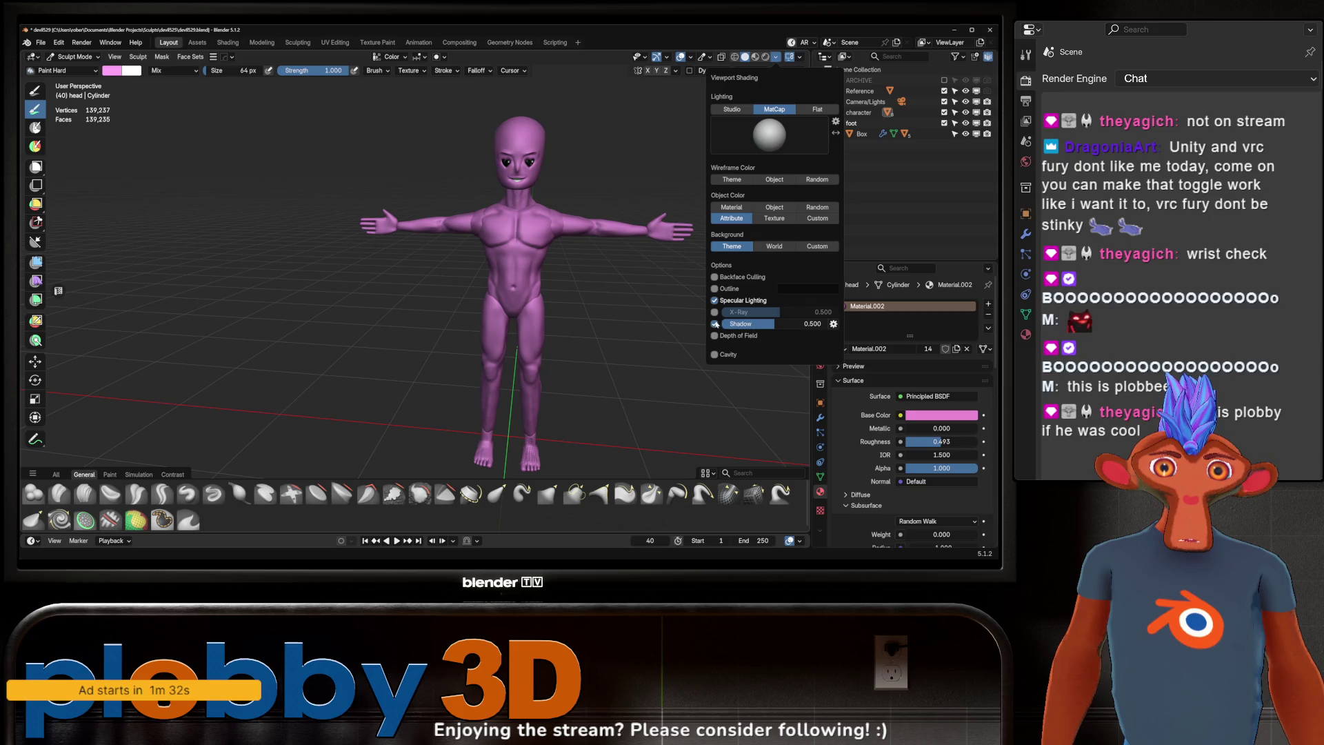
click(714, 324)
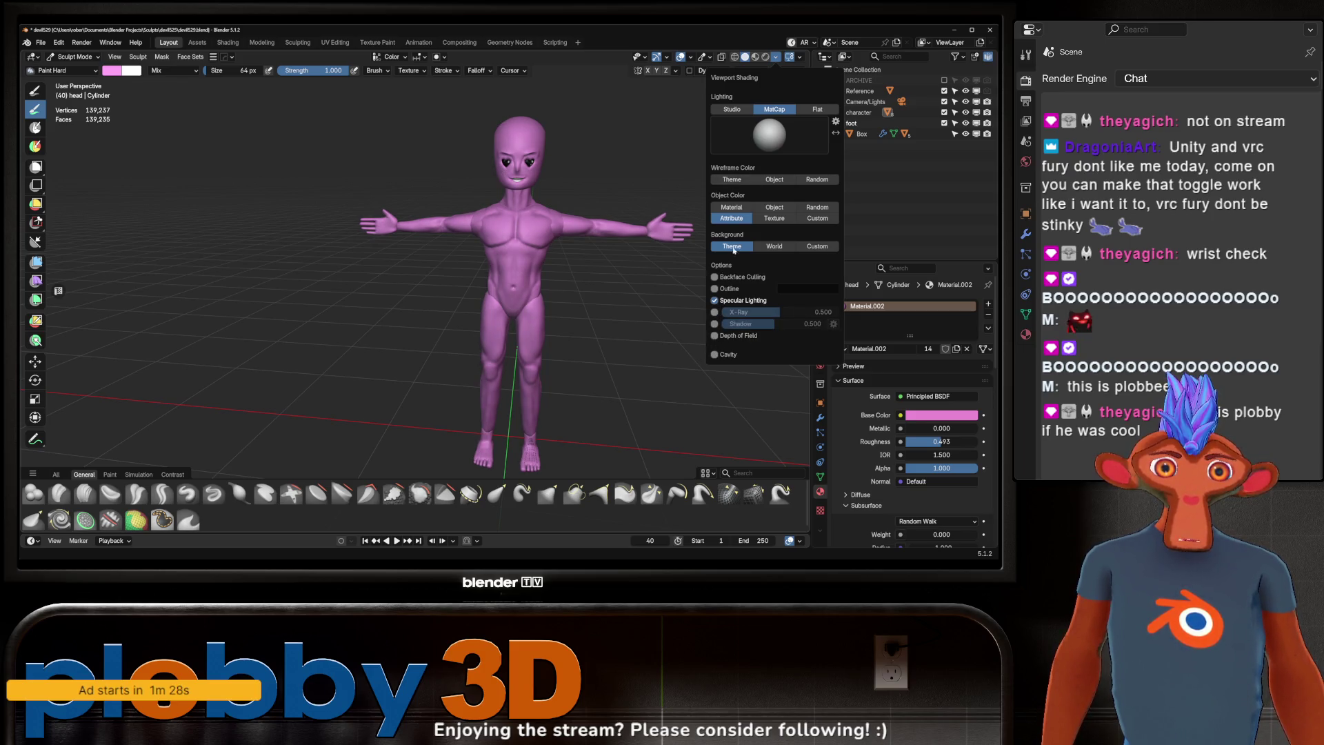
click(778, 247)
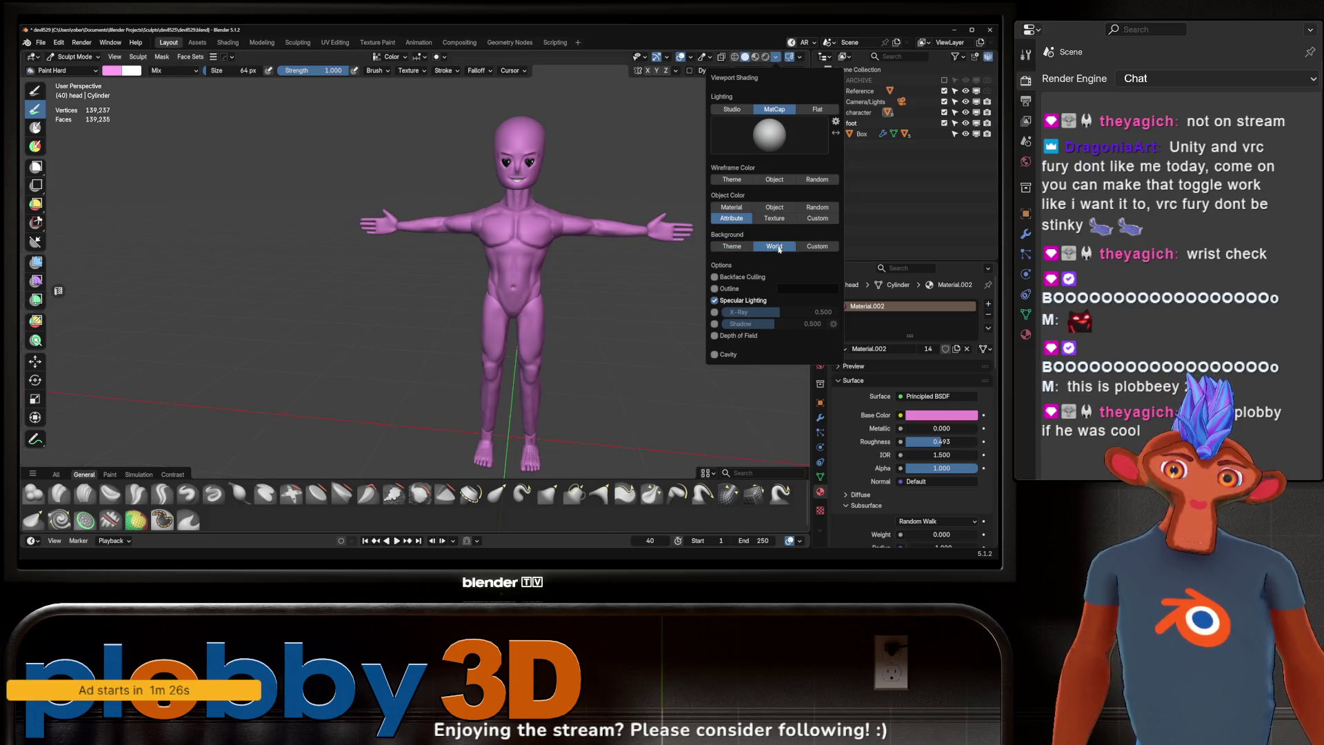
click(804, 248)
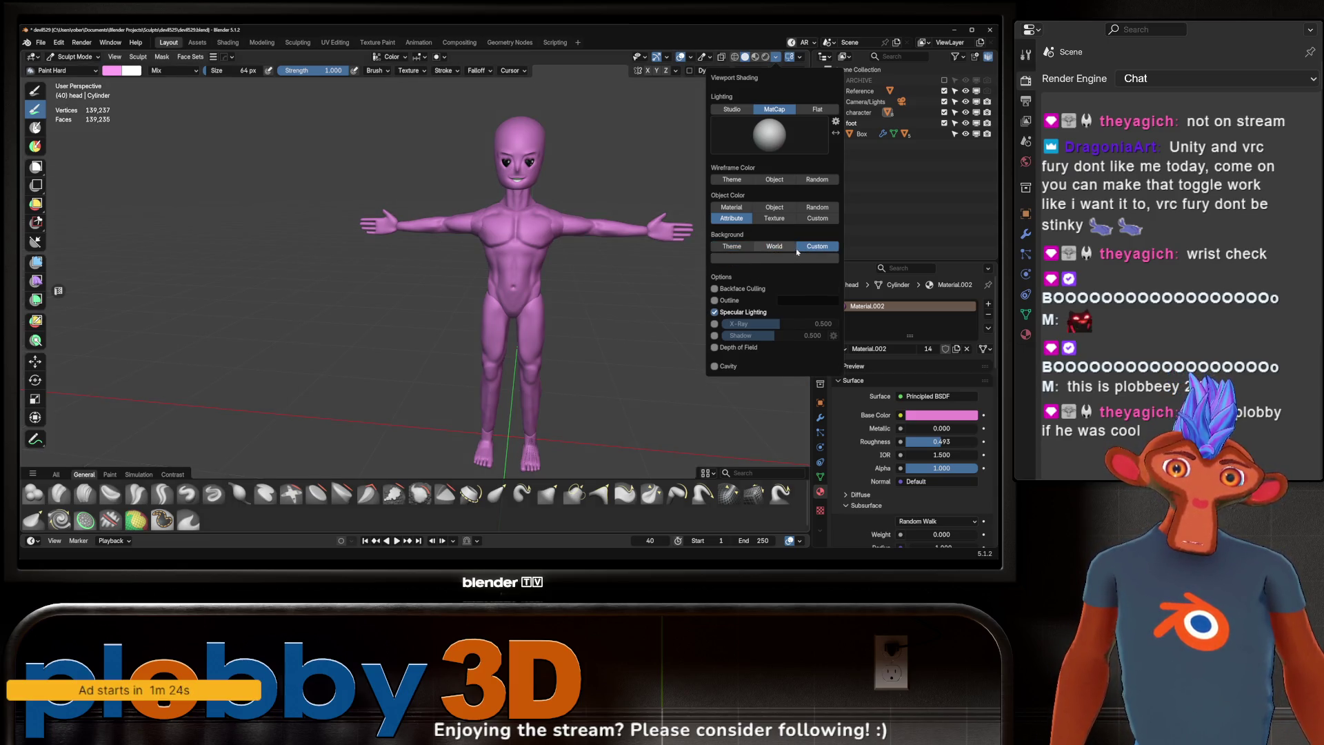
click(735, 247)
click(767, 250)
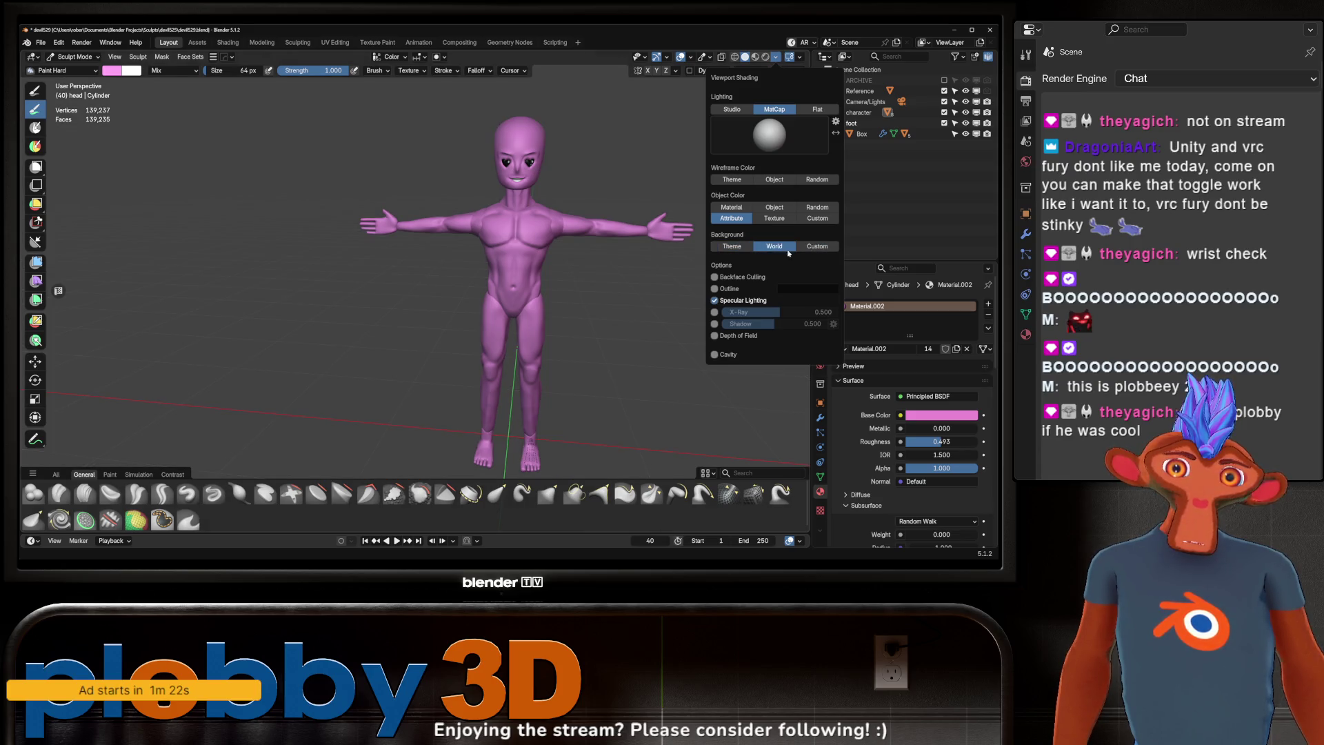
click(818, 246)
click(774, 258)
mouse_move(745, 226)
mouse_down()
mouse_move(816, 237)
mouse_move(742, 242)
mouse_up()
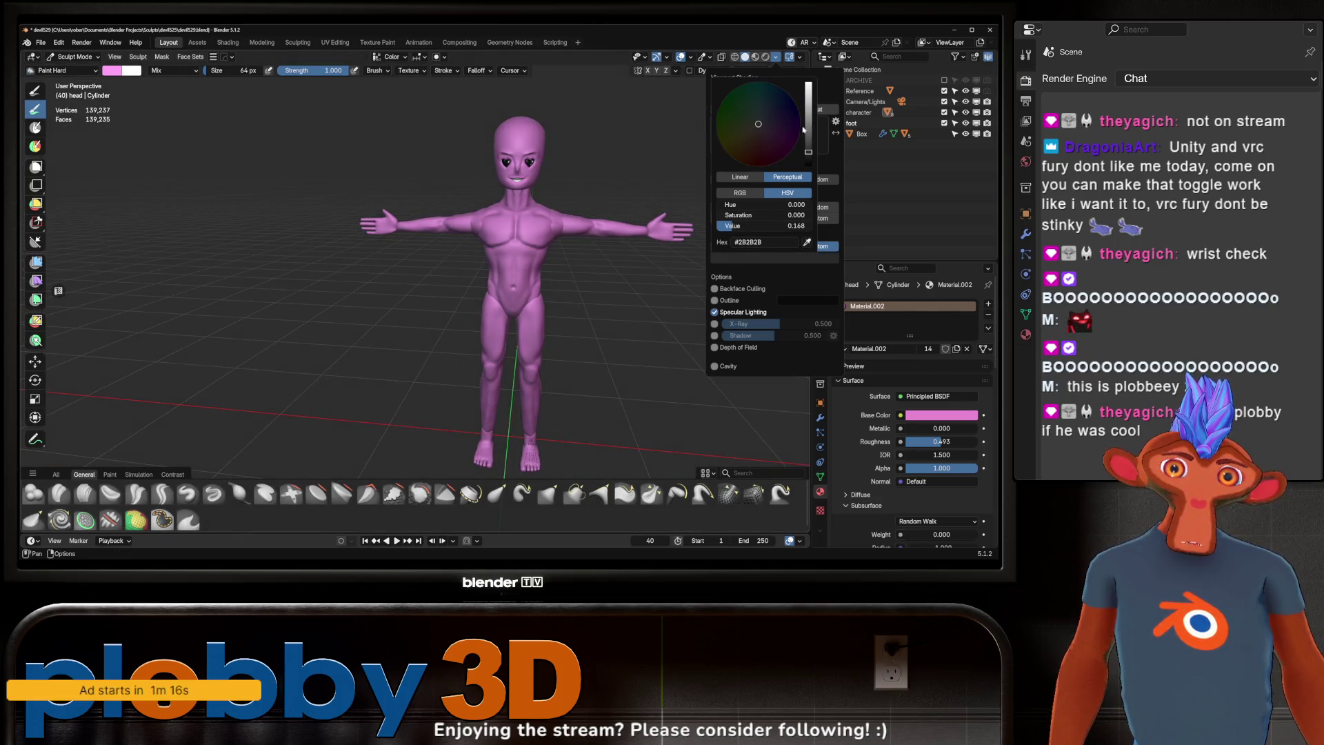
mouse_move(804, 130)
mouse_down()
mouse_move(766, 83)
mouse_move(761, 114)
mouse_up()
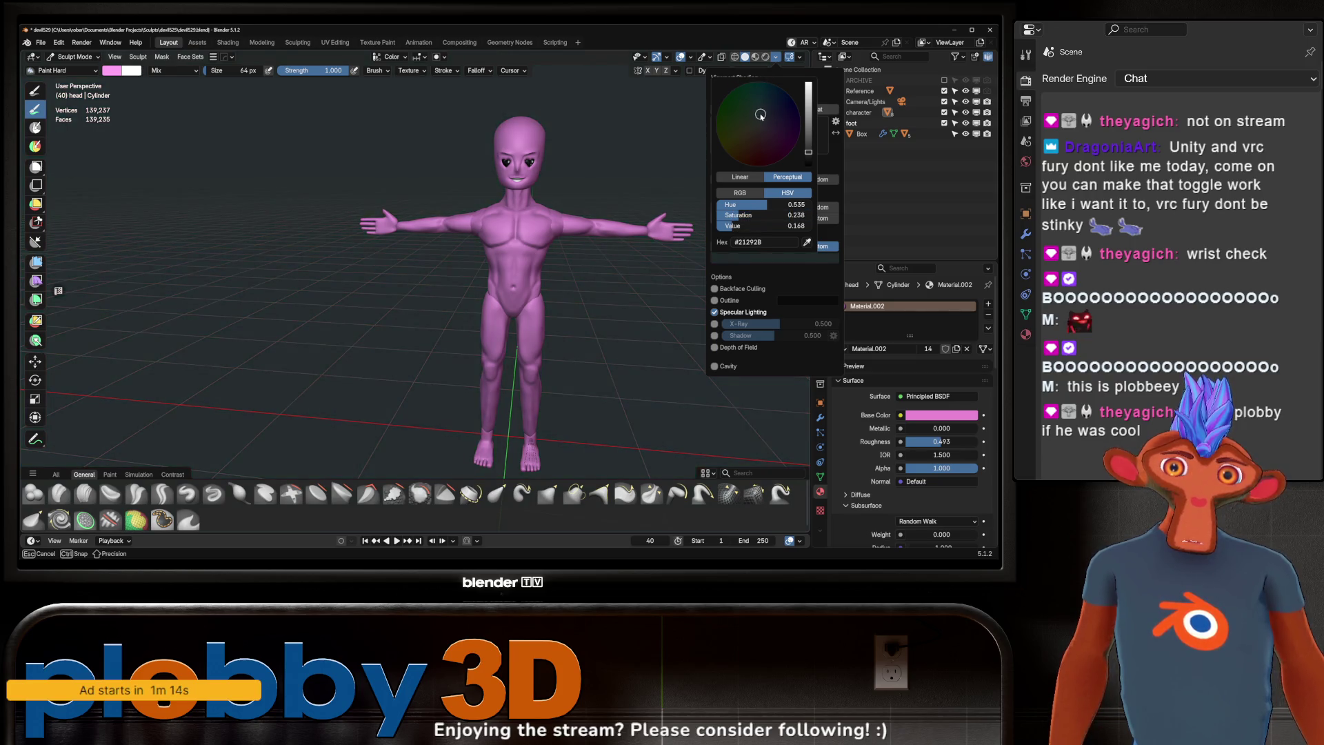
drag(727, 228, 755, 236)
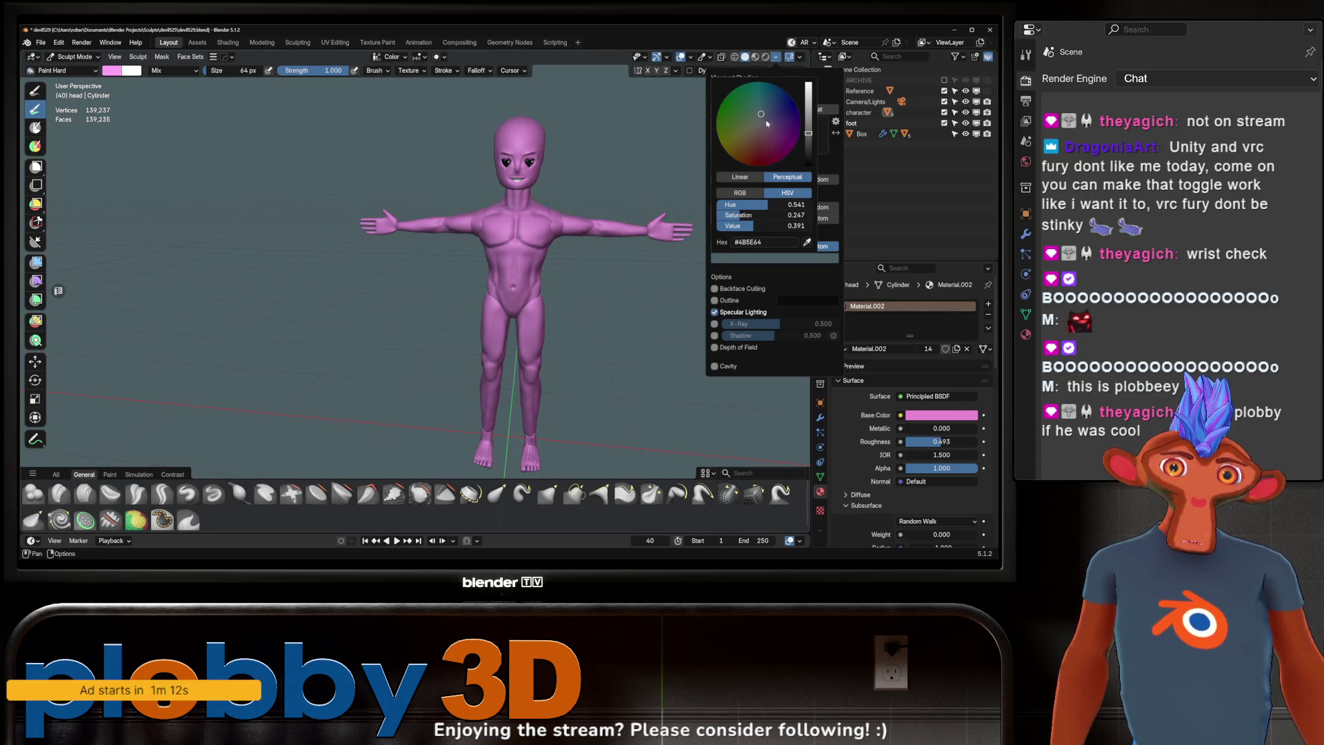
drag(768, 123, 765, 119)
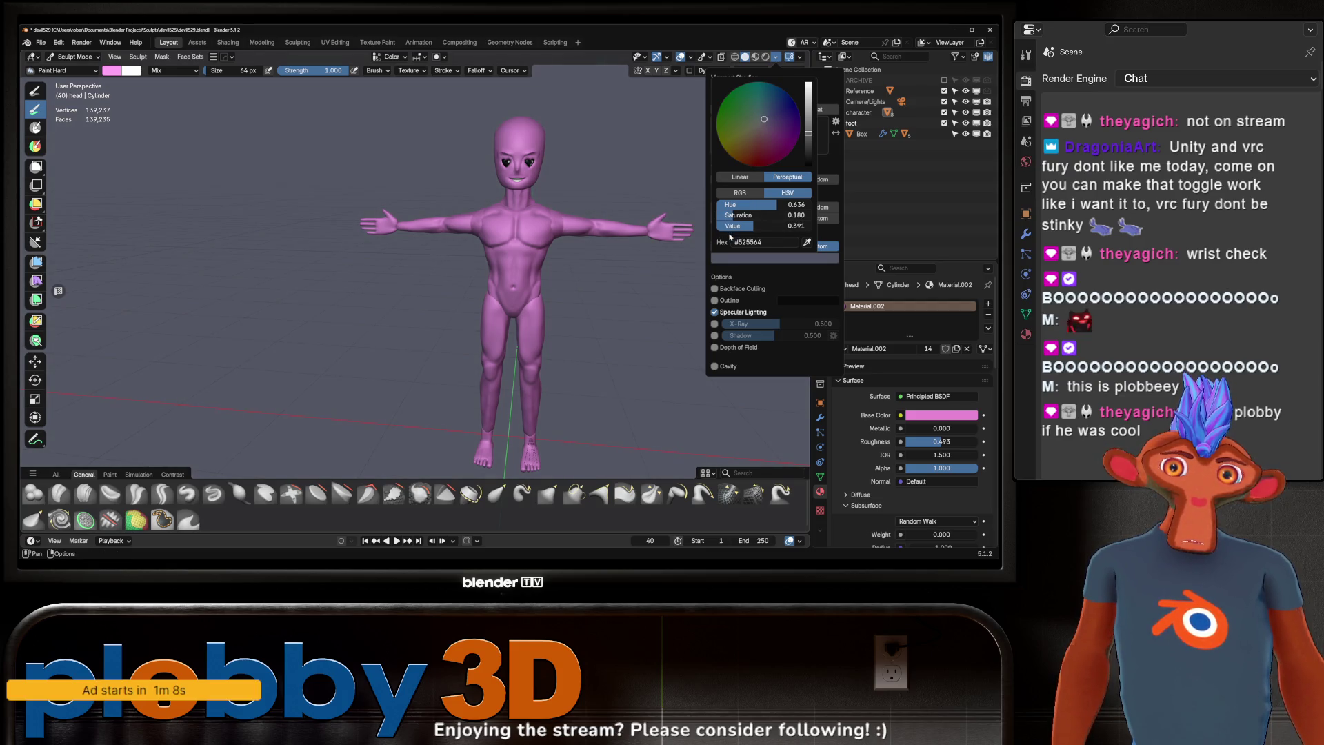
click(741, 215)
key(Return)
mouse_move(758, 227)
mouse_down()
mouse_move(795, 231)
mouse_move(717, 223)
mouse_up()
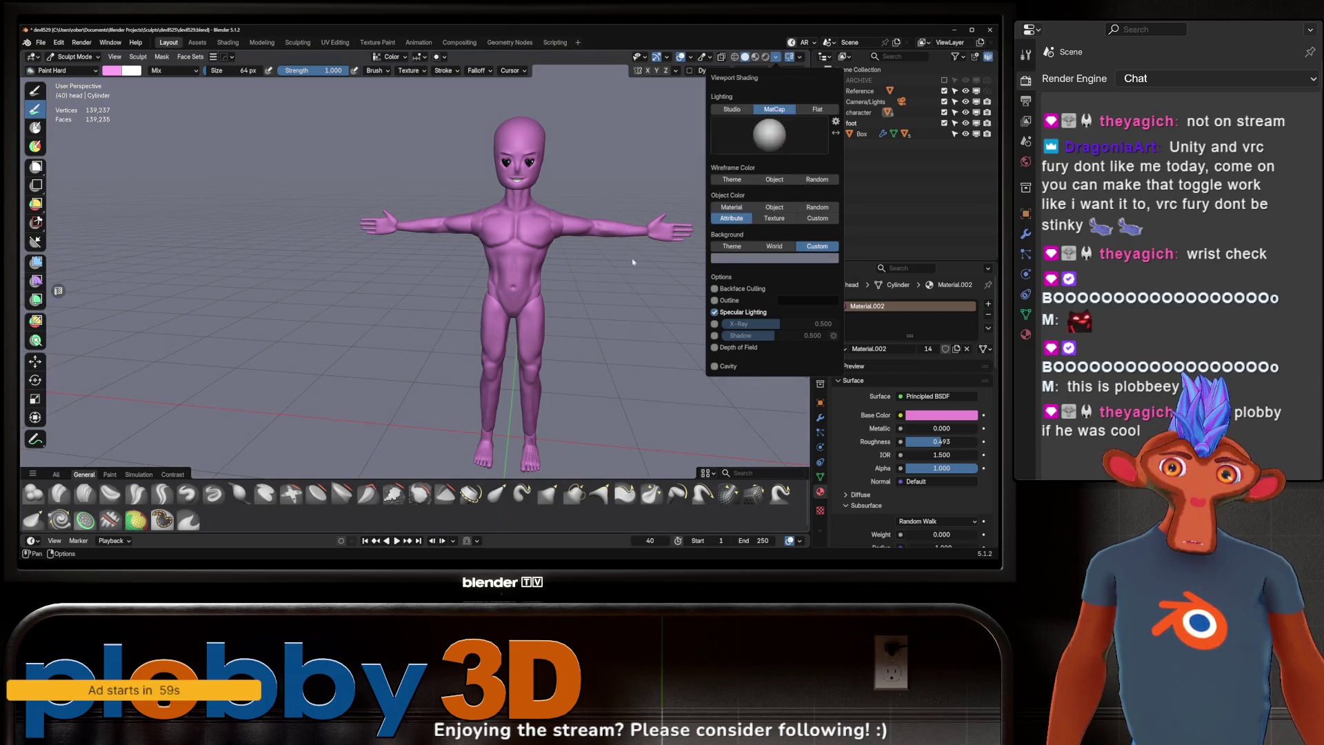
mouse_move(576, 255)
middle_down()
mouse_move(562, 266)
mouse_move(659, 252)
mouse_move(690, 265)
mouse_move(656, 304)
mouse_move(648, 273)
middle_up()
scroll(735, 283, up, 3)
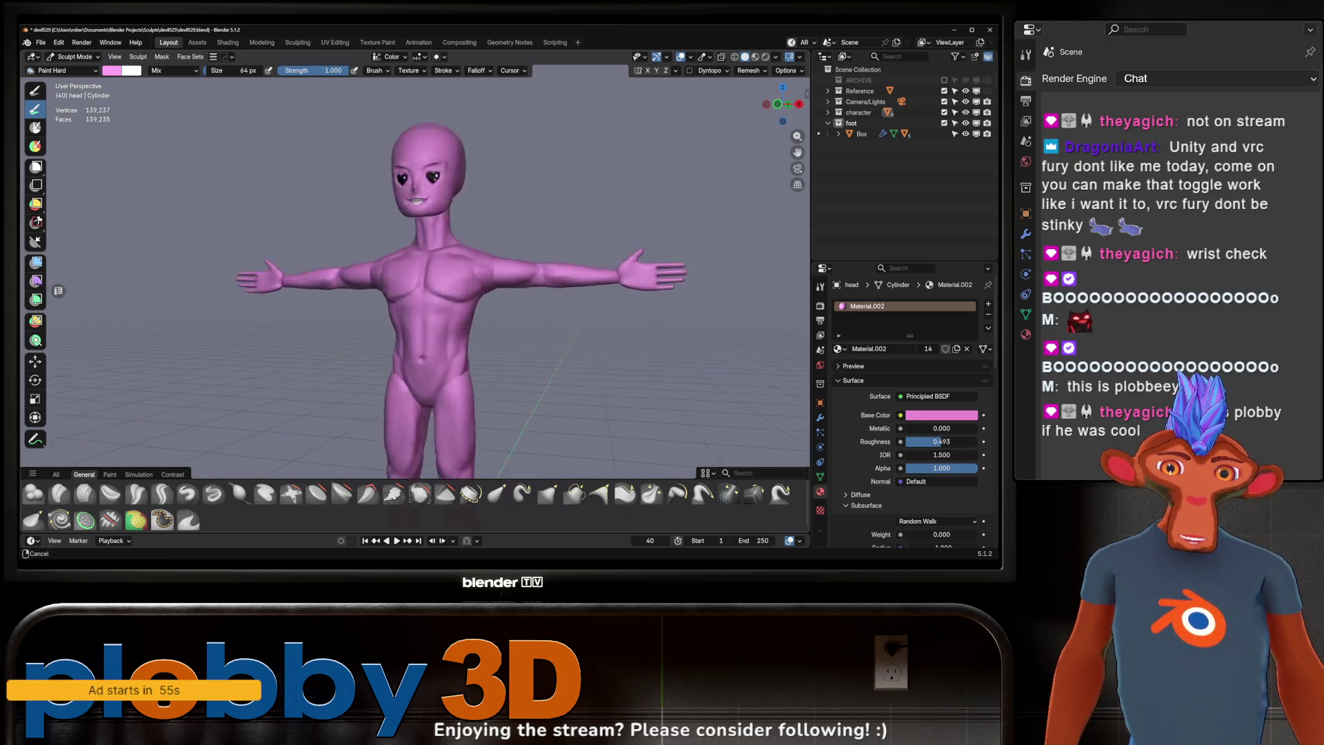
click(771, 57)
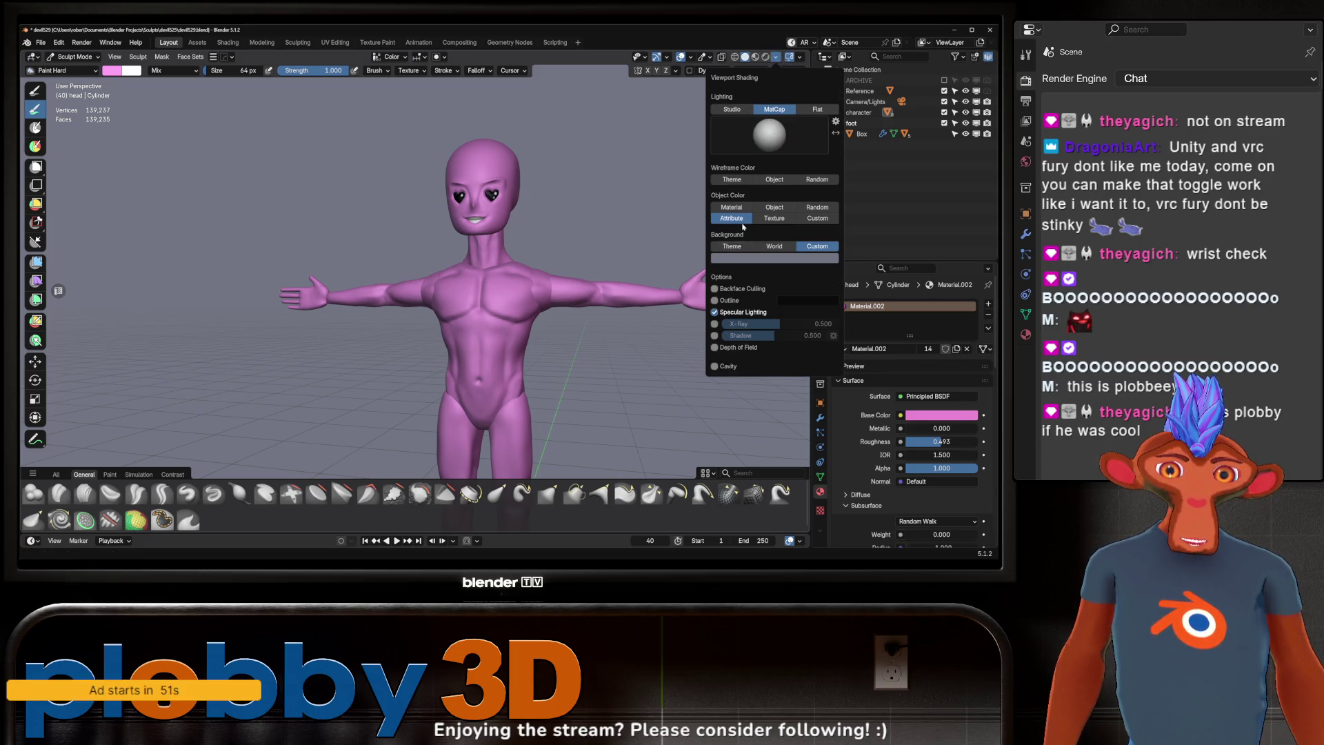
click(732, 246)
click(768, 249)
click(732, 247)
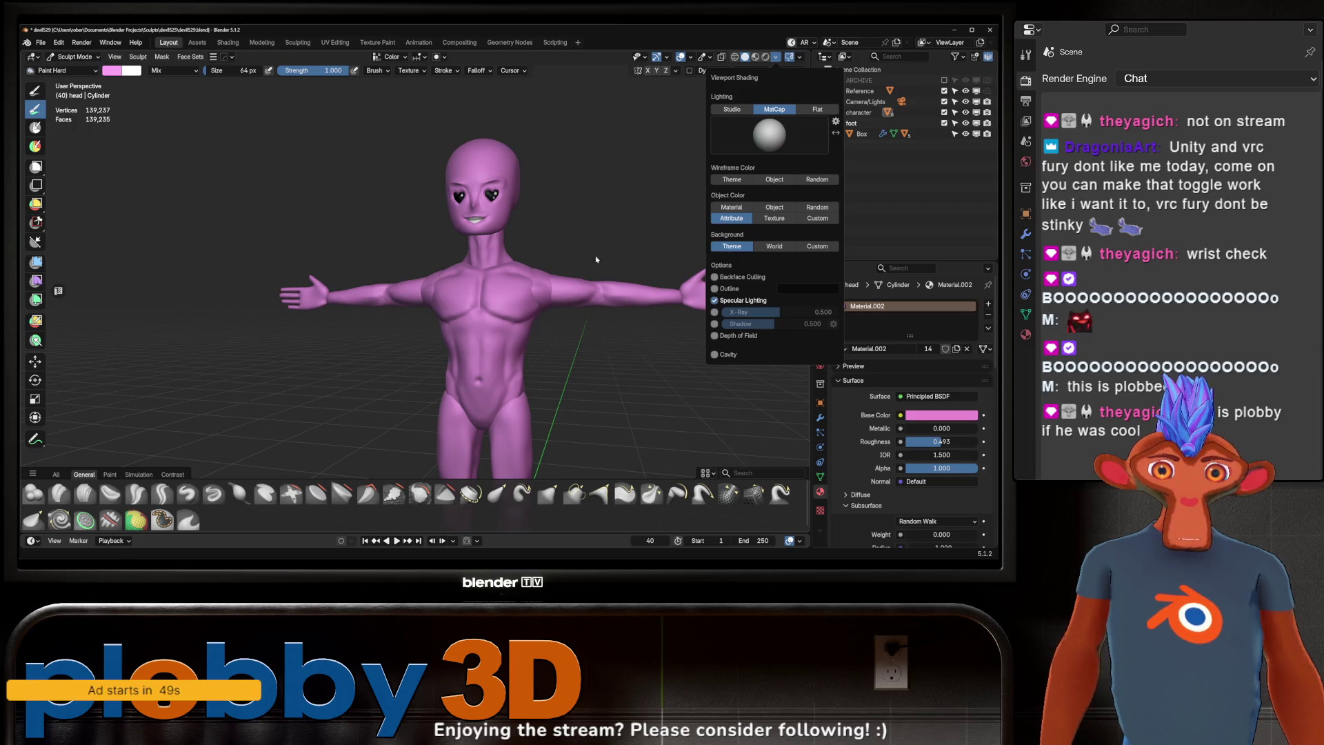
mouse_move(614, 238)
middle_down()
mouse_move(573, 238)
mouse_move(666, 229)
mouse_move(690, 193)
mouse_move(417, 279)
mouse_move(468, 218)
middle_up()
Step: Zoom in on the face and dab a white highlight on the left heart eye
scroll(609, 237, up, 3)
scroll(666, 229, down, 3)
scroll(698, 179, up, 5)
scroll(621, 207, up, 3)
scroll(428, 278, down, 8)
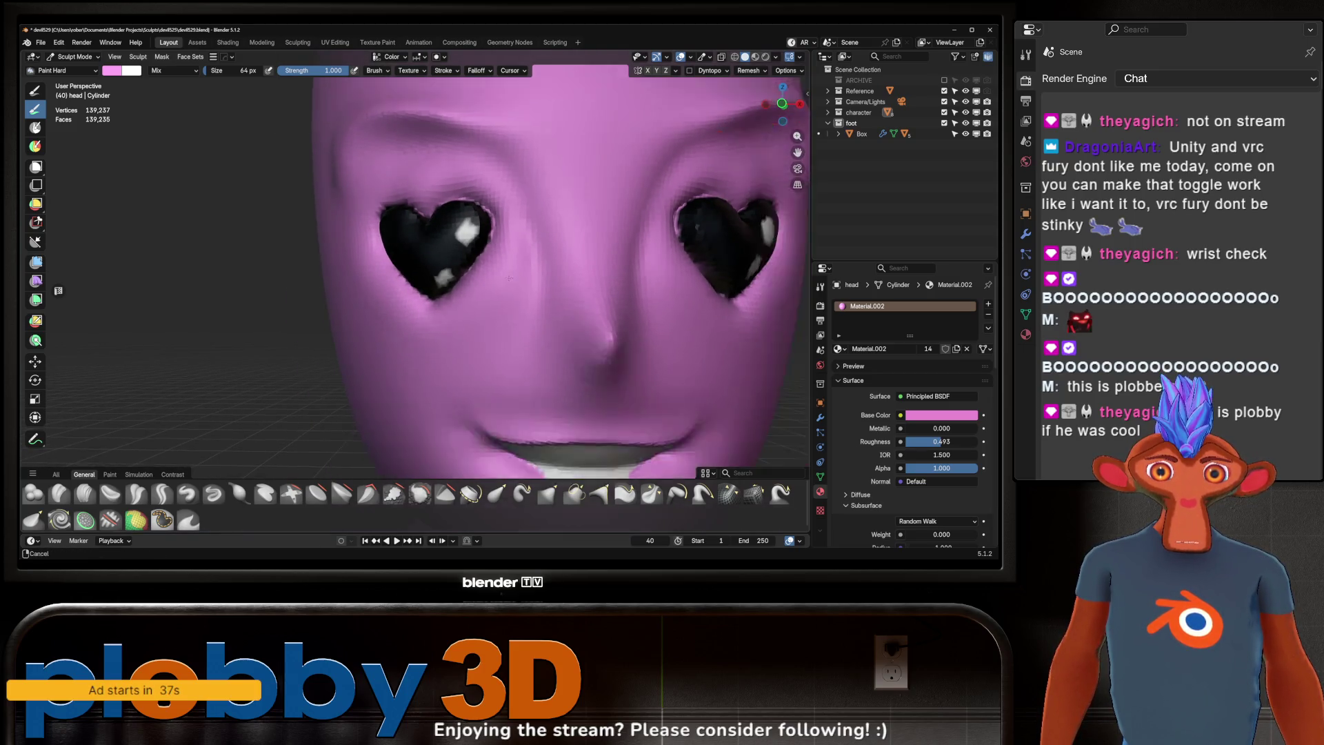
ctrl+middle_drag(518, 251, 579, 197)
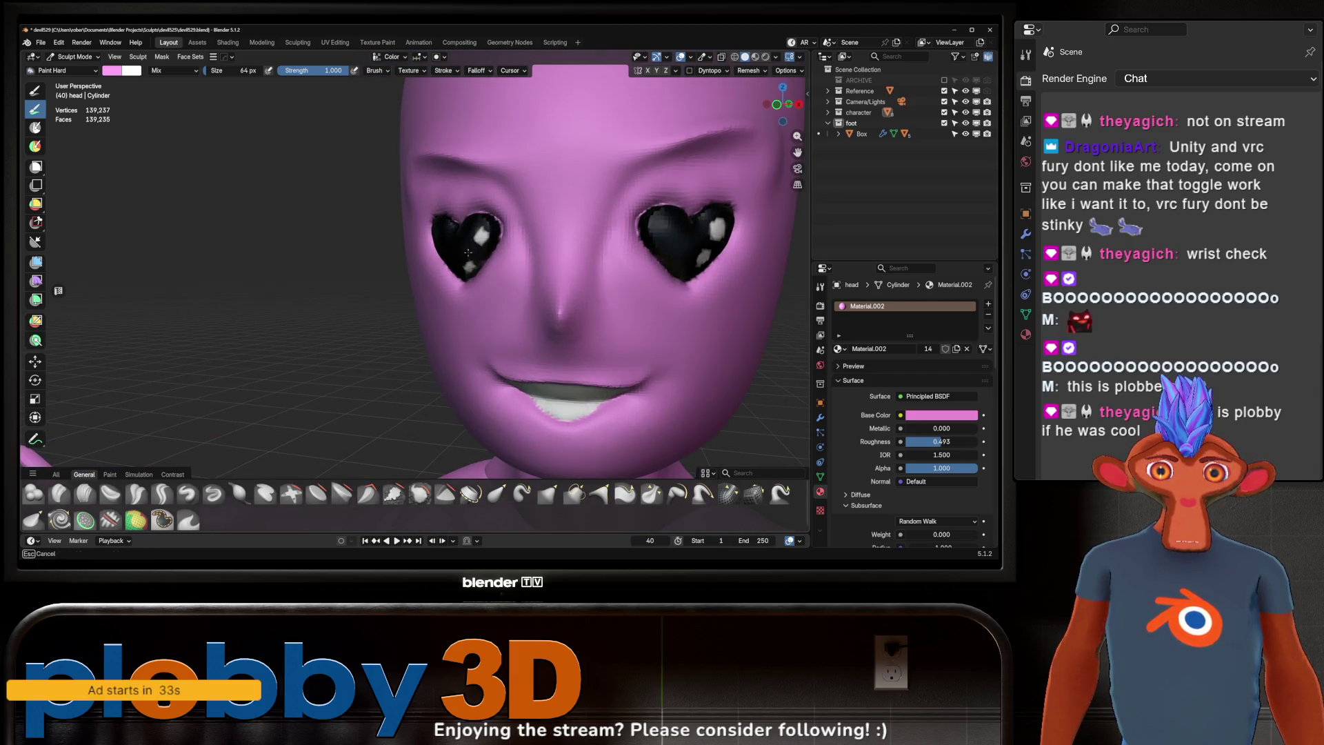
middle_drag(485, 249, 461, 245)
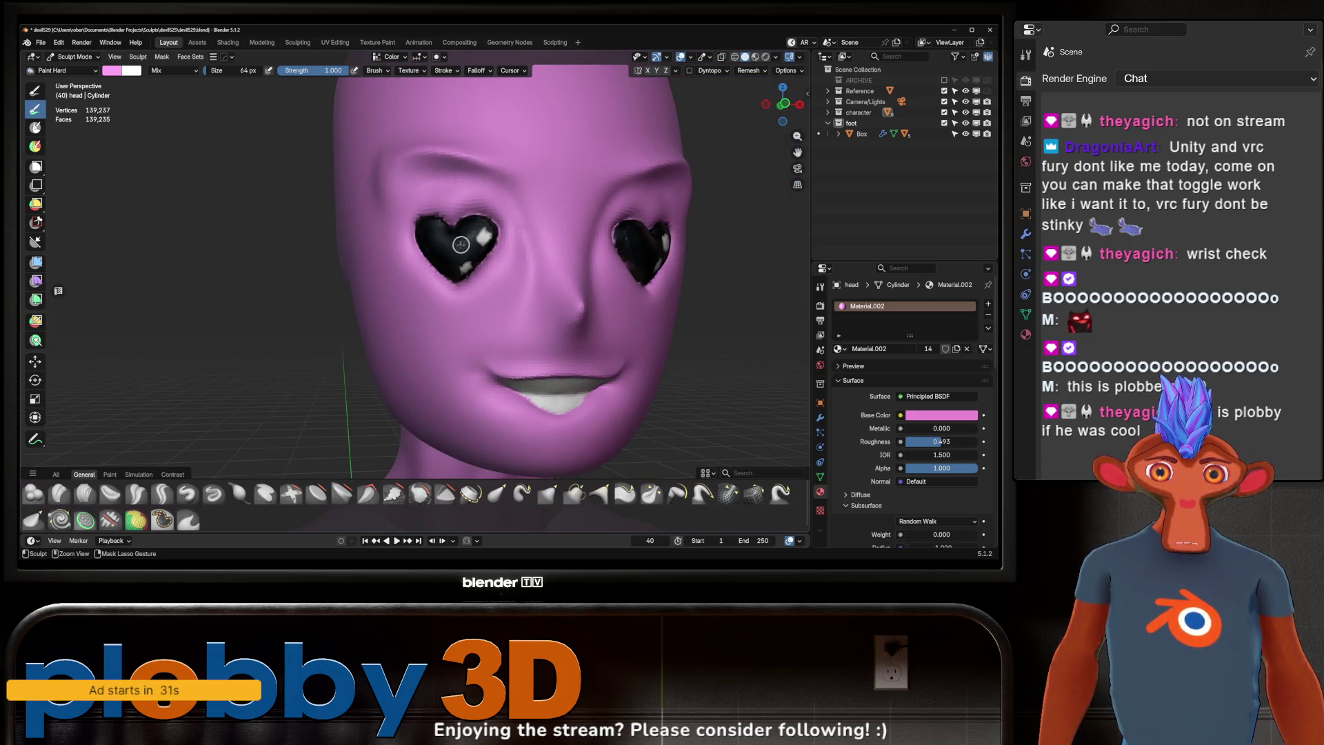
ctrl+drag(468, 242, 465, 243)
middle_drag(599, 227, 576, 227)
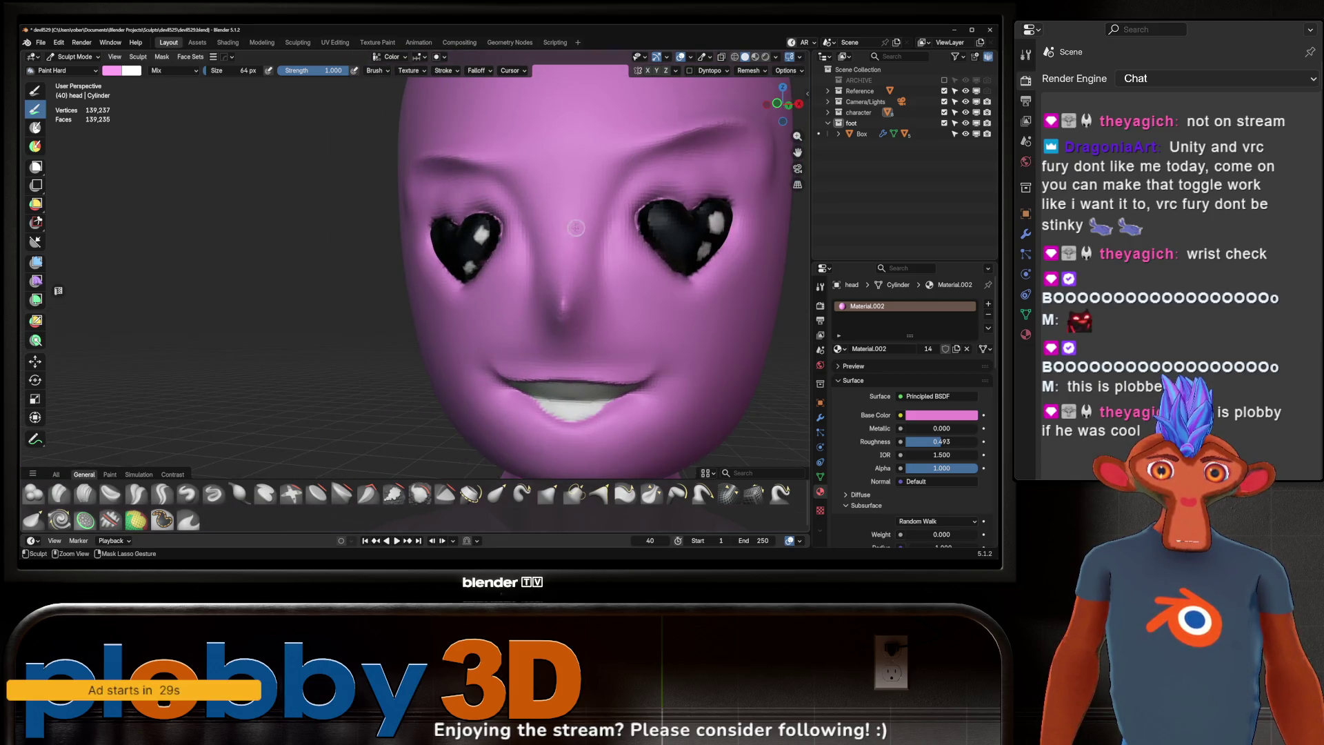
Step: Check the paint colour and paint the insides of the right and left heart eyes dark
scroll(584, 240, down, 10)
mouse_move(621, 269)
middle_down()
mouse_move(593, 270)
mouse_move(650, 274)
mouse_move(621, 279)
mouse_move(678, 219)
mouse_move(615, 270)
middle_up()
scroll(623, 287, up, 2)
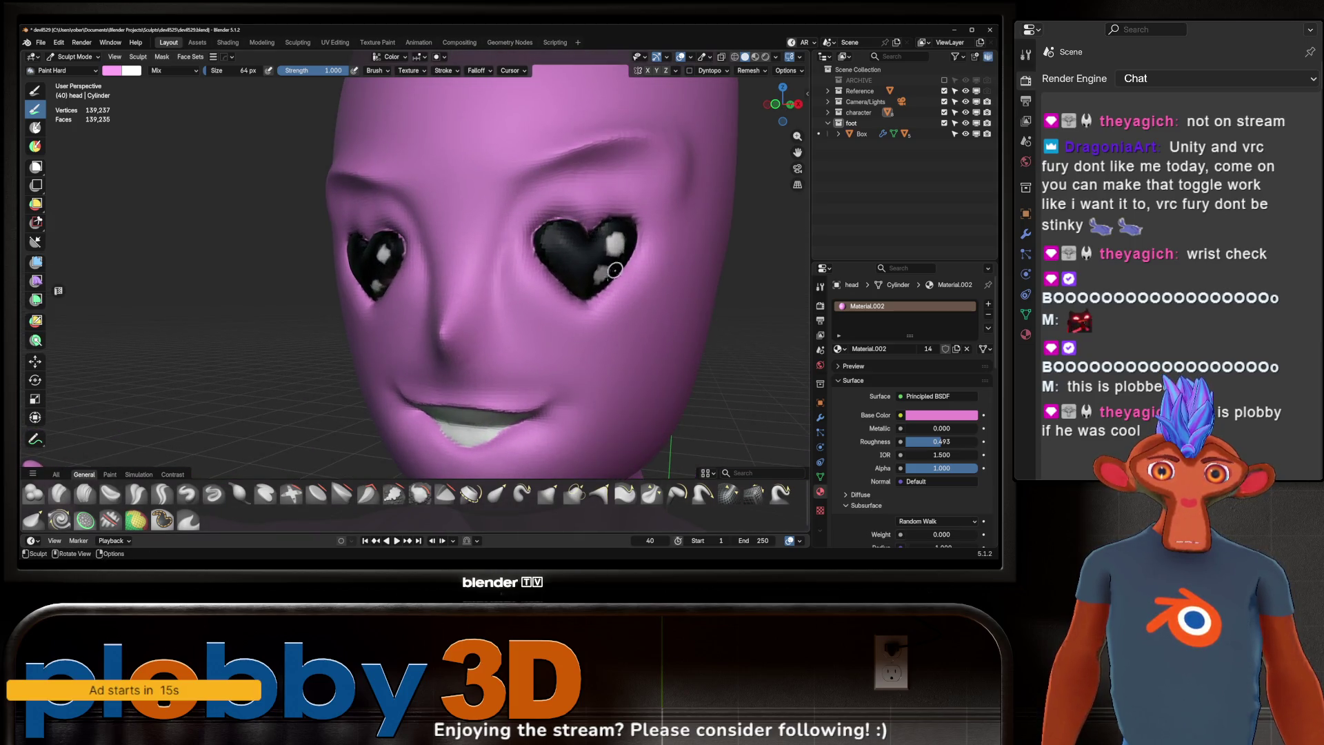
click(135, 72)
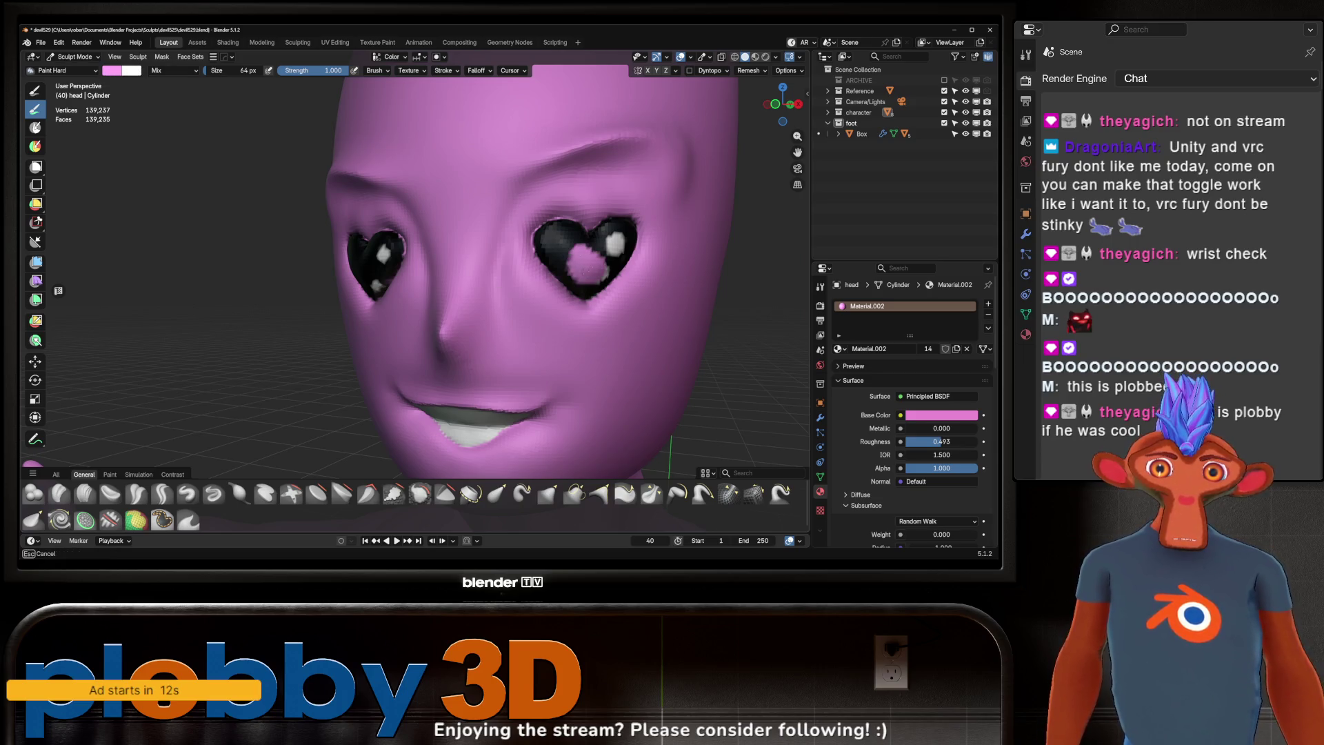
drag(583, 271, 586, 268)
middle_drag(586, 267, 593, 260)
mouse_move(340, 297)
mouse_down()
mouse_move(325, 248)
mouse_move(378, 250)
mouse_up()
mouse_move(378, 249)
ctrl+middle_down()
mouse_move(390, 335)
mouse_move(586, 173)
ctrl+middle_up()
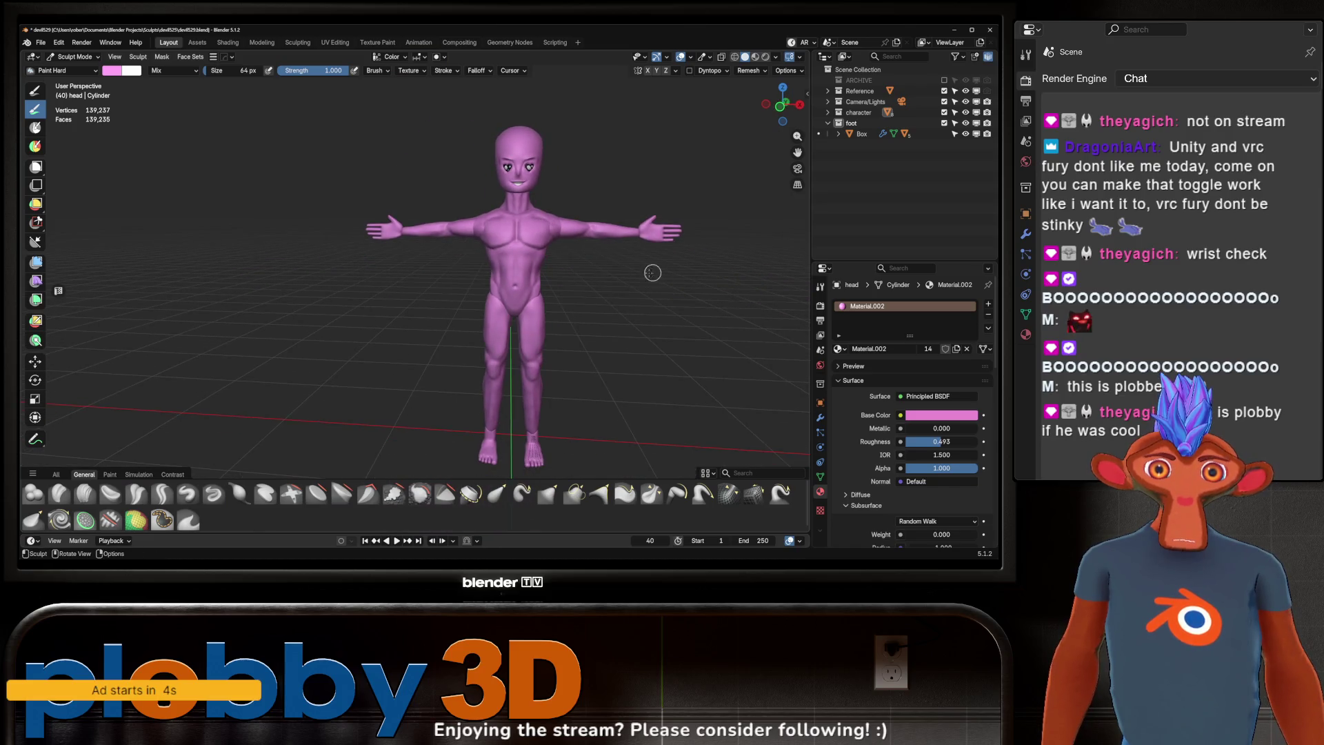
Step: Orbit and zoom out to view the whole sculpted figure
mouse_move(654, 271)
middle_down()
mouse_move(524, 272)
mouse_move(607, 257)
middle_up()
scroll(618, 226, up, 5)
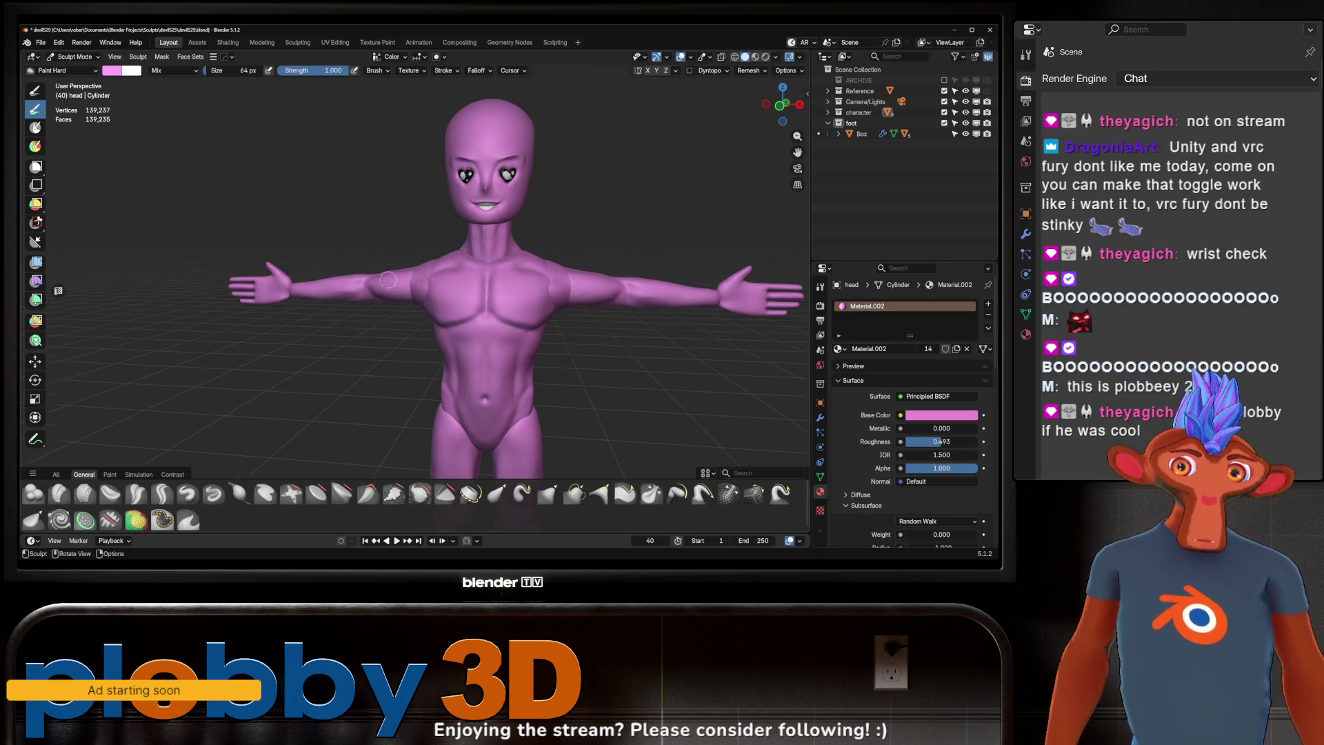
mouse_move(388, 279)
middle_down()
mouse_move(420, 304)
mouse_move(427, 293)
middle_up()
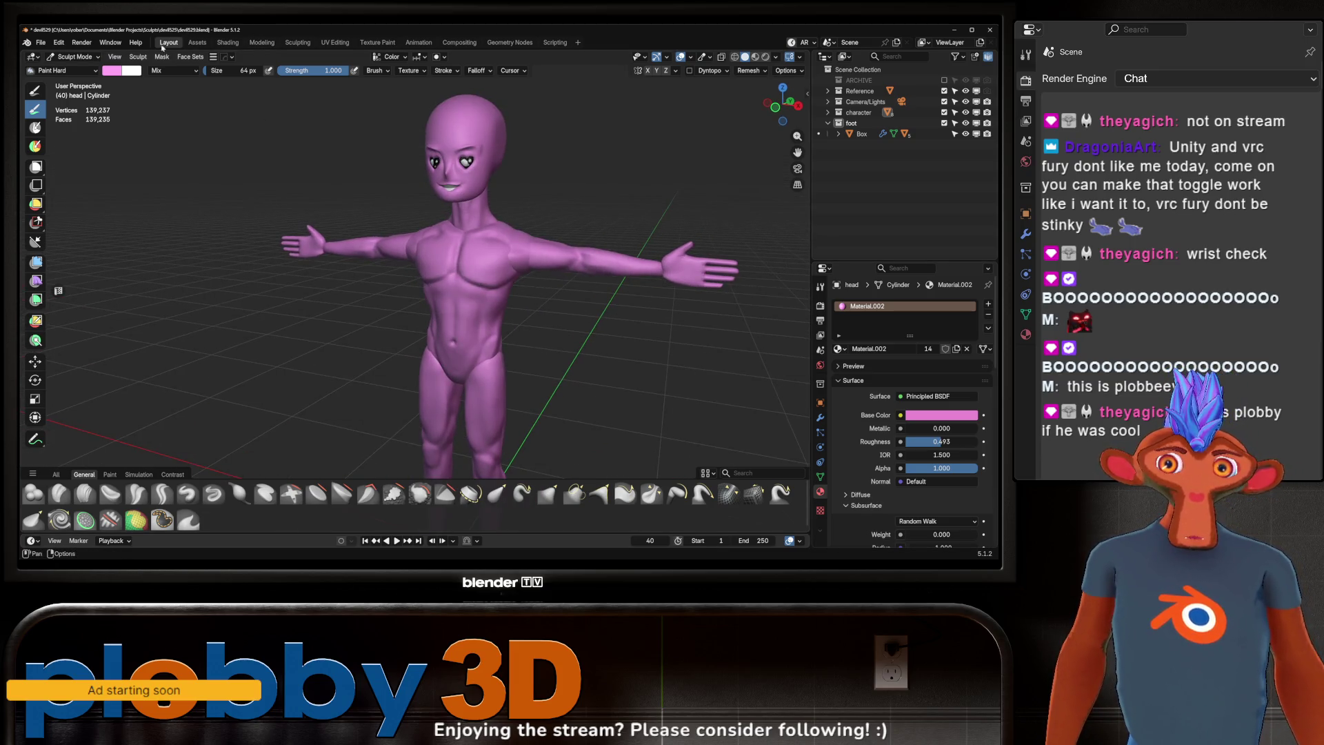
click(75, 56)
Step: Switch to Object Mode and turn off the viewport overlays
click(76, 70)
scroll(478, 317, down, 4)
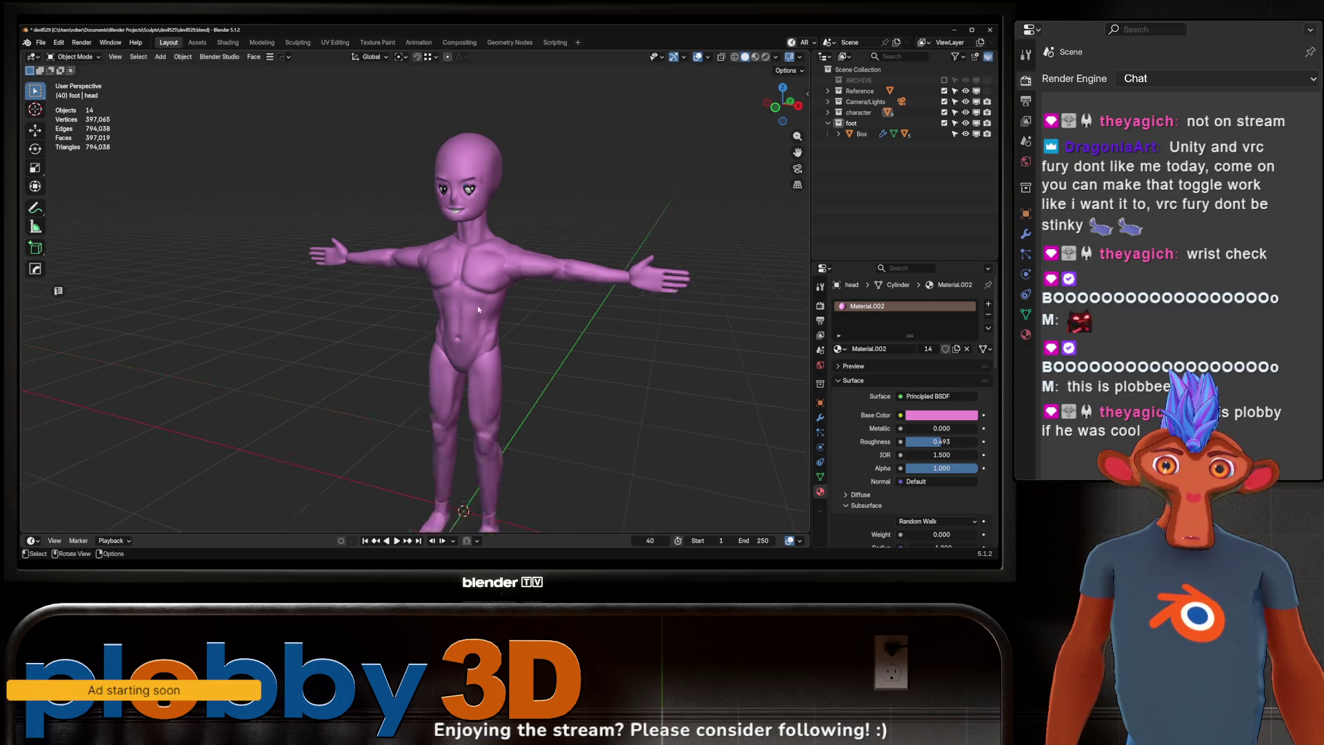
scroll(478, 317, up, 2)
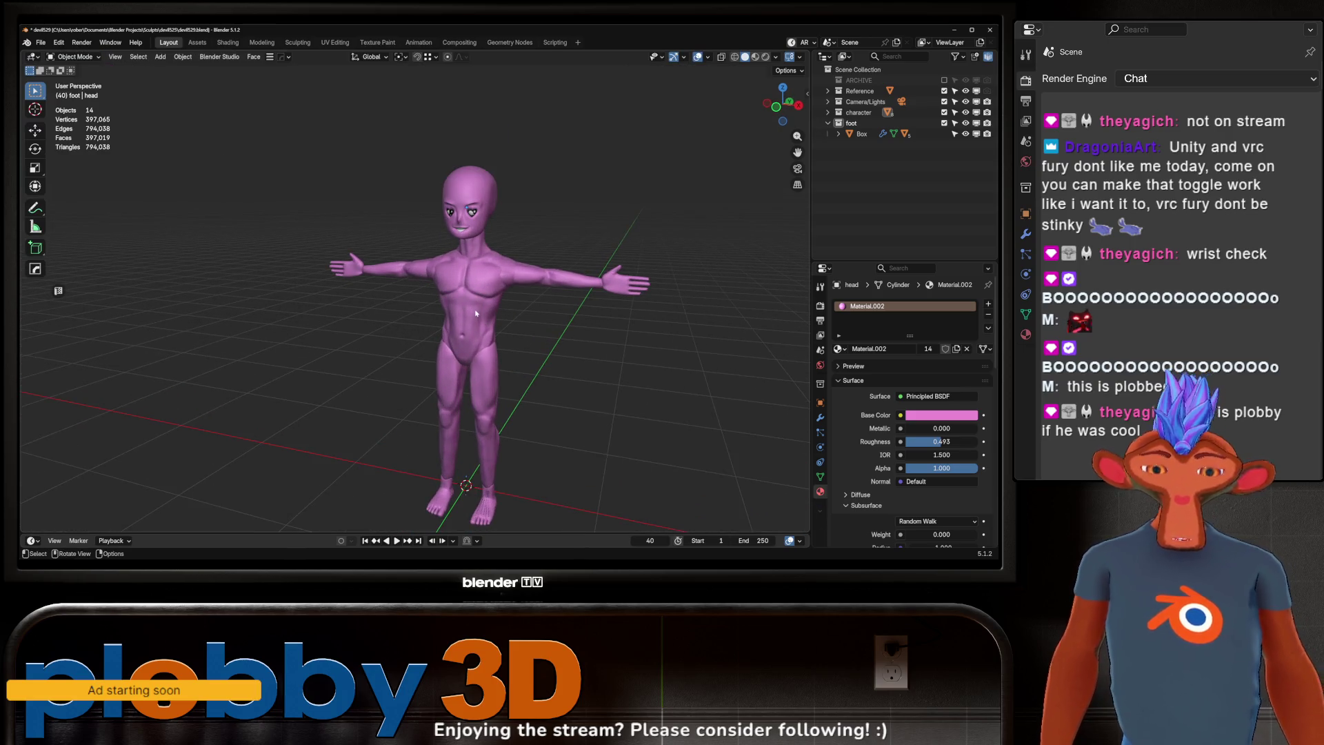
click(698, 59)
Step: Frame the pink figure in a straight front view with Numpad 1
key(KP_1)
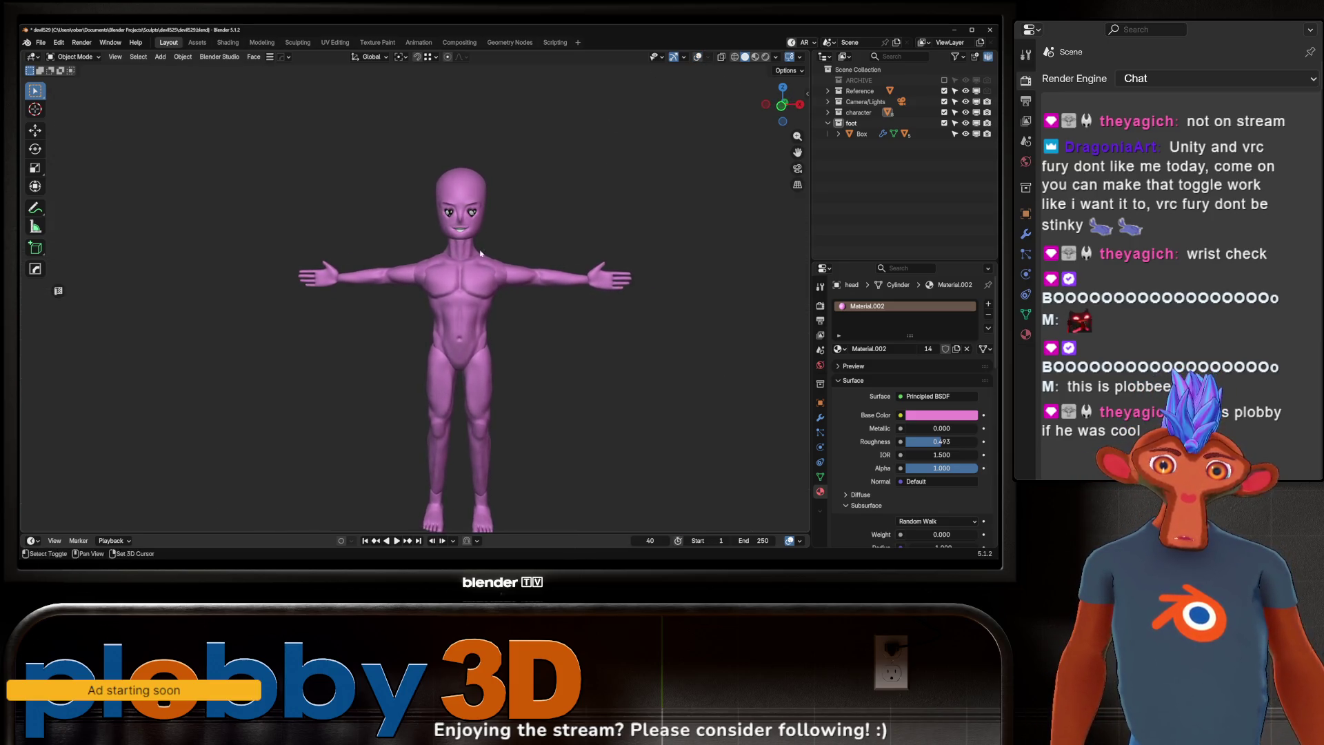
middle_drag(480, 254, 447, 217)
key(KP_1)
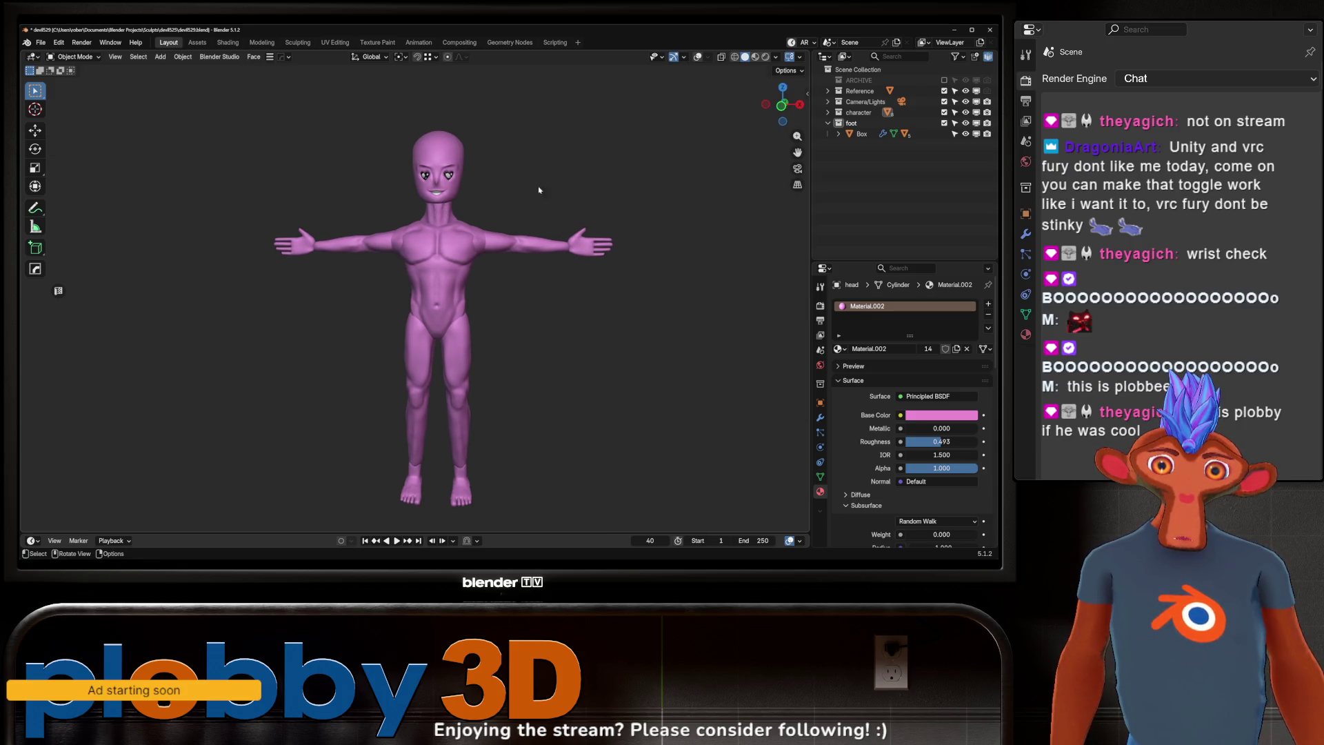
mouse_move(545, 200)
middle_down()
mouse_move(493, 171)
mouse_move(513, 176)
mouse_move(465, 177)
mouse_move(496, 164)
mouse_move(661, 250)
middle_up()
scroll(507, 177, down, 2)
scroll(471, 170, up, 5)
scroll(471, 171, down, 3)
scroll(465, 177, up, 3)
scroll(465, 177, down, 3)
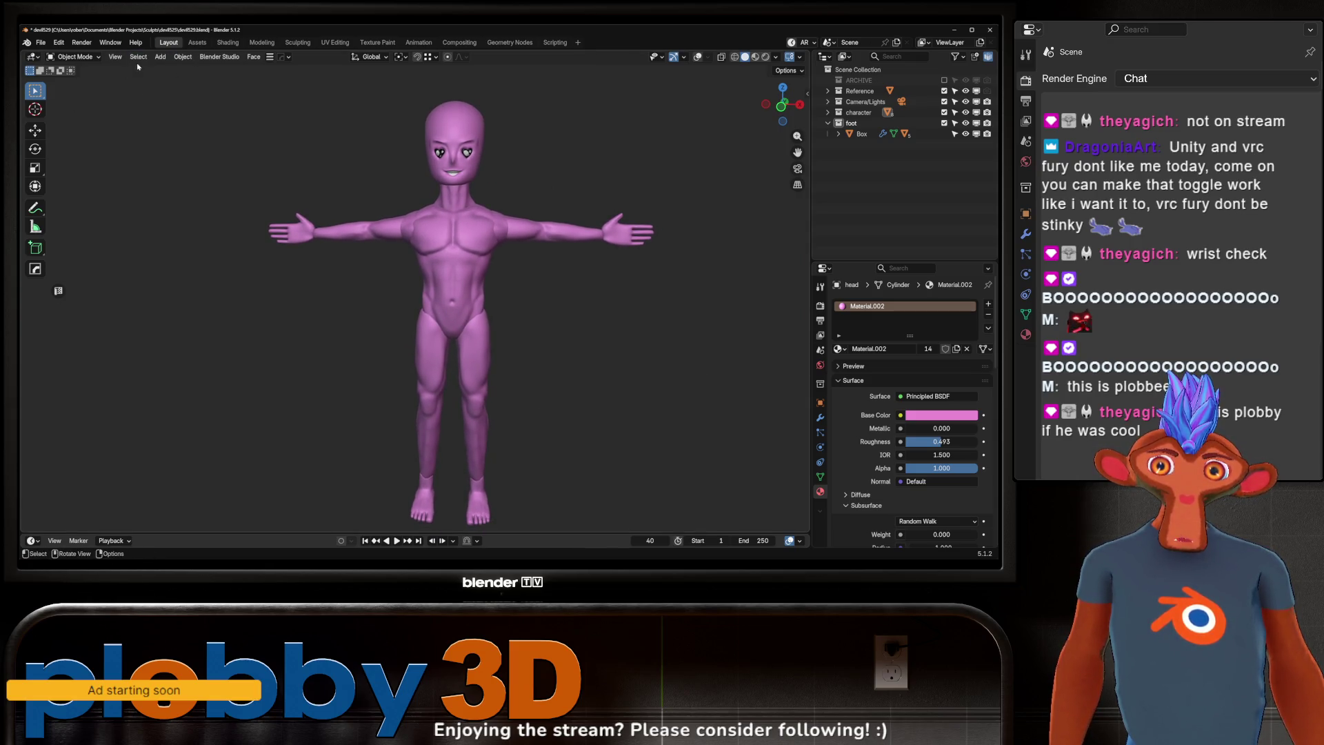
click(115, 57)
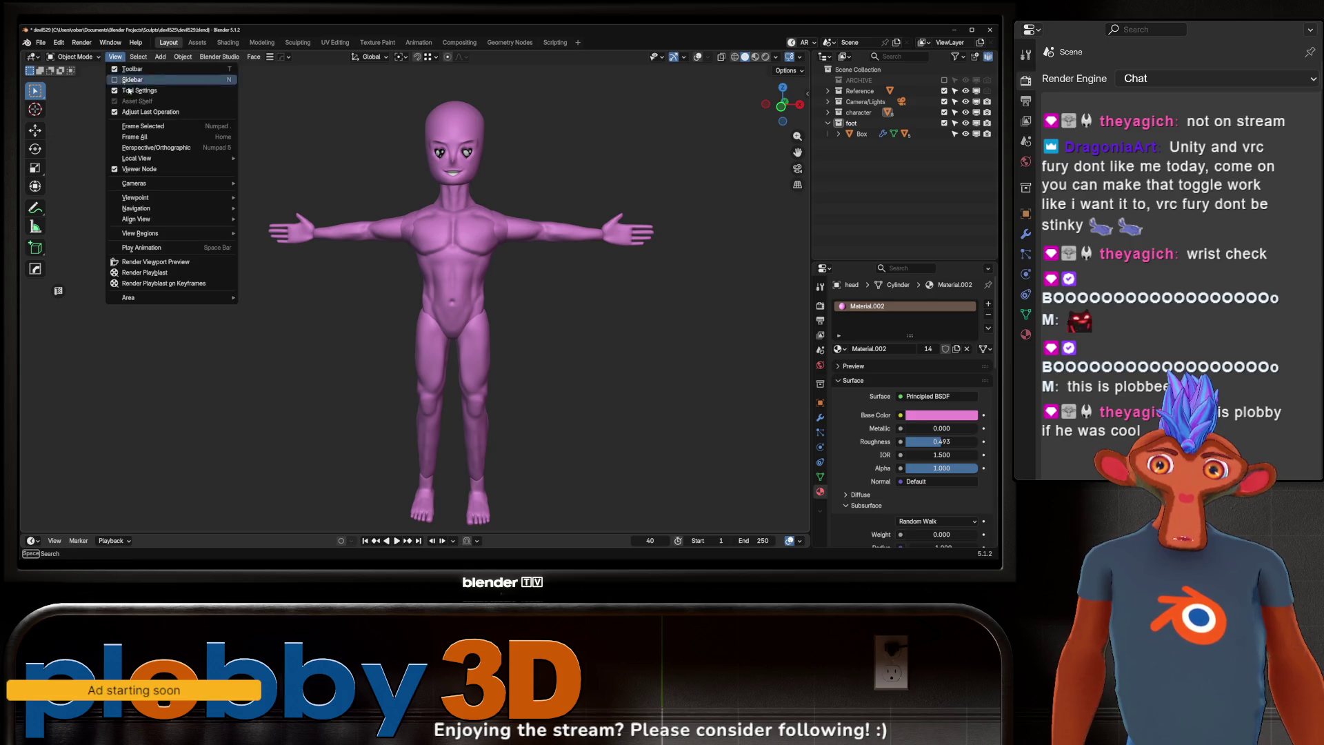
Step: Render a viewport preview, close it, and look through the scene camera
click(155, 261)
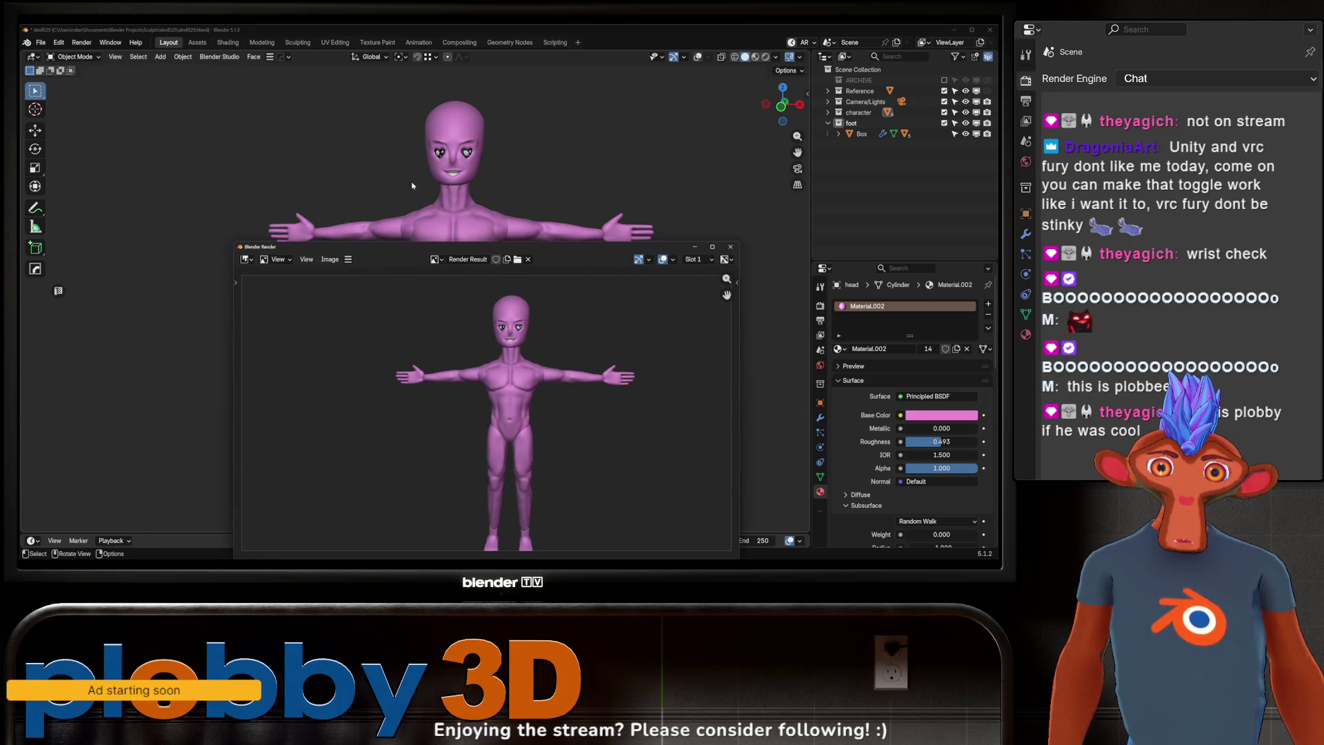
click(731, 247)
key(ctrl+alt+KP_0)
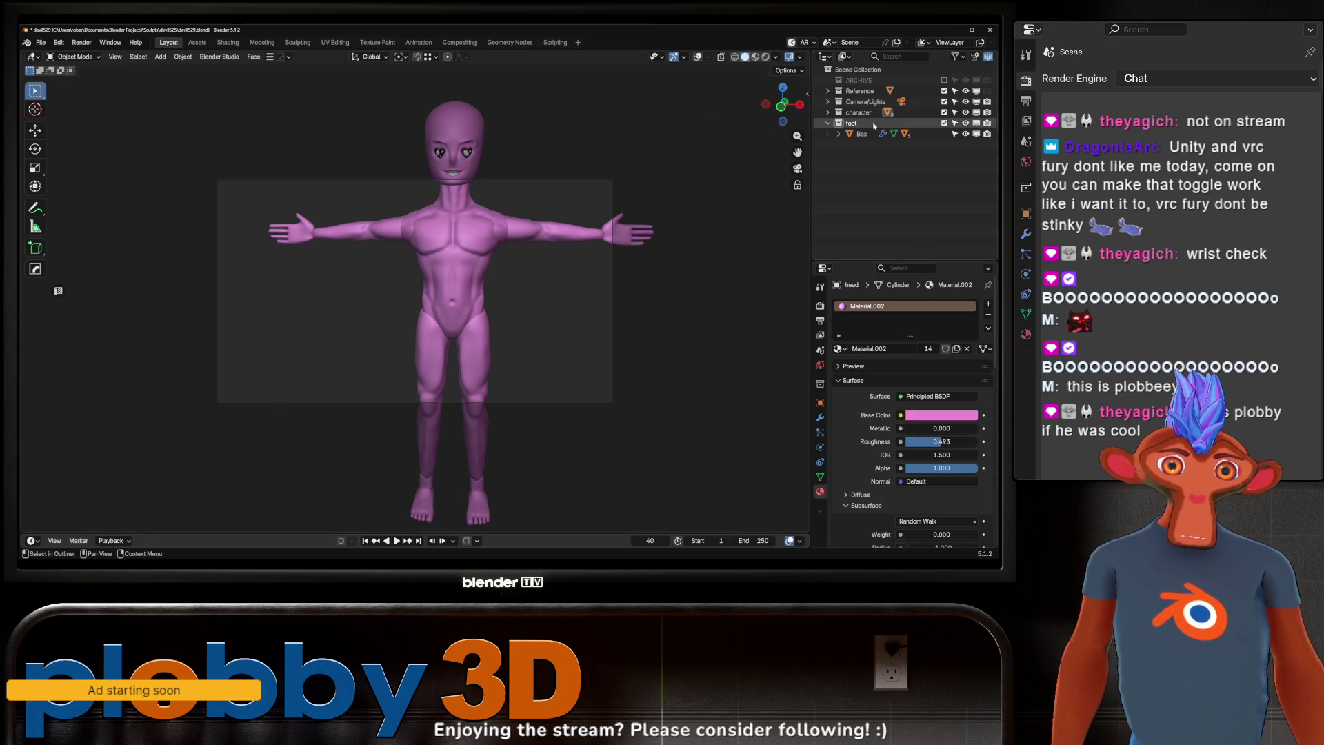
Step: Select the scene camera and set the output resolution to 2048 × 2048
click(828, 101)
click(856, 112)
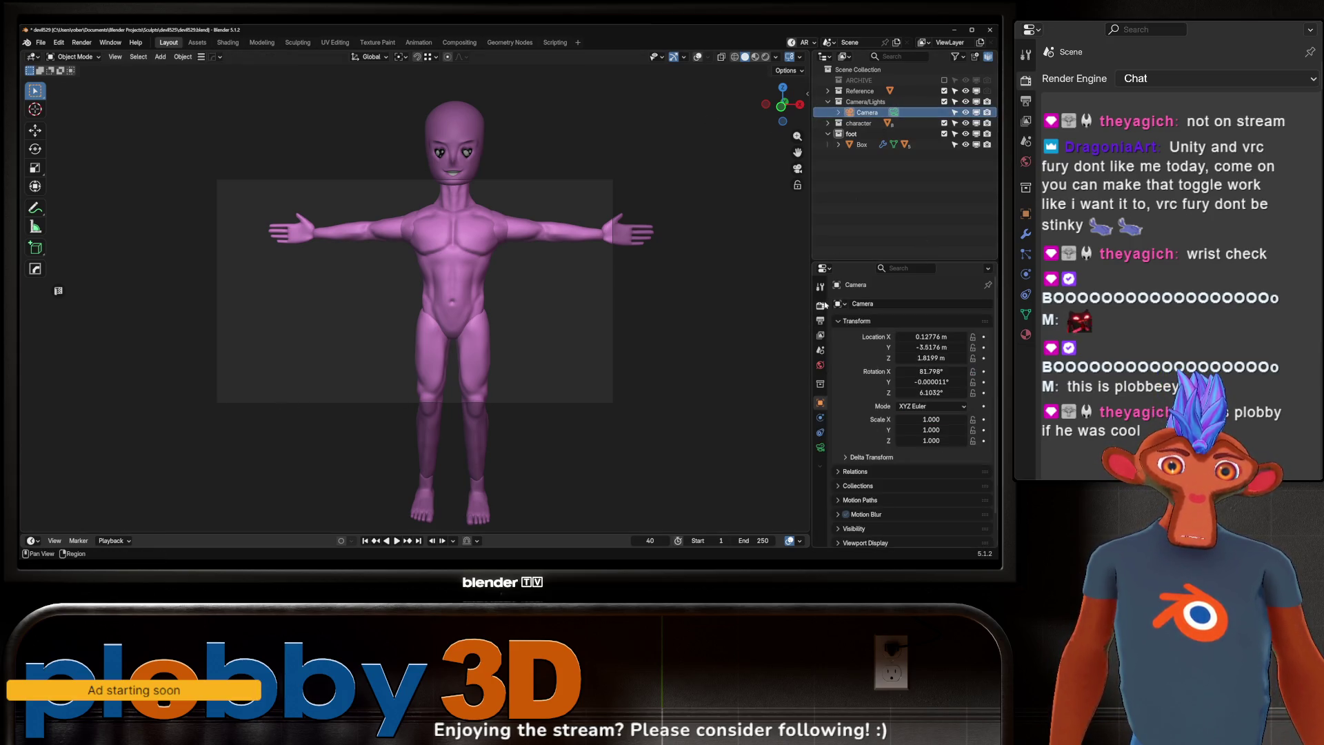
click(820, 320)
click(924, 318)
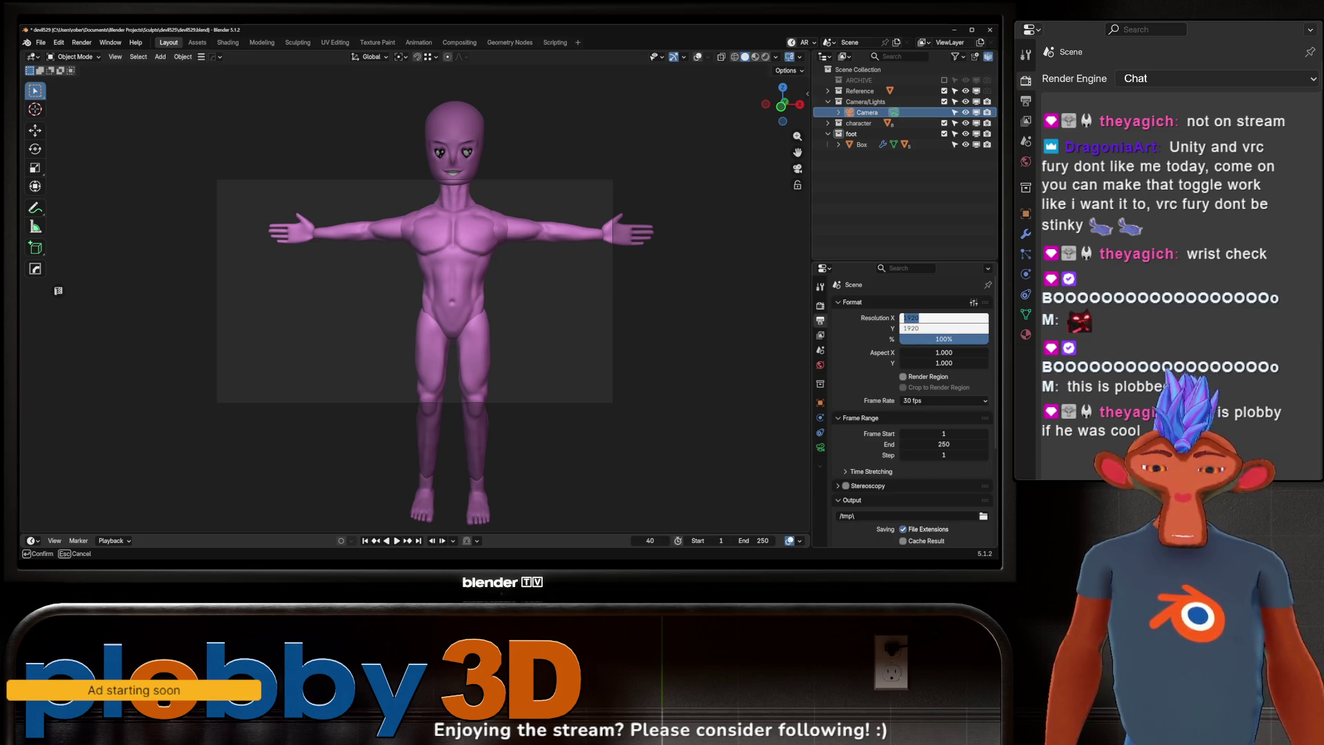
text(2048)
key(Return)
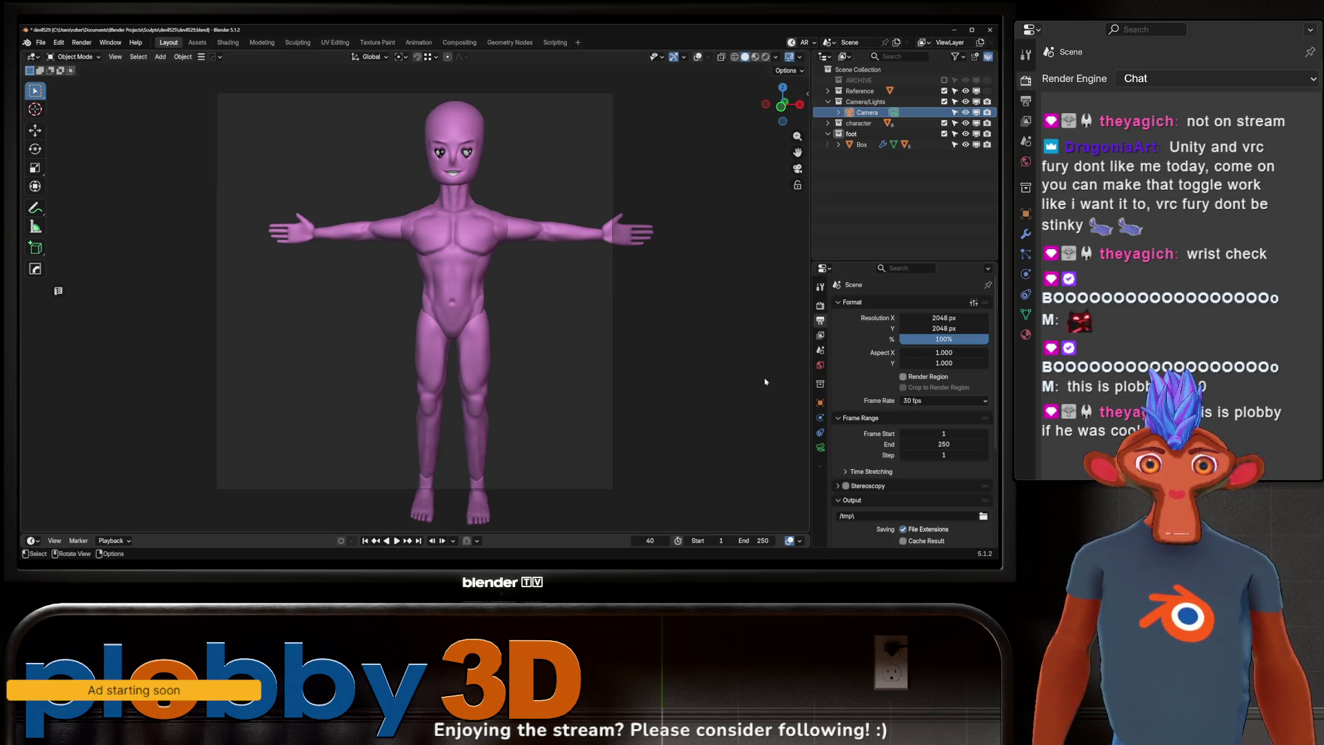
Step: Dolly the camera along its depth axis until the whole figure fits the frame
right_click(676, 379)
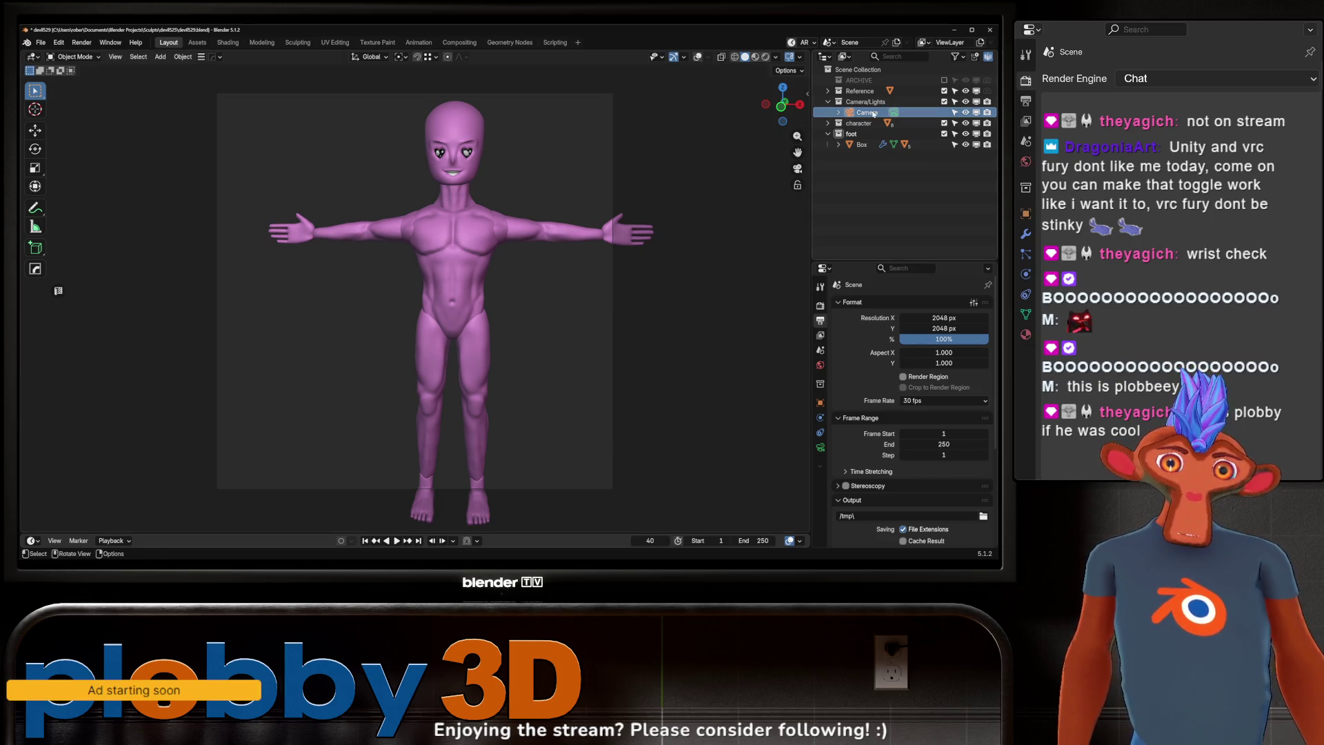
scroll(453, 232, down, 2)
key(g)
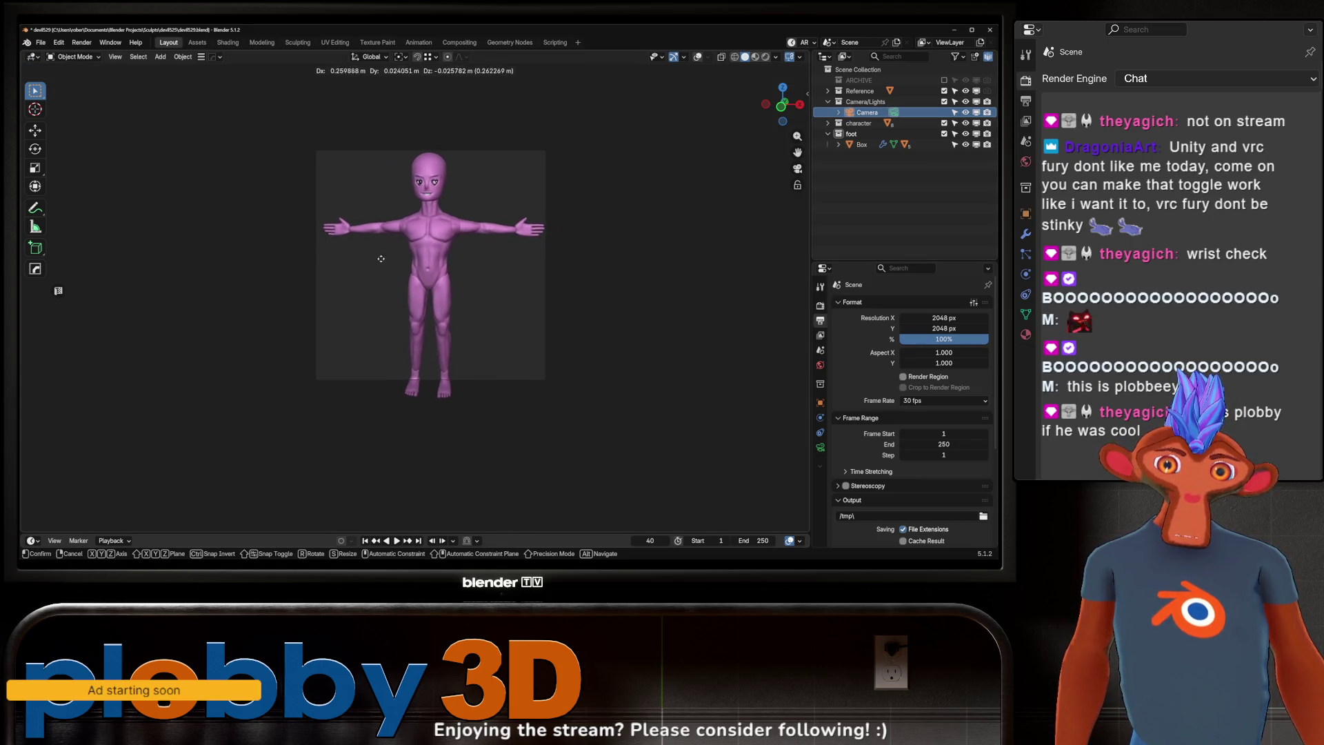
click(398, 256)
key(g)
key(z)
key(z)
click(414, 231)
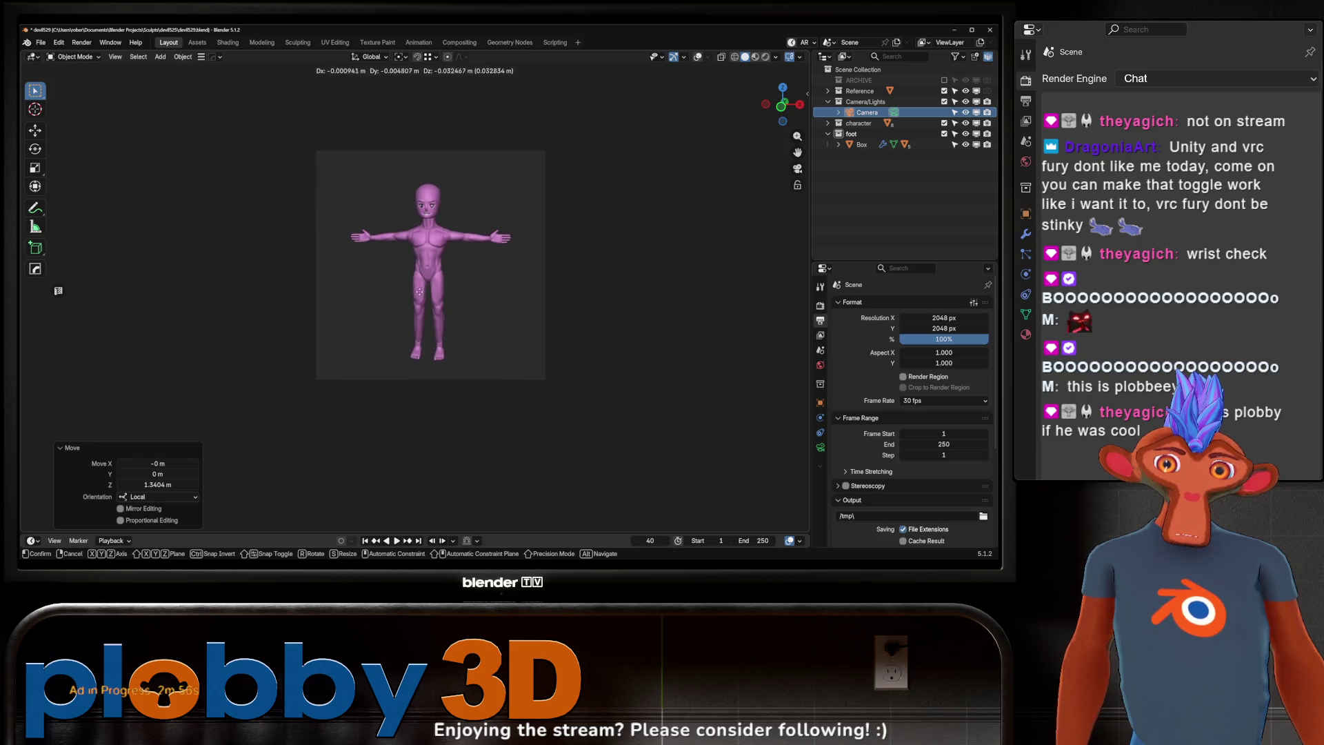
key(g)
key(z)
key(z)
click(787, 340)
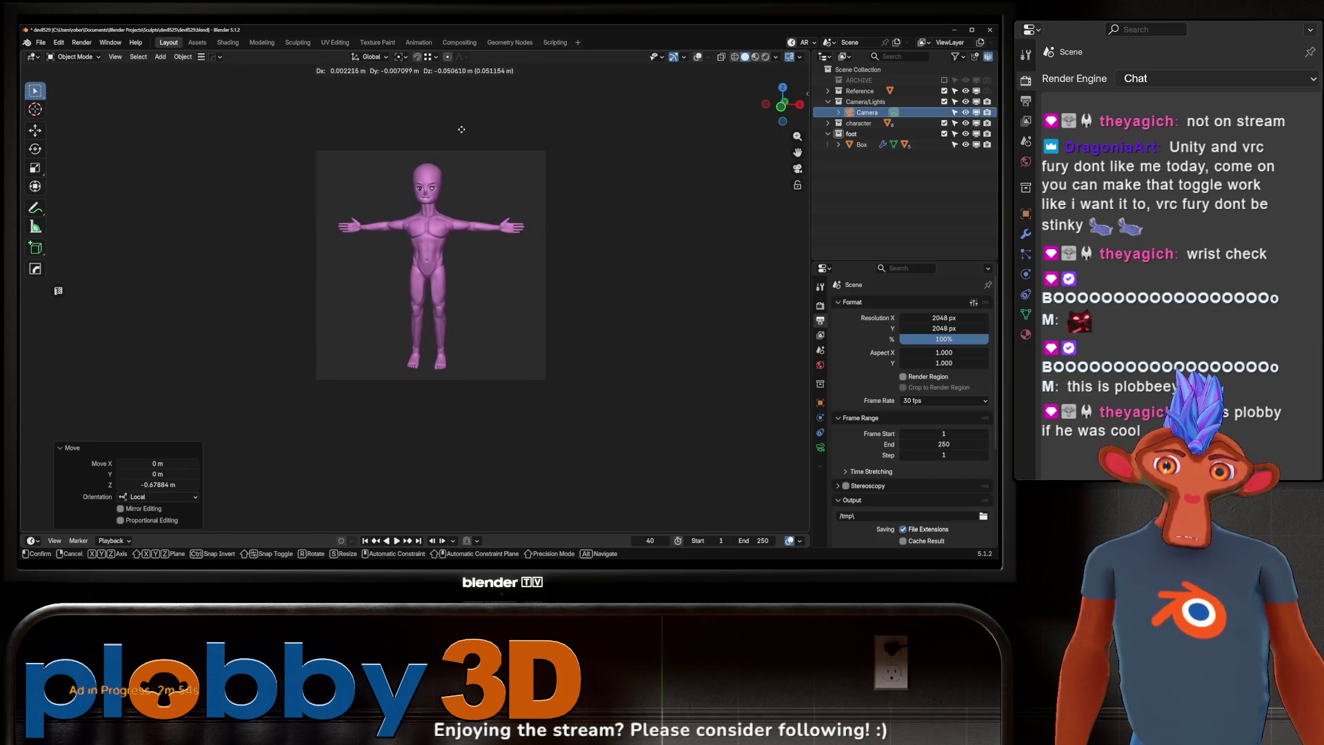
key(g)
key(z)
key(z)
click(787, 340)
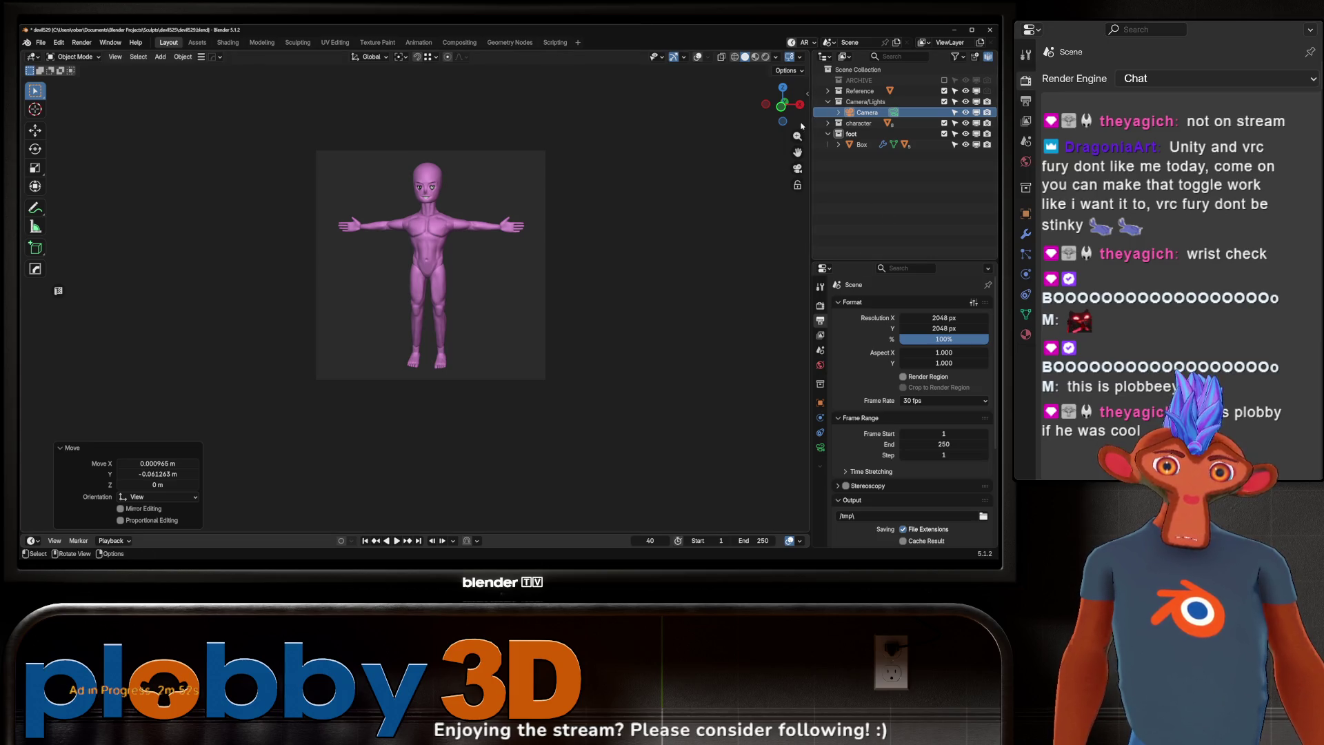
key(n)
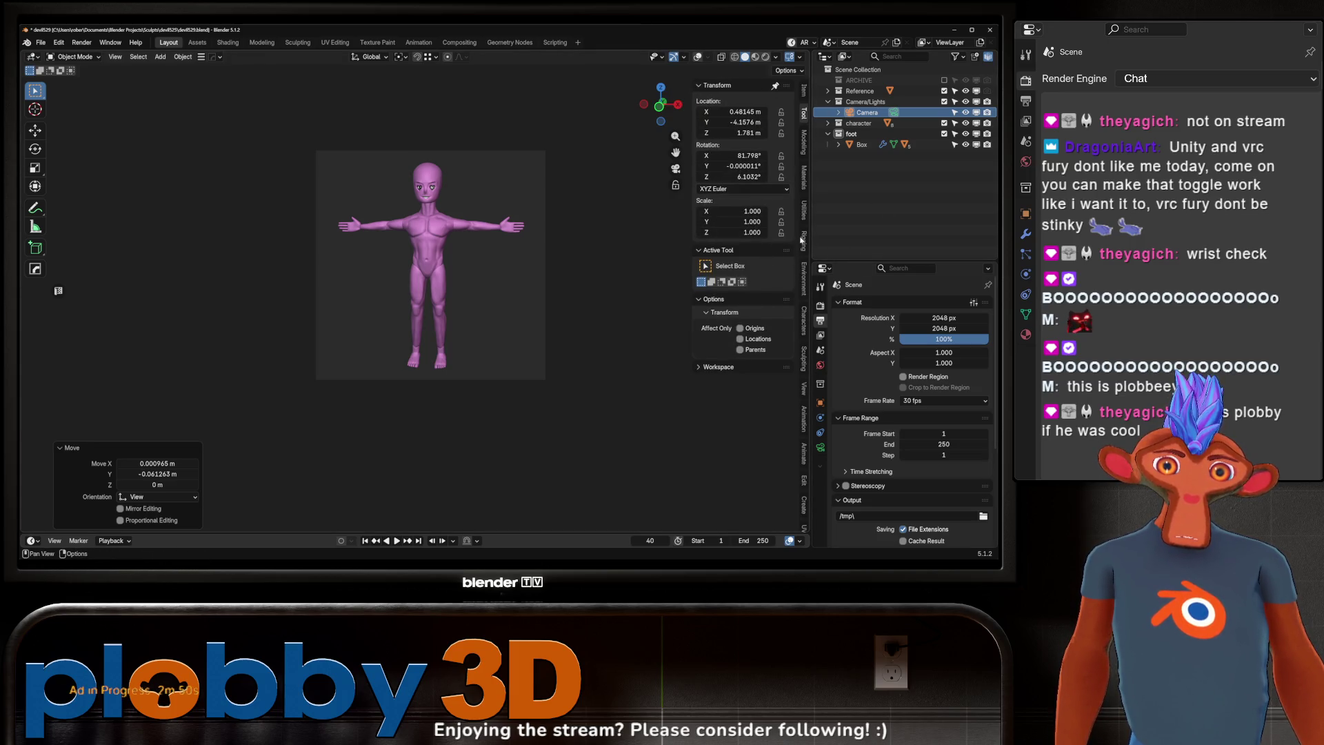
Step: Browse the sidebar tabs and leave the viewport focal length at 50 mm
click(805, 179)
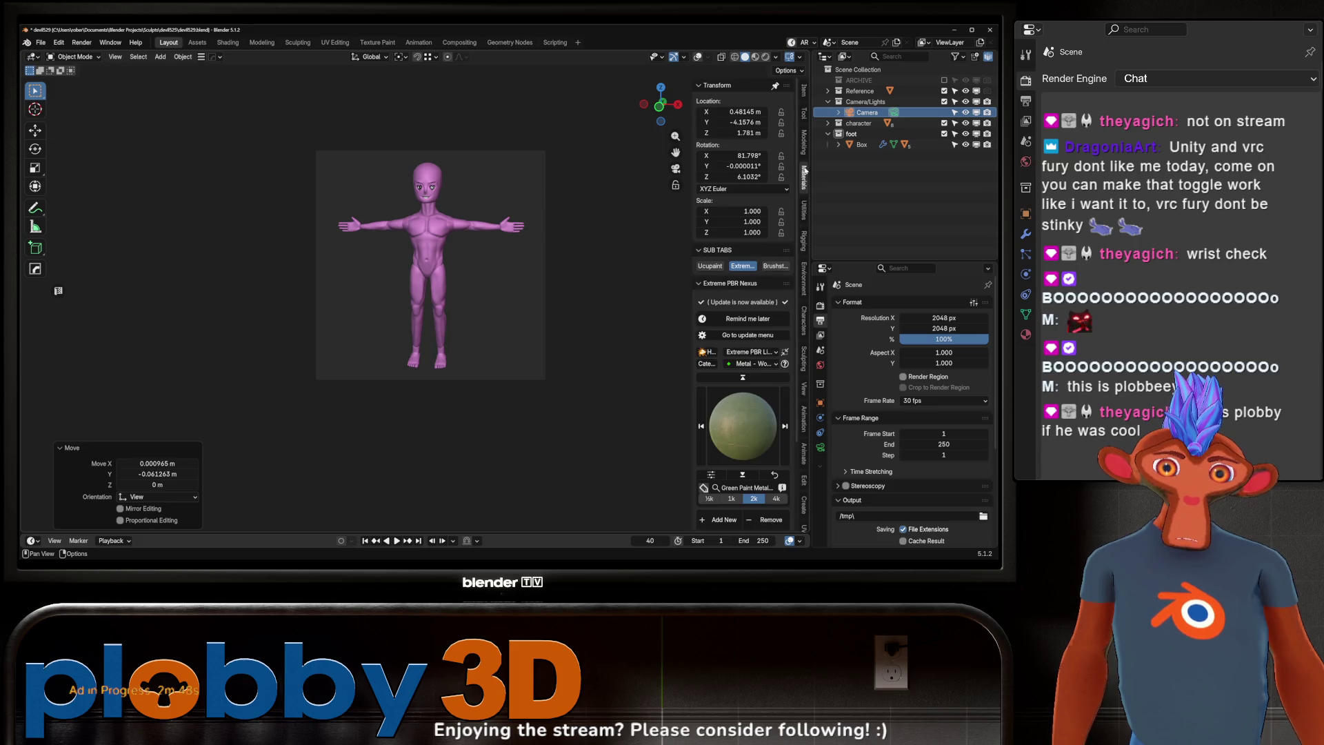
click(805, 146)
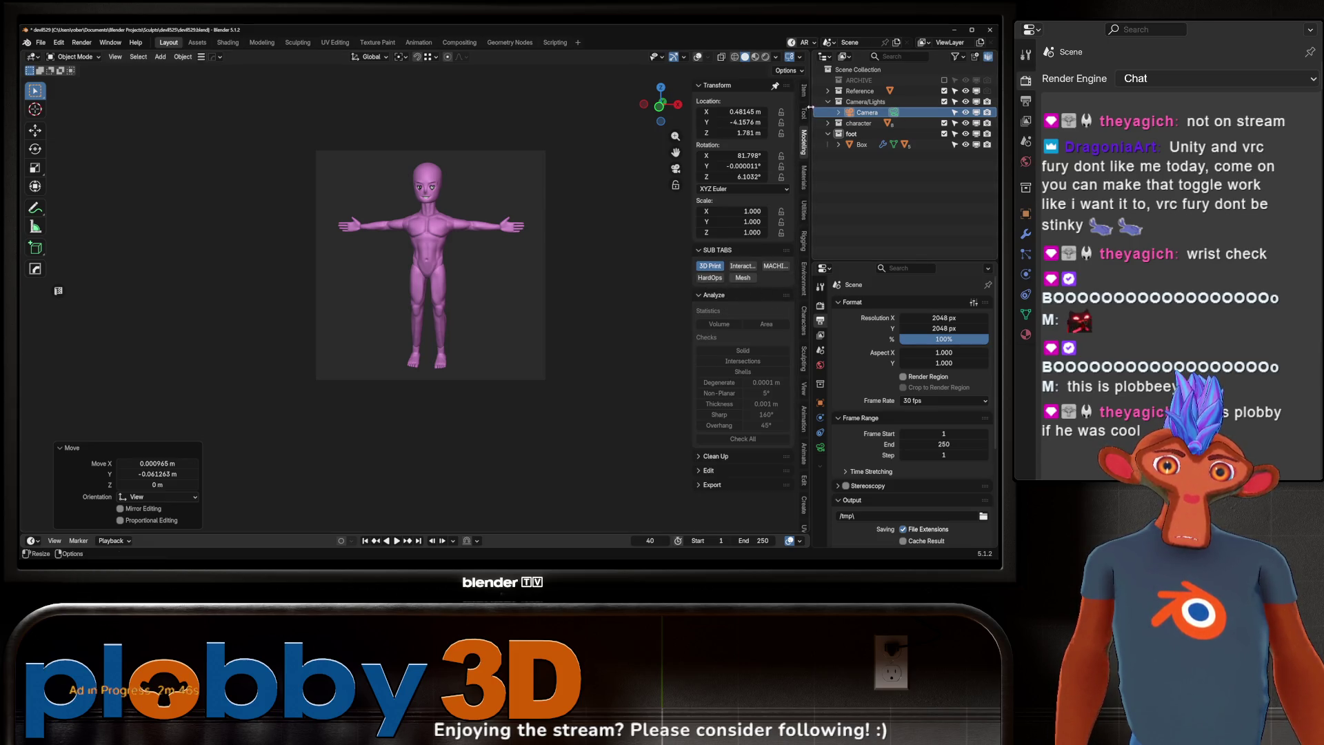
click(804, 114)
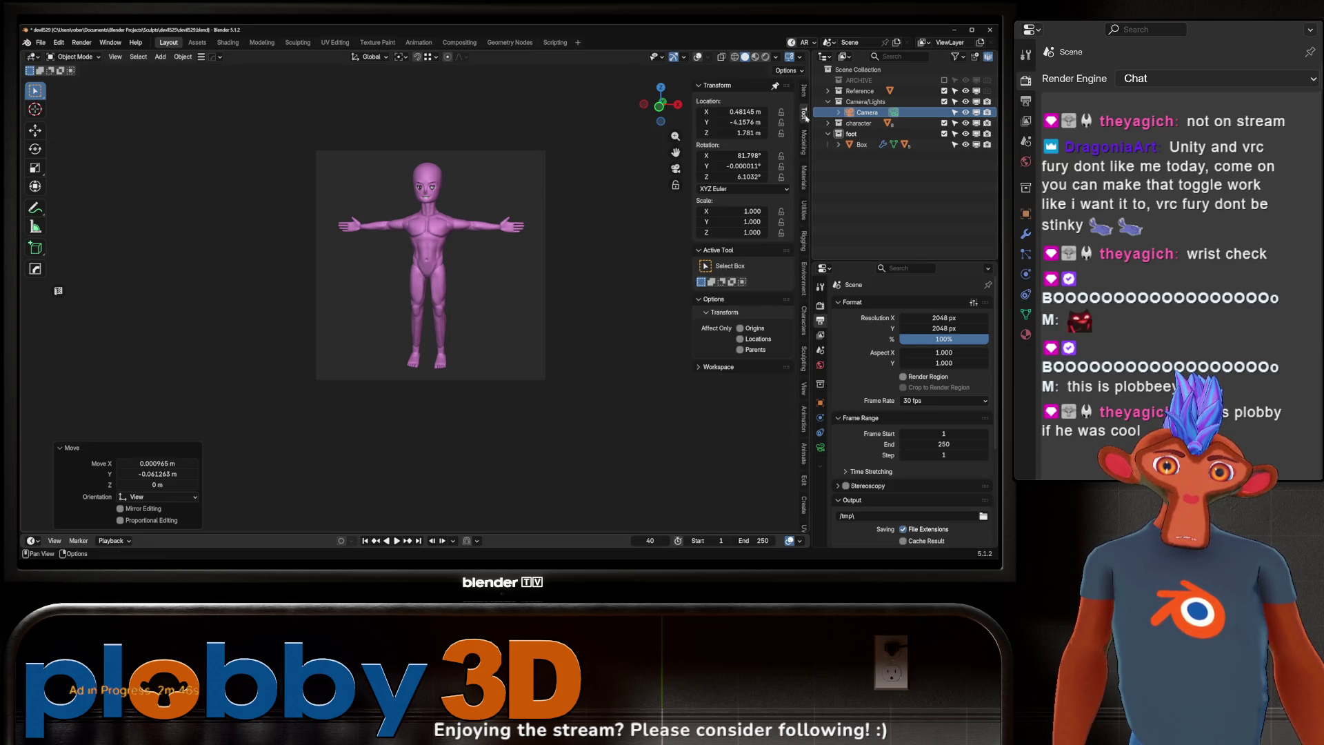
click(806, 394)
drag(763, 265, 764, 268)
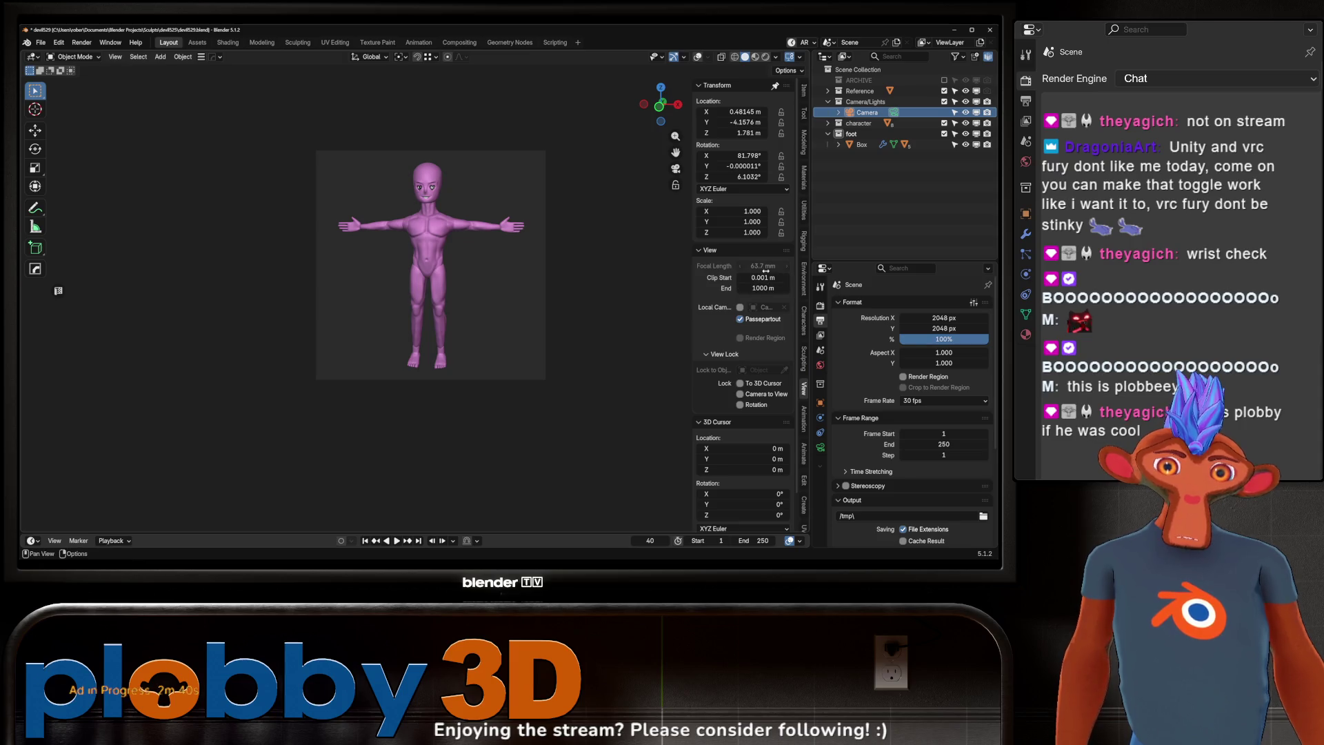
click(764, 267)
text(50)
key(Return)
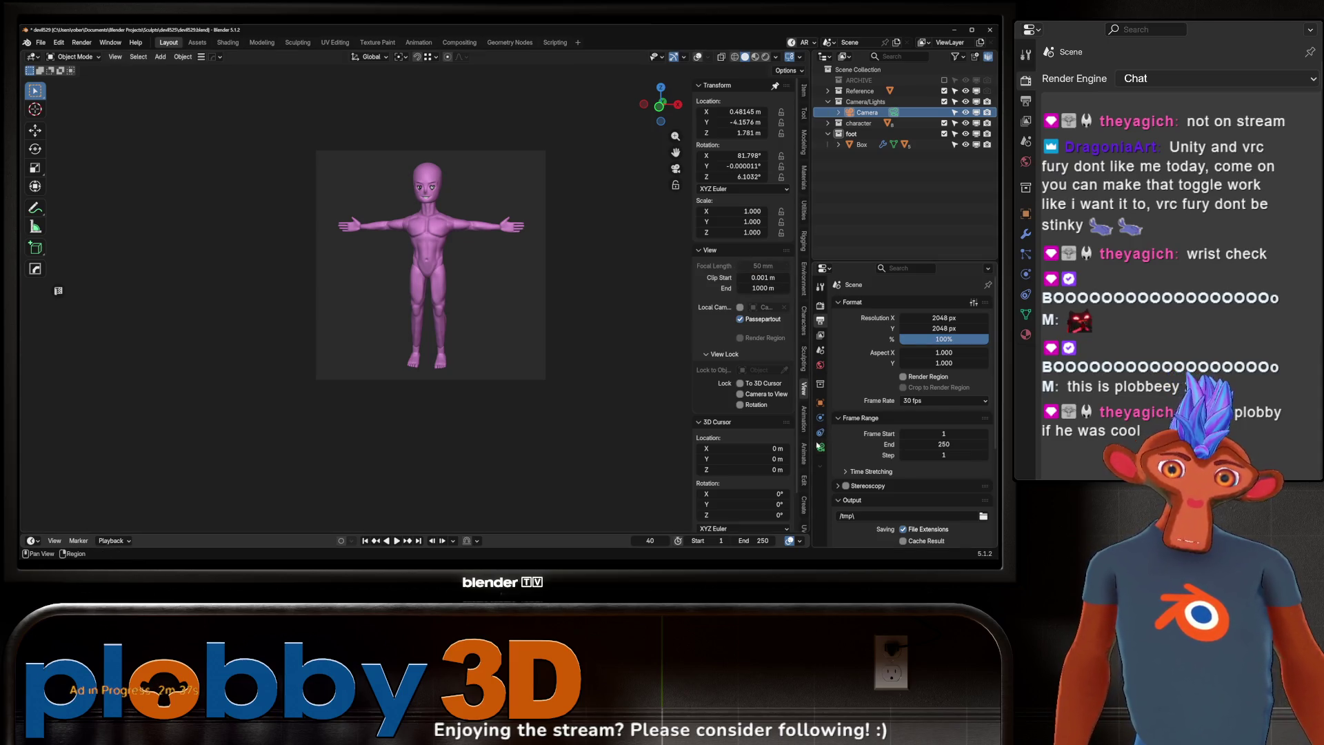
Step: Set the camera focal length to 80 mm and pull the camera back along Z
click(820, 447)
click(937, 353)
text(80)
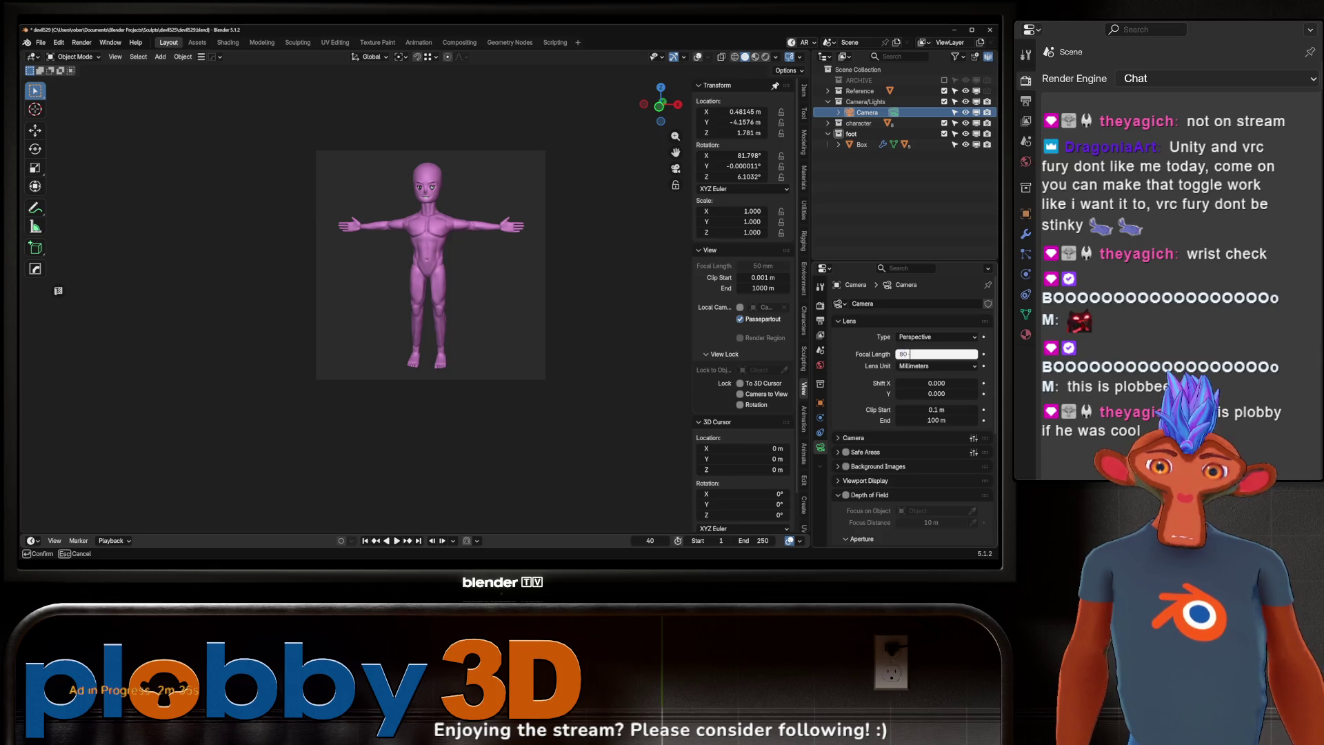
key(Return)
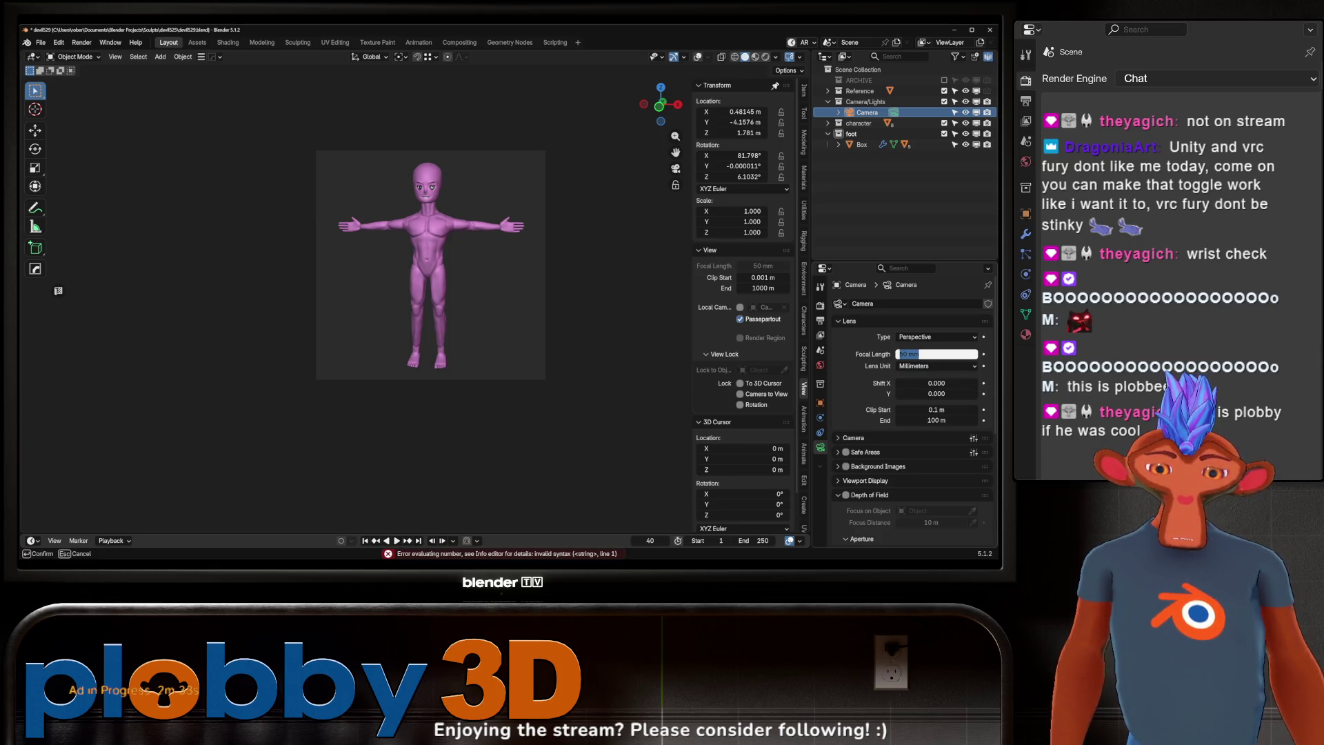
text(80)
key(Return)
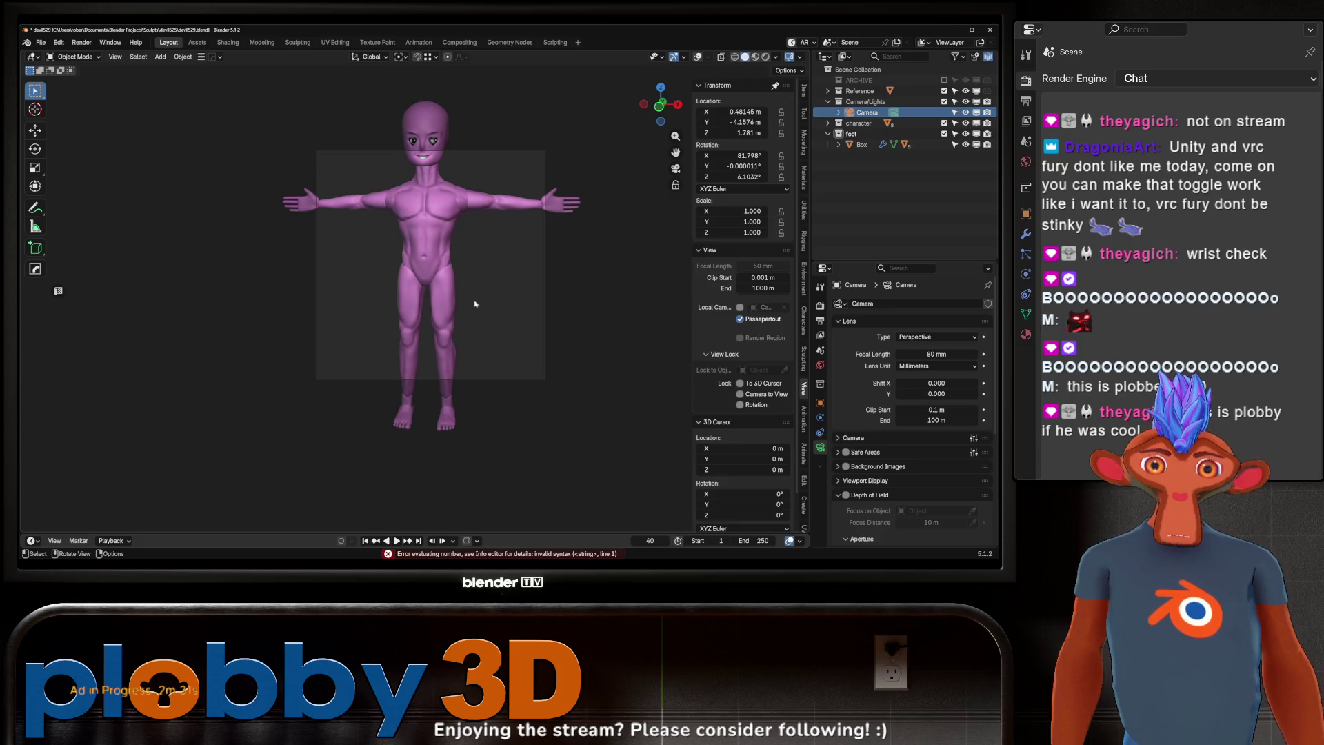
key(g)
key(z)
key(z)
click(498, 412)
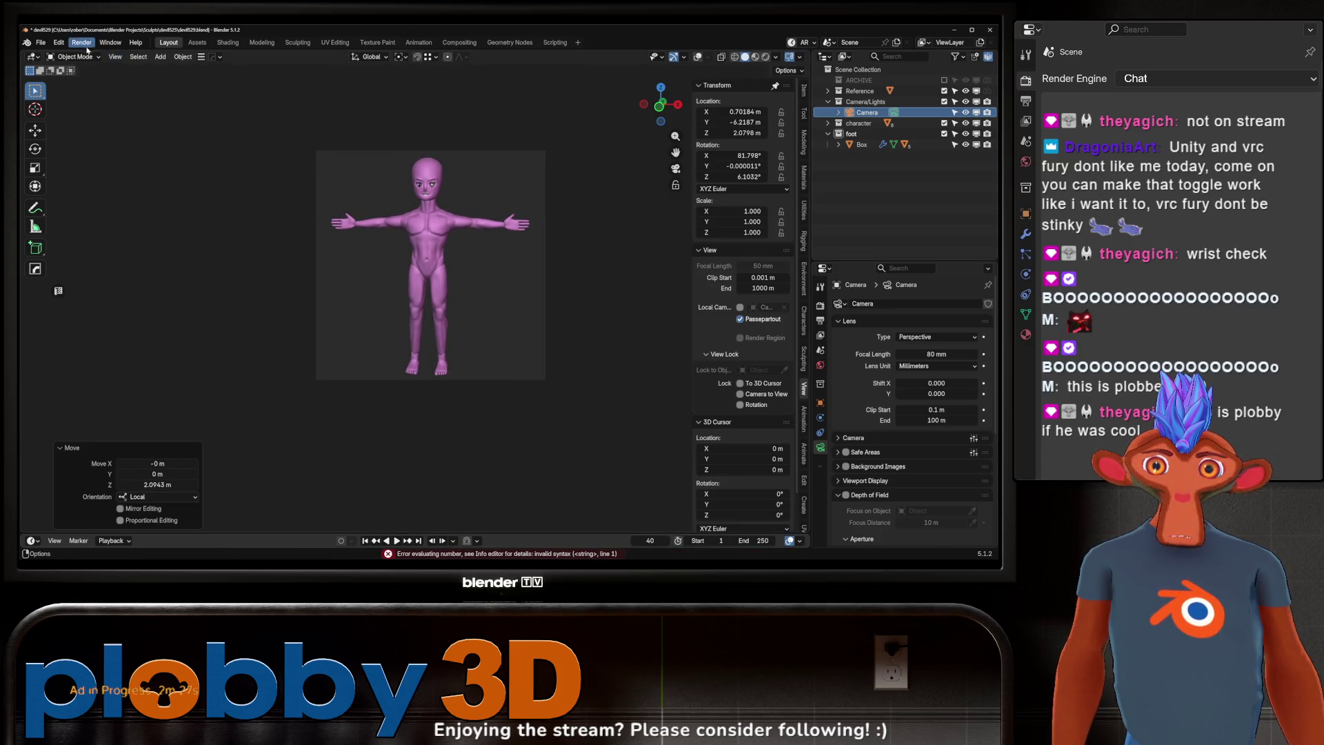
Step: Brighten the world background colour to grey at value 0.465
click(820, 367)
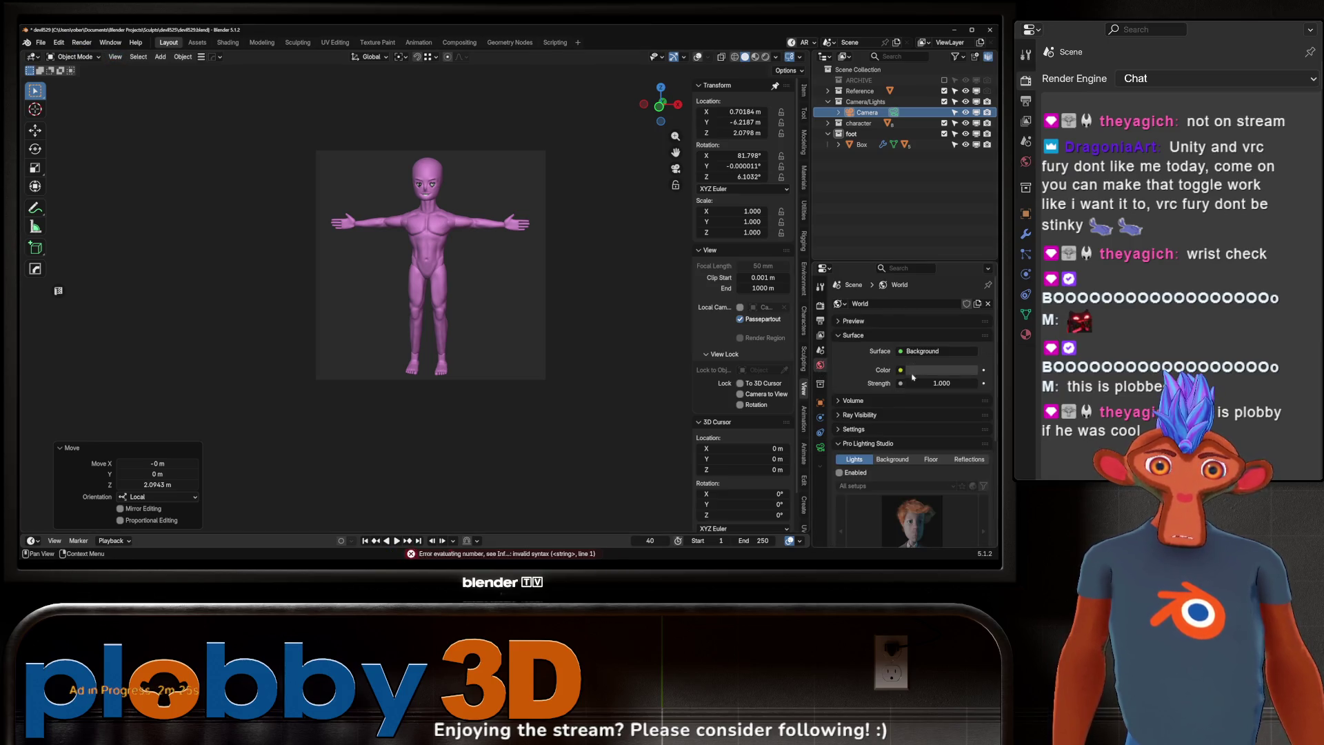
click(924, 370)
mouse_move(969, 247)
mouse_down()
mouse_move(969, 200)
mouse_move(969, 220)
mouse_up()
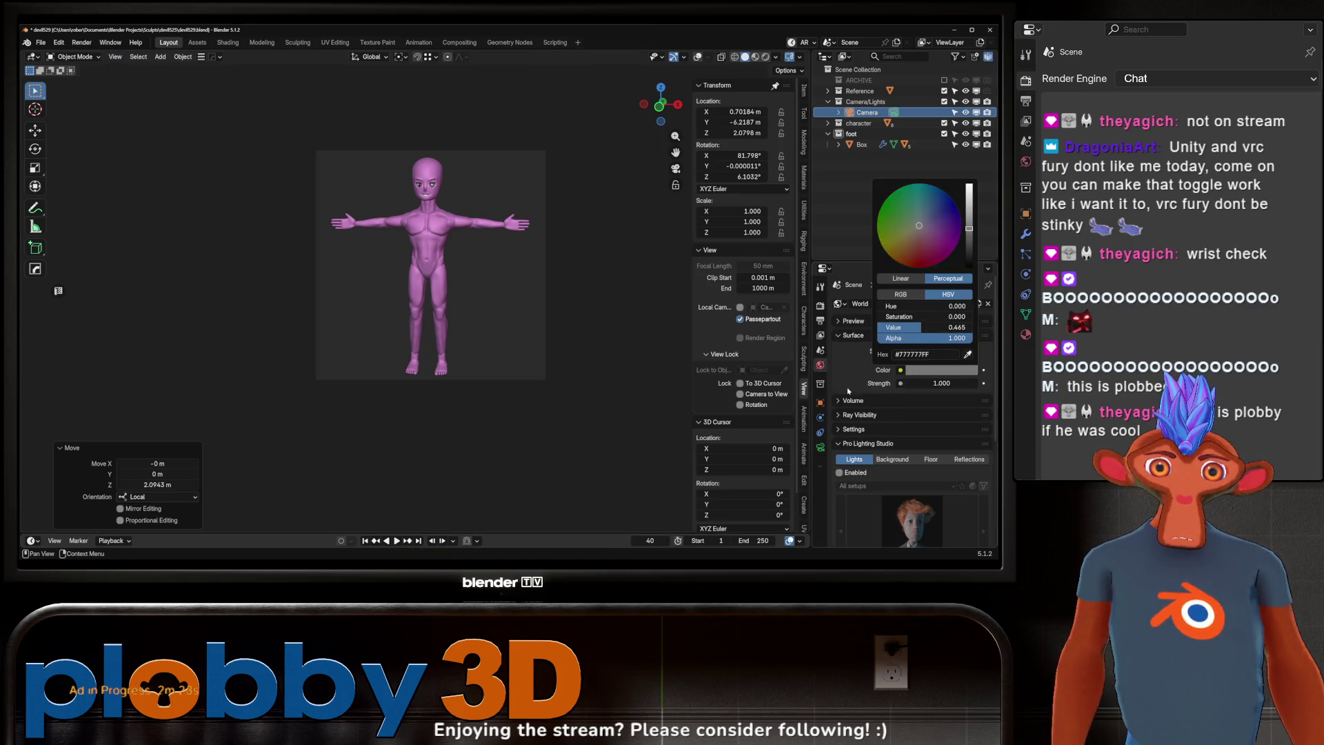
Step: Keep viewport shading on the vertex colour attribute and enable Material Preview
click(777, 59)
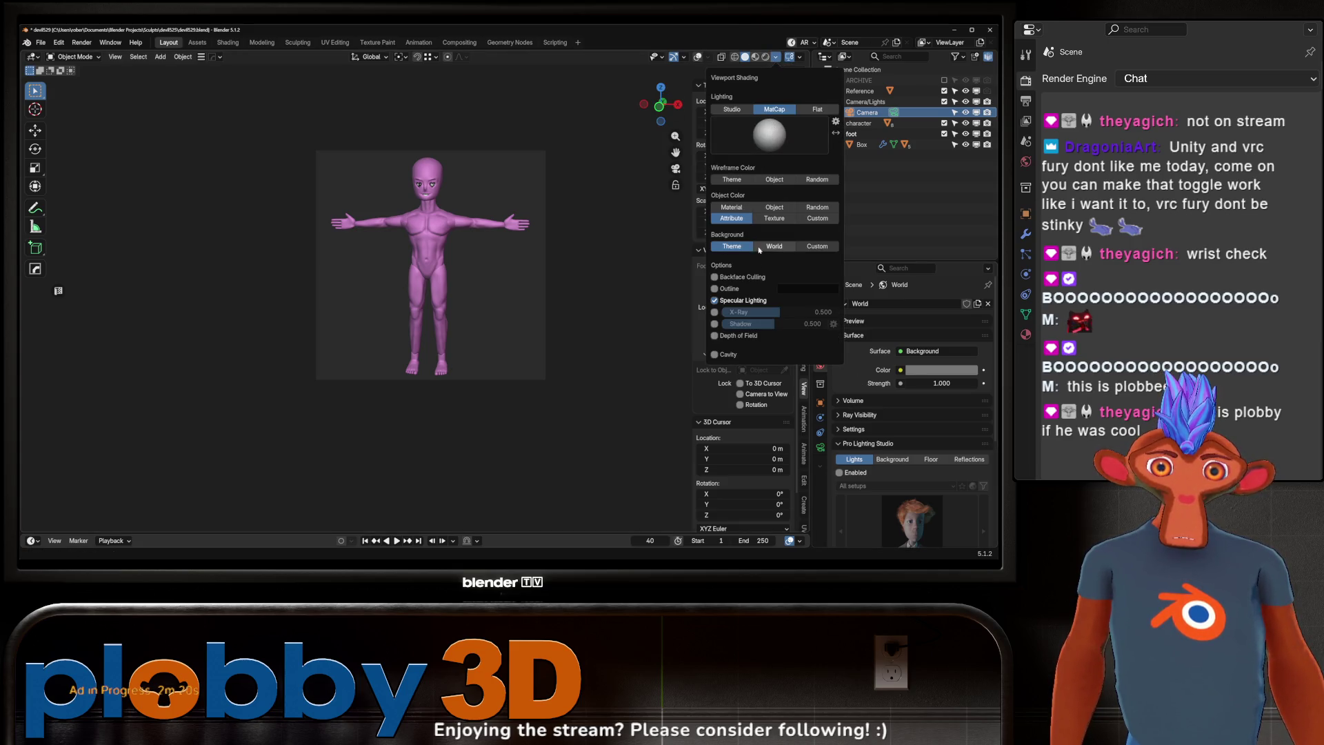
click(736, 207)
click(733, 218)
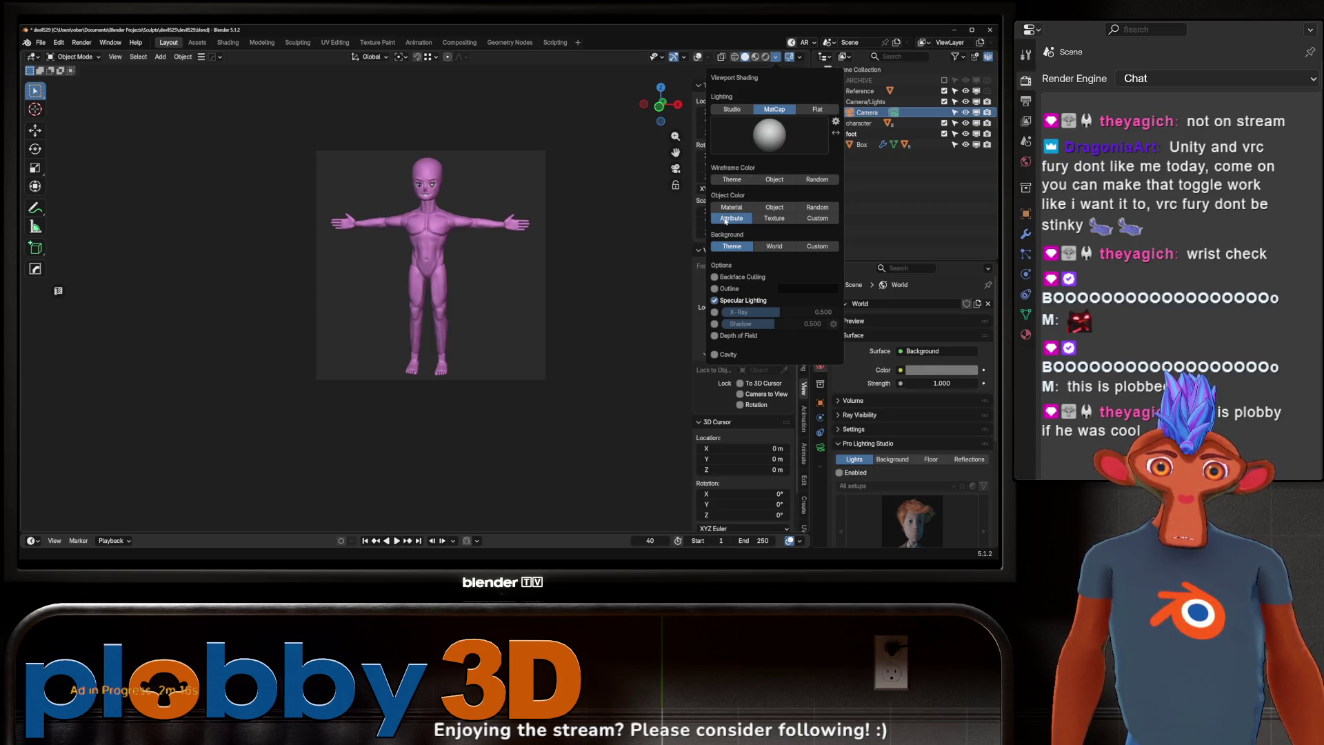
scroll(493, 187, up, 3)
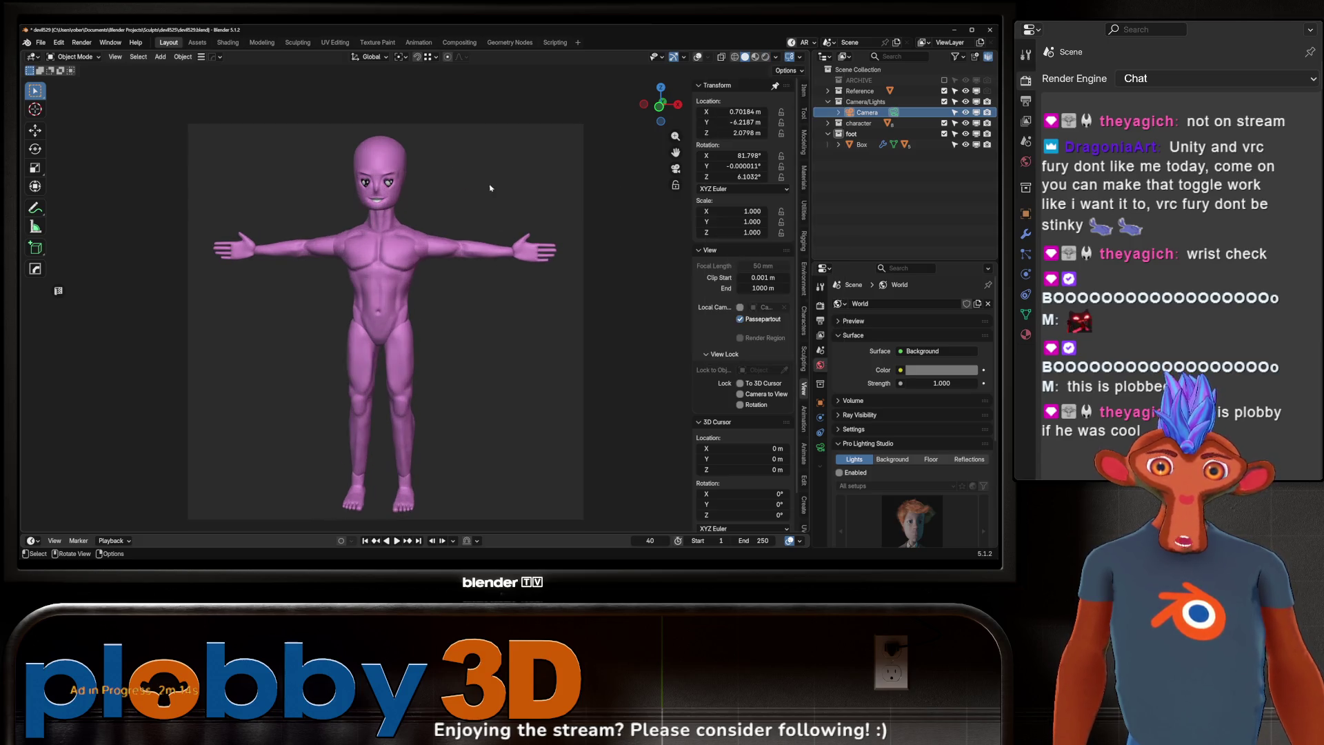
click(756, 57)
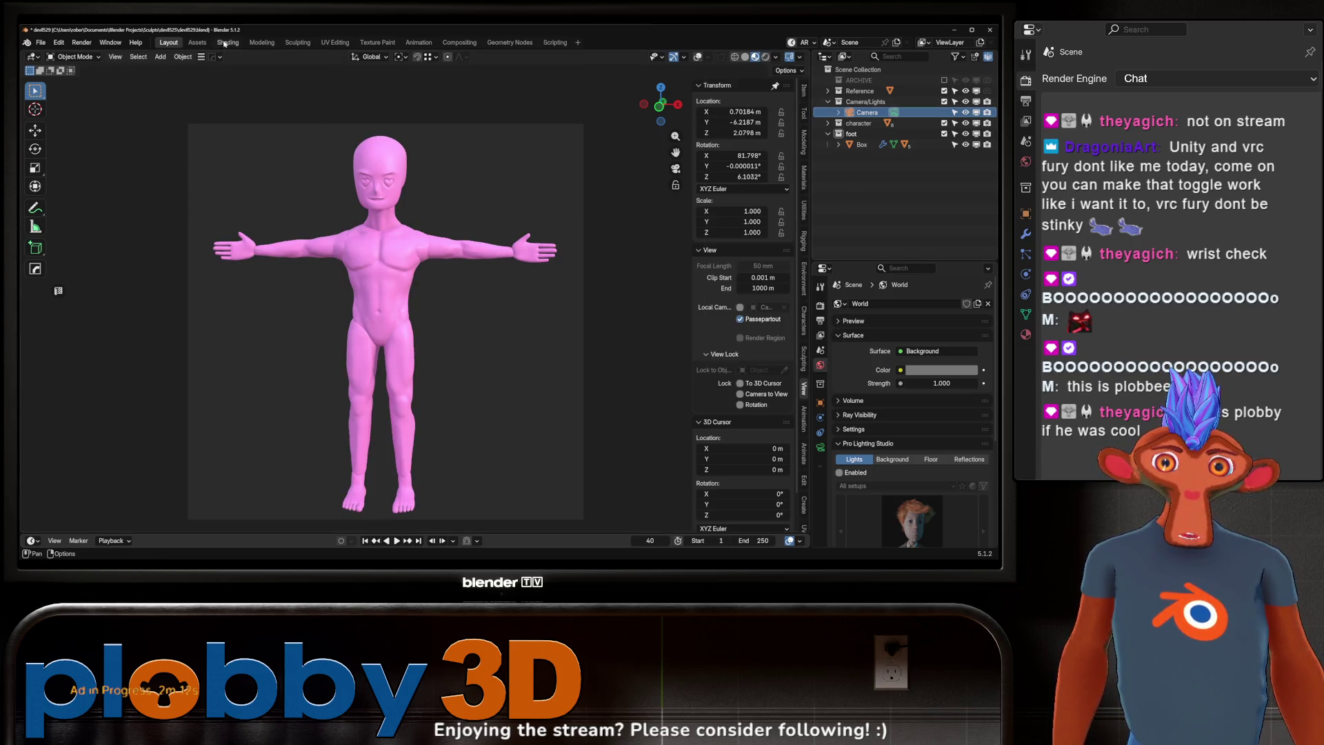
click(227, 42)
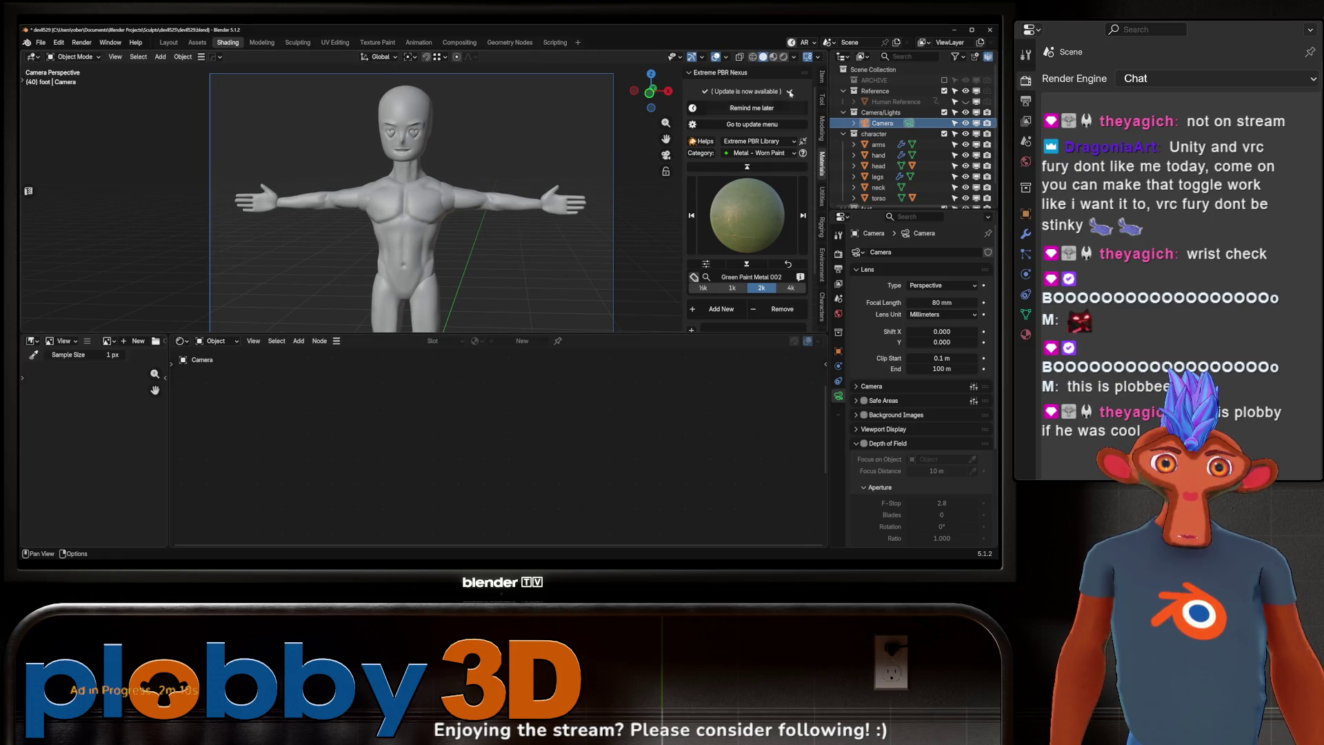
Step: Add an Attribute node named Color to the head material and link it to Base Color
click(774, 56)
click(406, 121)
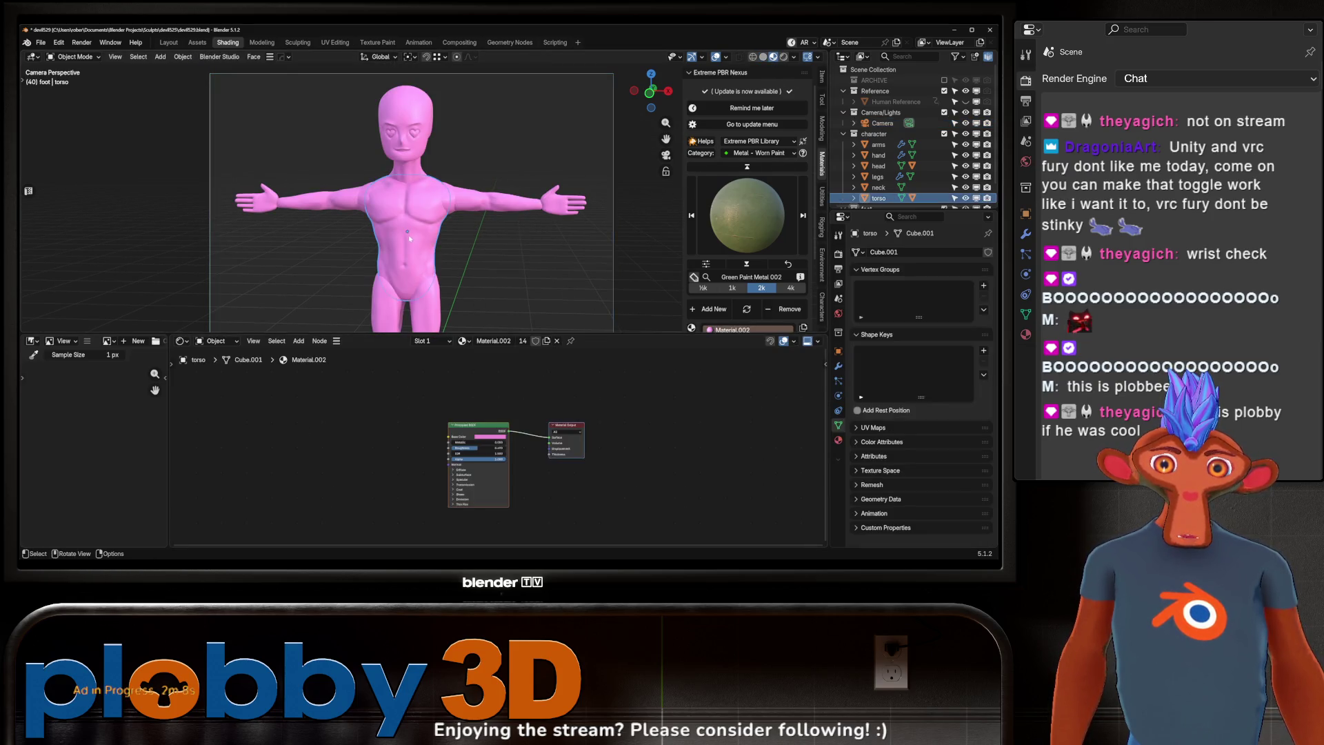
key(shift+a)
mouse_move(385, 400)
text(attribute)
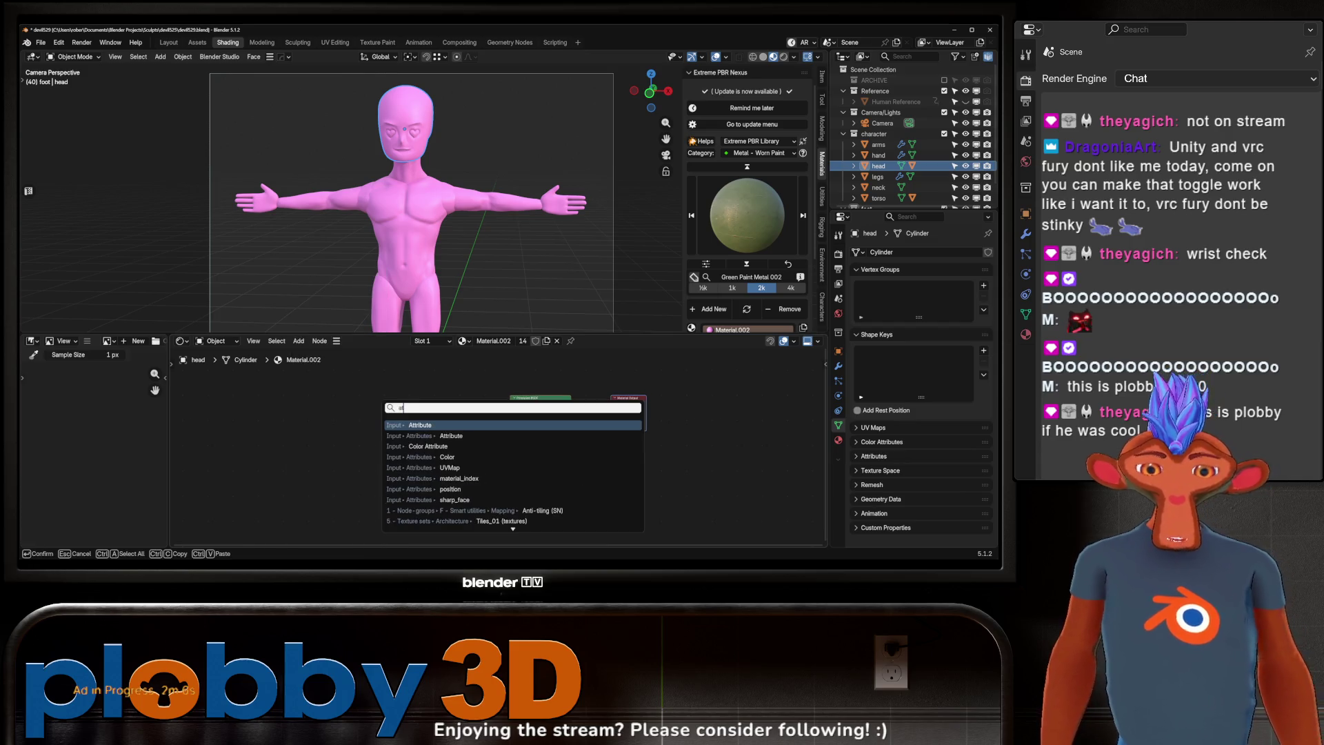
key(Return)
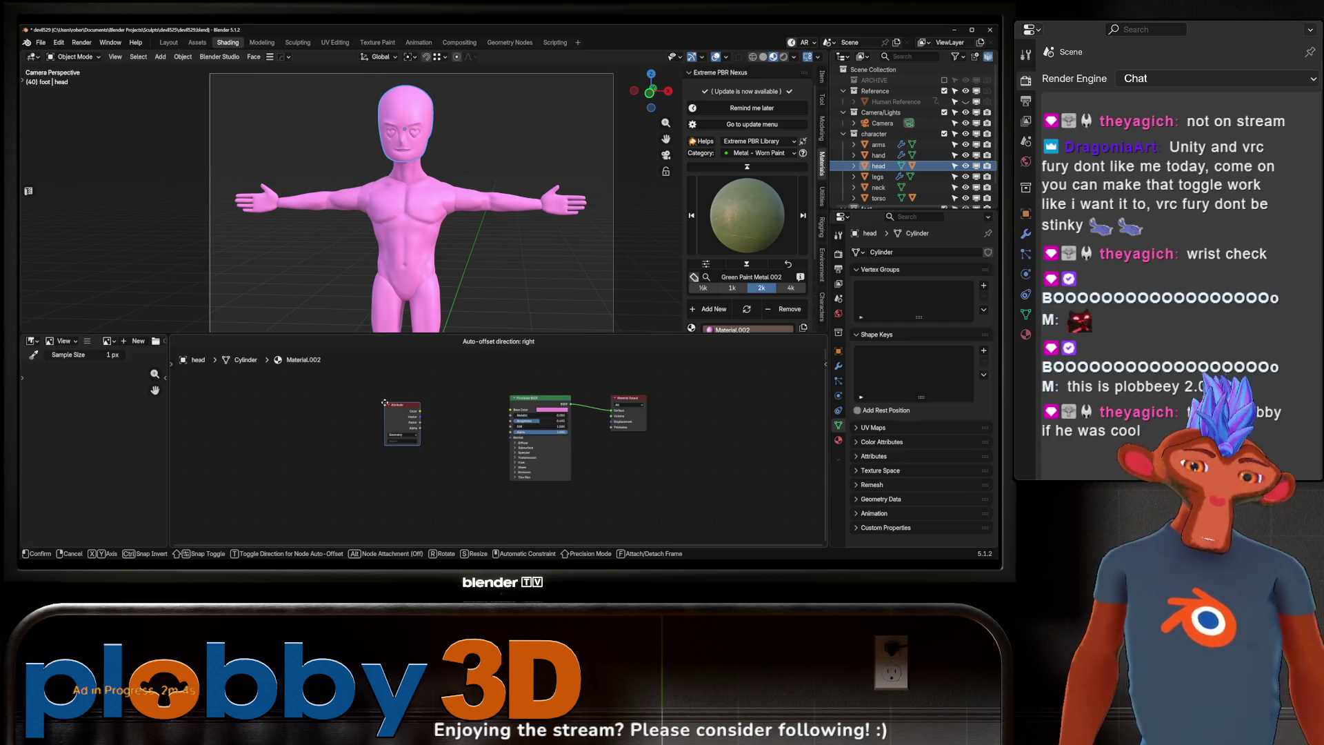
click(397, 422)
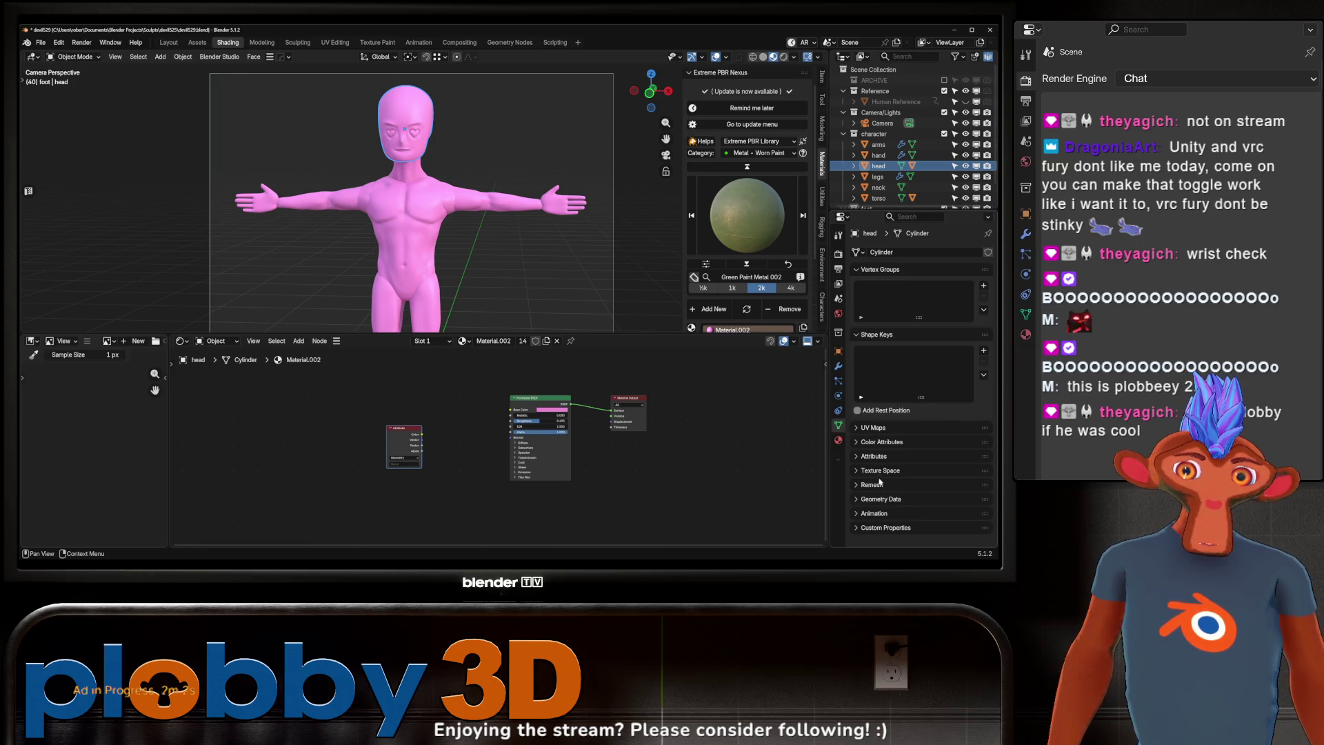
click(877, 440)
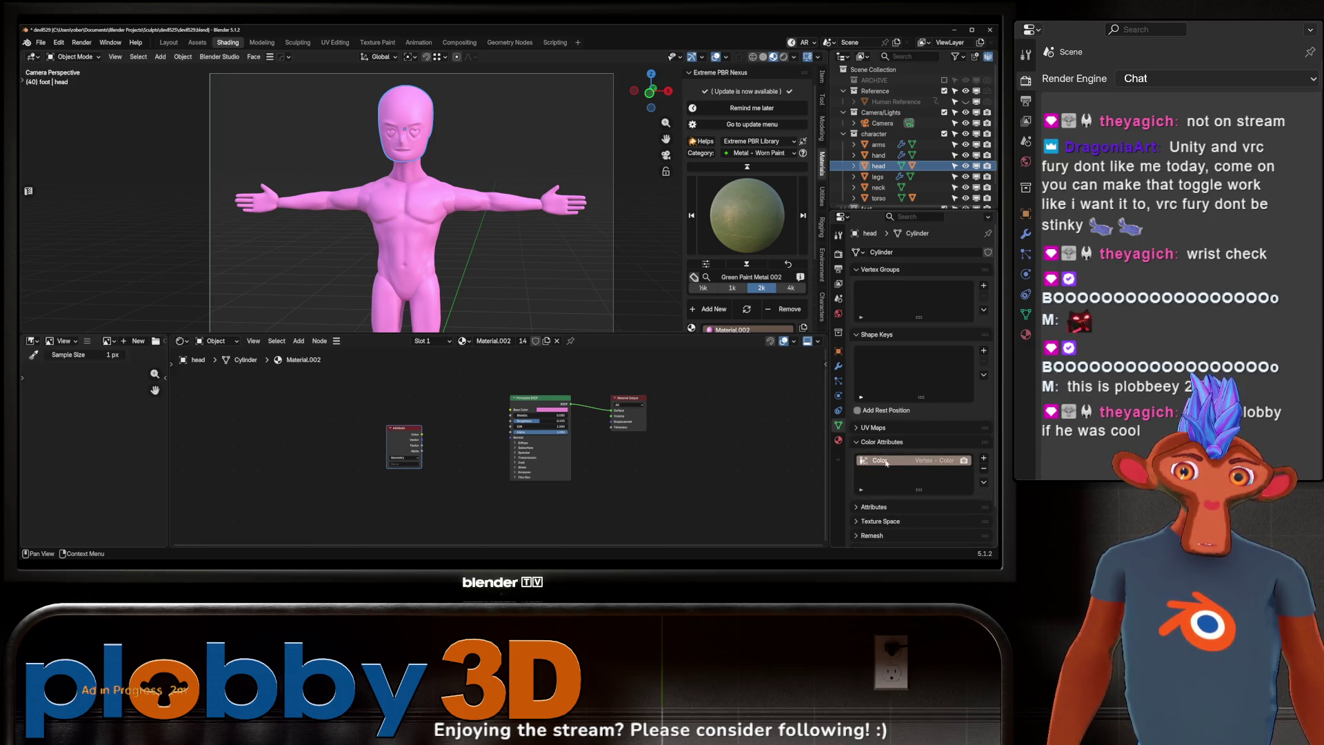
click(407, 466)
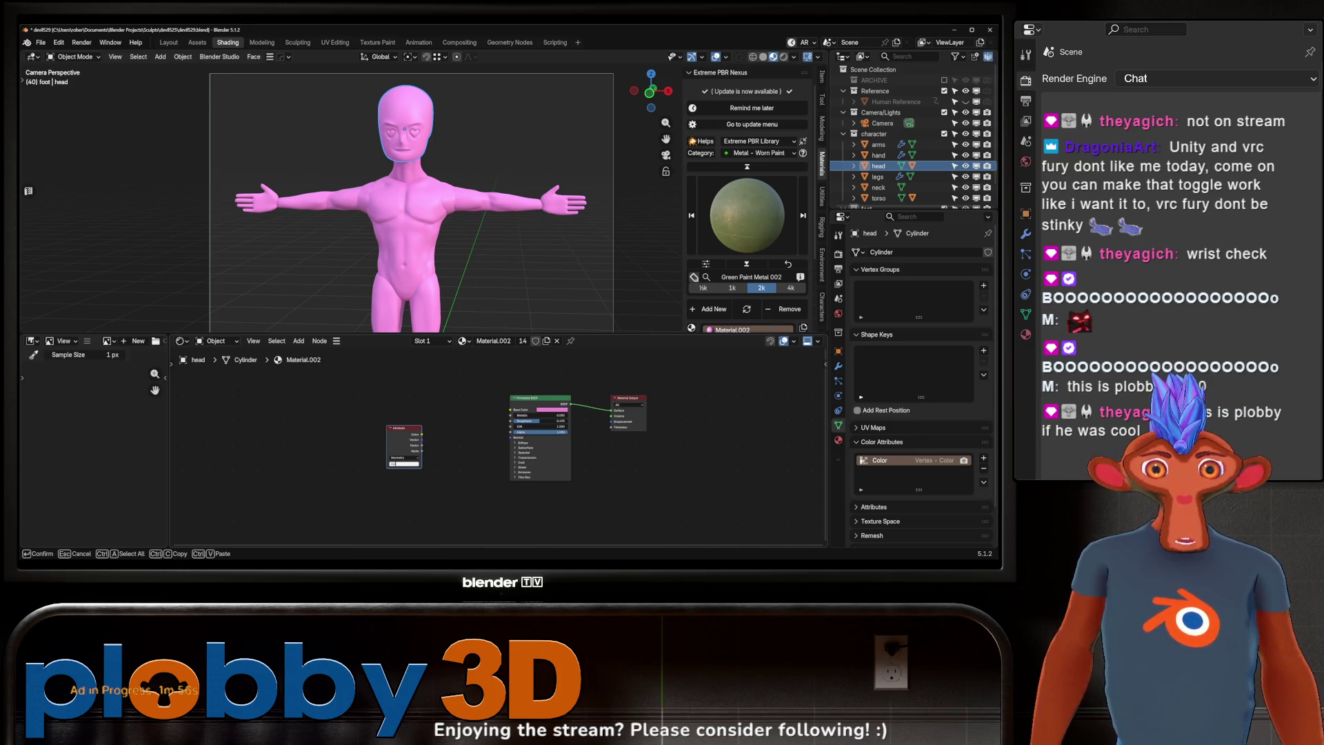
key(Return)
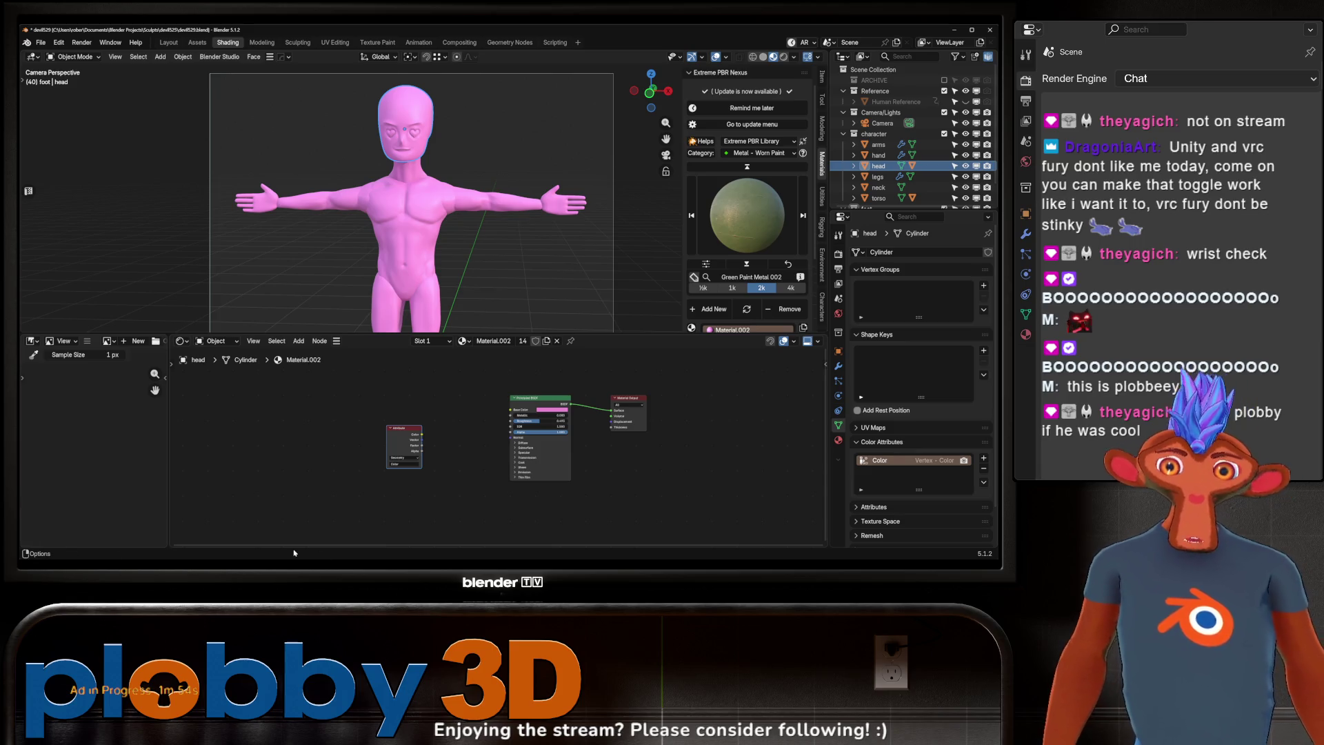
drag(422, 436, 511, 410)
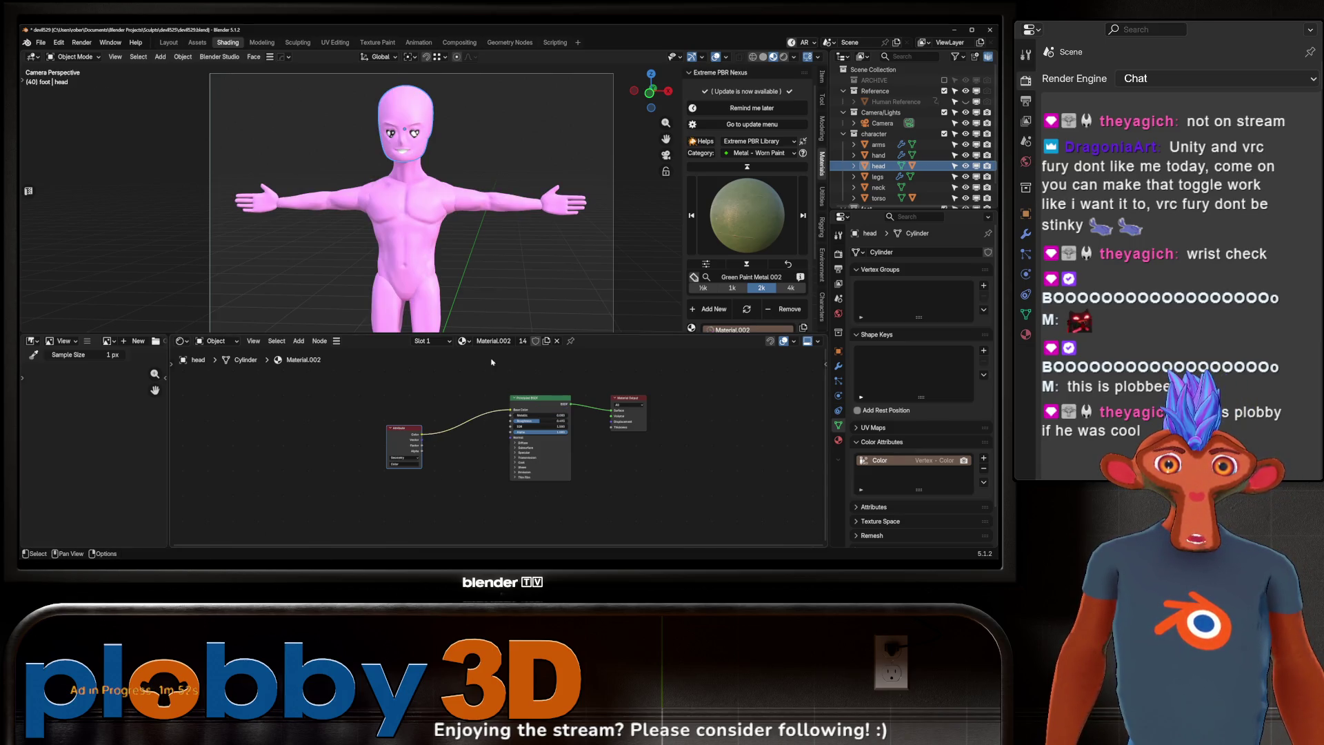
Step: Select the feet object and orbit around to inspect it from the side and three-quarter view
scroll(473, 118, down, 2)
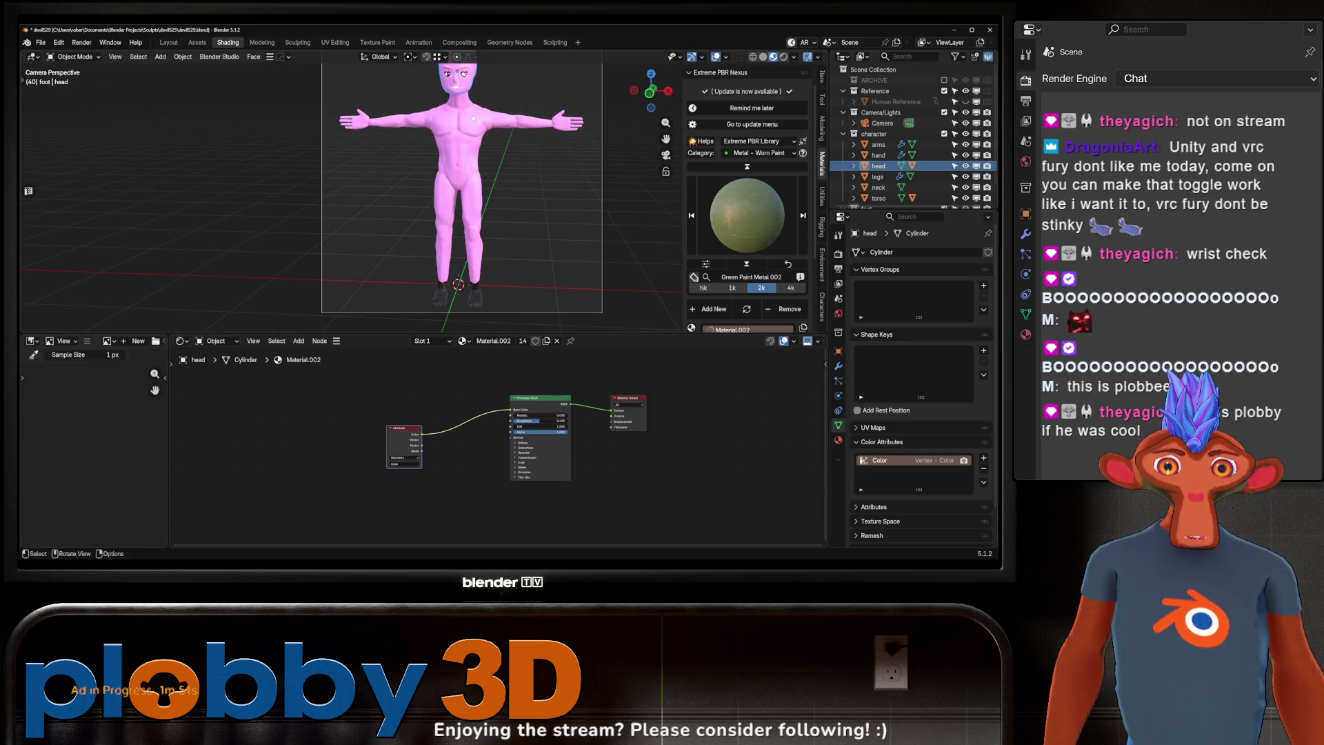
click(473, 295)
scroll(459, 243, up, 5)
mouse_move(459, 244)
middle_down()
mouse_move(476, 185)
mouse_move(568, 292)
mouse_move(593, 276)
mouse_move(536, 210)
middle_up()
scroll(476, 185, up, 3)
shift+middle_drag(371, 237, 294, 218)
scroll(413, 456, up, 3)
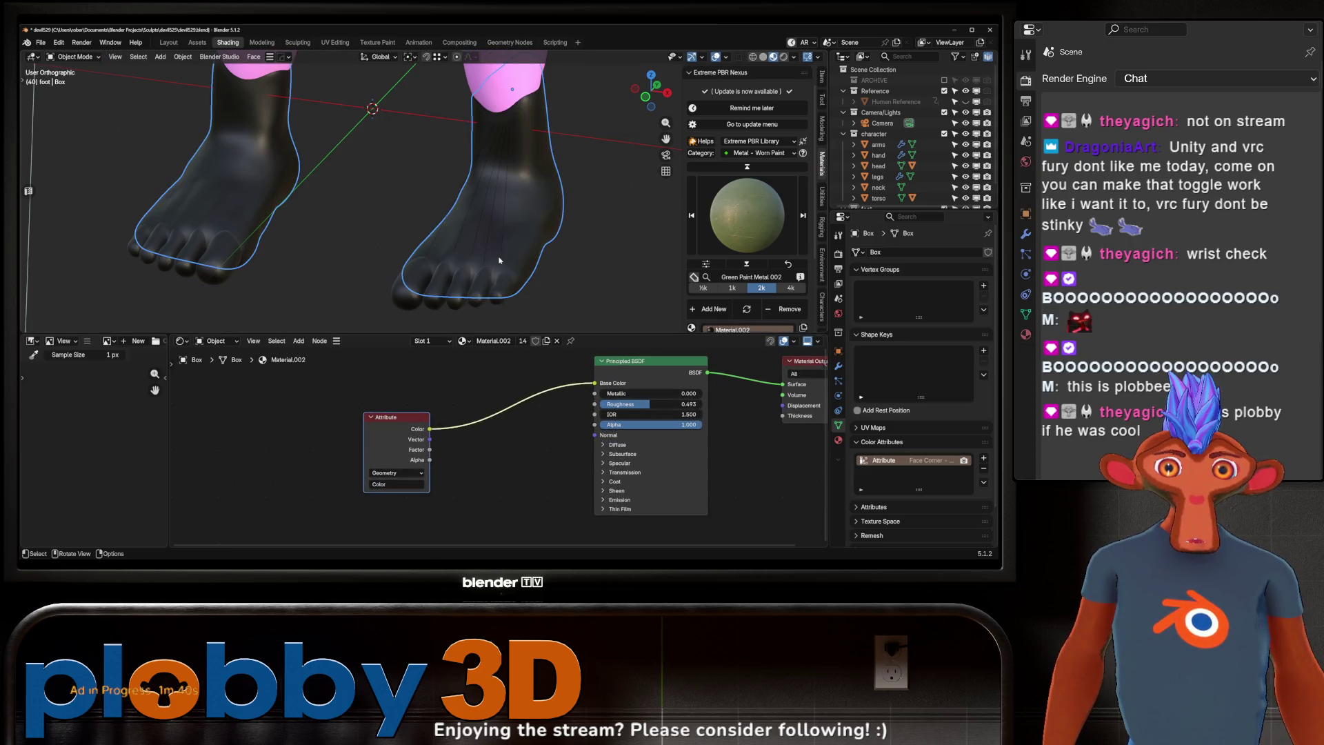
middle_drag(504, 235, 345, 172)
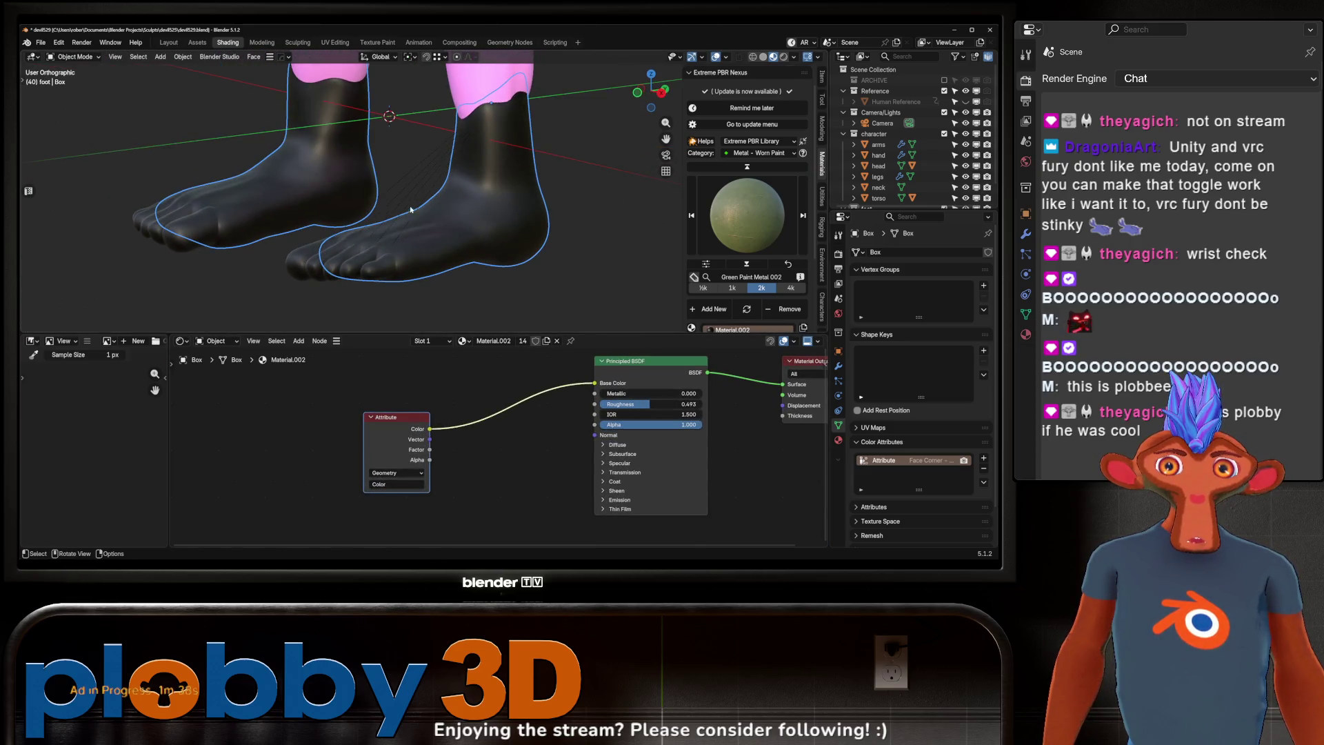
click(371, 47)
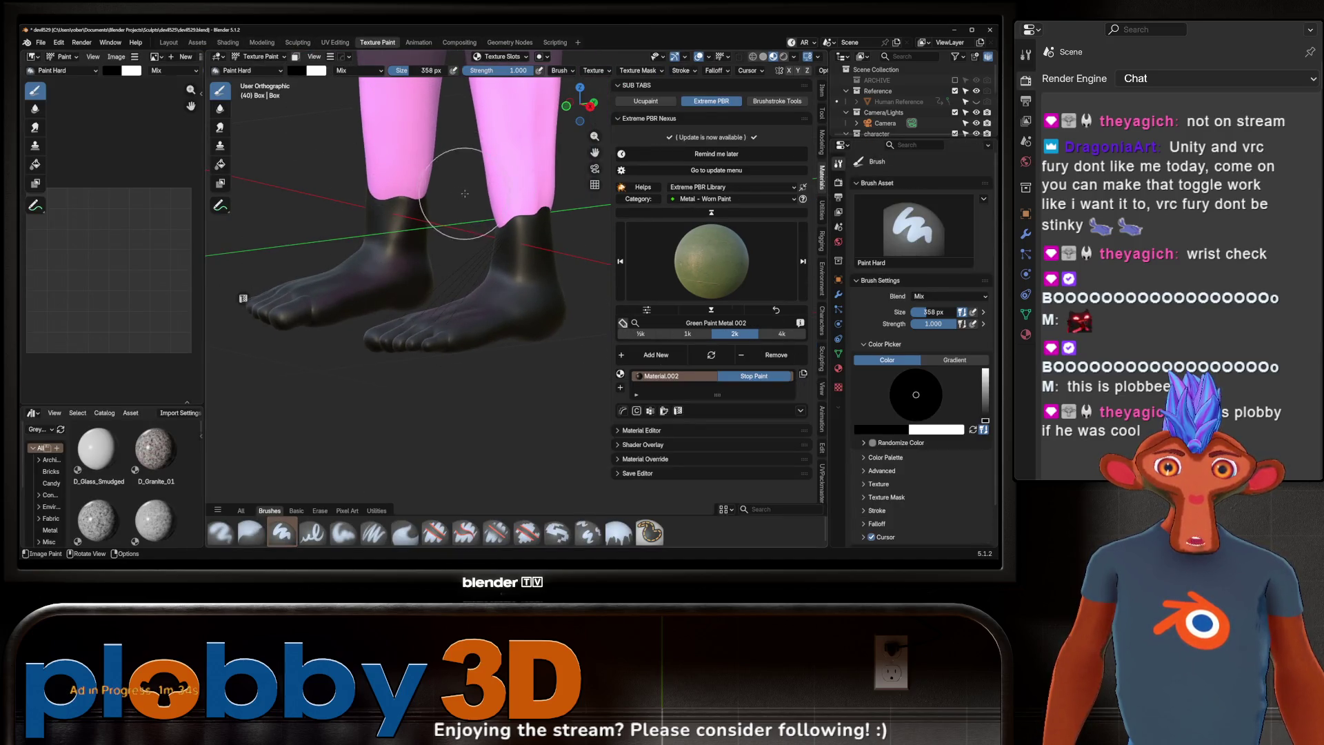
Step: Orbit to a lower frontal view of the legs and torso
middle_drag(458, 221, 387, 207)
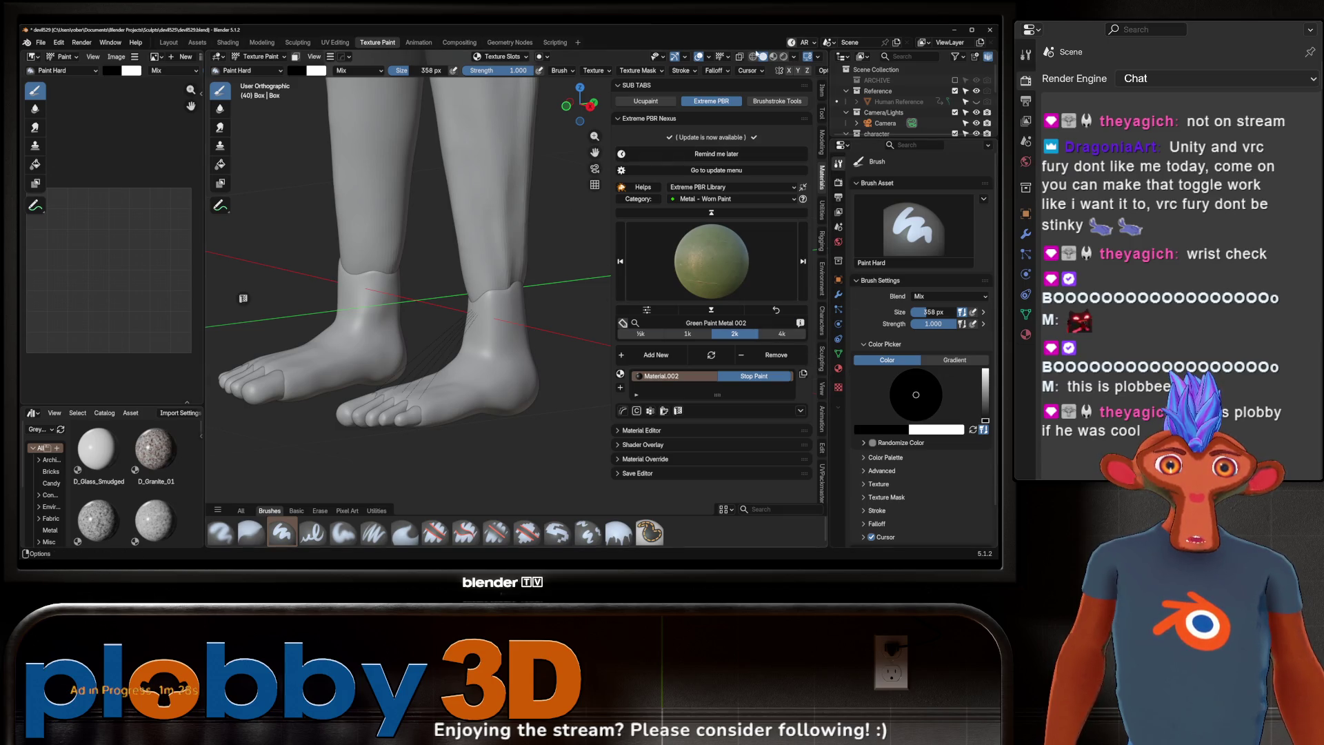
scroll(421, 228, down, 3)
scroll(322, 295, up, 3)
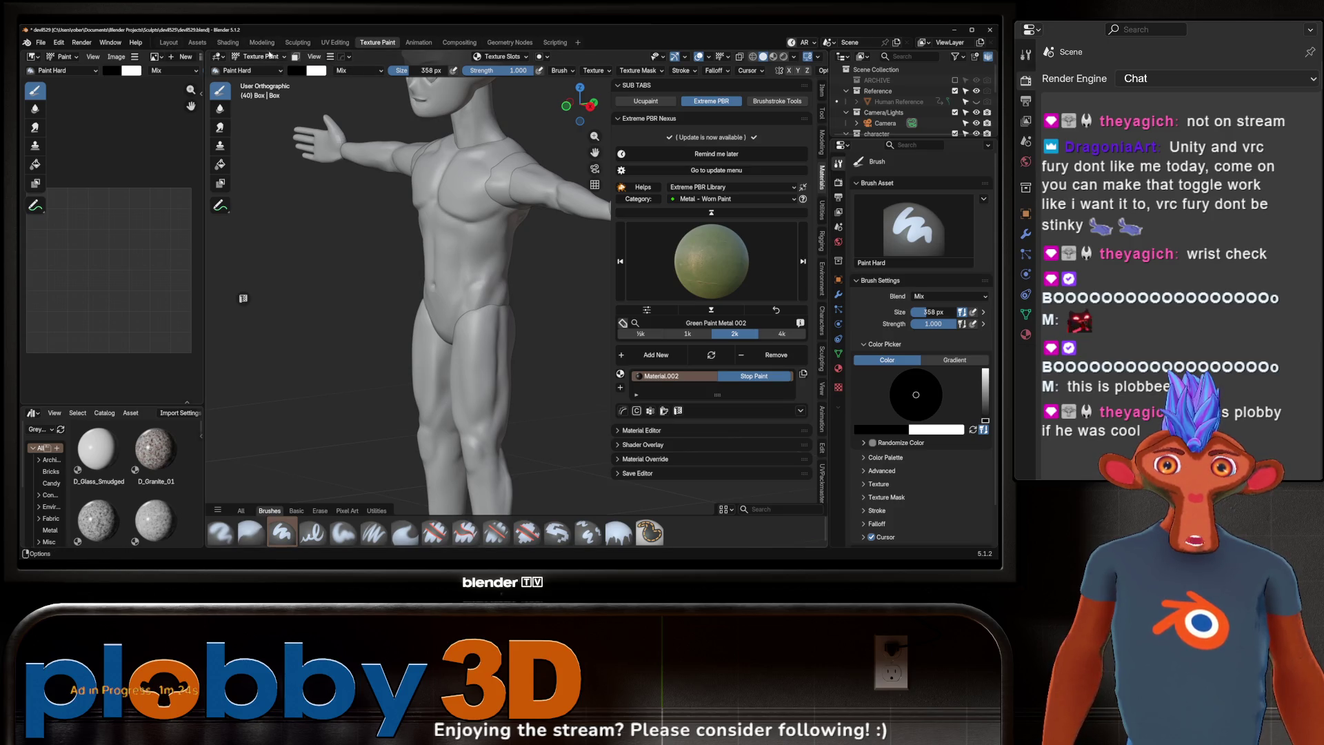
click(296, 43)
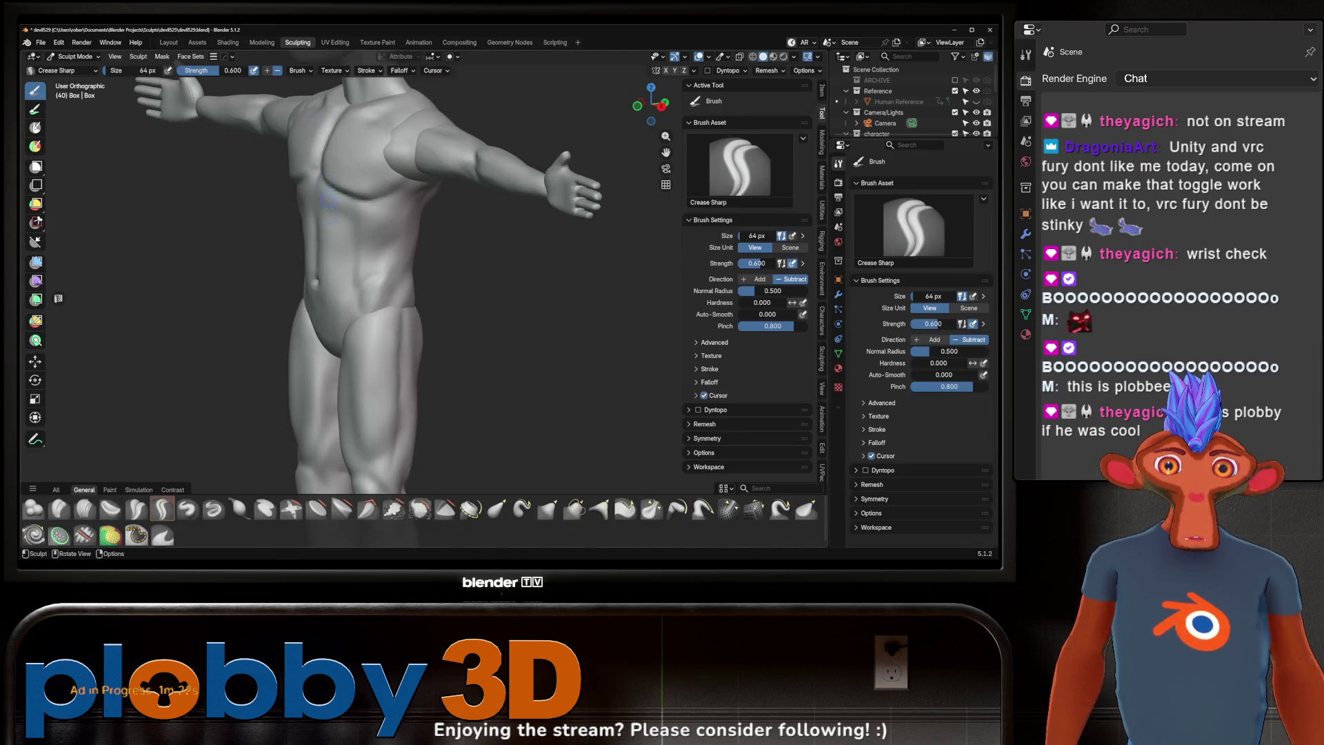
Step: Switch to the colour Paint brush and enlarge it to 290 px
scroll(165, 110, down, 4)
click(36, 127)
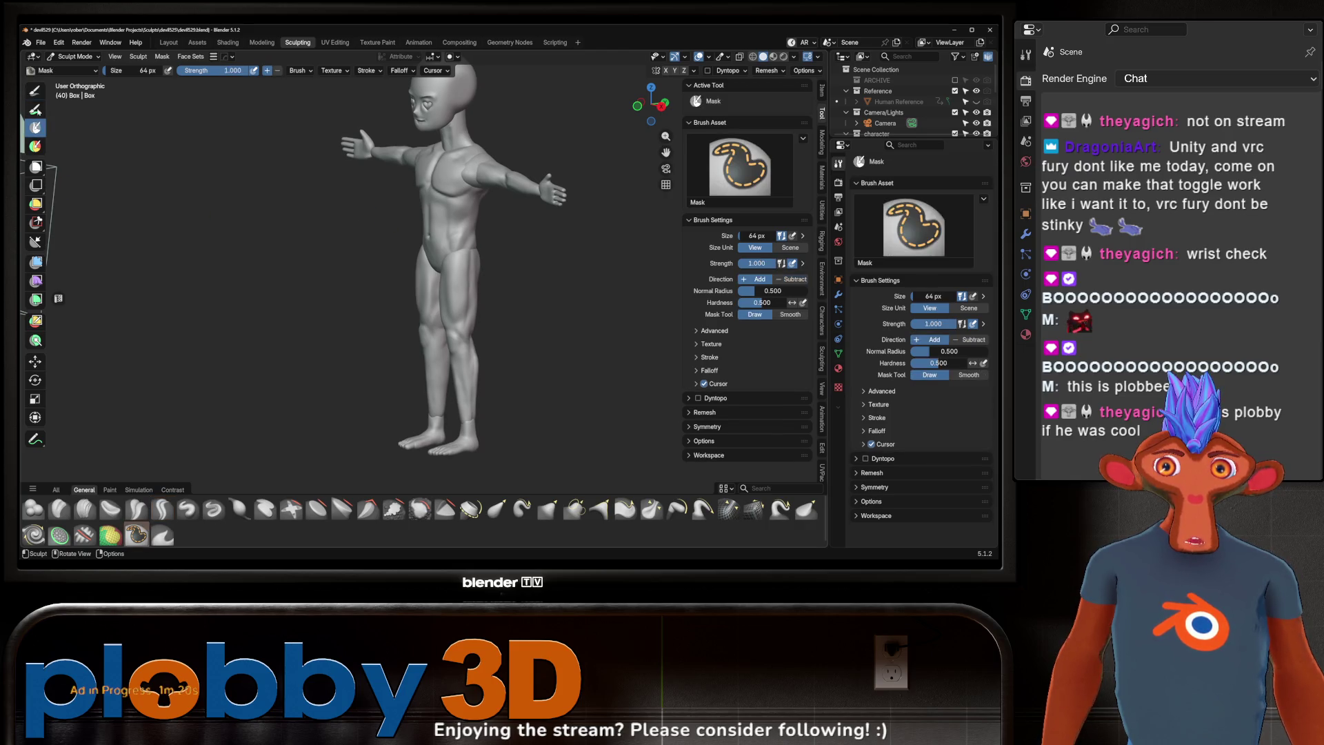
click(36, 109)
scroll(407, 243, up, 3)
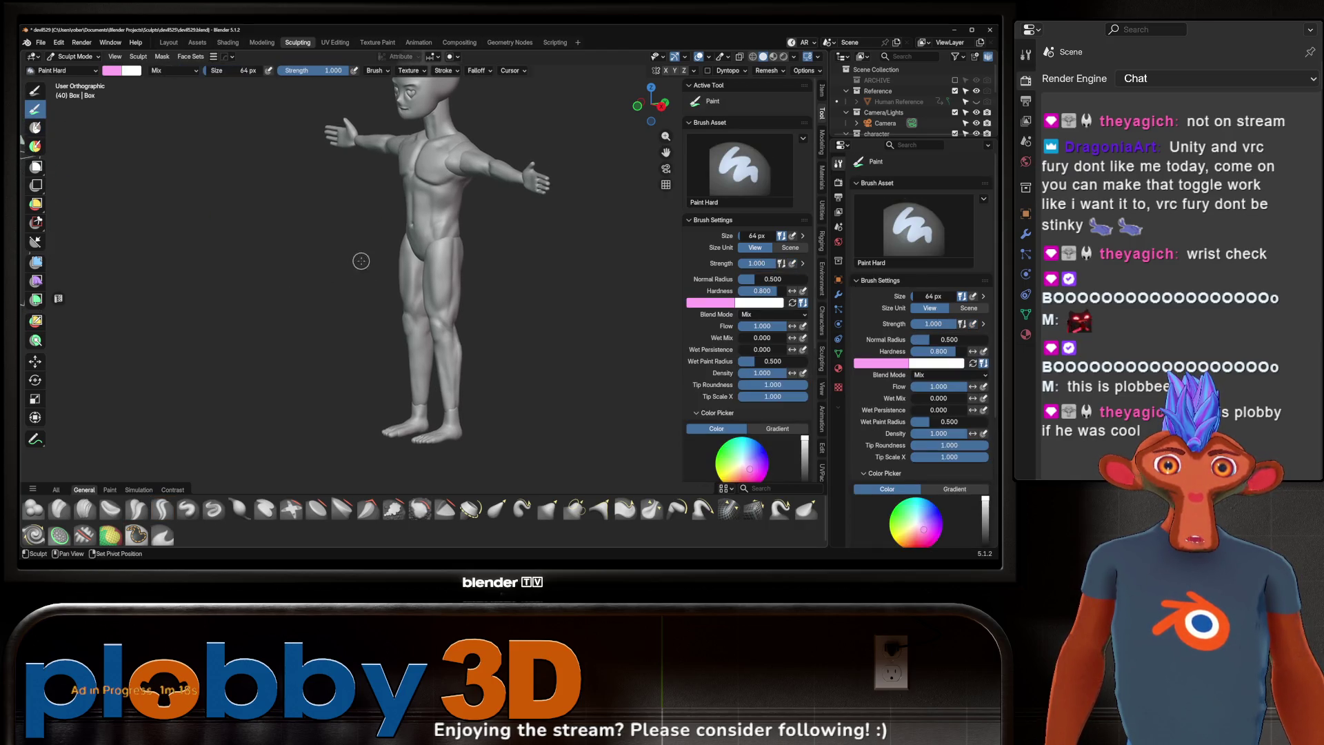
key(f)
click(384, 280)
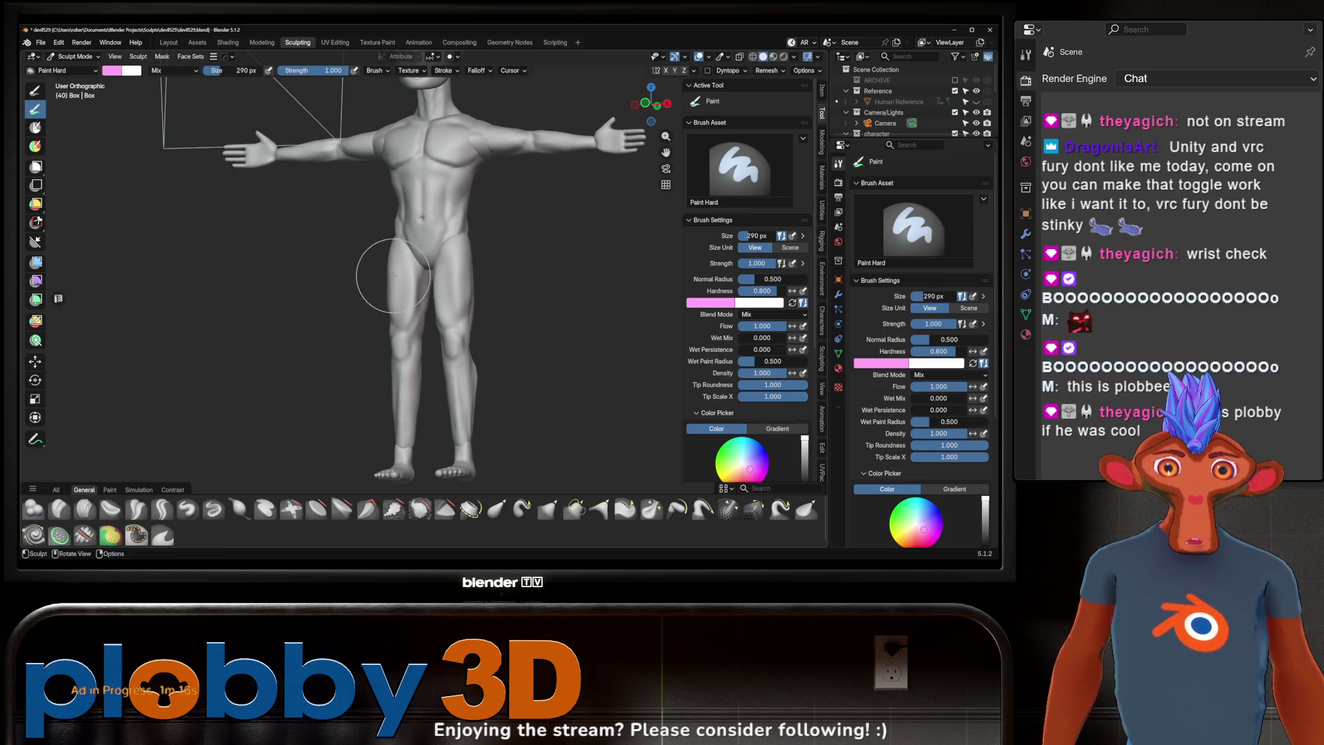
scroll(384, 276, up, 3)
Step: Preview the painted colours and orbit around the feet to inspect the soles
shift+middle_drag(385, 271, 435, 307)
click(773, 57)
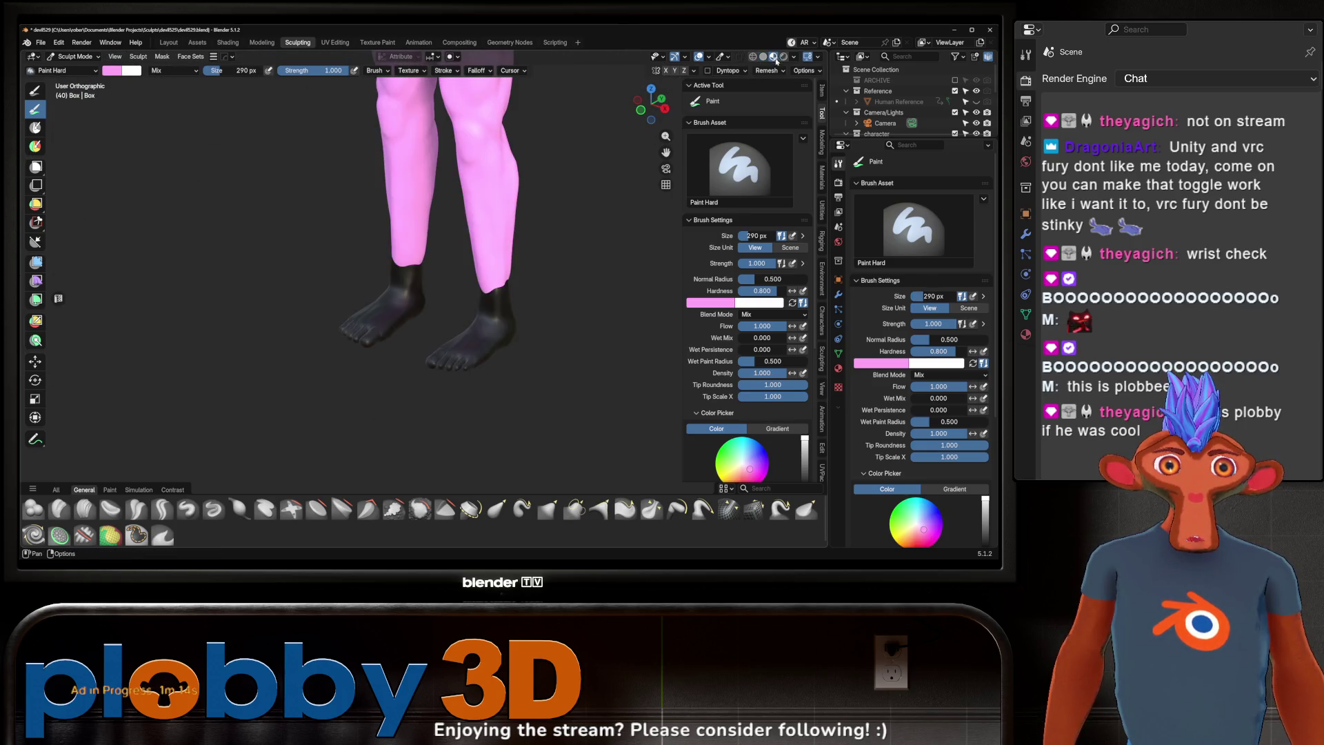
scroll(453, 350, up, 3)
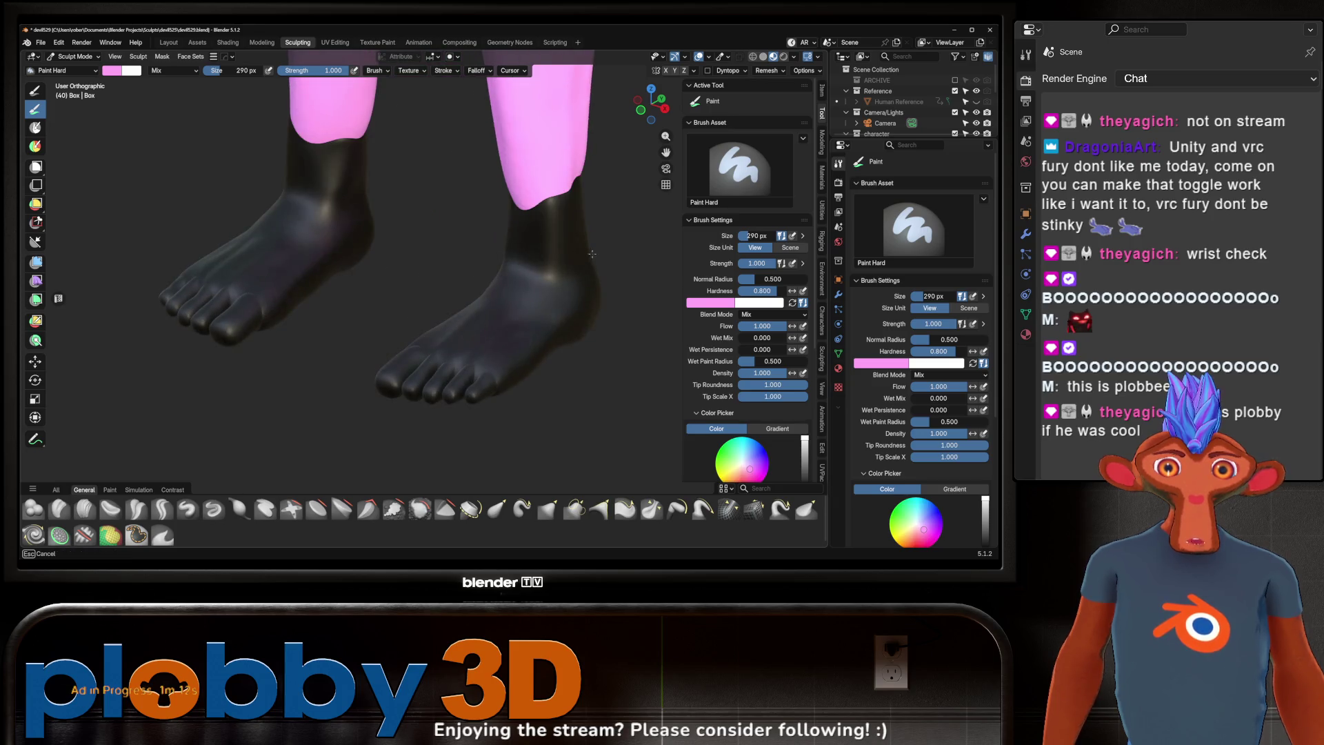
mouse_move(473, 314)
middle_down()
mouse_move(493, 241)
mouse_move(514, 325)
middle_up()
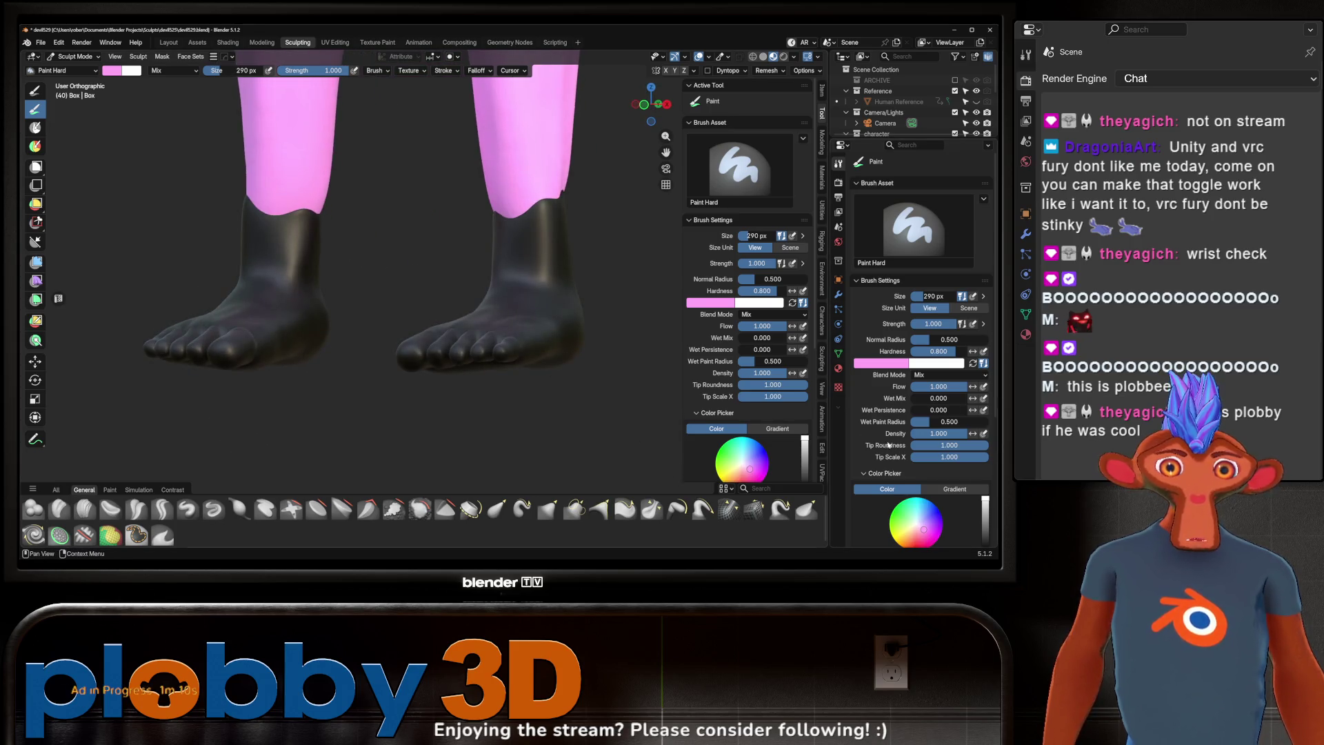
click(838, 354)
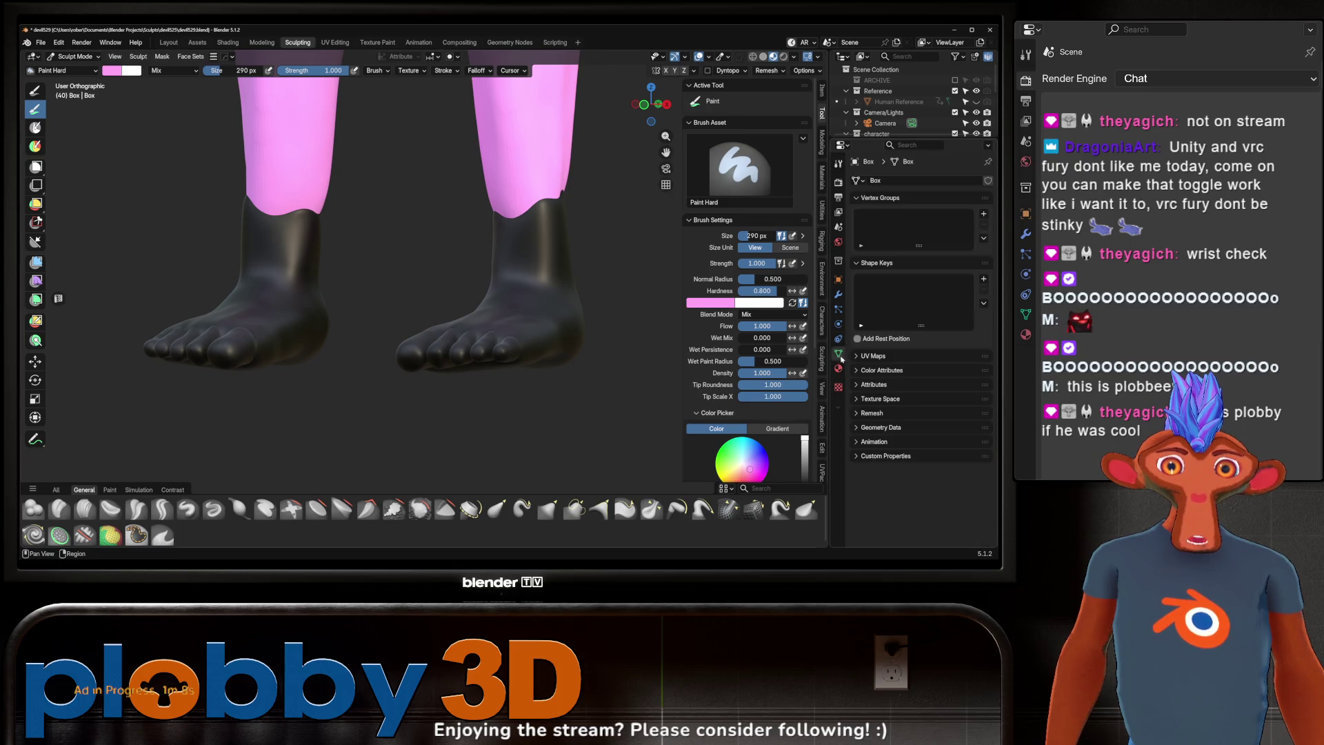
middle_drag(587, 363, 493, 320)
middle_drag(499, 254, 425, 310)
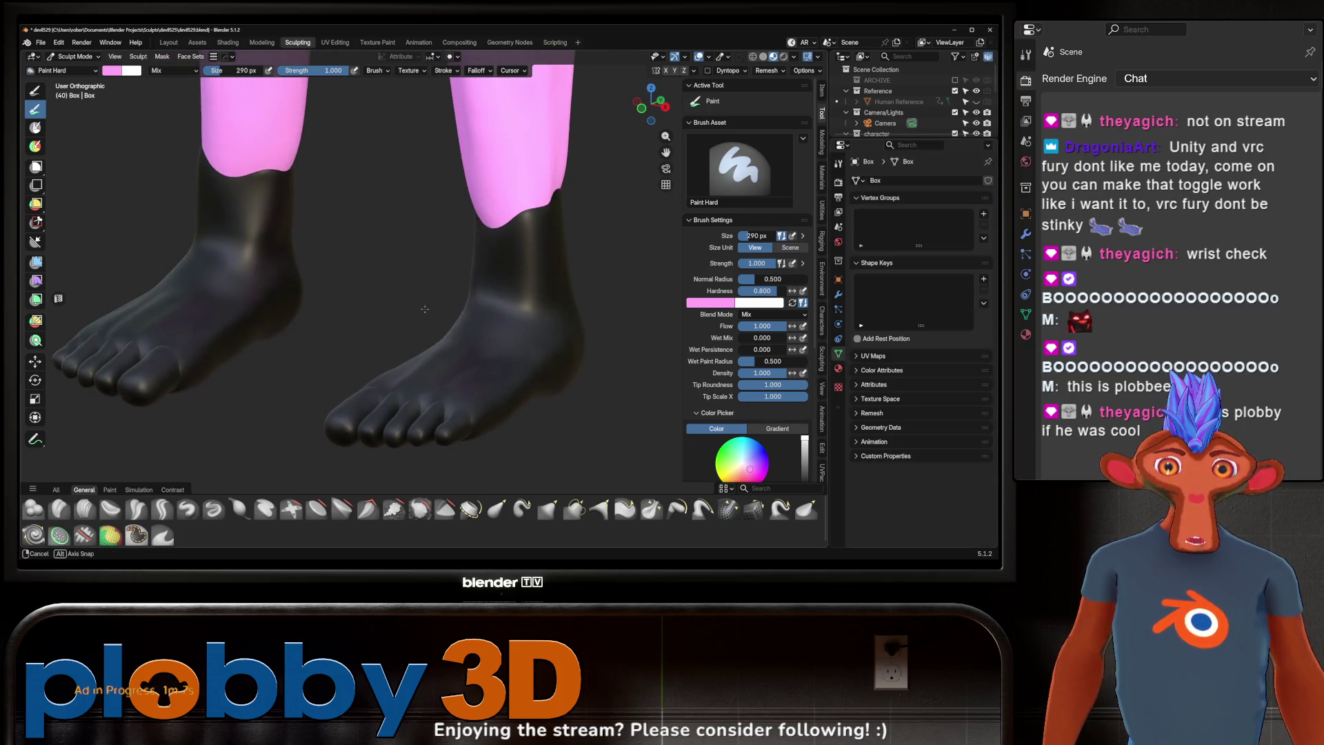
Step: Cancel the hex edit in the brush colour picker and return to the Layout workspace
click(114, 70)
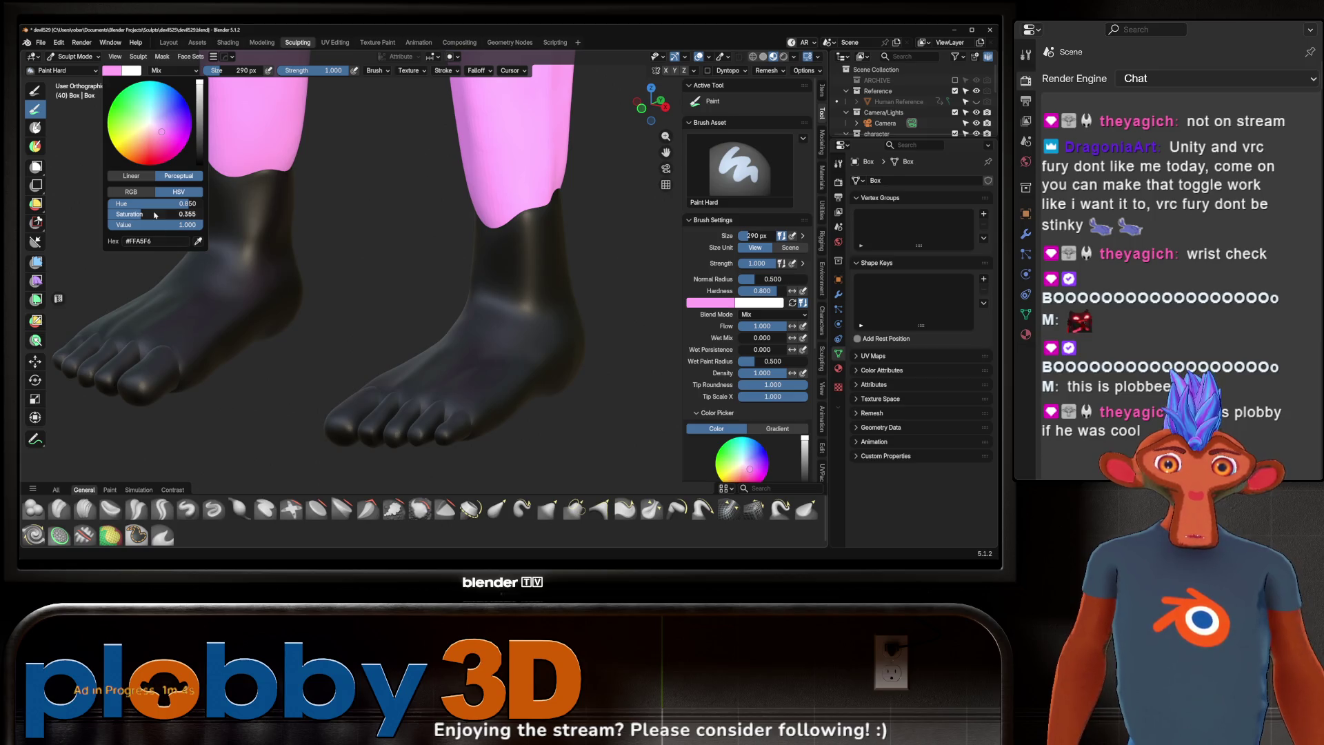
click(162, 242)
key(Return)
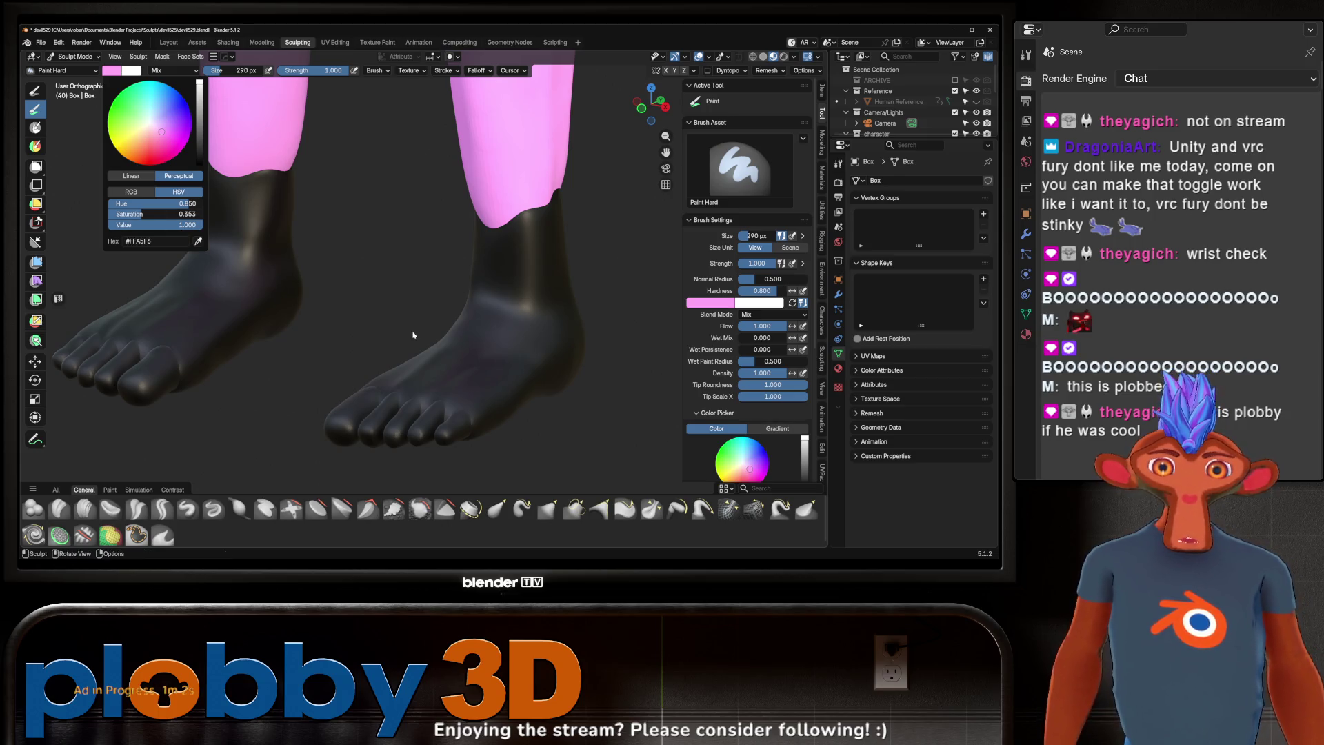
click(174, 44)
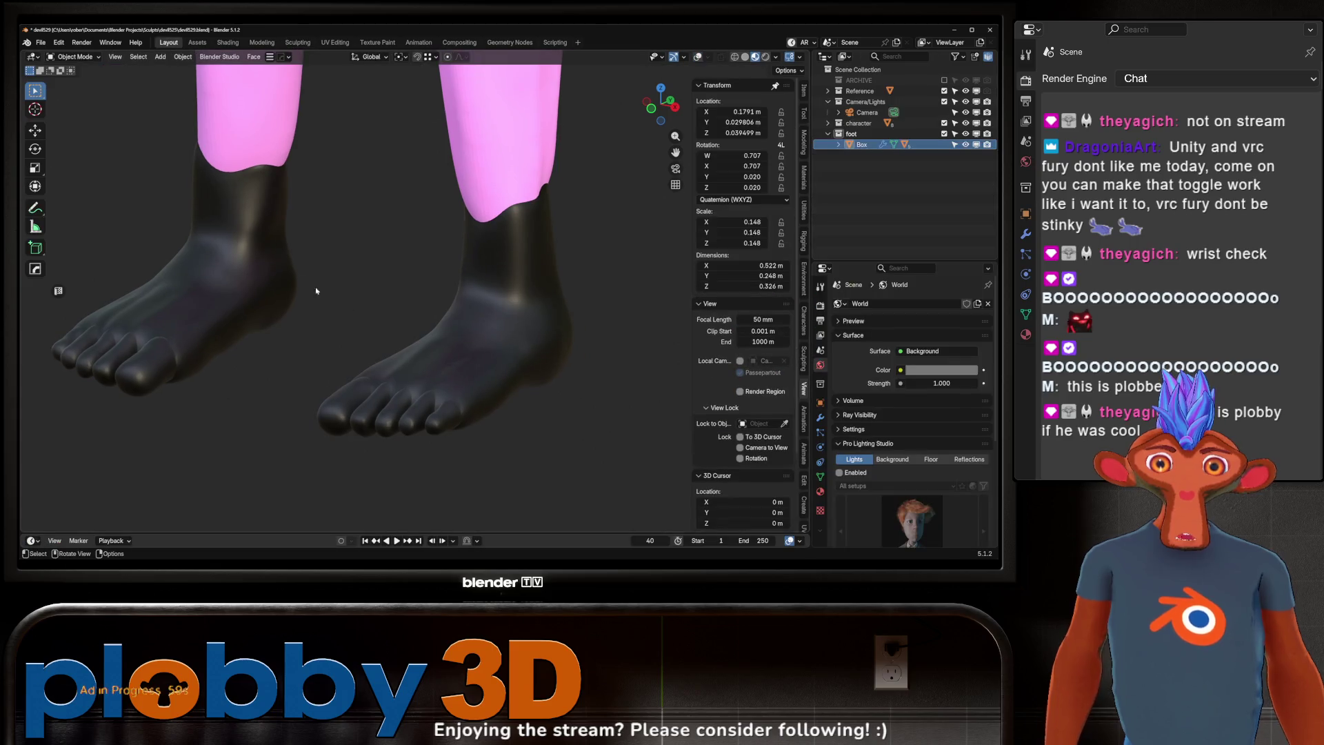
Step: Give the foot a new material and delete its Attribute node so it turns plain pink
click(238, 40)
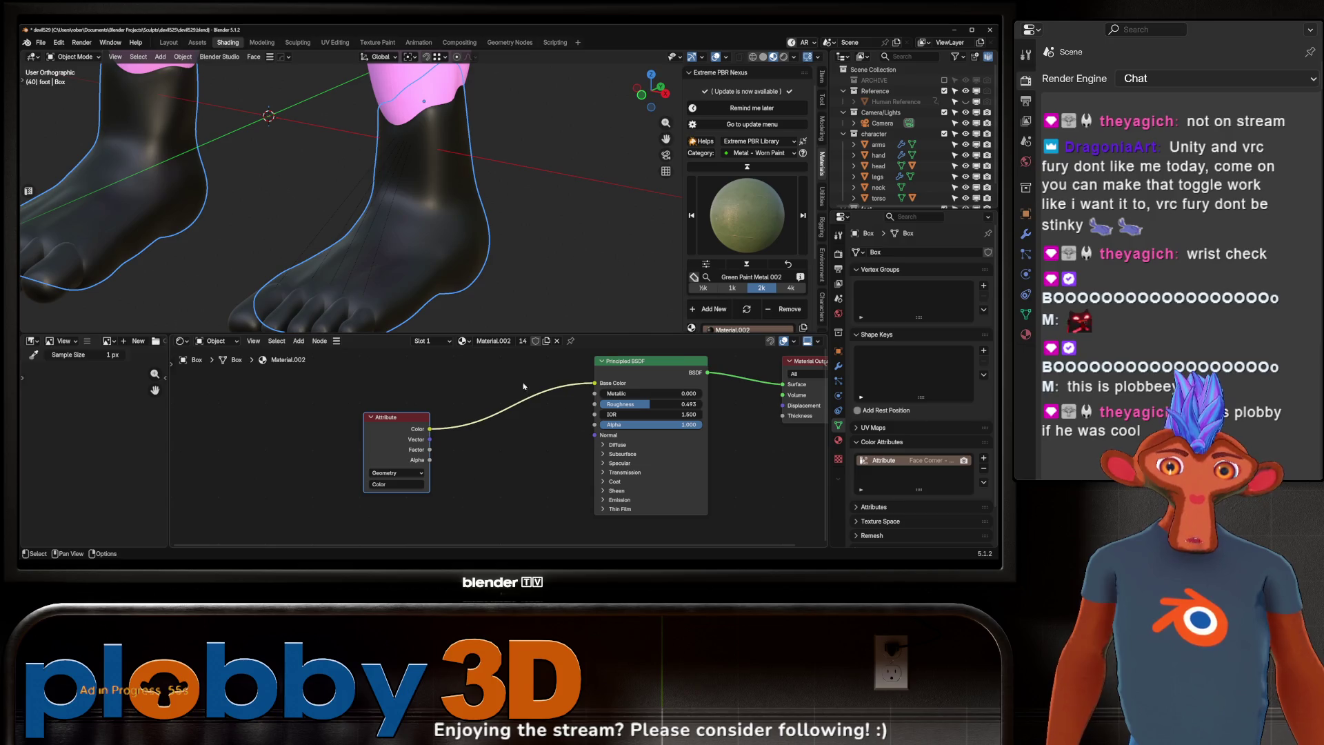
click(547, 341)
key(x)
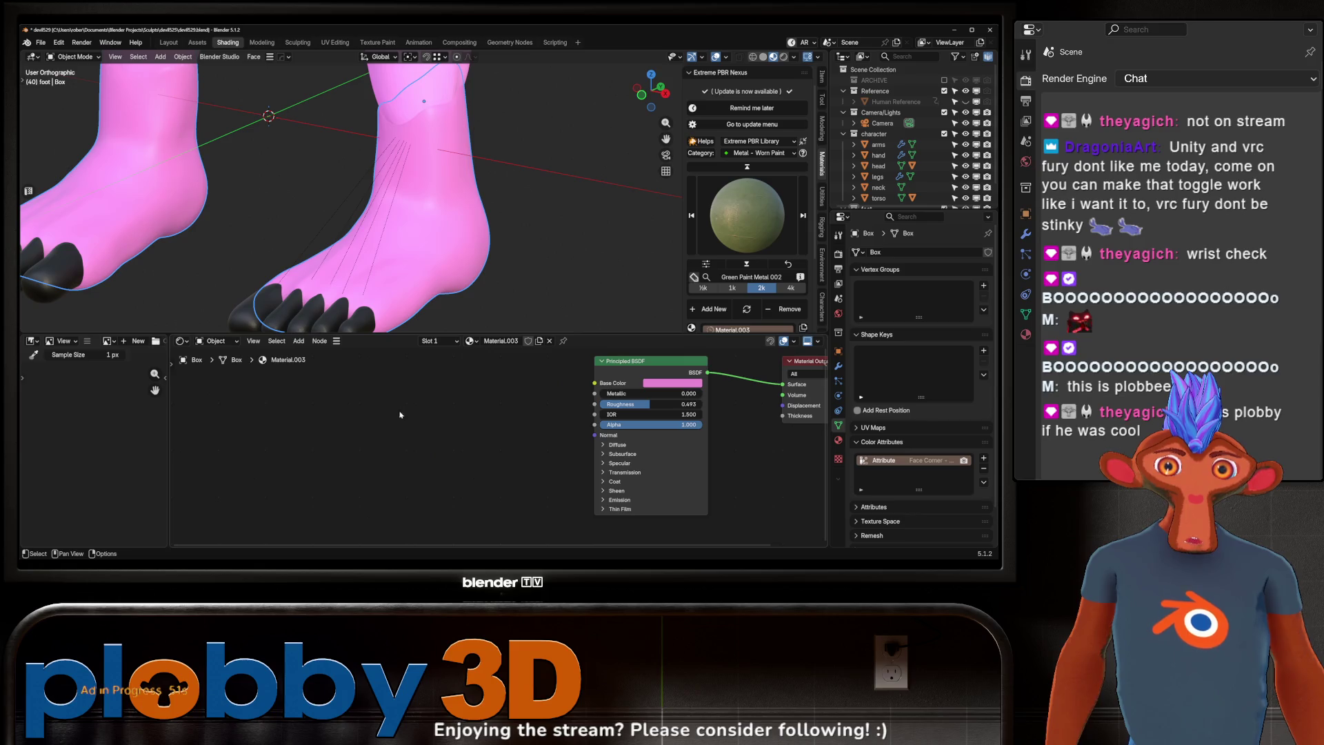
click(711, 431)
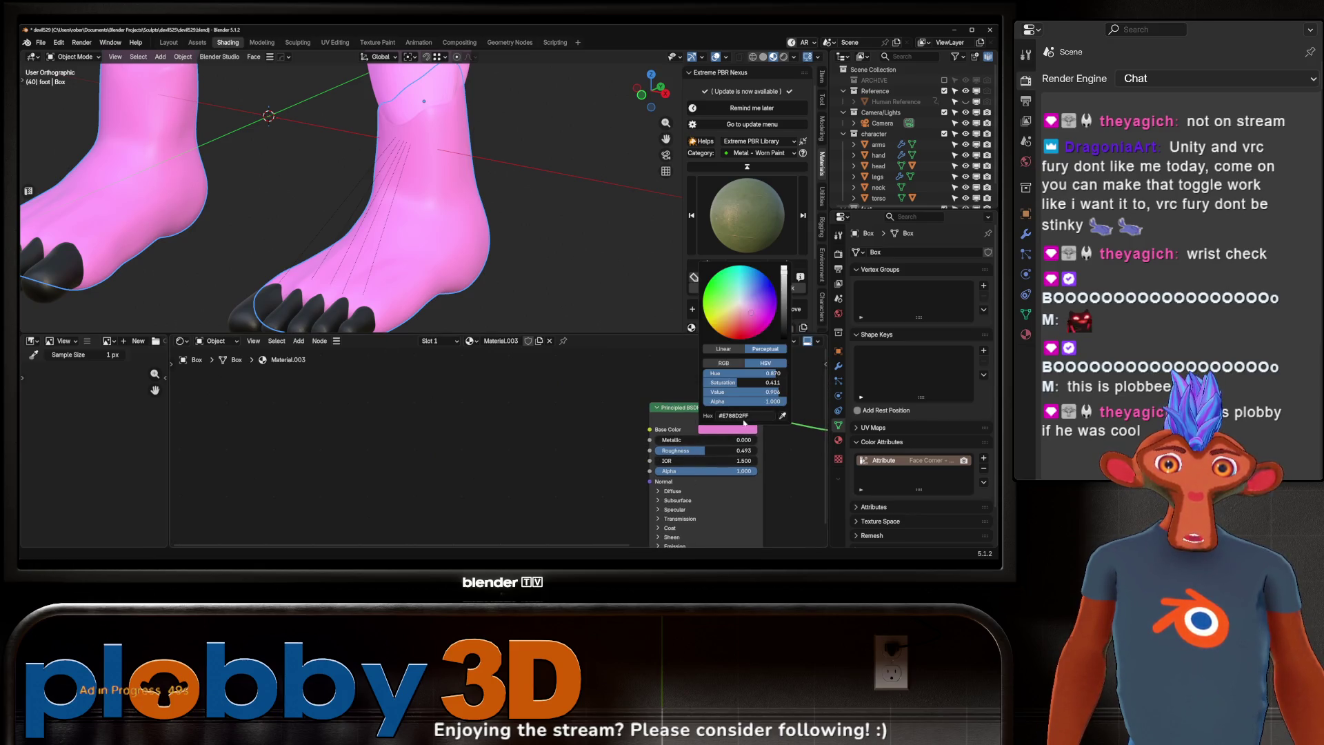
Step: Select the toe pieces with the foot active and link the foot's material to them
middle_drag(331, 227, 363, 260)
scroll(363, 260, up, 2)
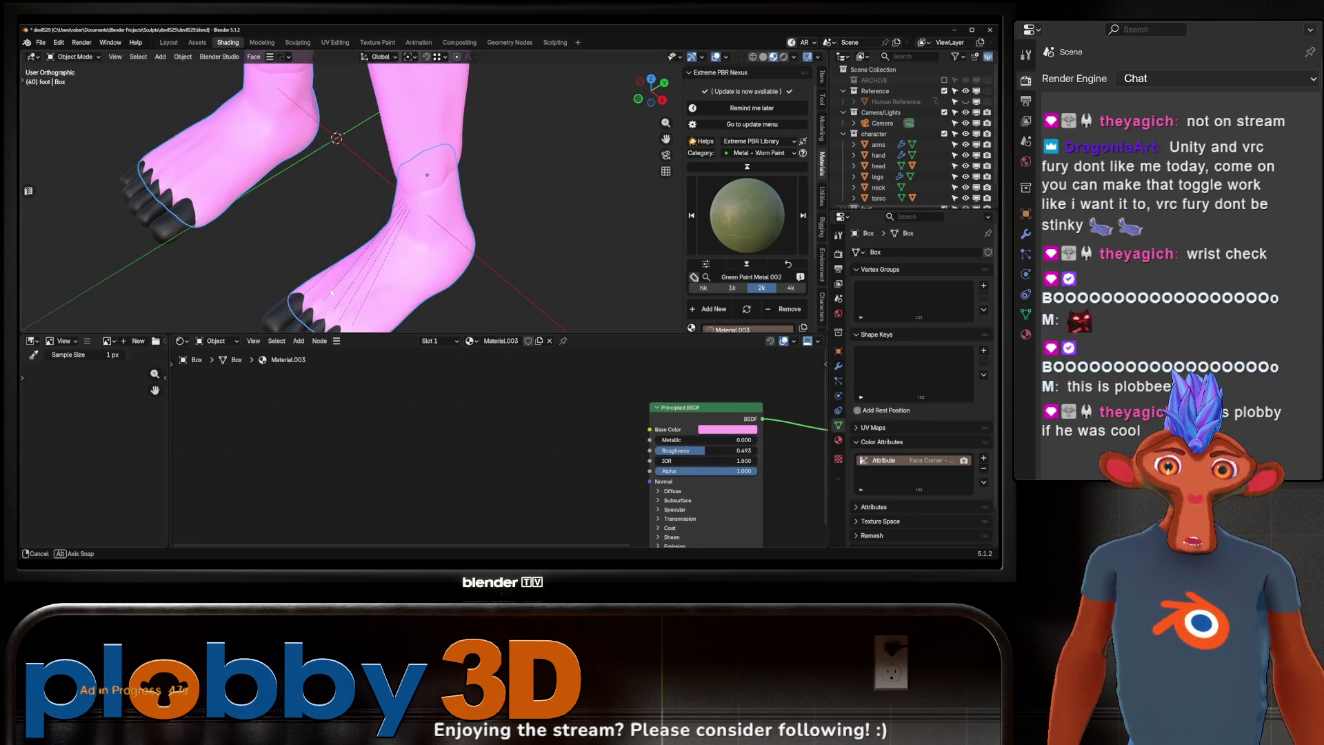
scroll(351, 242, up, 2)
click(346, 234)
click(345, 233)
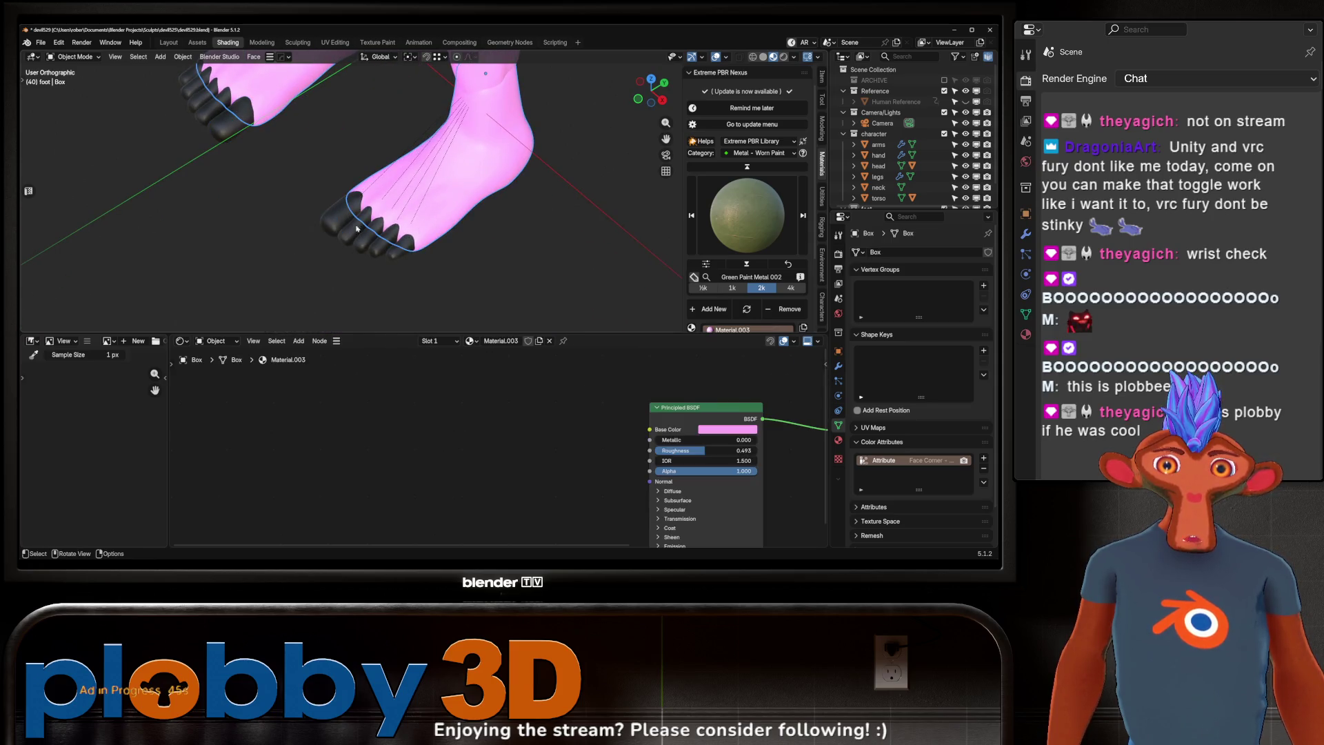
mouse_move(384, 303)
mouse_down()
mouse_move(323, 247)
mouse_move(331, 237)
mouse_up()
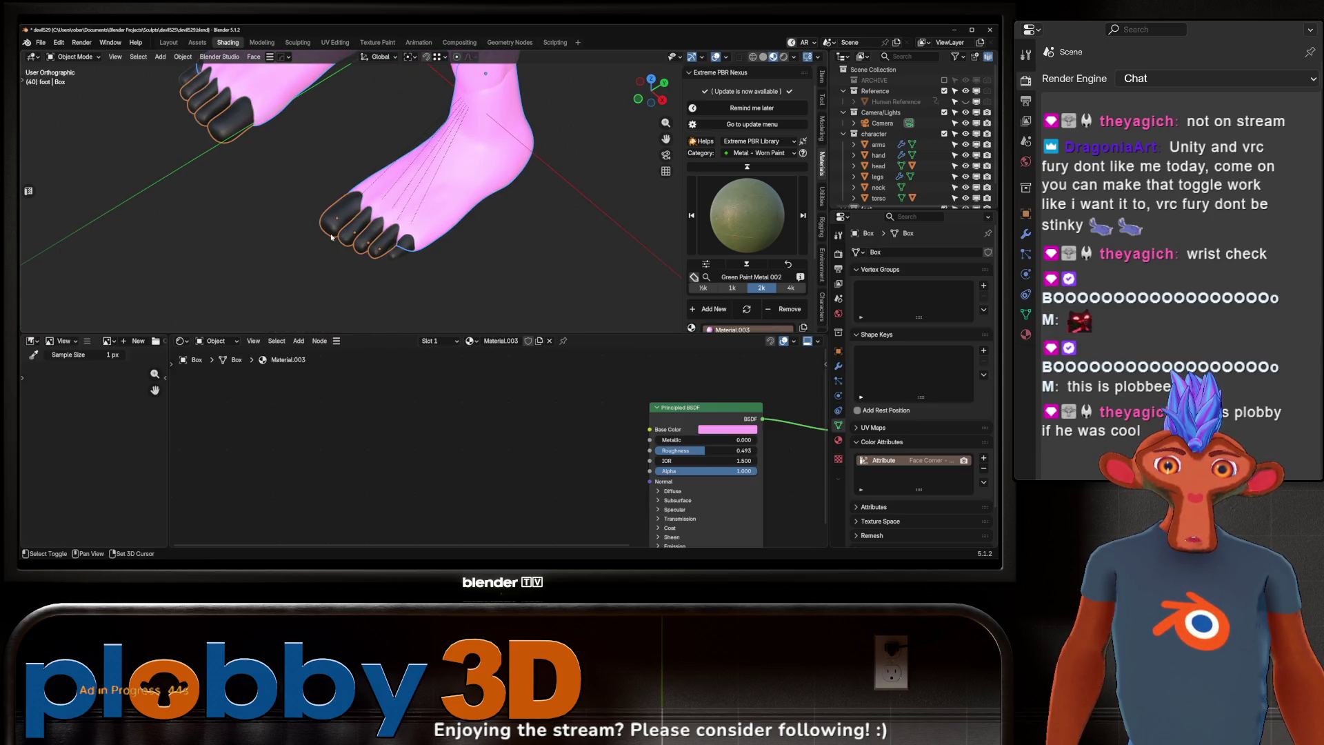
click(399, 258)
shift+click(383, 241)
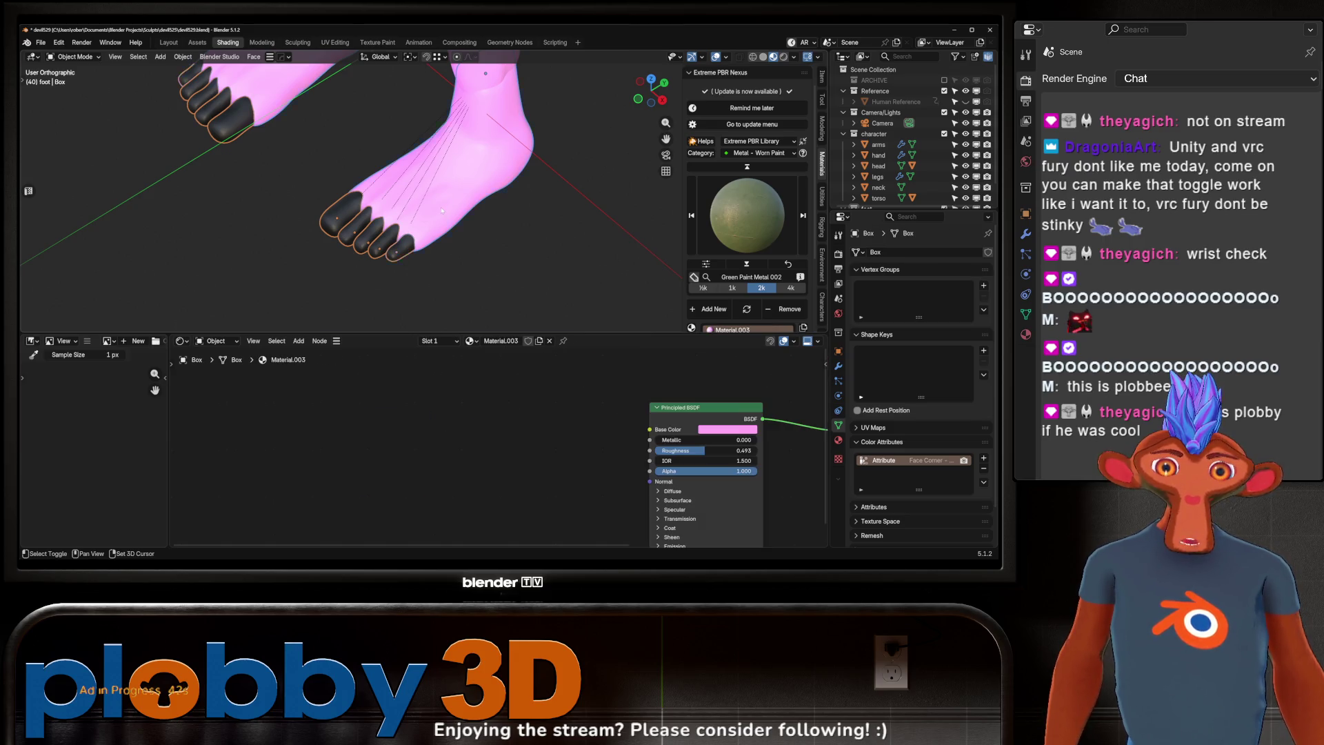
key(ctrl+l)
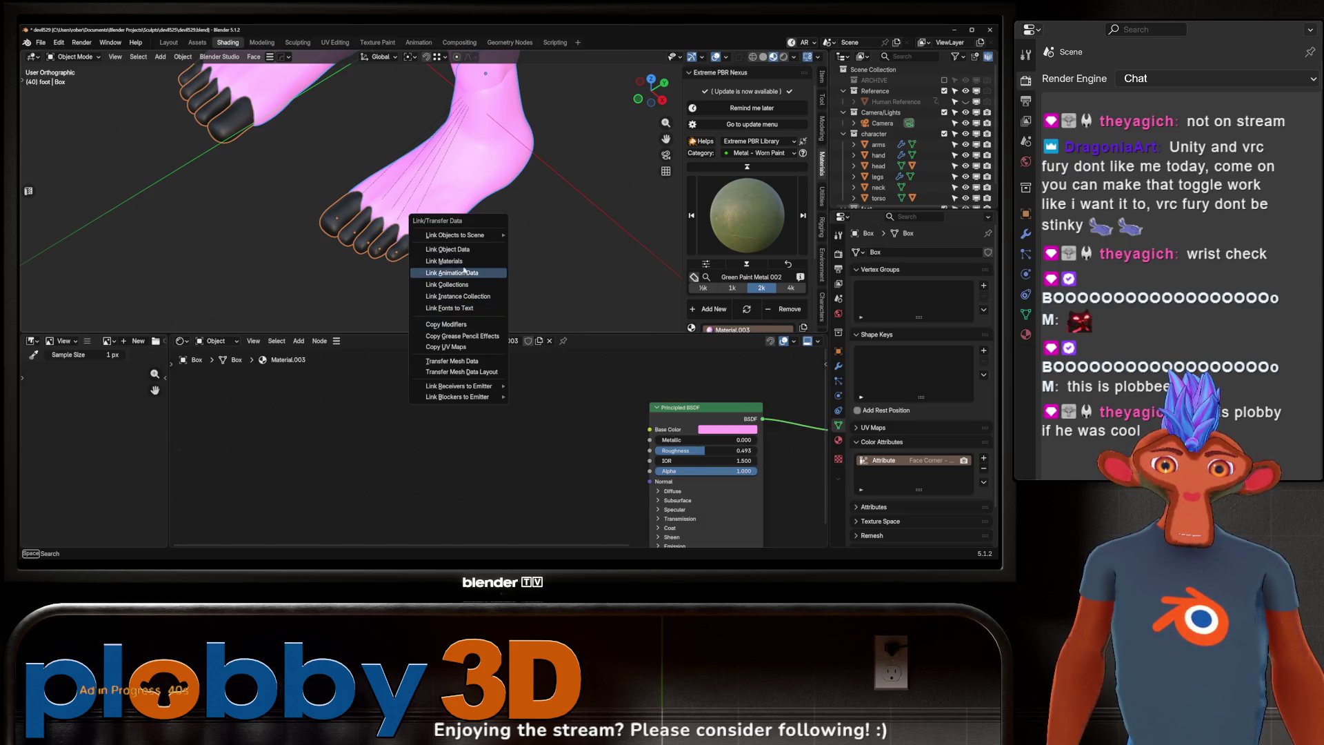
click(445, 261)
scroll(453, 310, down, 8)
middle_drag(454, 310, 526, 280)
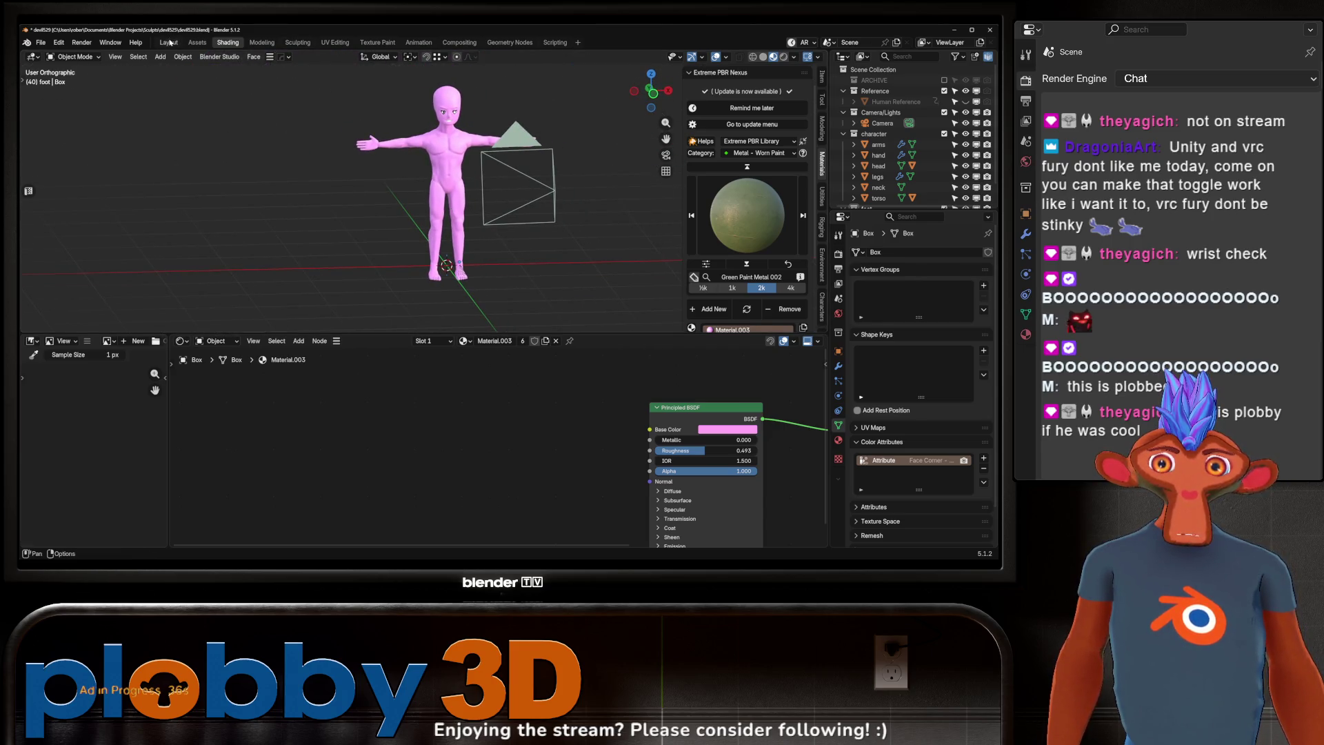
Step: In the Layout workspace, frame the character close and preview it Rendered, then back in Material Preview
click(169, 42)
scroll(412, 207, up, 5)
mouse_move(412, 207)
shift+middle_down()
mouse_move(412, 149)
mouse_move(412, 173)
mouse_move(445, 153)
mouse_move(435, 163)
shift+middle_up()
scroll(445, 153, up, 4)
scroll(445, 154, down, 5)
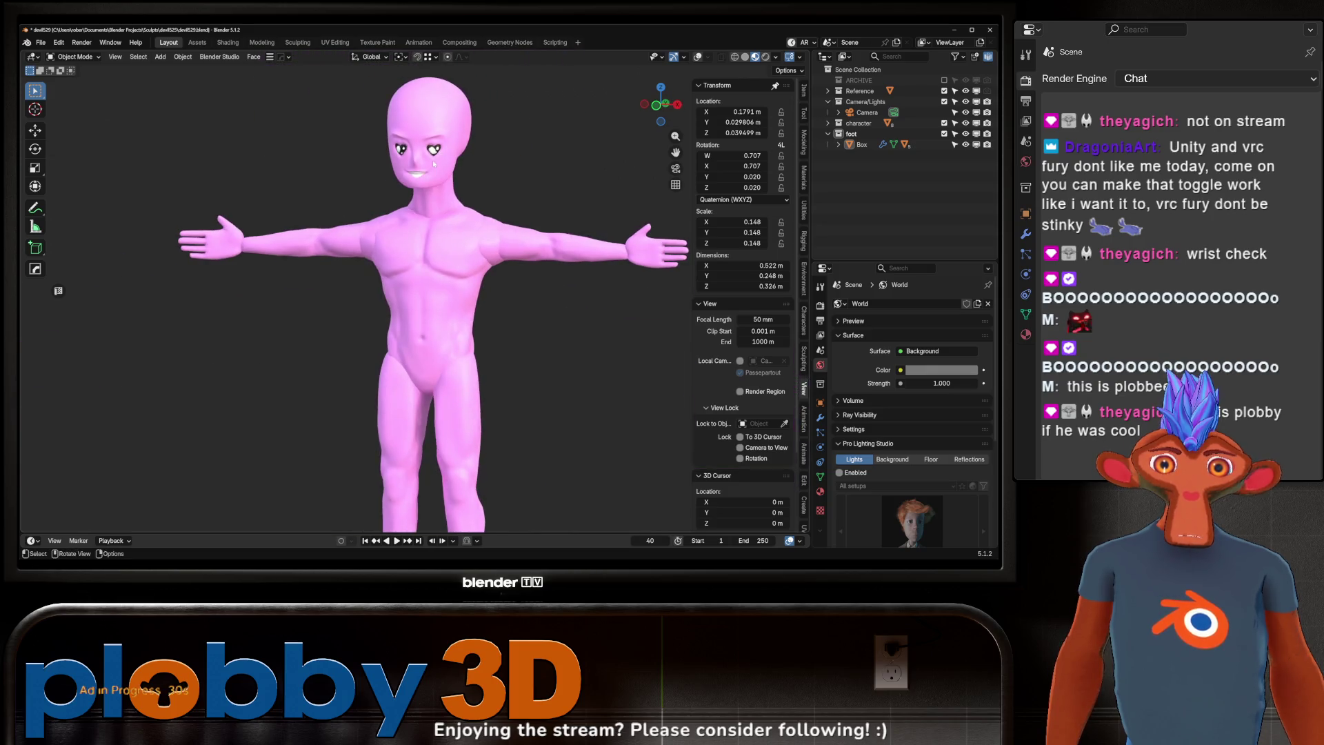
click(754, 57)
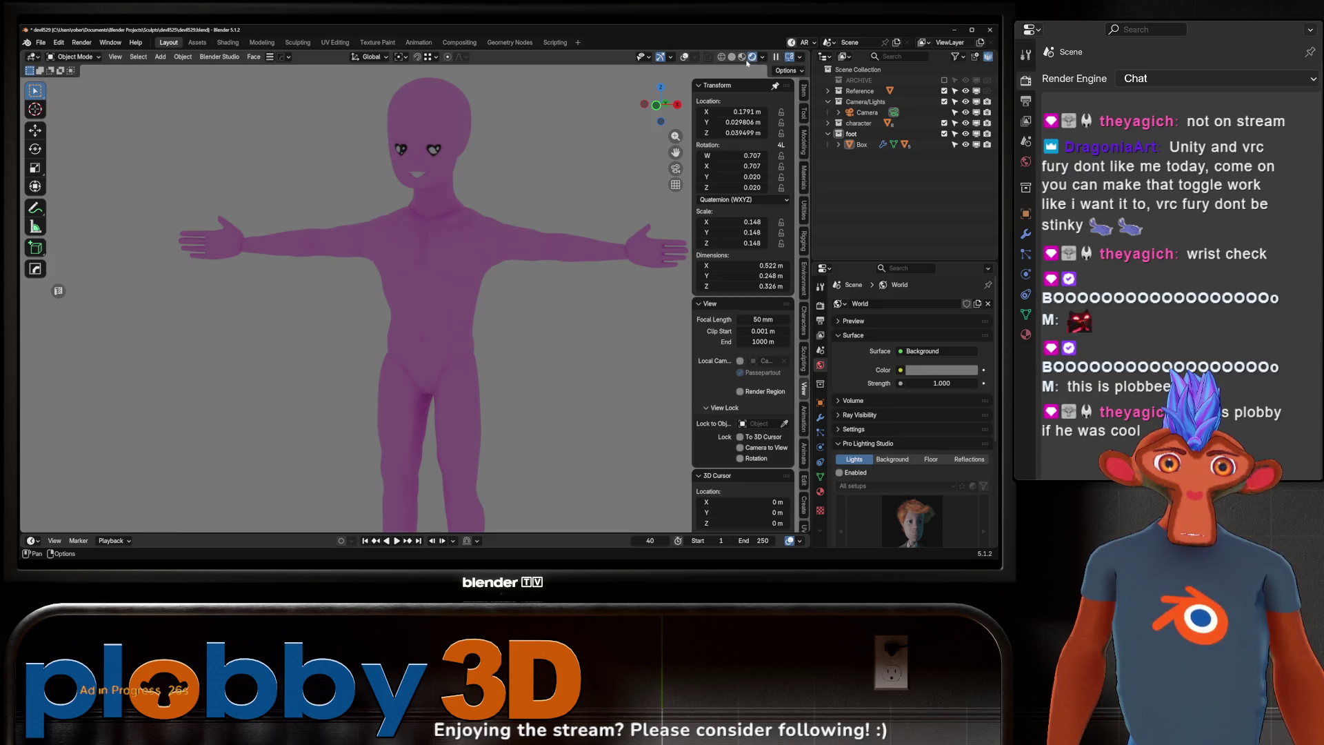
click(743, 61)
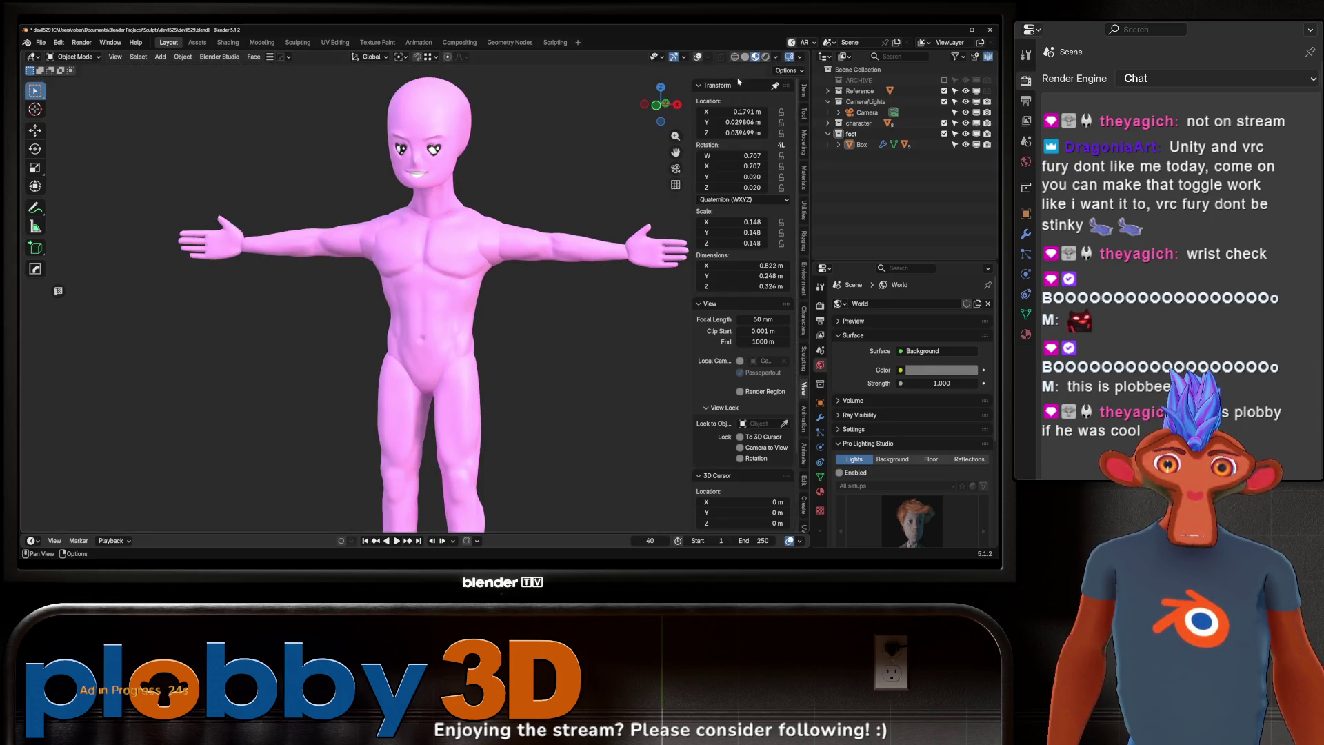
Step: Orbit to a straight front view of the character and look through the scene camera
scroll(417, 208, down, 3)
mouse_move(417, 209)
middle_down()
mouse_move(449, 161)
mouse_move(413, 197)
middle_up()
scroll(426, 200, up, 3)
scroll(448, 162, down, 4)
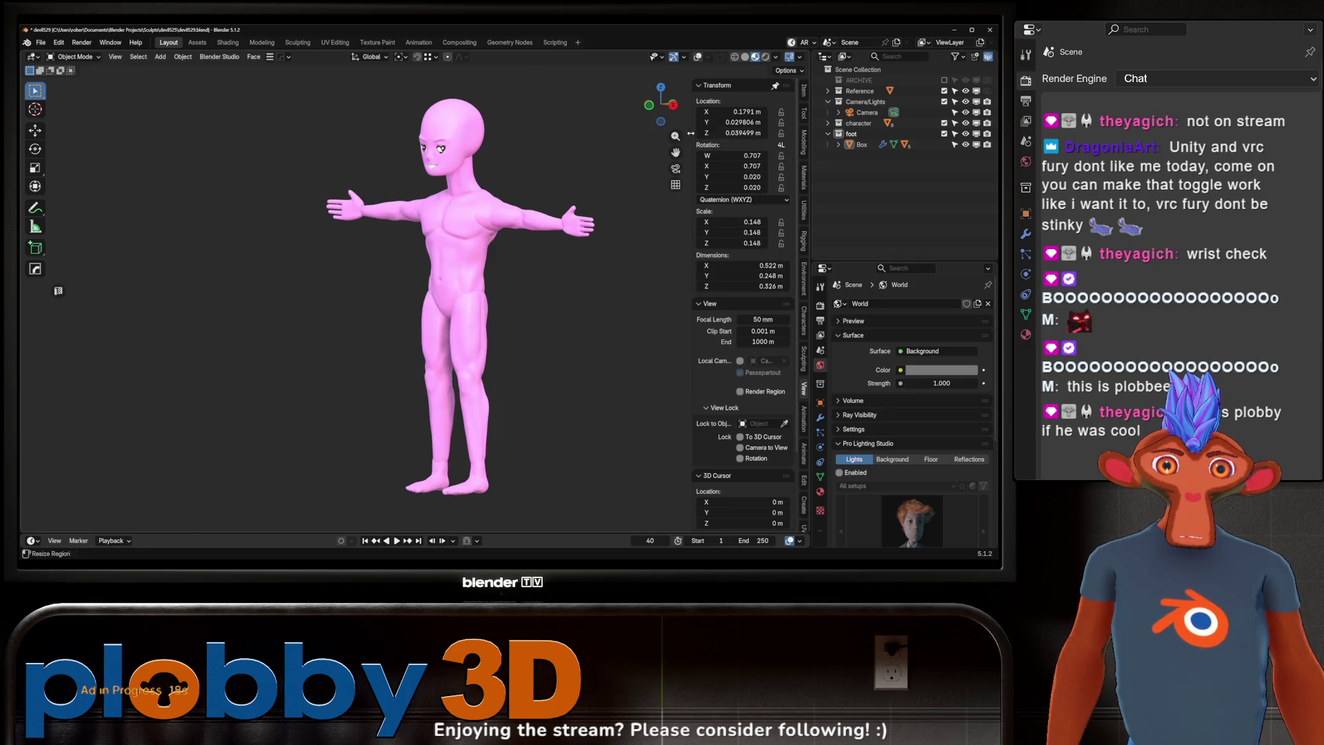
middle_drag(442, 290, 331, 207)
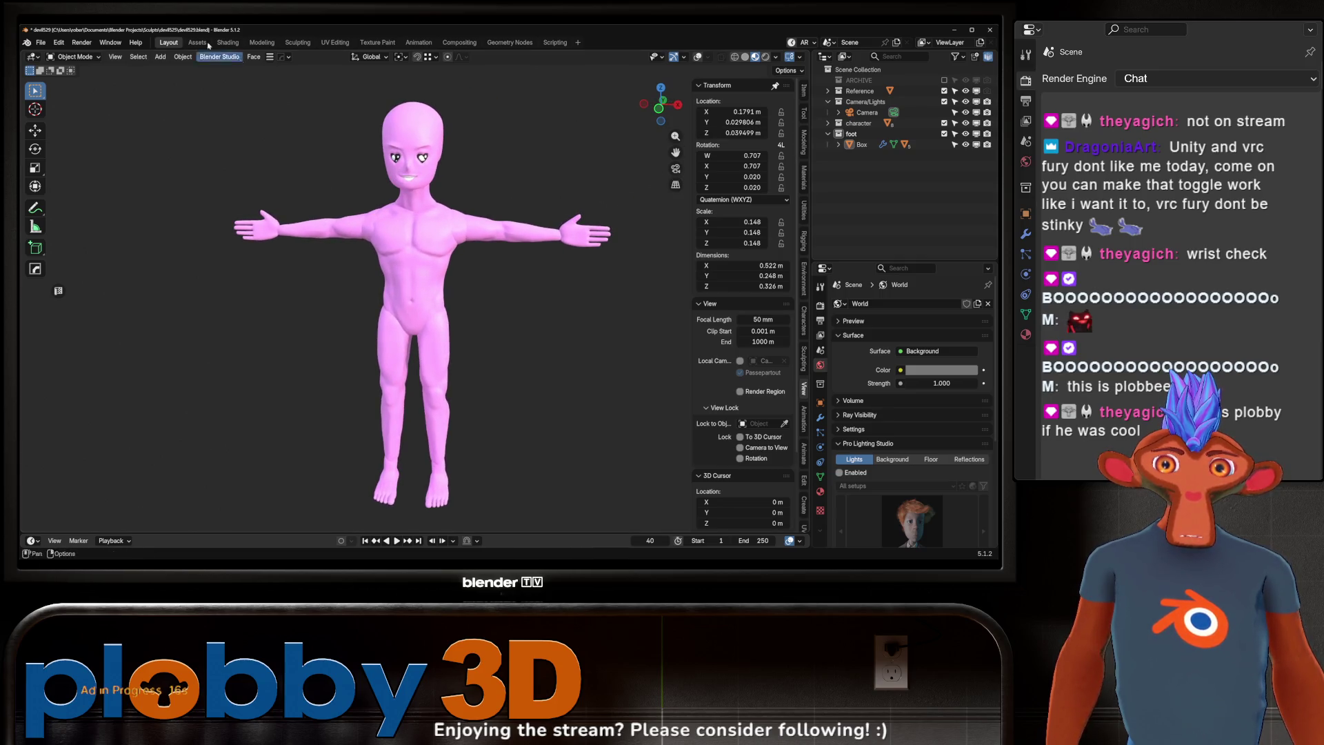
key(KP_0)
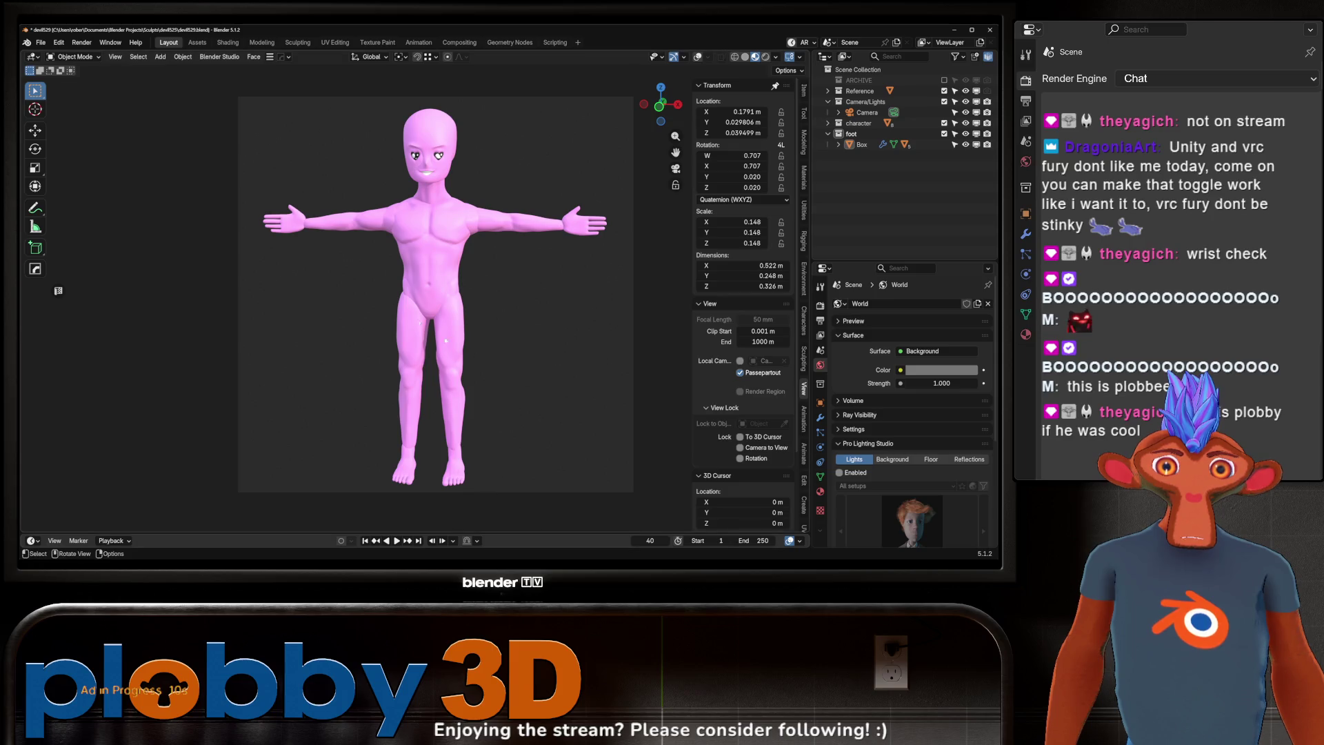
Step: Box-select the foot object and apply a Shade option from its Object context menu
scroll(593, 294, up, 2)
scroll(593, 294, down, 3)
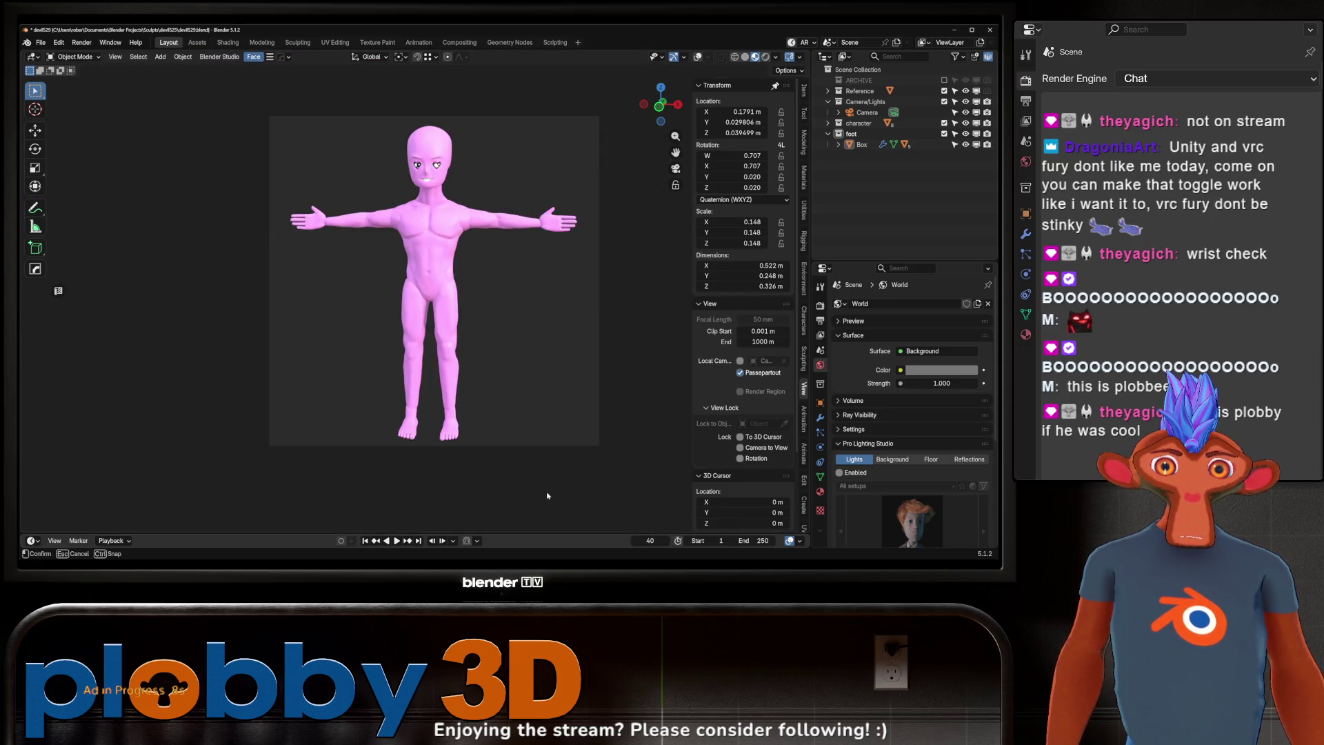
key(b)
drag(573, 469, 283, 134)
right_click(397, 223)
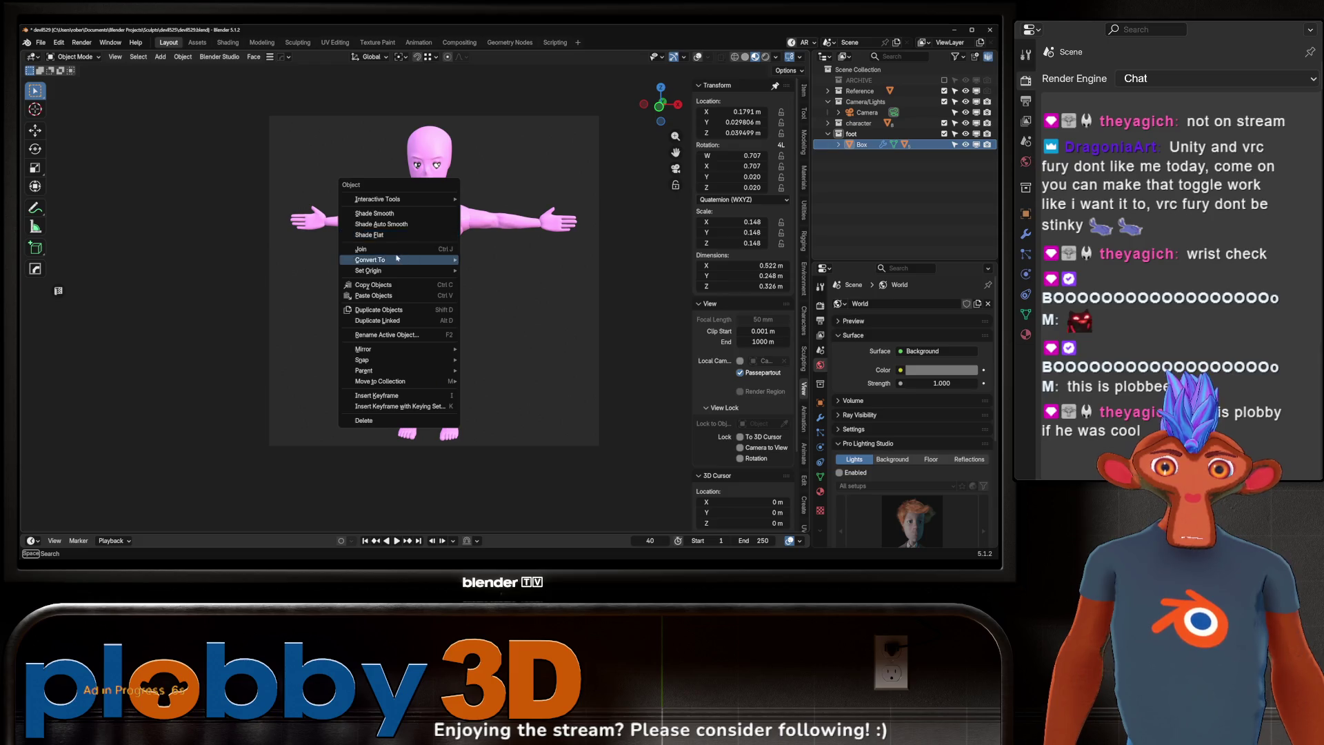
click(387, 213)
Step: Deselect everything and zoom the camera view so the figure fills the shot head to feet
click(585, 345)
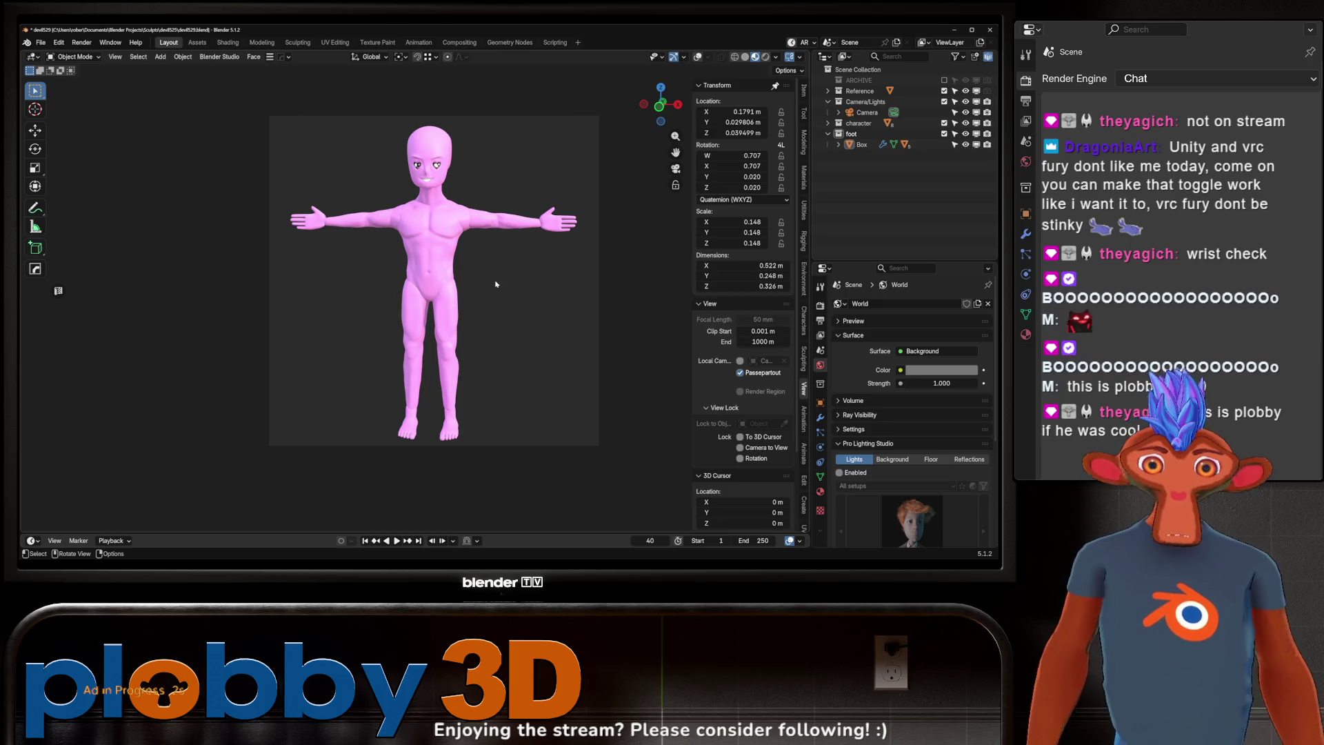
scroll(436, 207, up, 3)
scroll(436, 207, down, 4)
scroll(434, 167, up, 2)
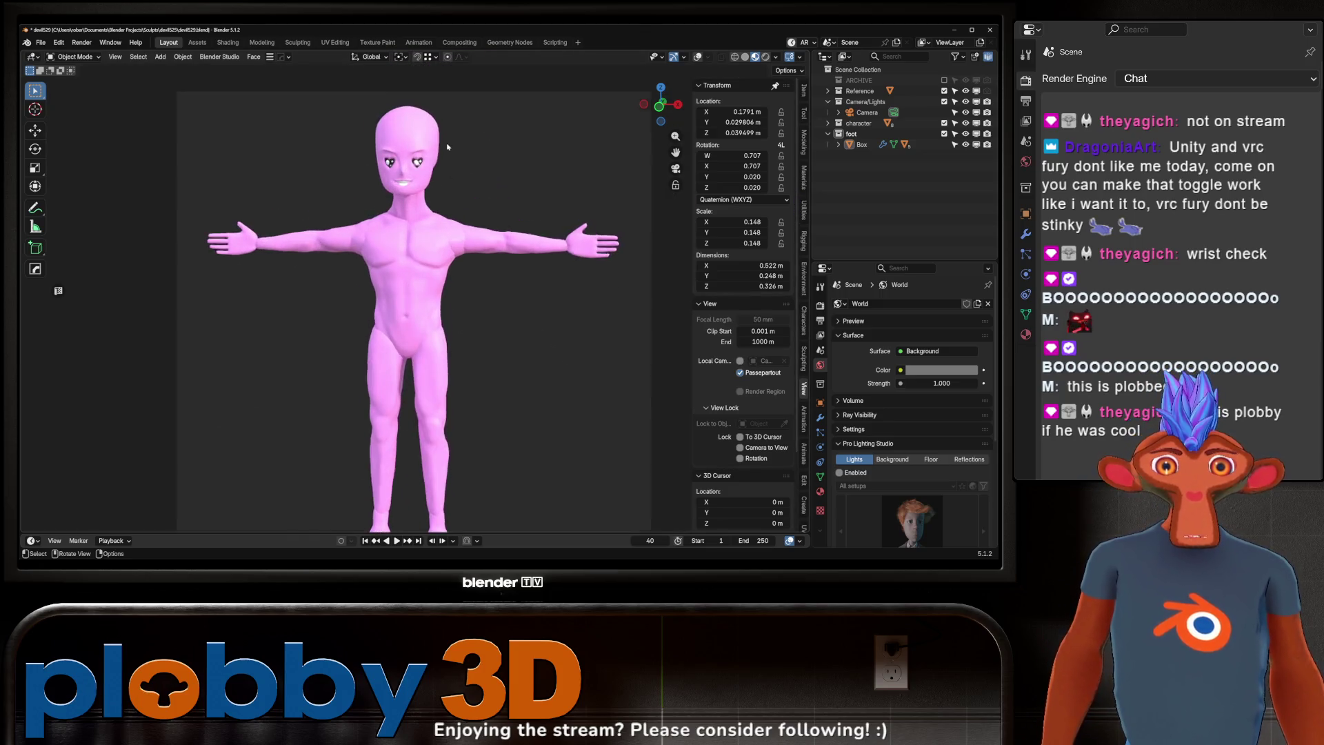
scroll(433, 168, down, 1)
scroll(438, 235, up, 2)
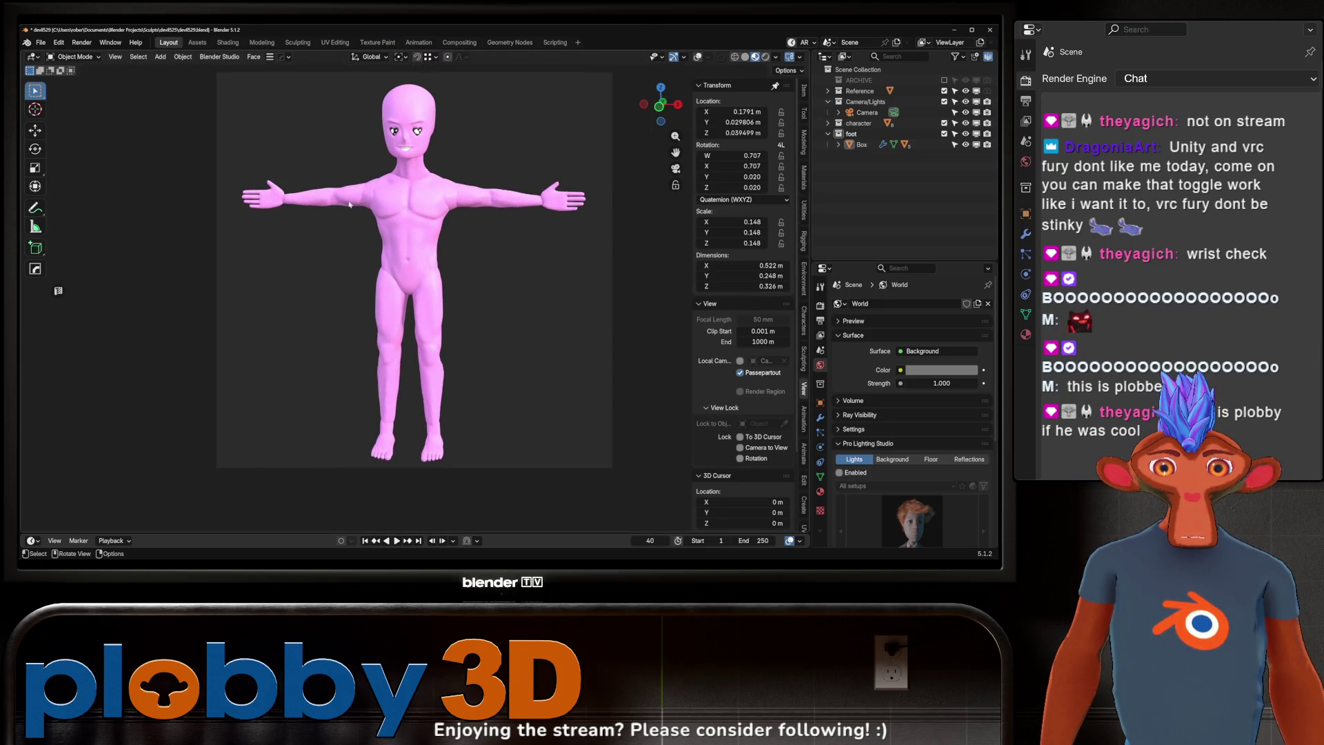
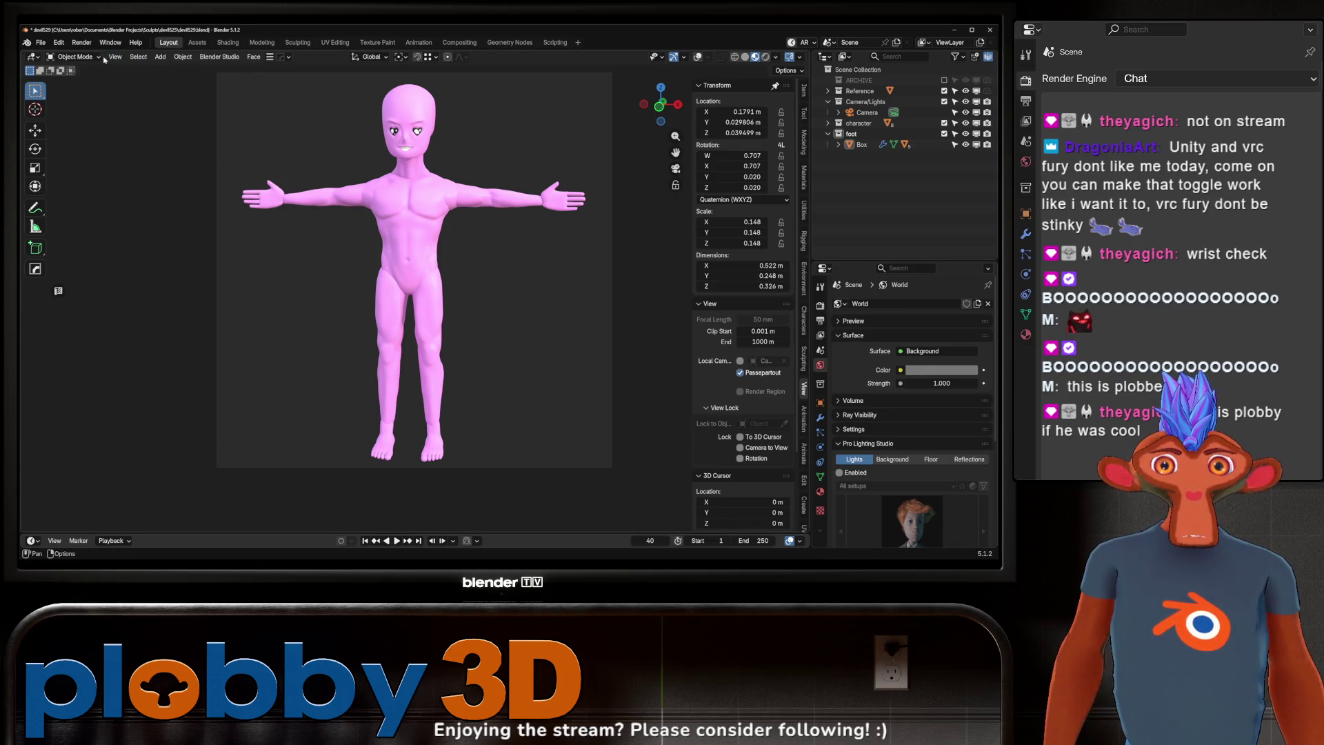
Step: Switch to the Shading workspace to see the torso material's nodes beside the camera view
click(107, 58)
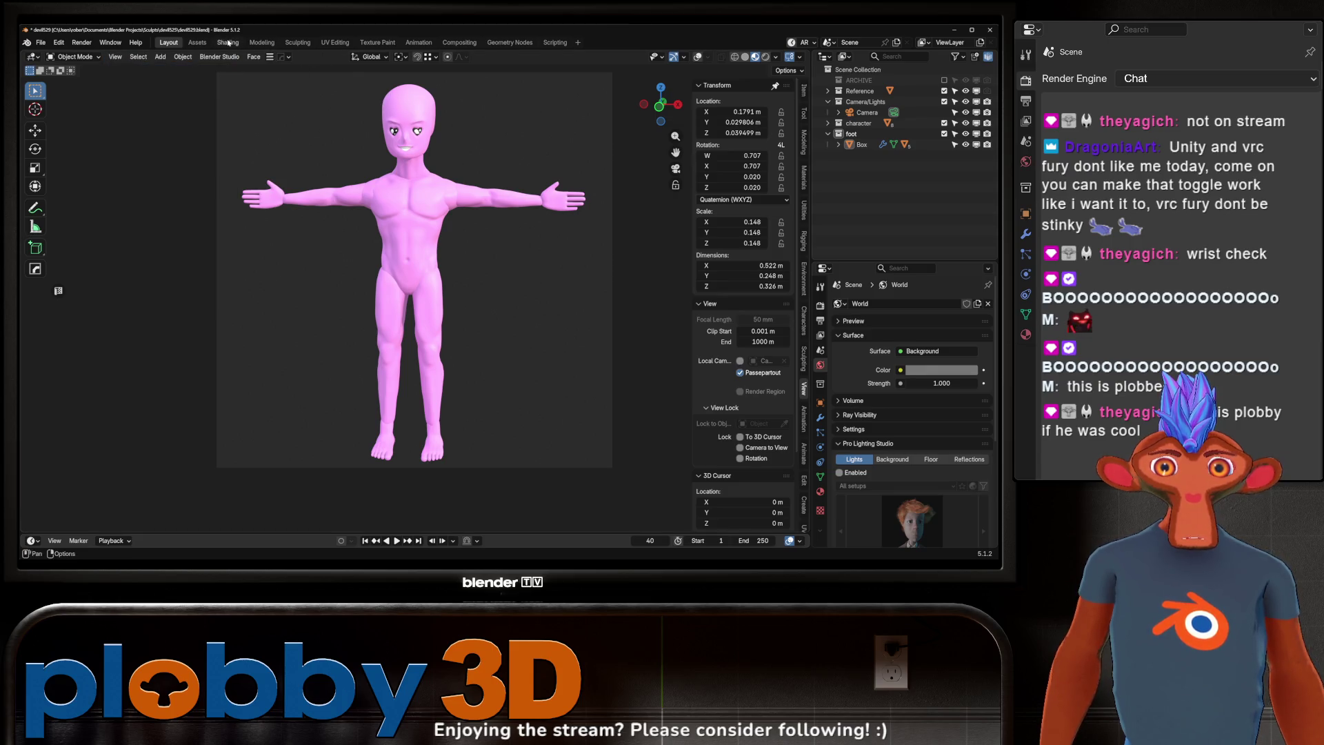
click(229, 42)
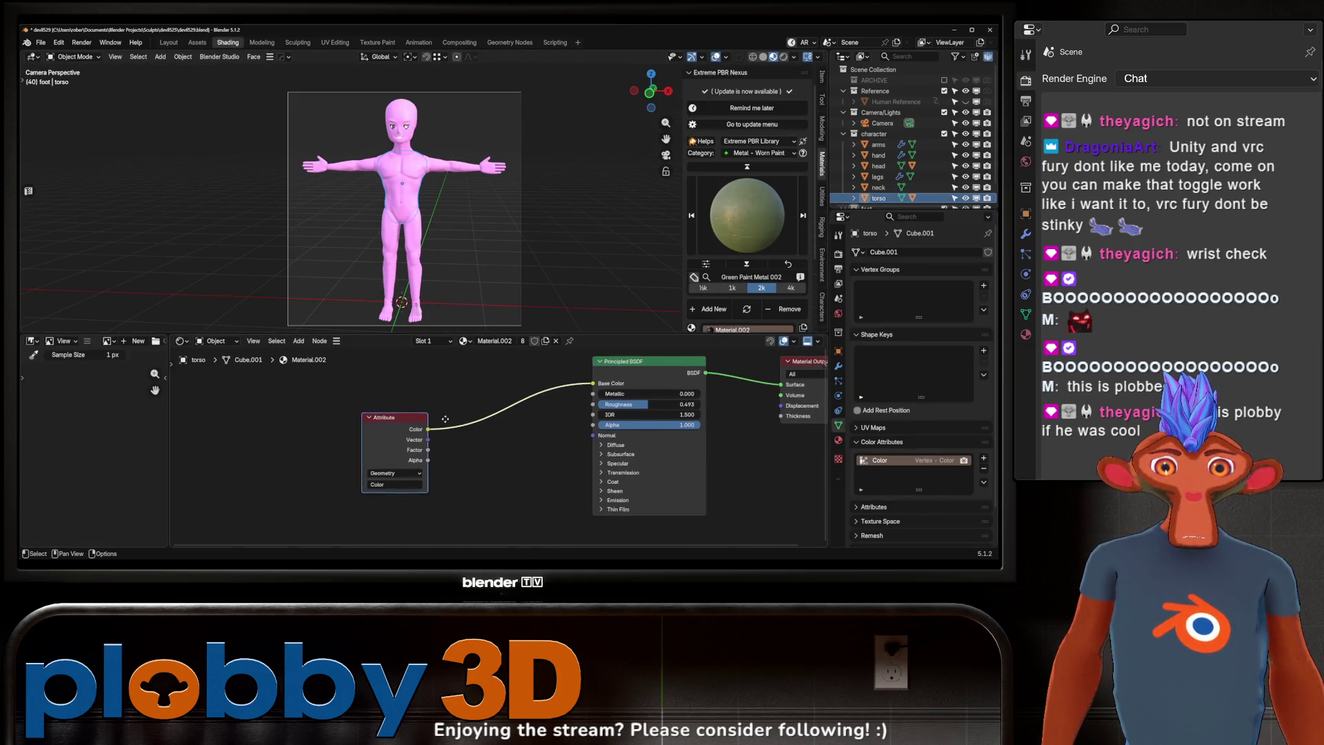
Step: Add an Ambient Occlusion node and feed the Attribute Color into it
ctrl+scroll(445, 419, down, 1)
key(shift+a)
text(ambie)
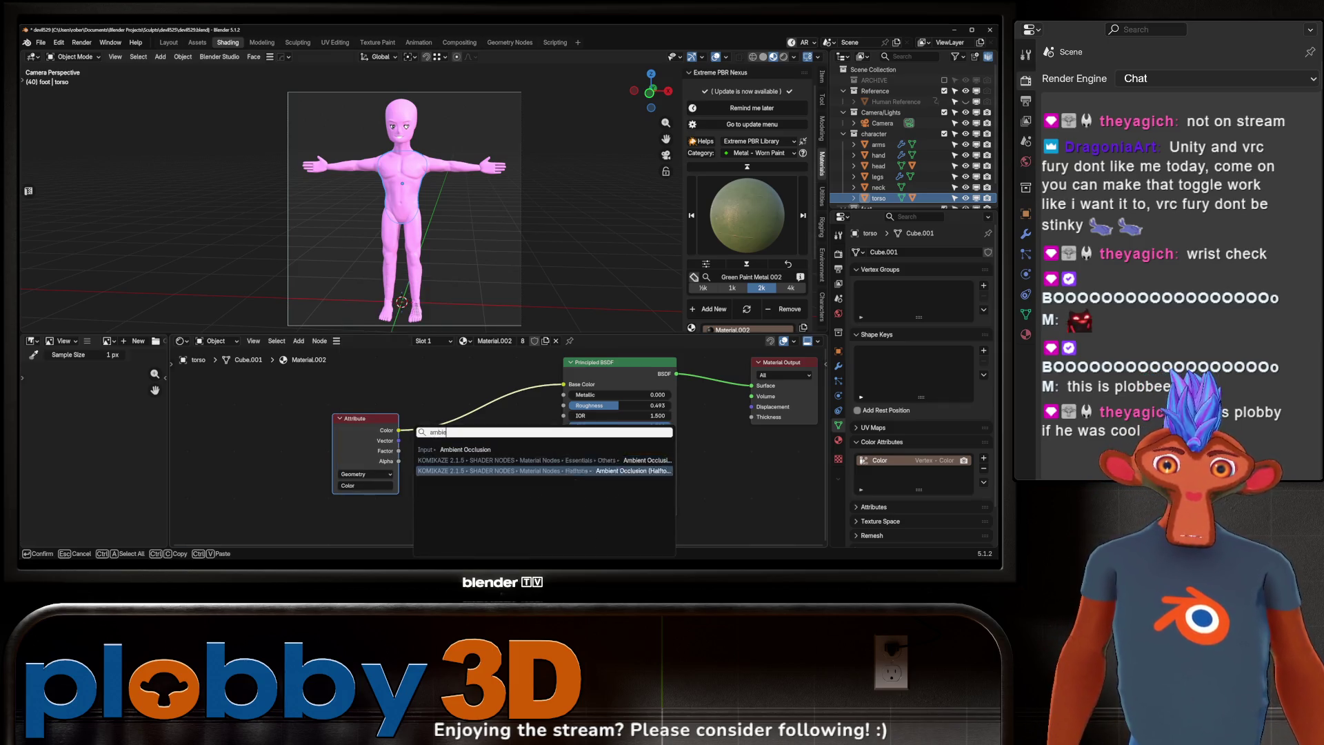
click(441, 449)
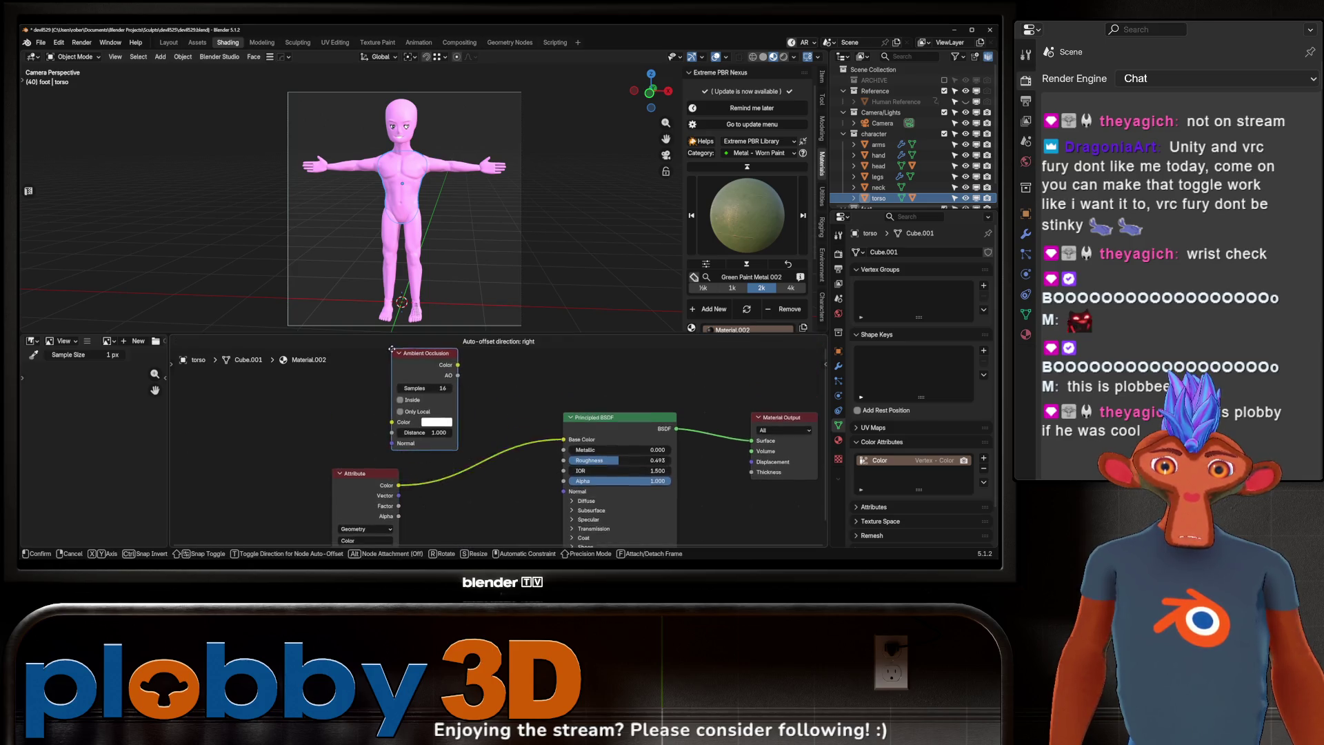
key(Escape)
key(shift+a)
key(Escape)
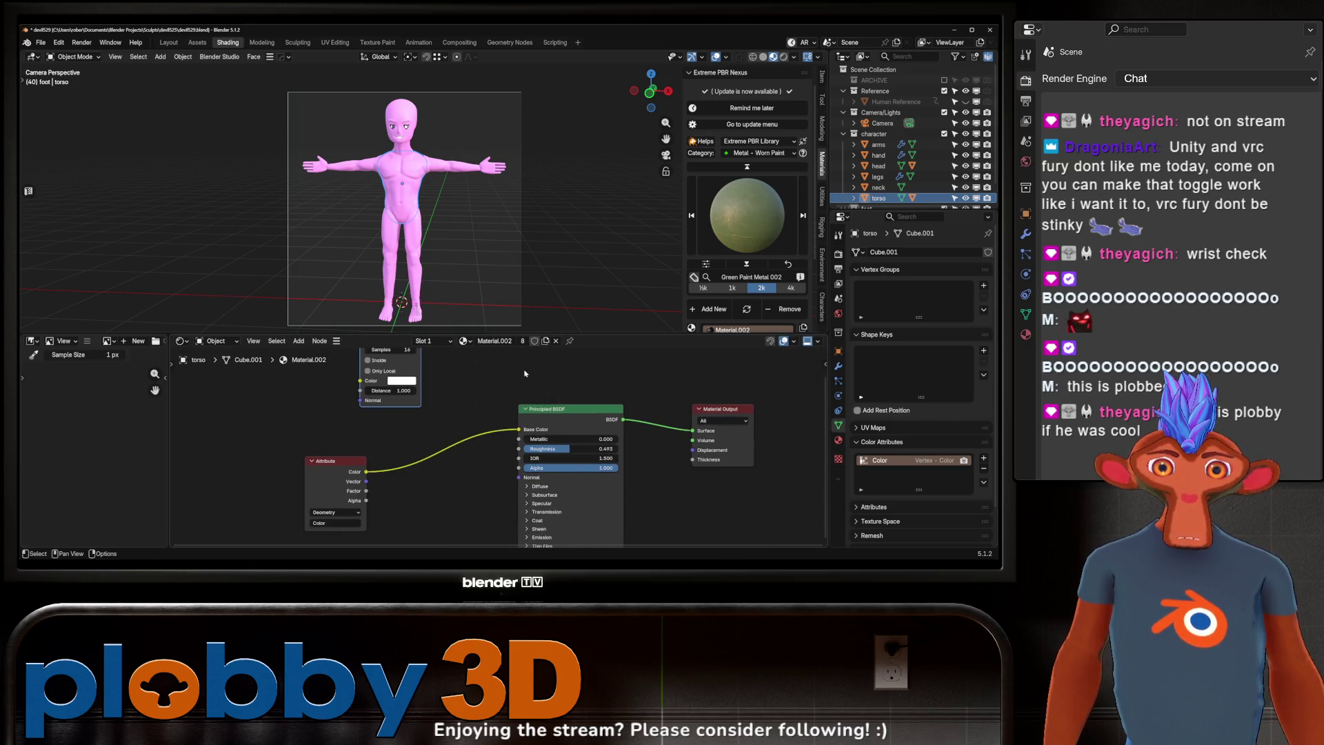
mouse_move(365, 472)
mouse_down()
mouse_move(360, 381)
mouse_move(516, 494)
mouse_up()
Step: Set the Ambient Occlusion node to 128 samples and 0.080 distance
shift+scroll(426, 410, up, 3)
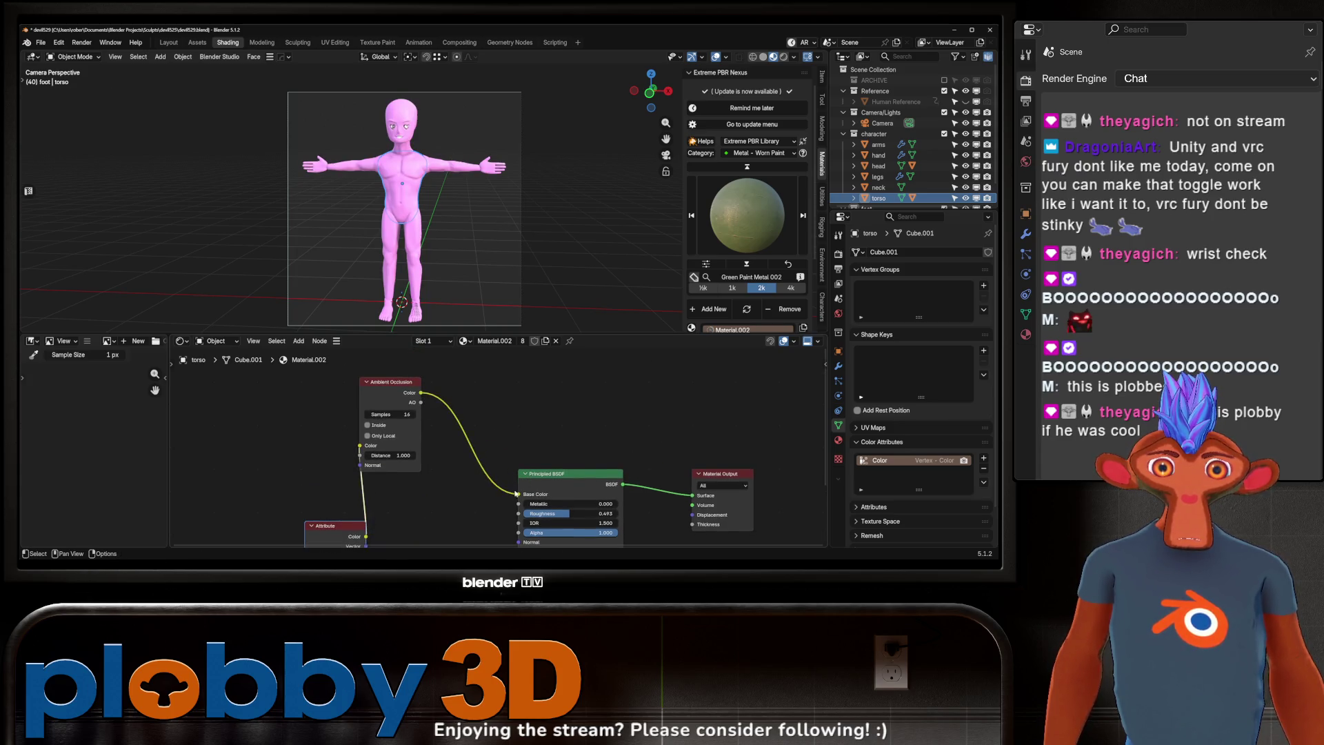
scroll(378, 139, up, 5)
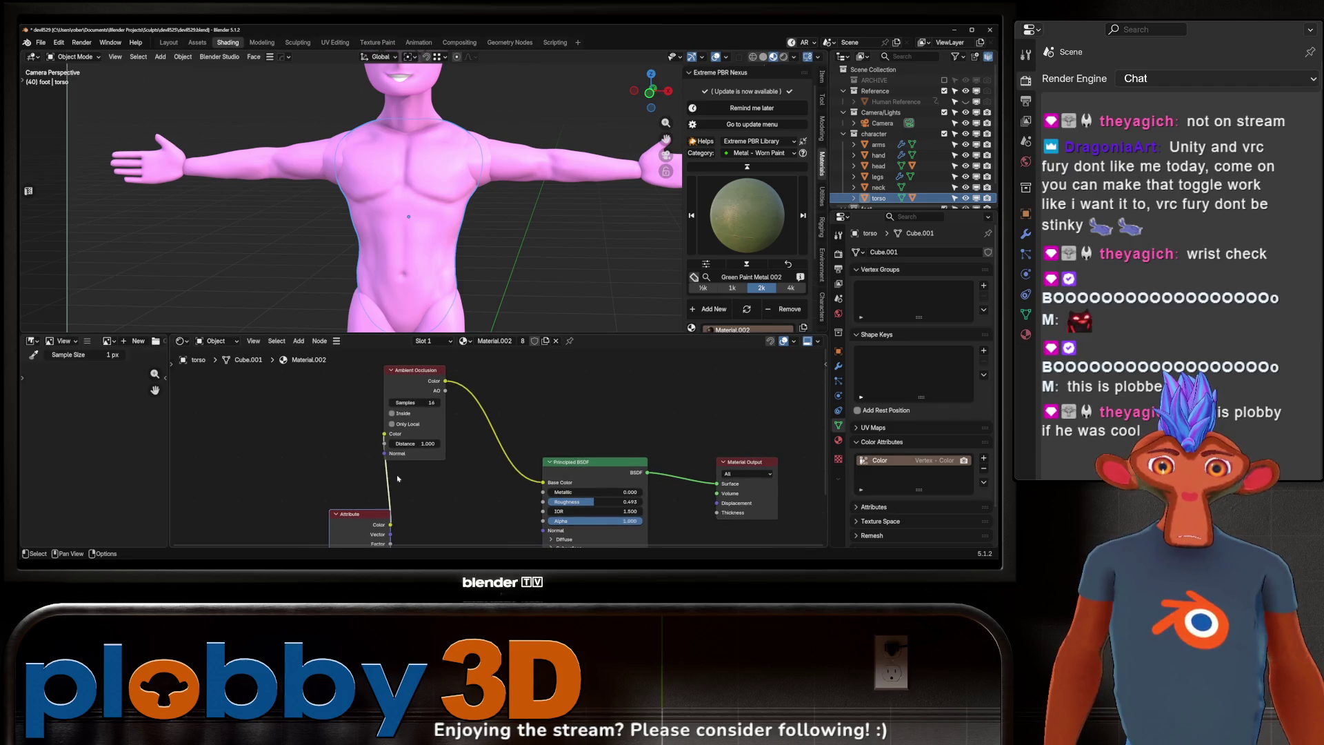
middle_drag(386, 442, 411, 429)
mouse_move(413, 403)
mouse_down()
mouse_move(475, 423)
mouse_move(404, 444)
mouse_up()
Step: Orbit around the character, return to the camera view, and bring up the world settings
scroll(486, 174, down, 3)
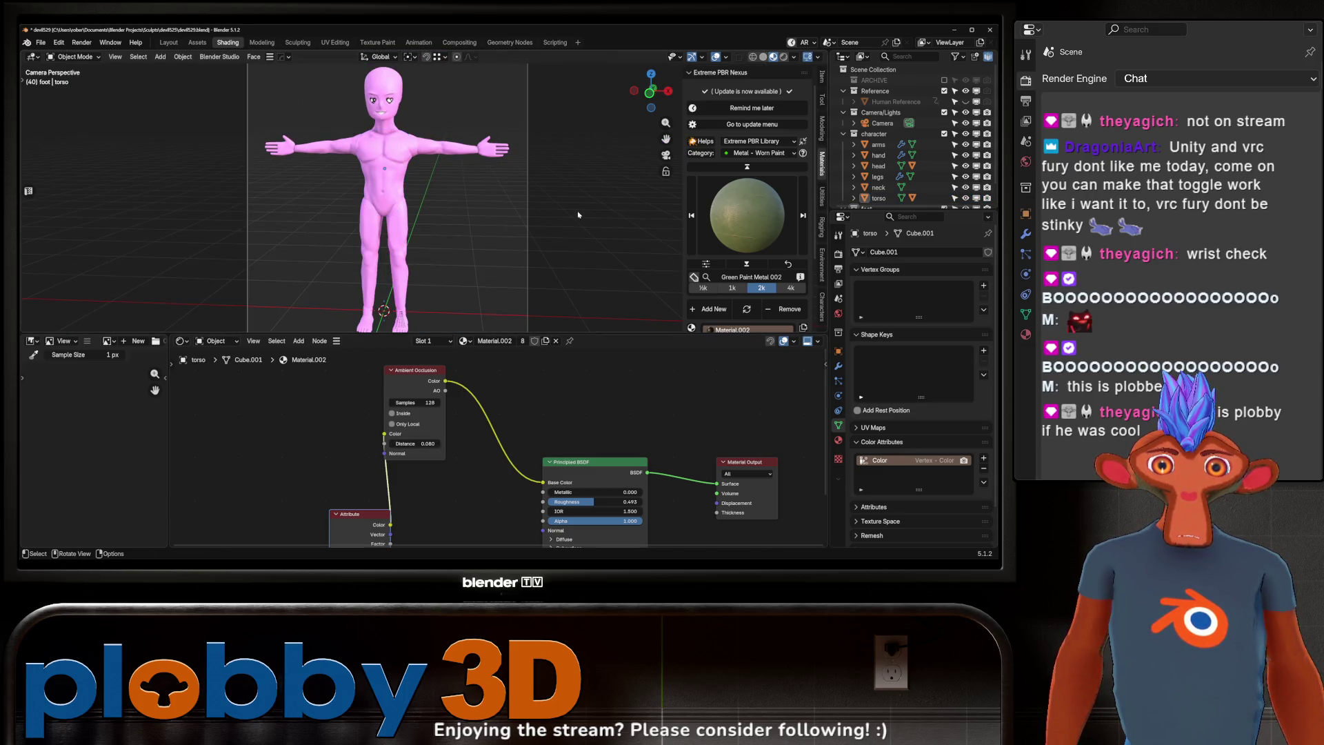
middle_drag(486, 174, 439, 201)
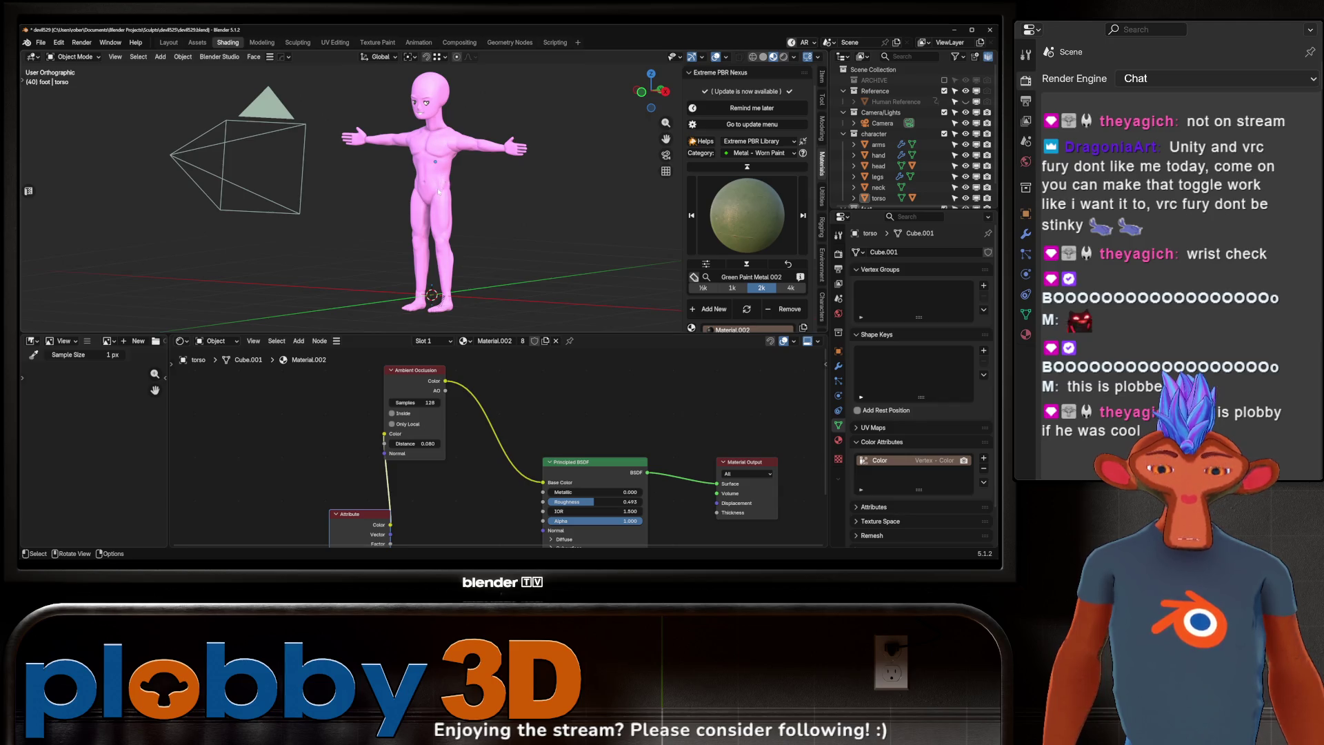
key(KP_0)
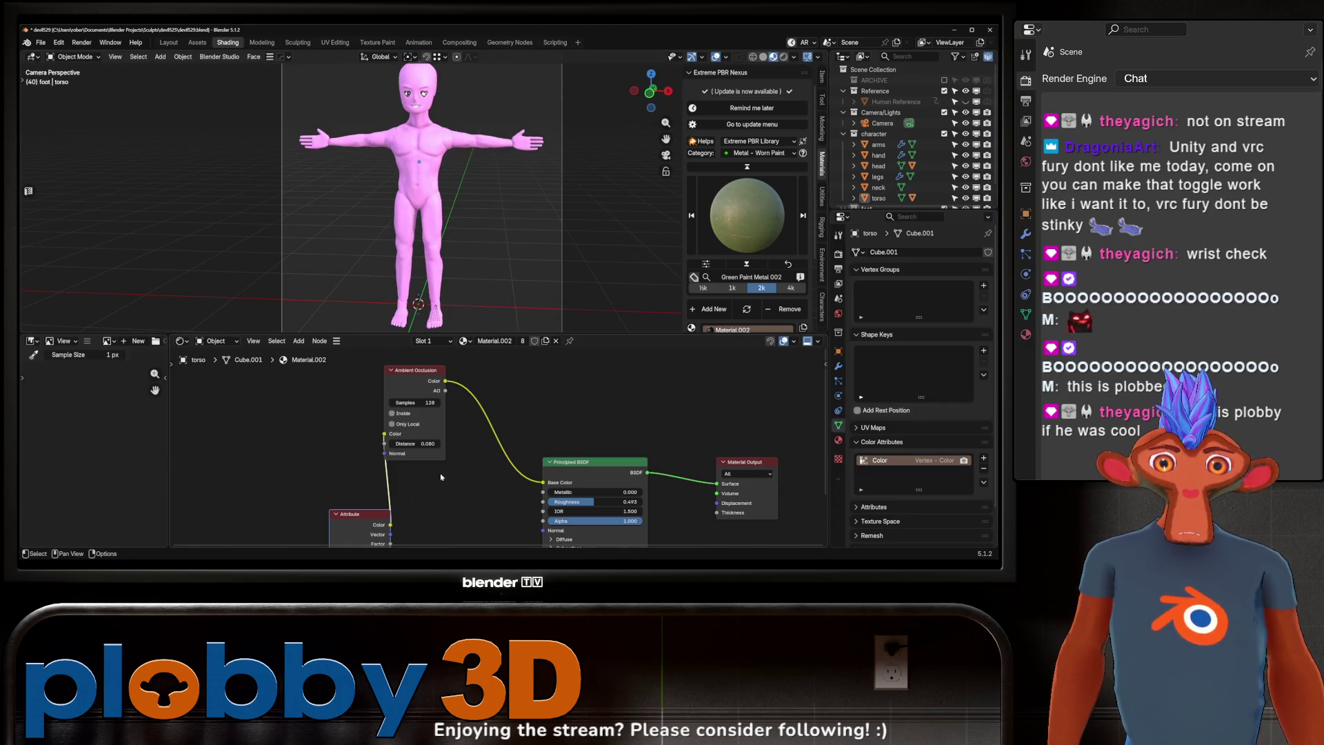
scroll(442, 477, down, 2)
scroll(449, 193, down, 3)
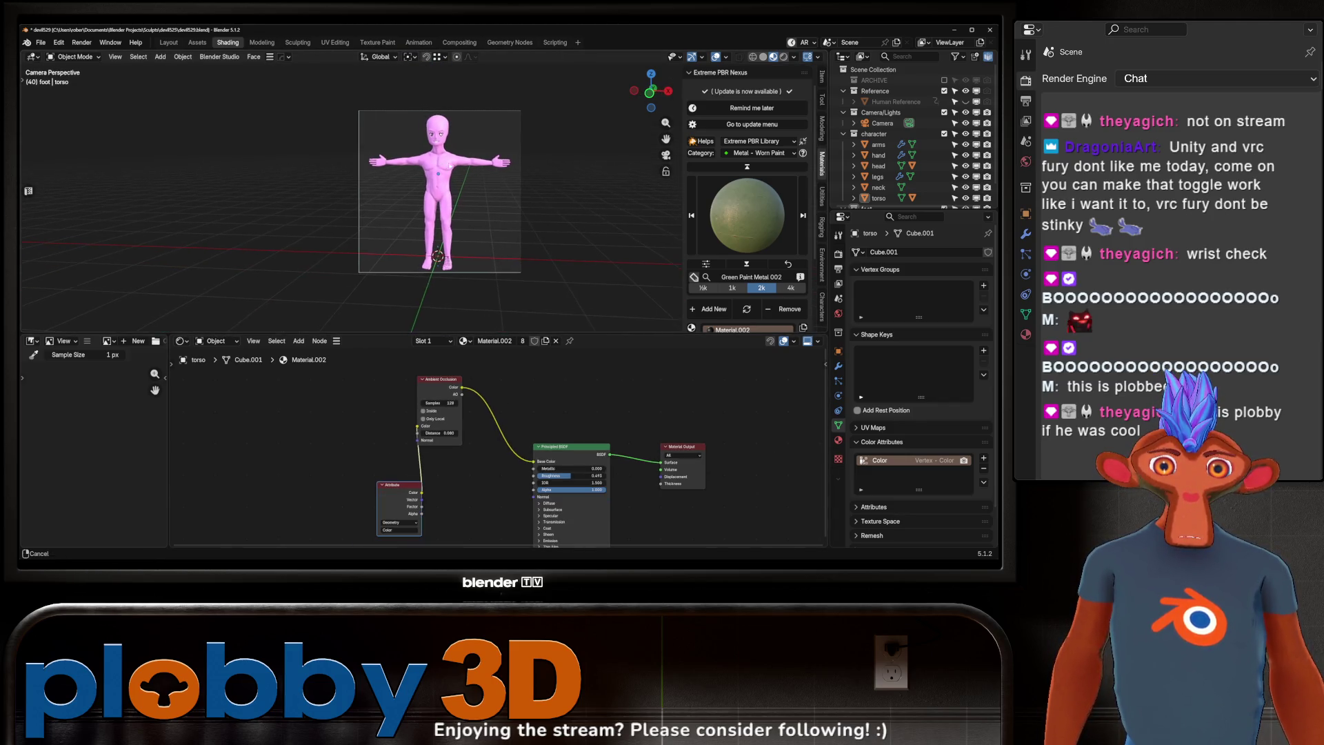
click(838, 314)
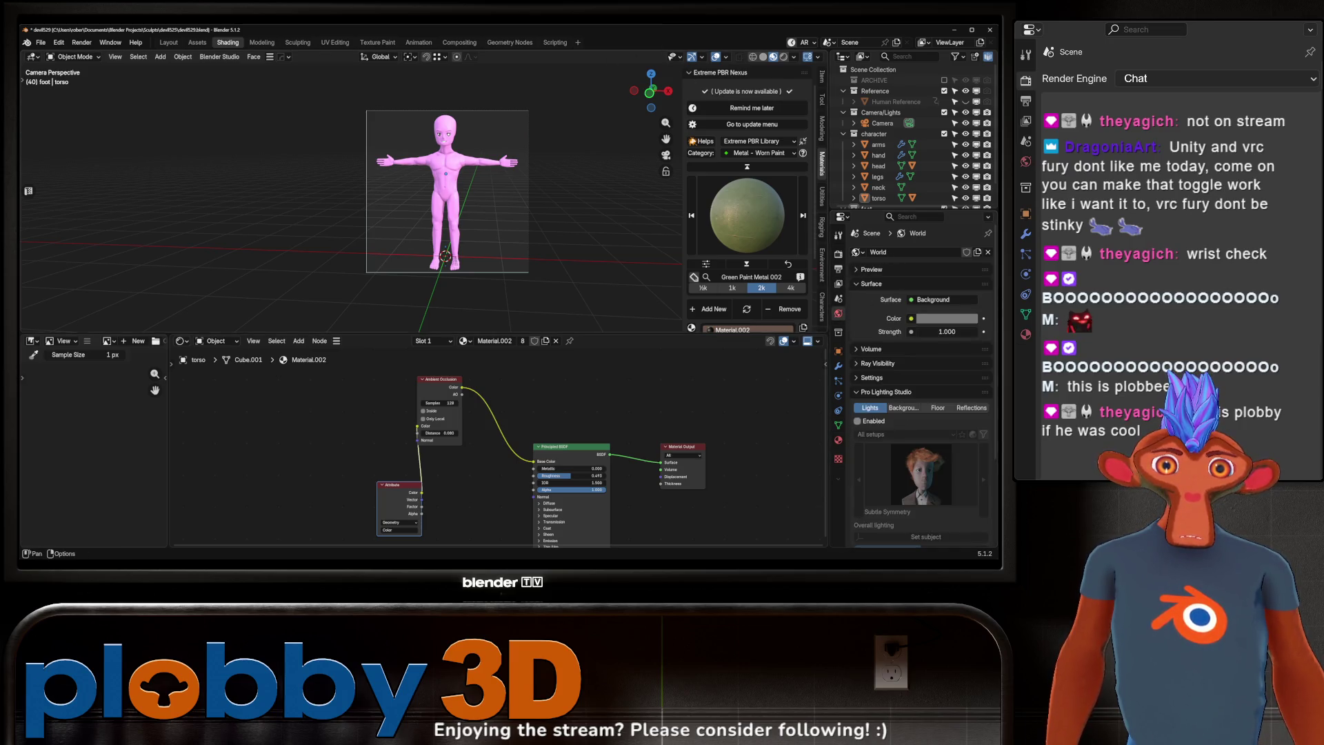
Step: Preview the scene in Rendered mode and darken the reset World Color
click(784, 57)
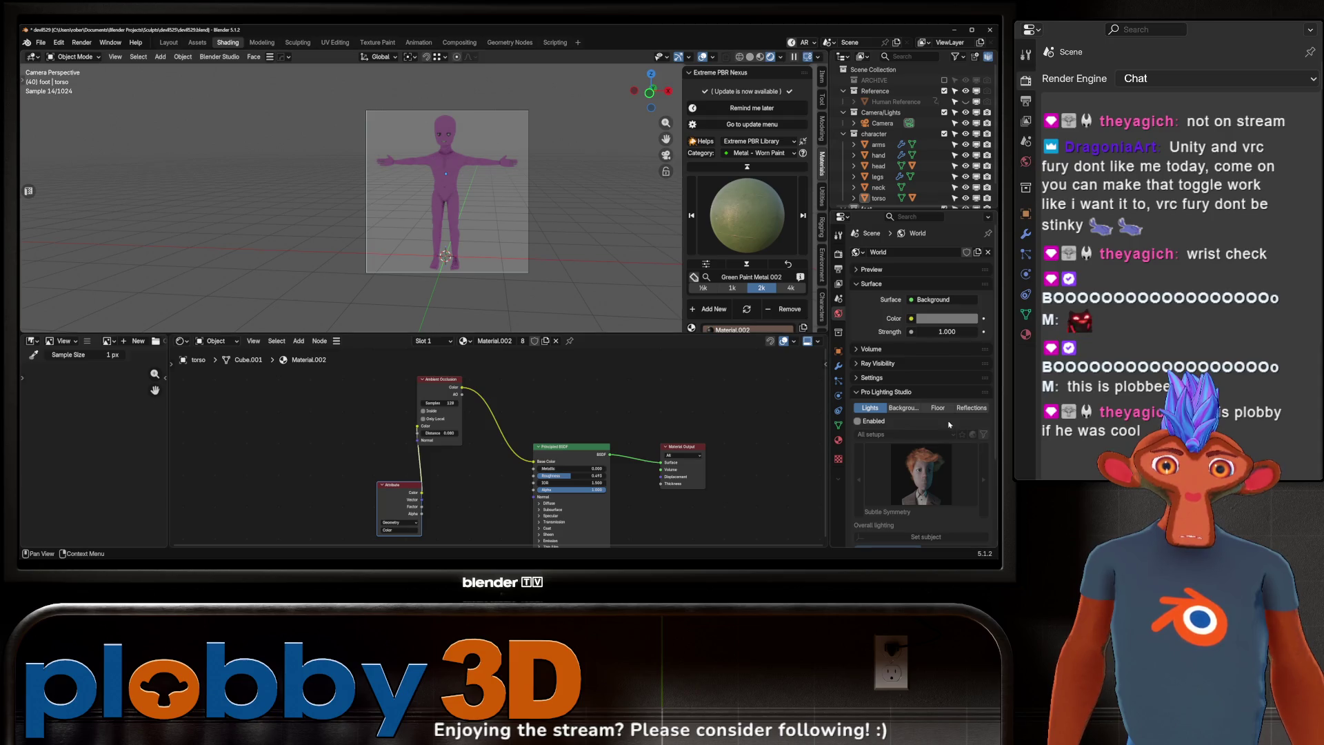
click(926, 319)
right_click(927, 319)
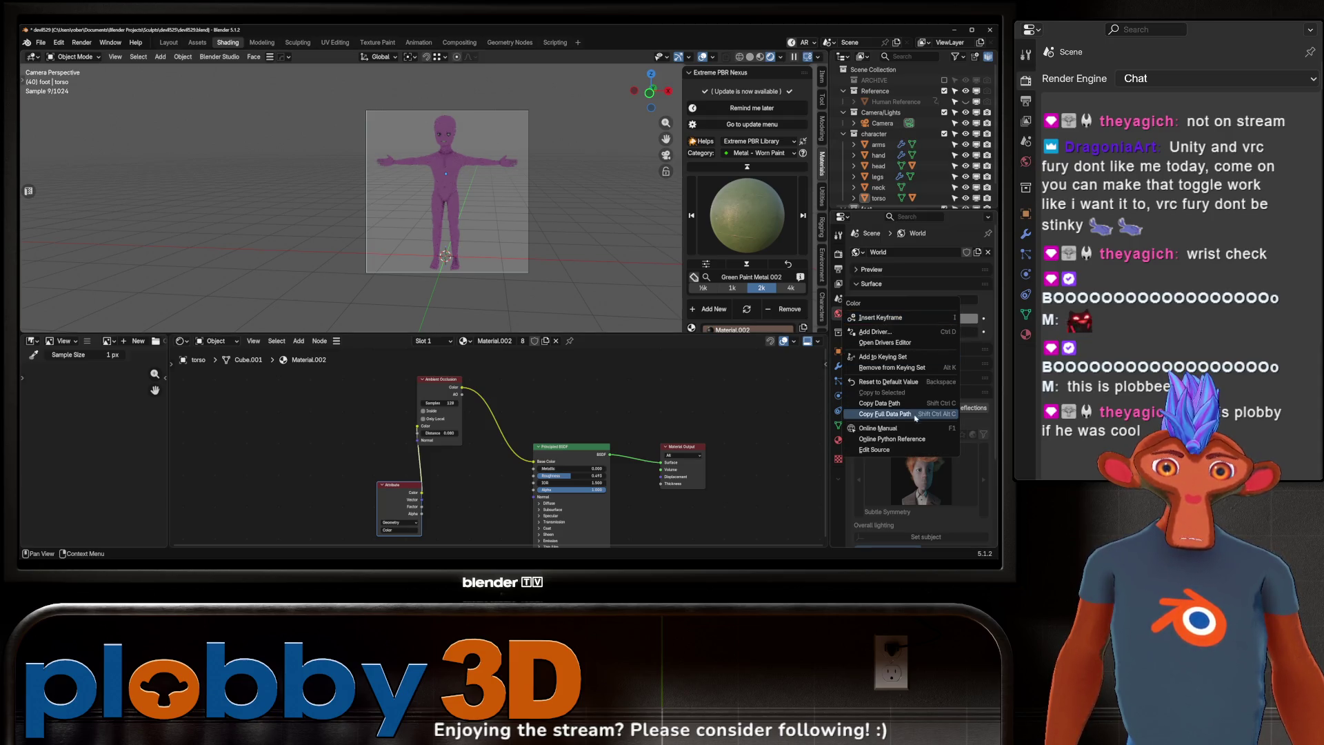
click(896, 383)
click(948, 318)
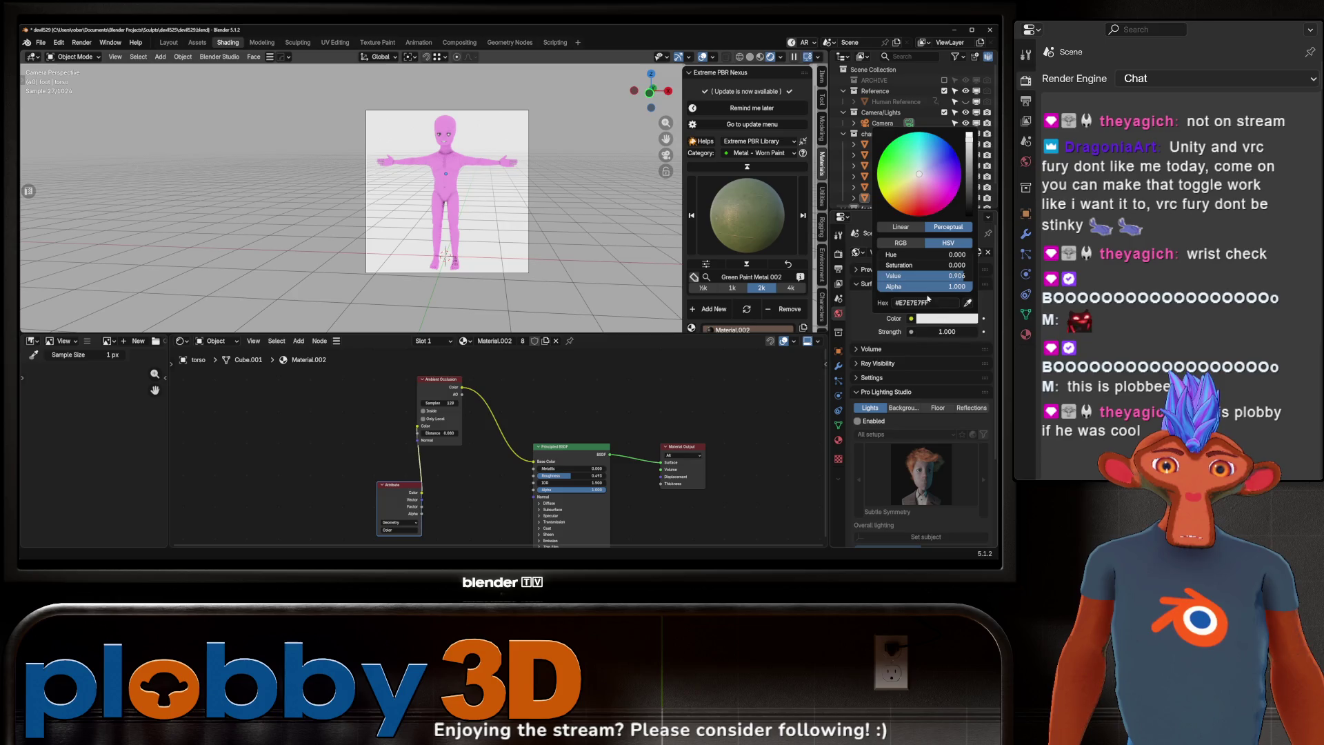
mouse_move(926, 276)
mouse_down()
mouse_move(883, 276)
mouse_move(910, 276)
mouse_up()
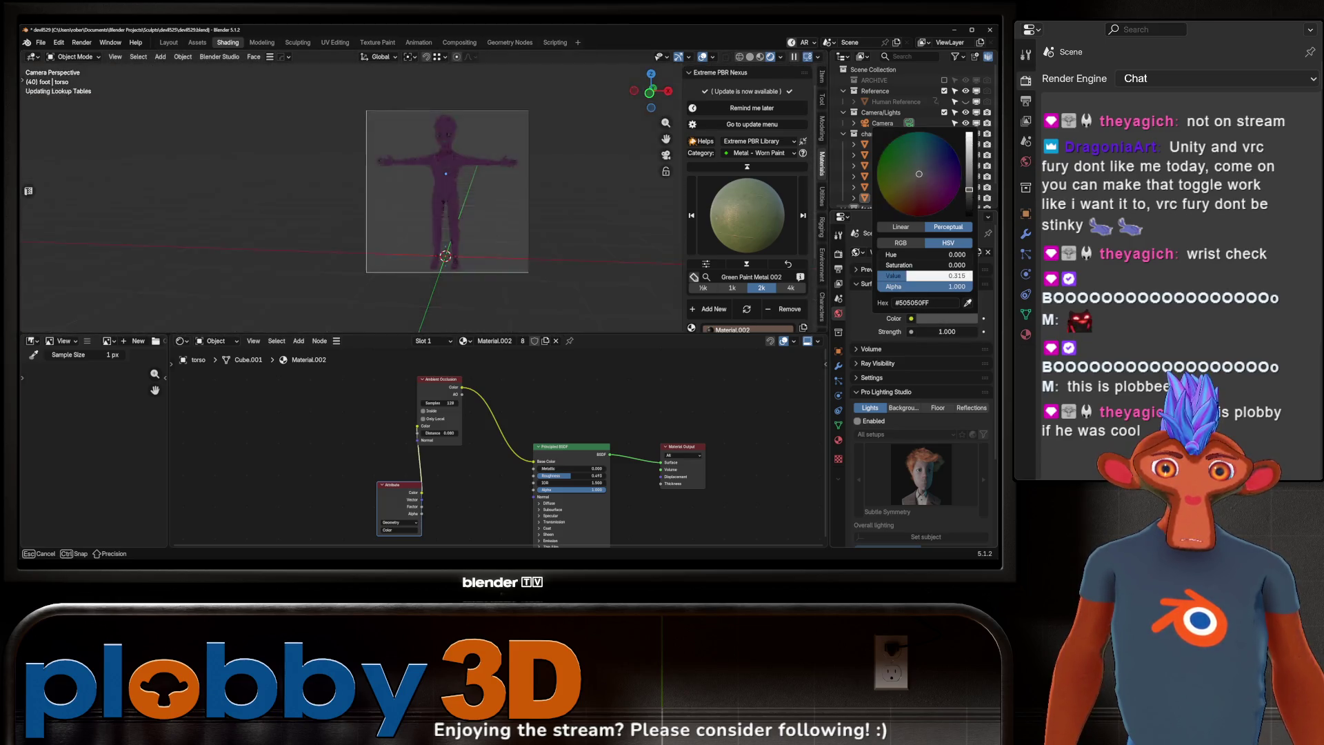
Step: Select the character's body parts, enable Pro Lighting Studio lights, and zoom in on the character
drag(358, 121, 545, 358)
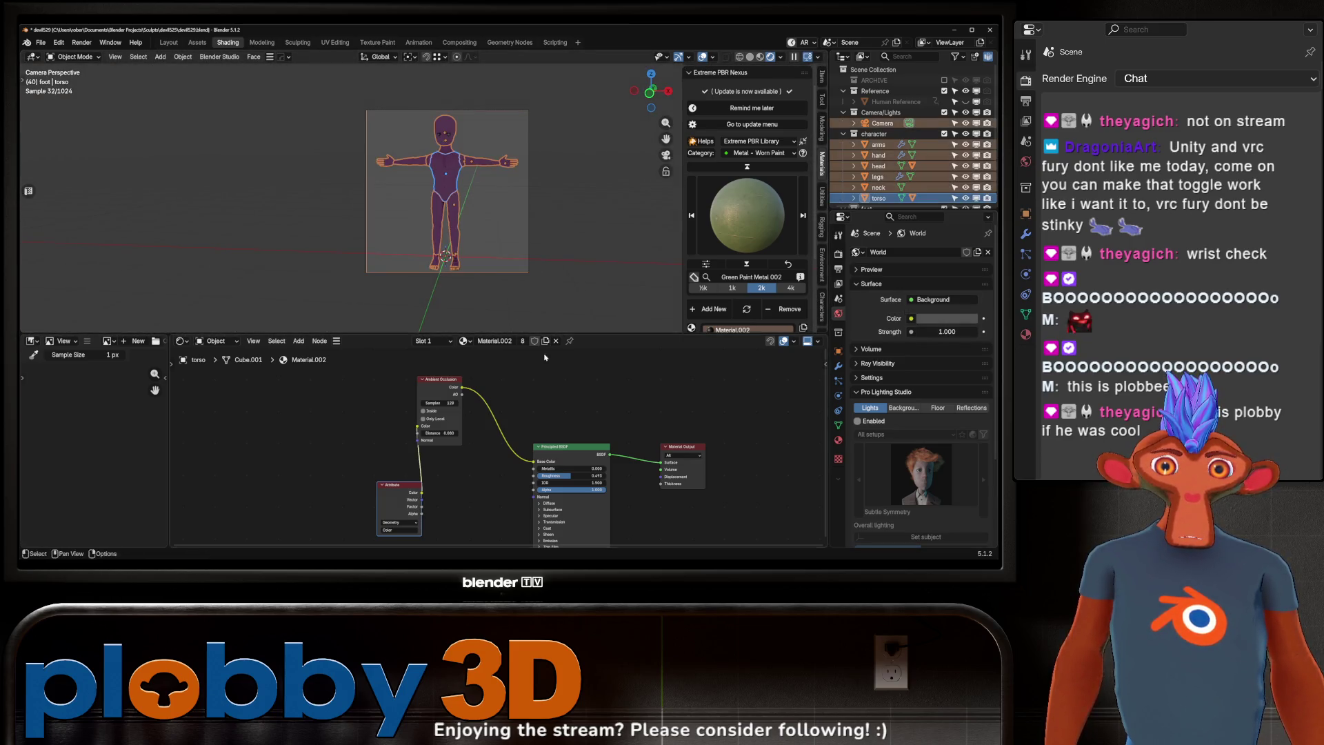
click(853, 422)
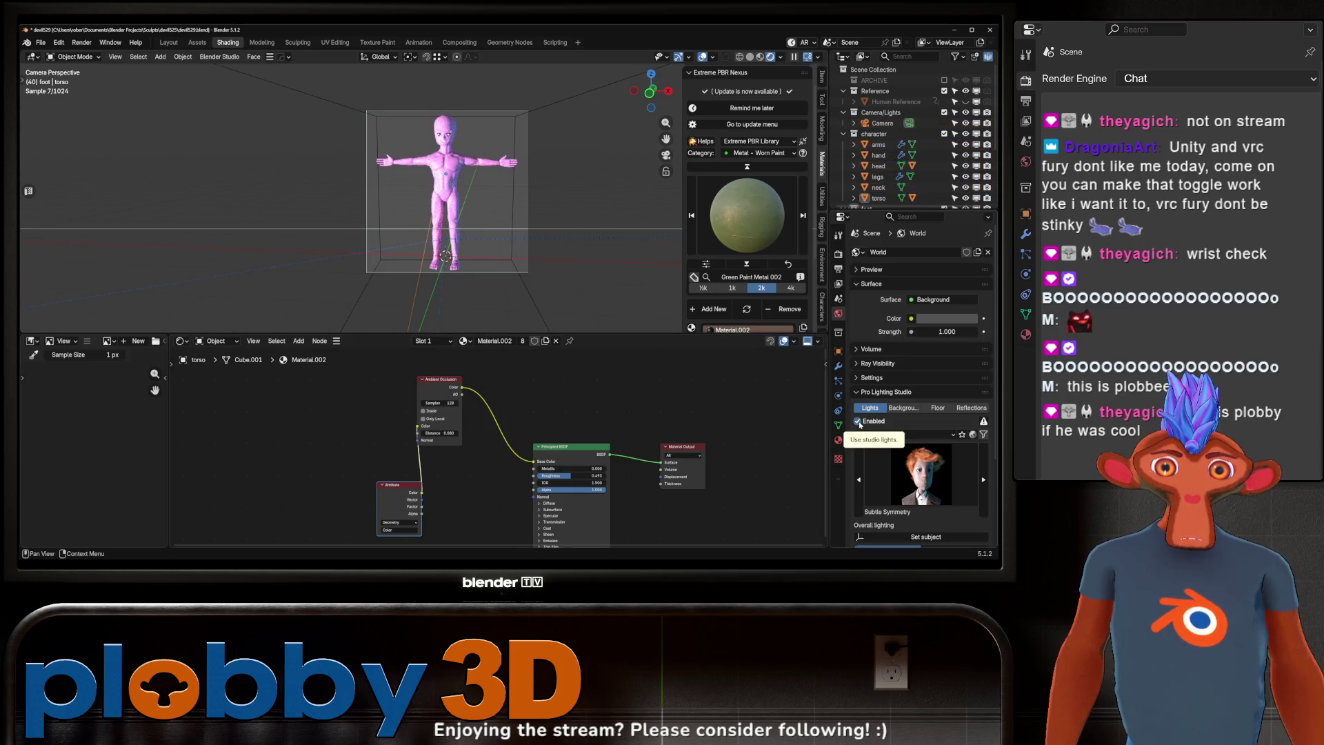
scroll(540, 310, up, 3)
shift+middle_drag(540, 310, 451, 185)
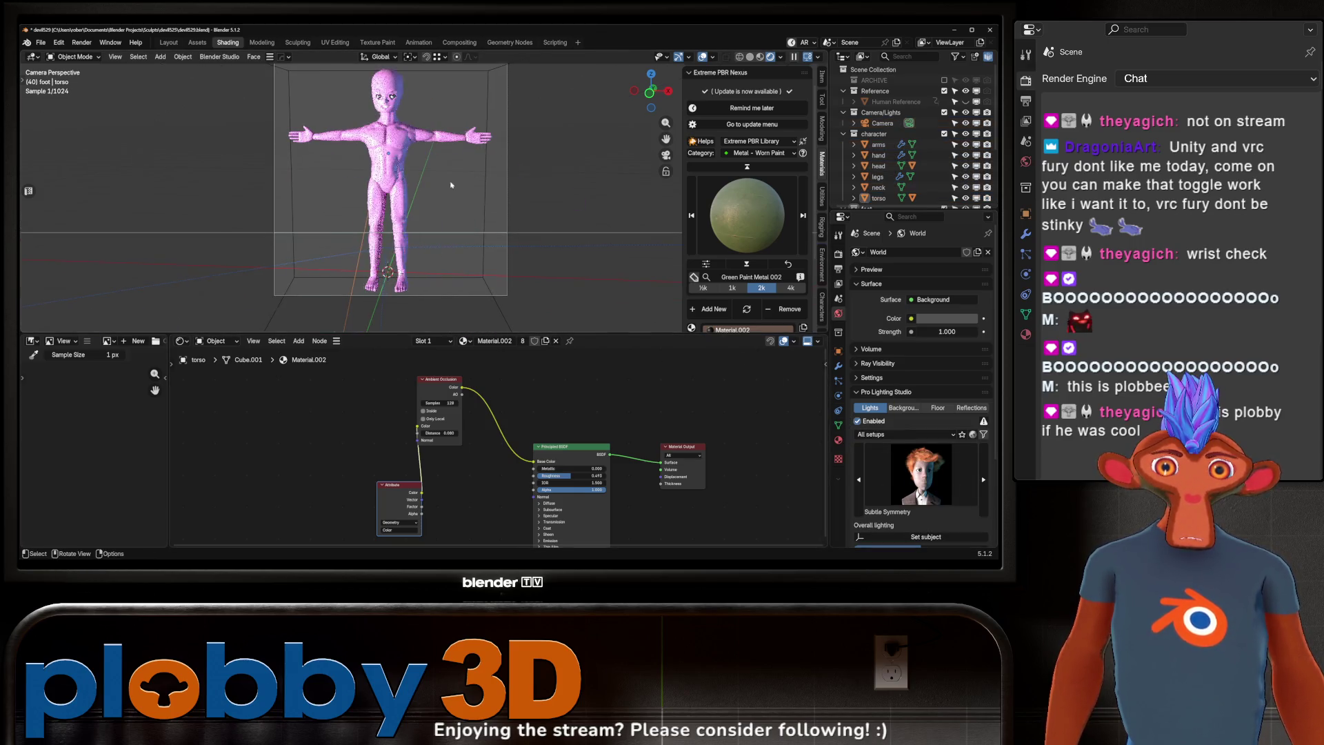